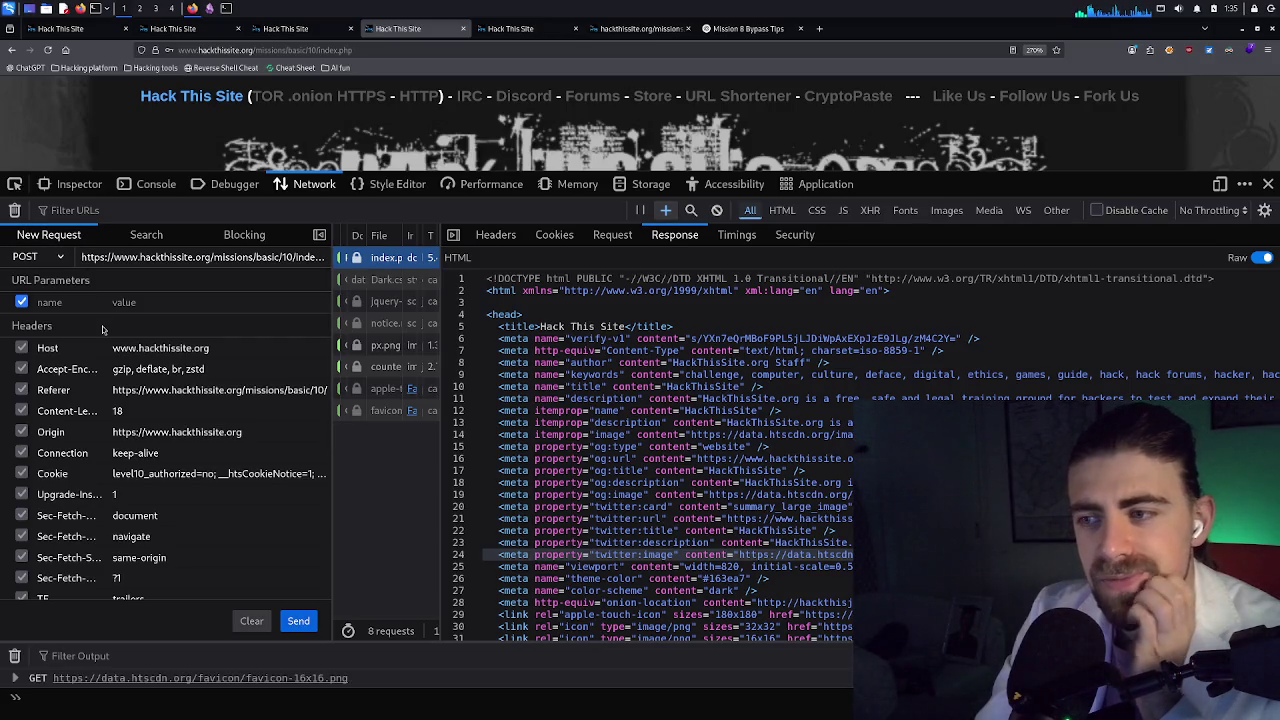
# Resend the edited POST request with its password body to missions/basic/10/index.php
pyautogui.scroll(-2, 137, 481)
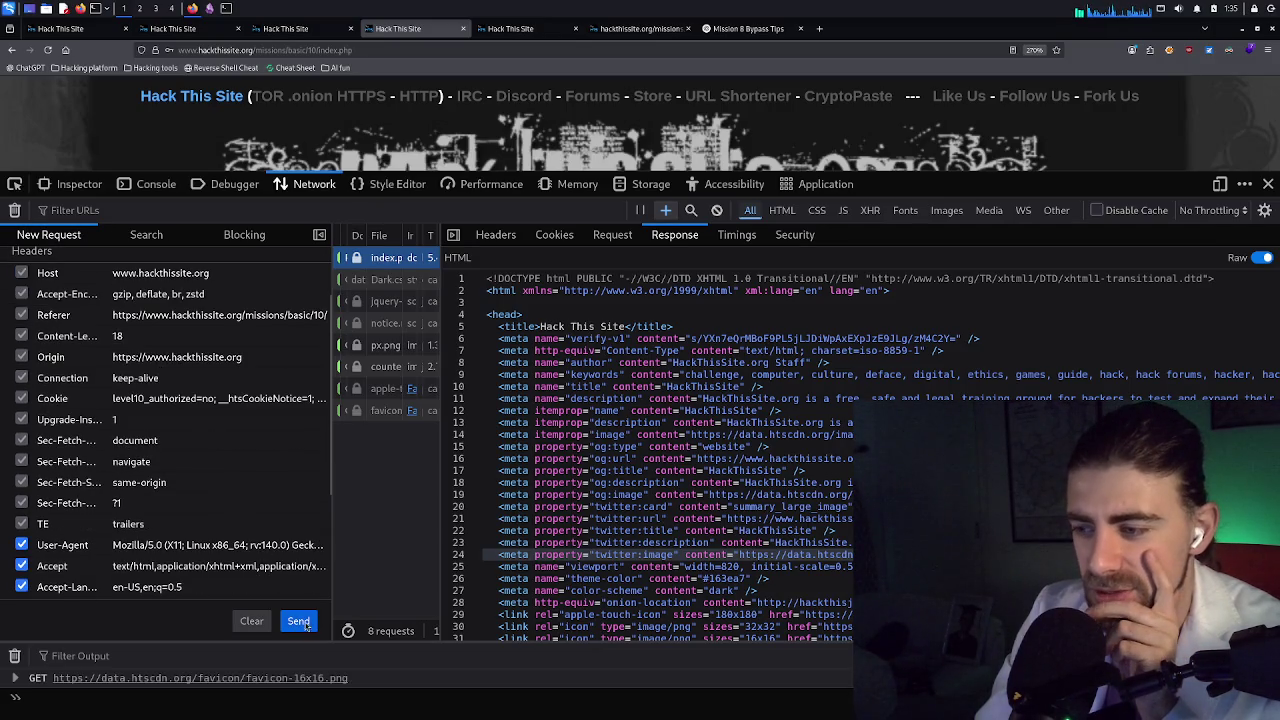
pyautogui.scroll(-2, 150, 488)
pyautogui.scroll(-2, 195, 504)
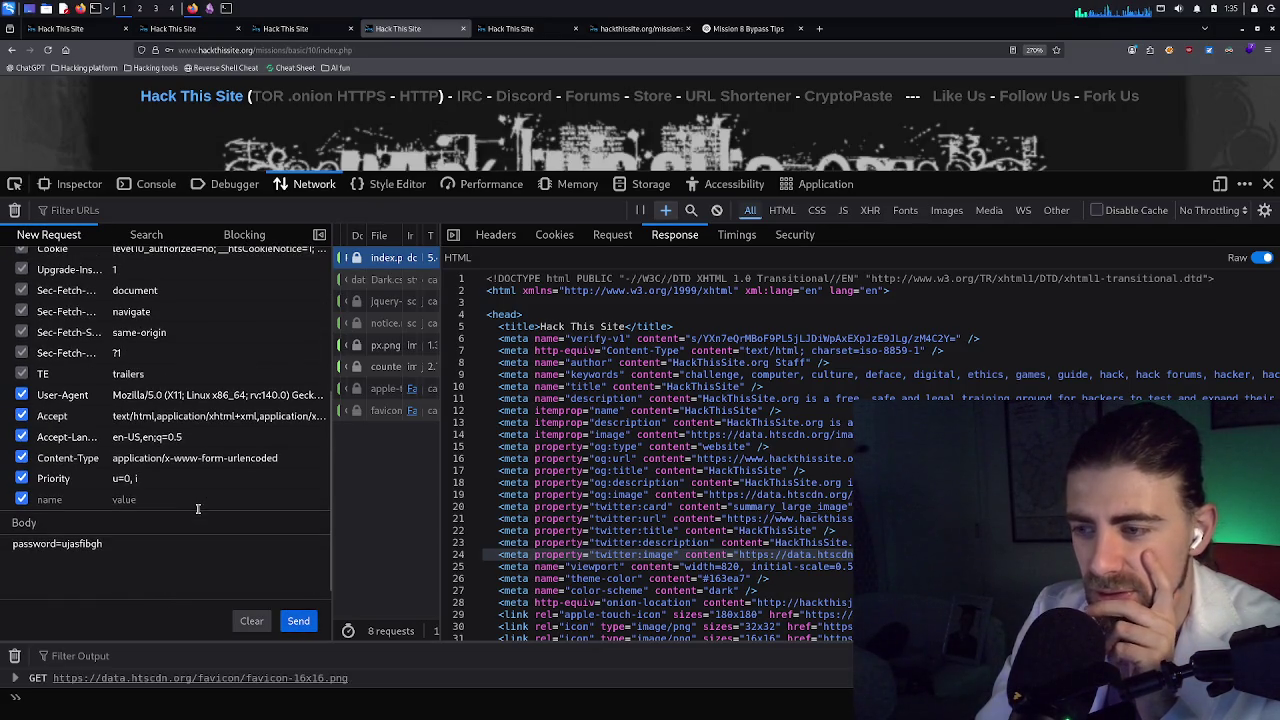
pyautogui.scroll(5, 195, 504)
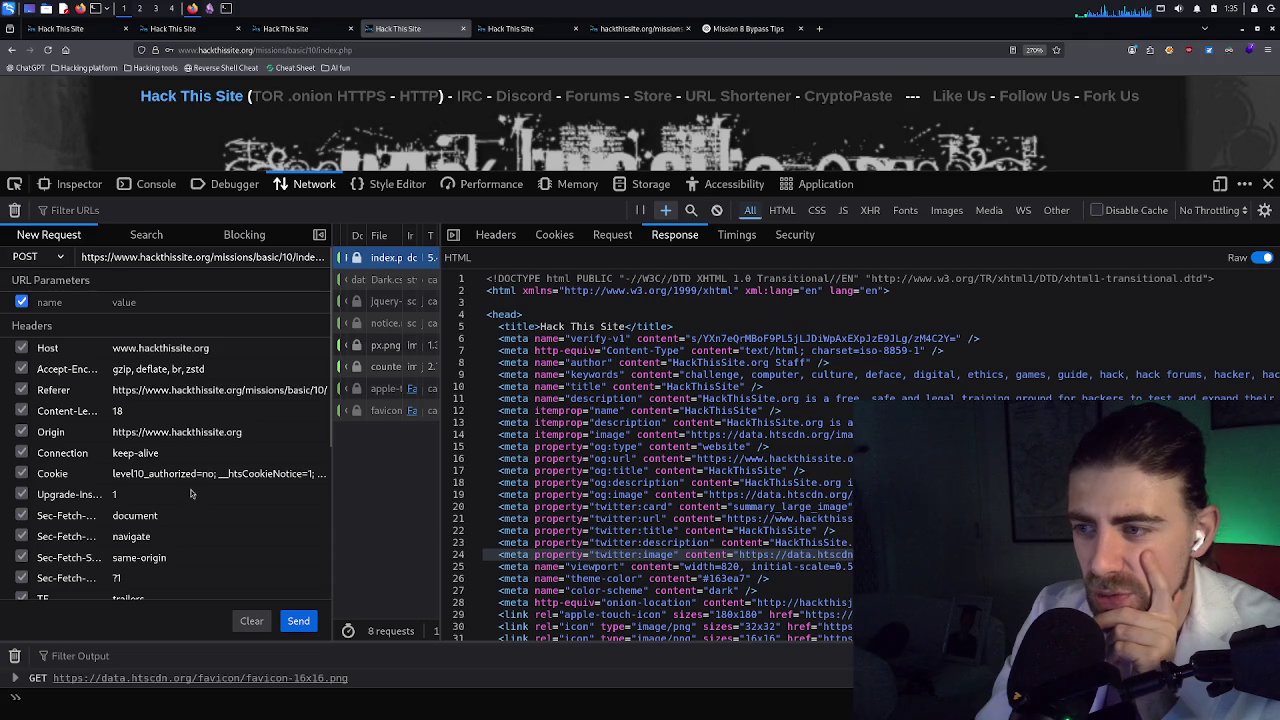
pyautogui.click(297, 619)
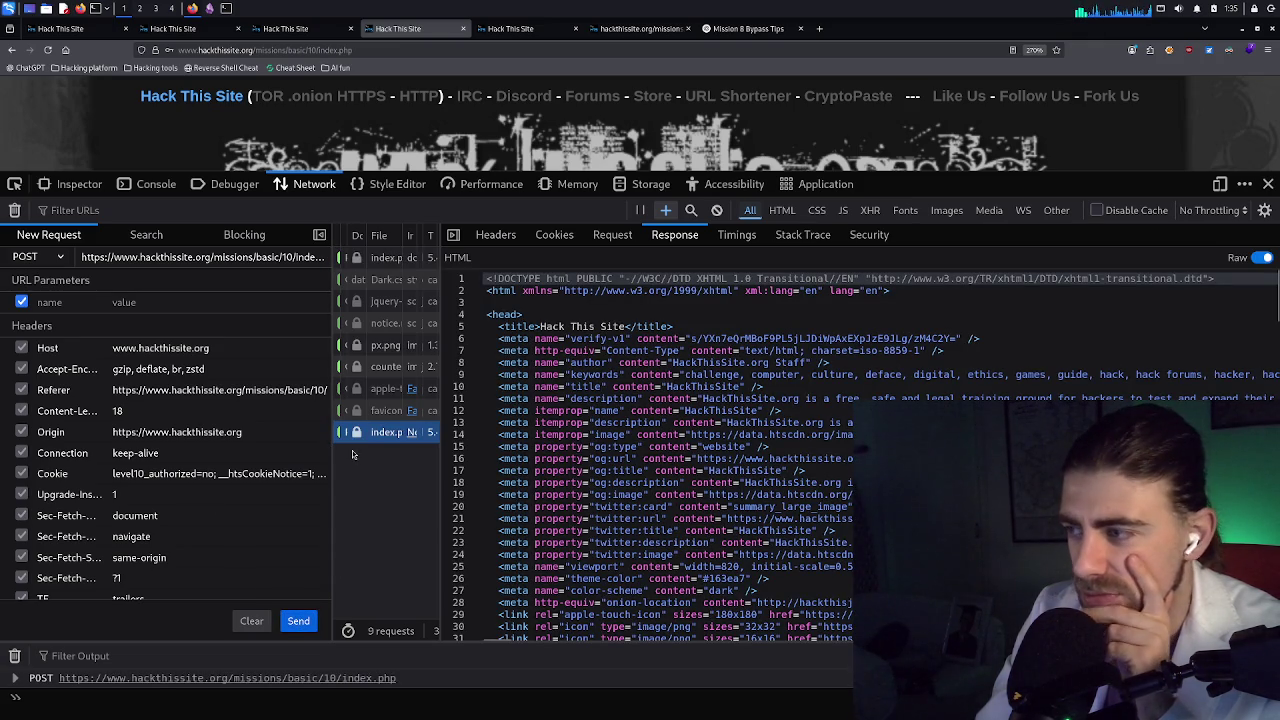
pyautogui.scroll(-4, 697, 423)
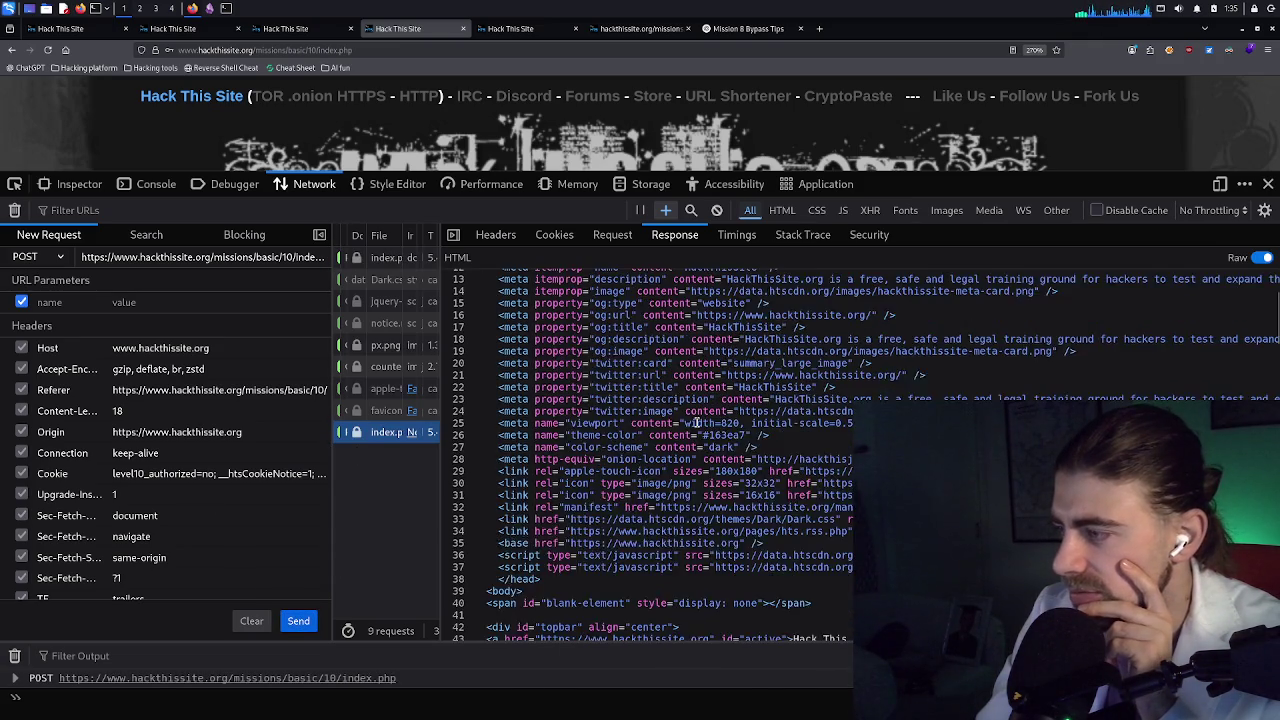
pyautogui.scroll(-2, 697, 423)
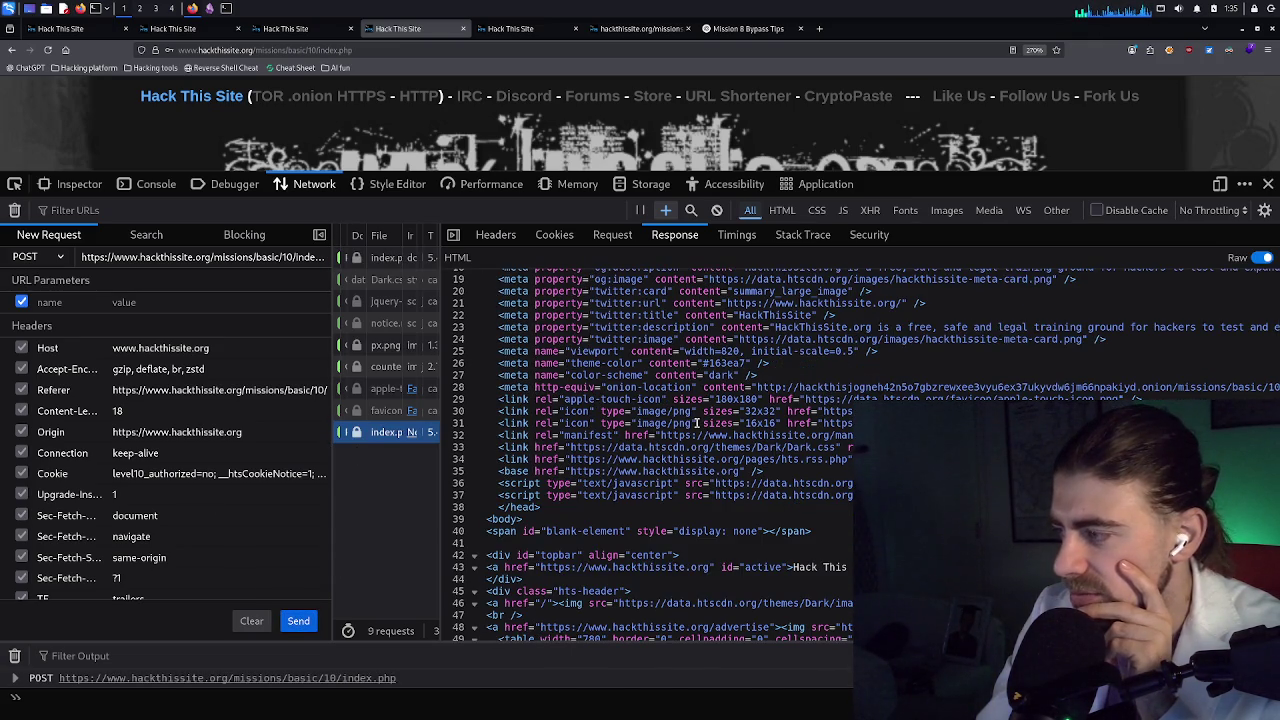
pyautogui.scroll(-4, 697, 423)
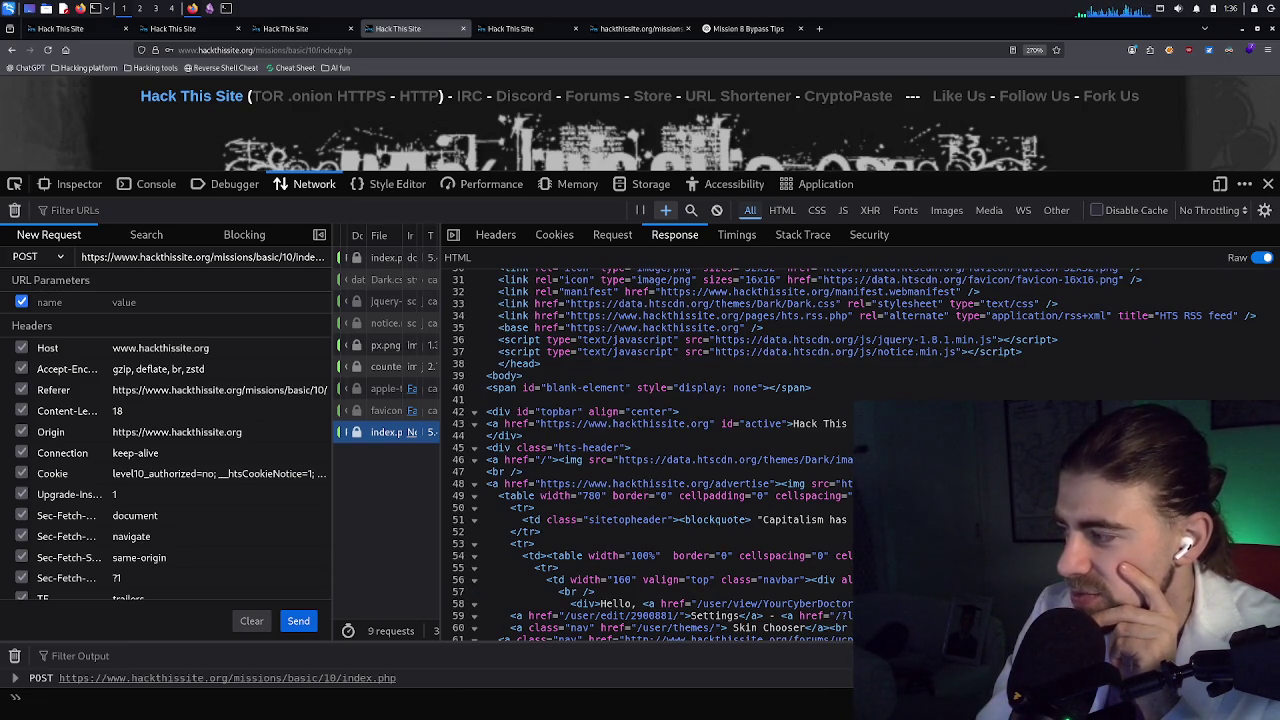
pyautogui.scroll(-2, 660, 450)
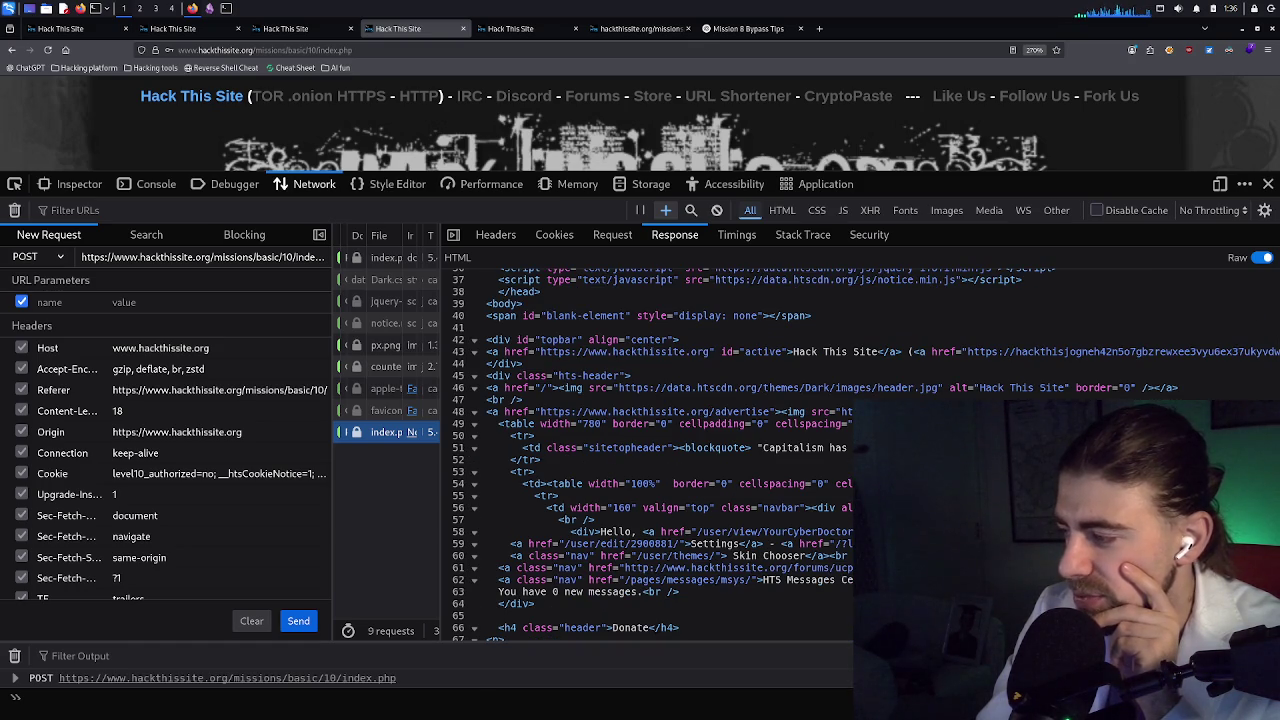
pyautogui.scroll(-2, 660, 450)
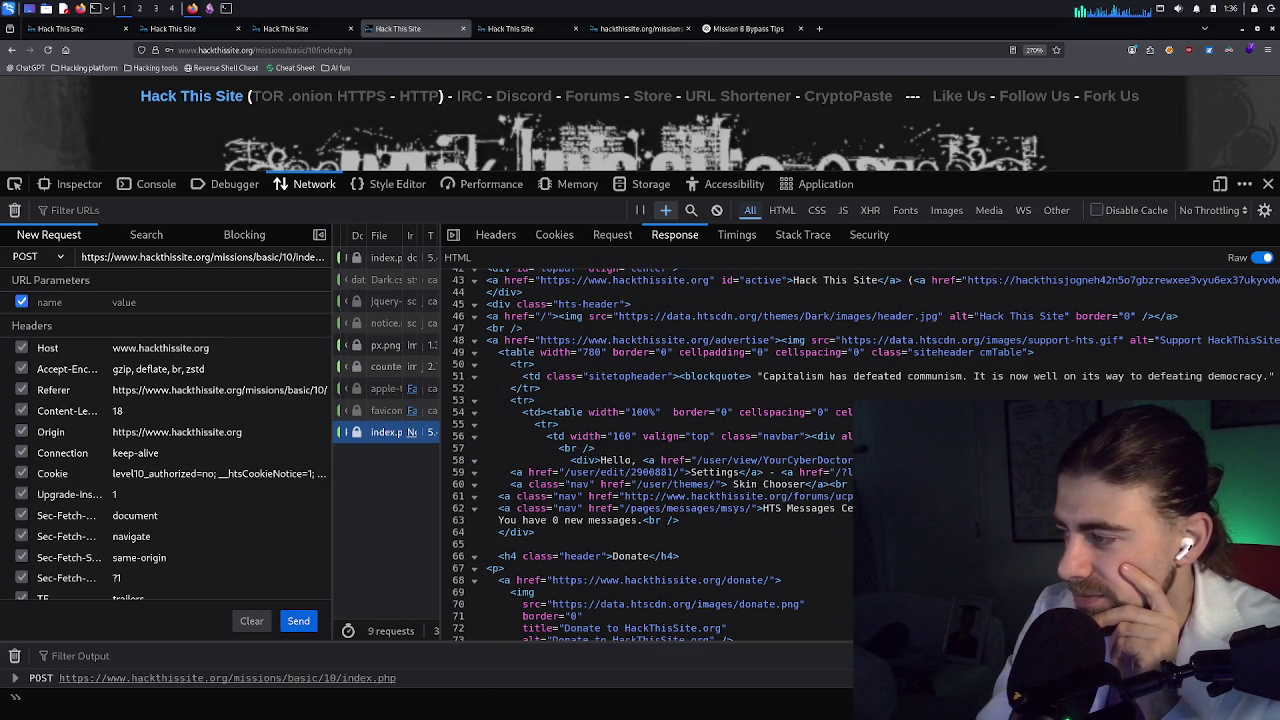
pyautogui.scroll(-12, 660, 450)
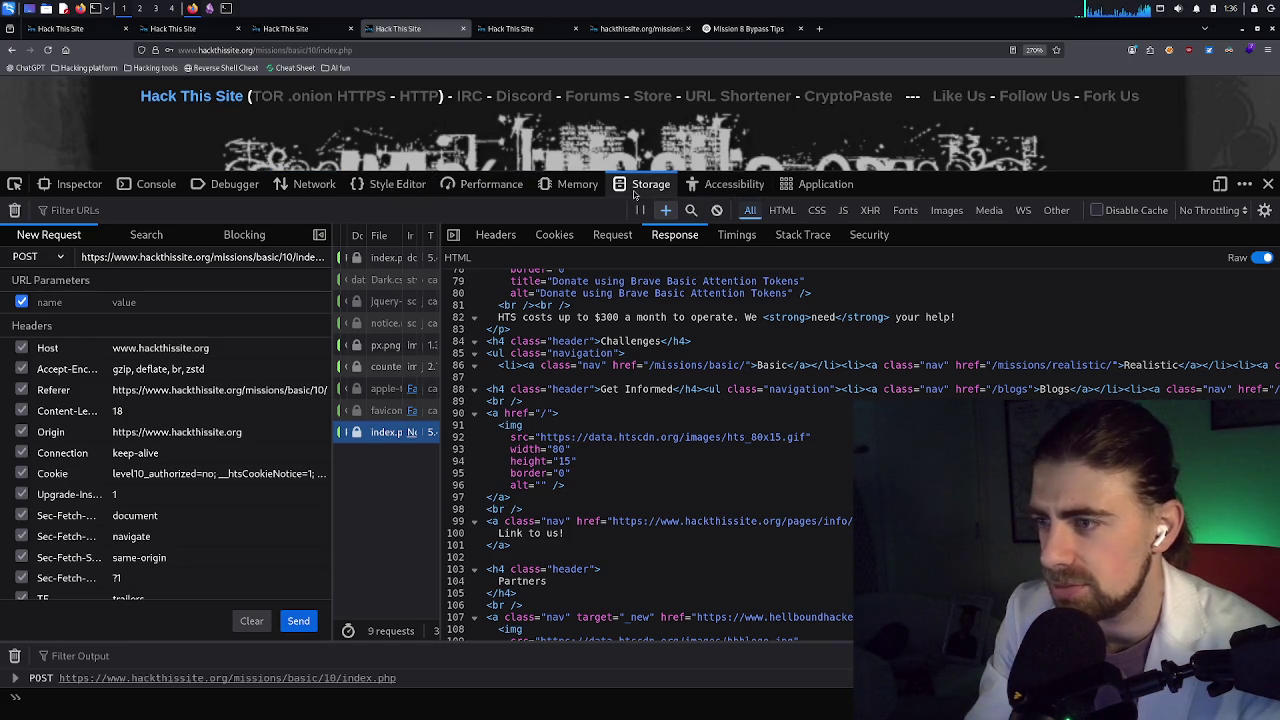
# List hackthissite.org's cookies and compare the htsCookieNotice cookies with level10_authorized, whose value is 'no'
pyautogui.click(633, 193)
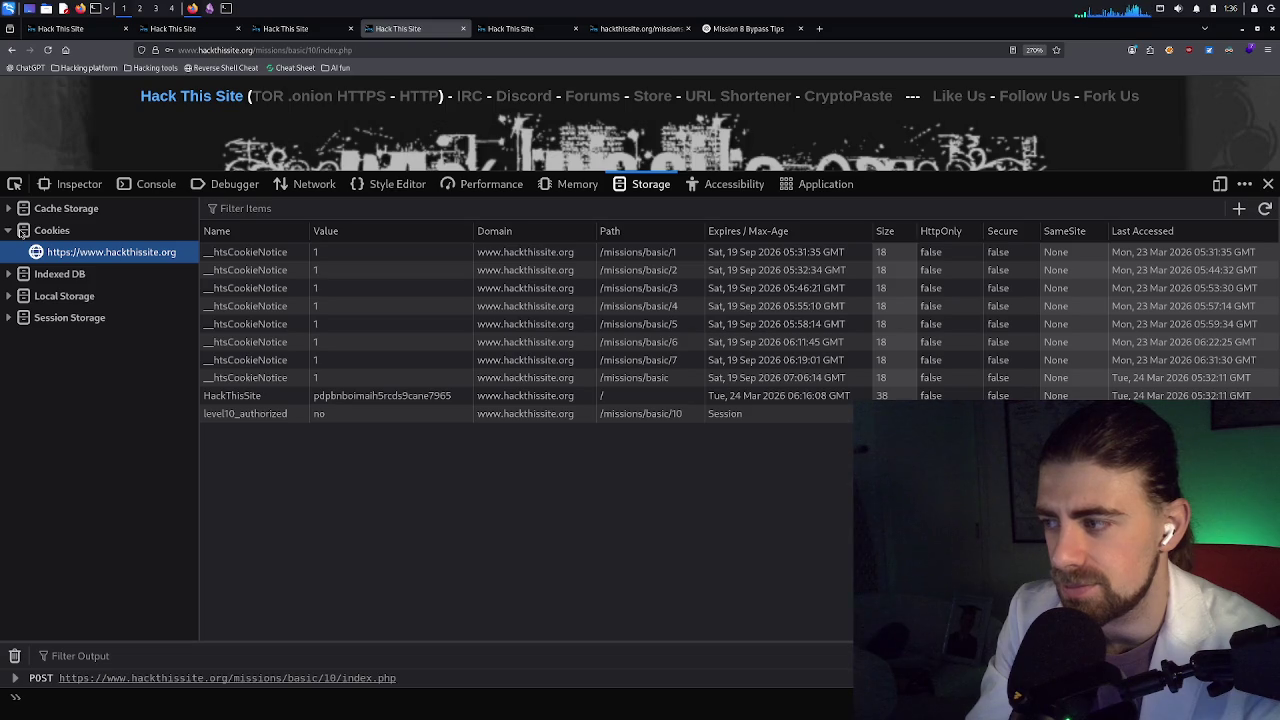
pyautogui.click(637, 414)
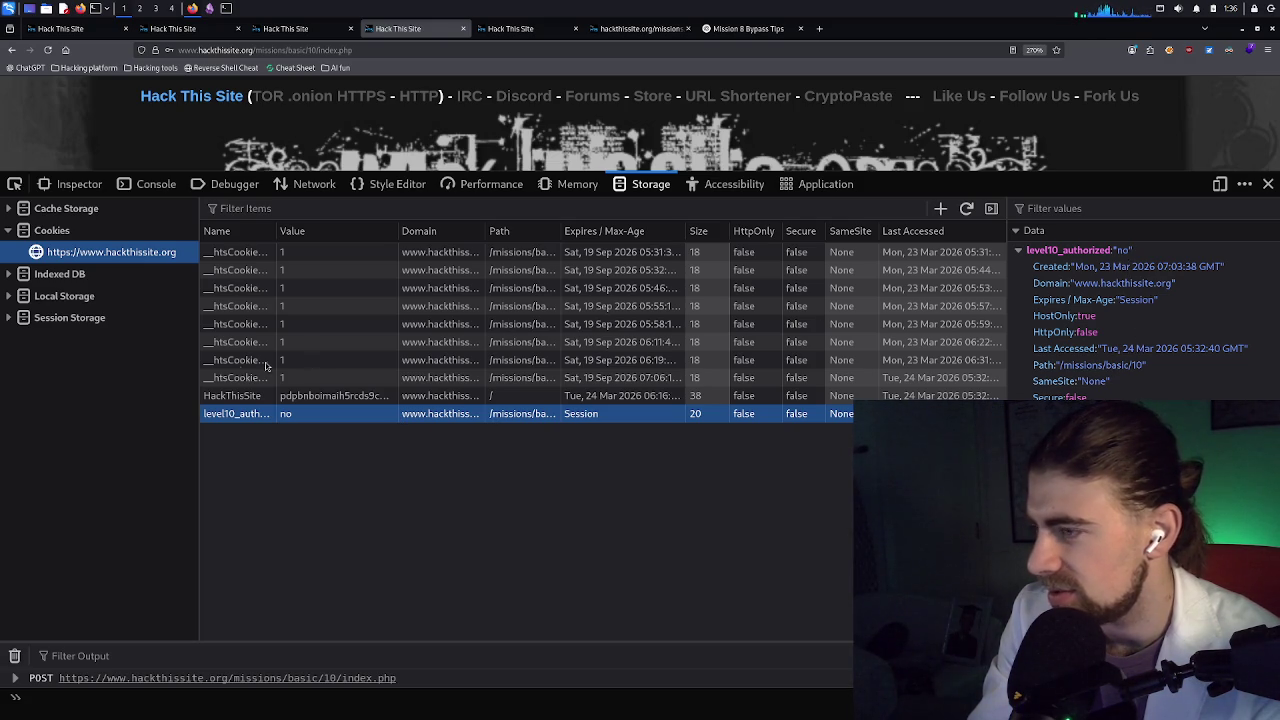
pyautogui.click(232, 385)
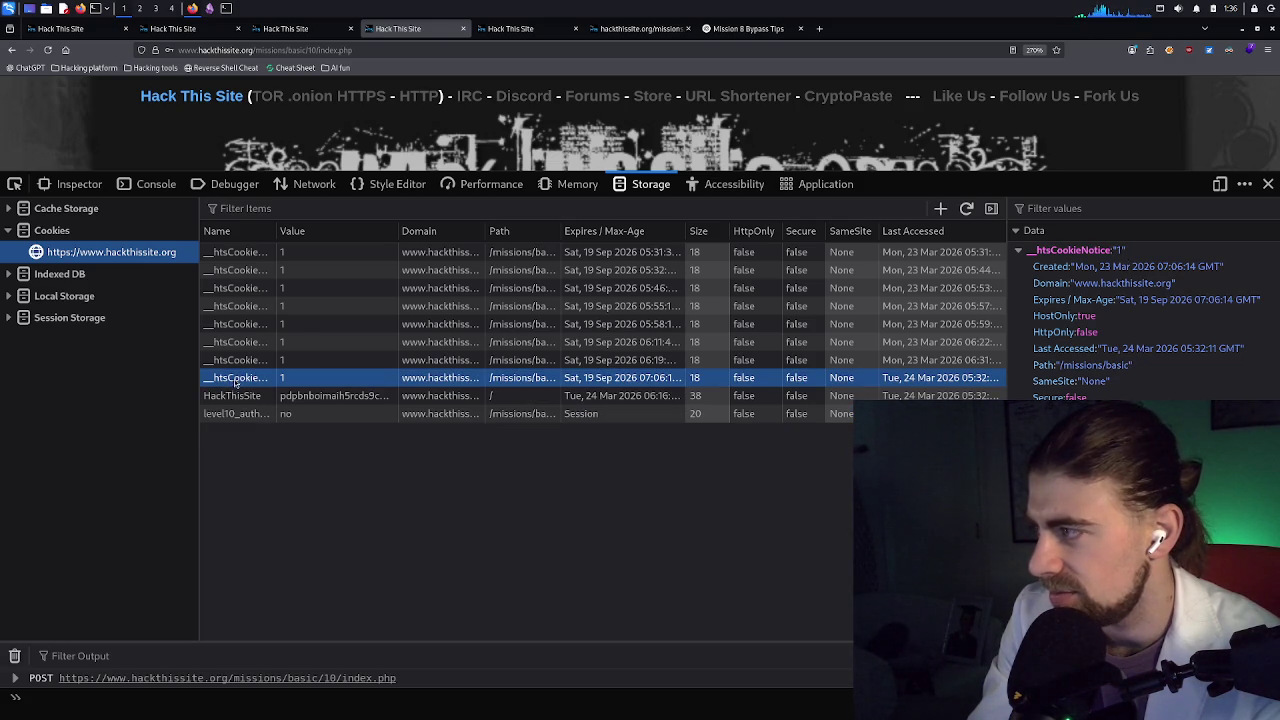
pyautogui.click(236, 365)
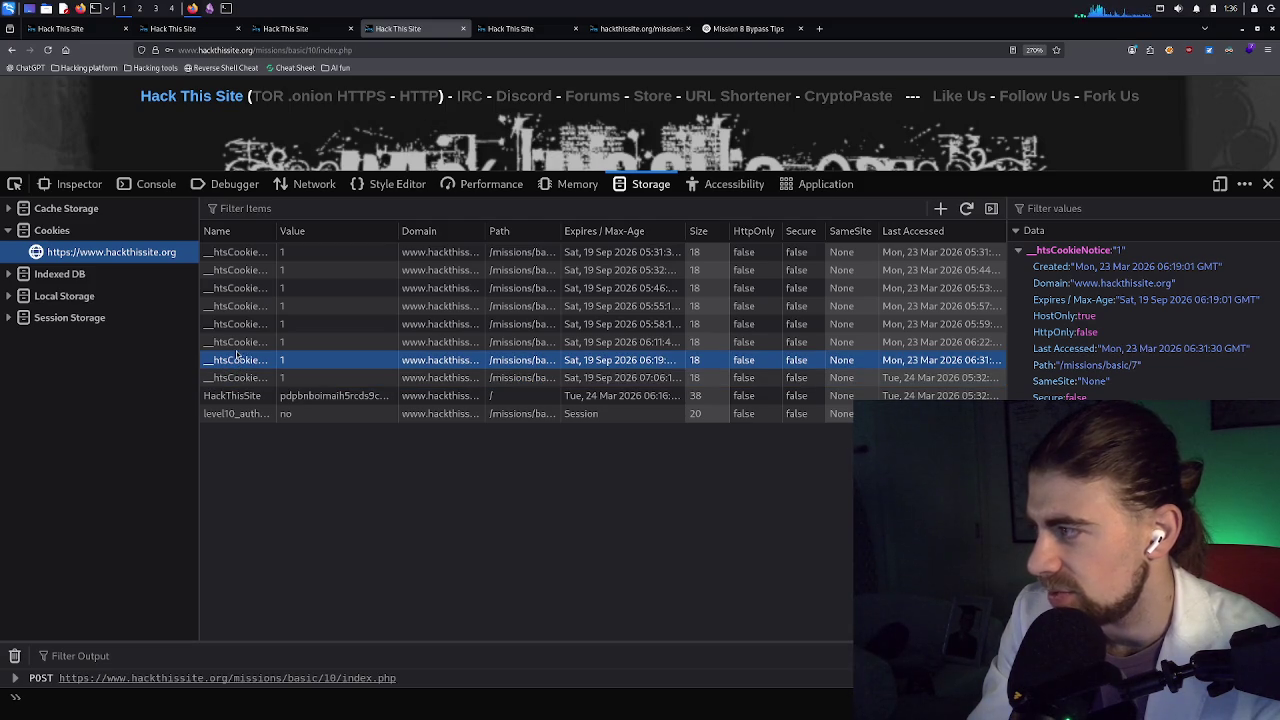
pyautogui.click(237, 416)
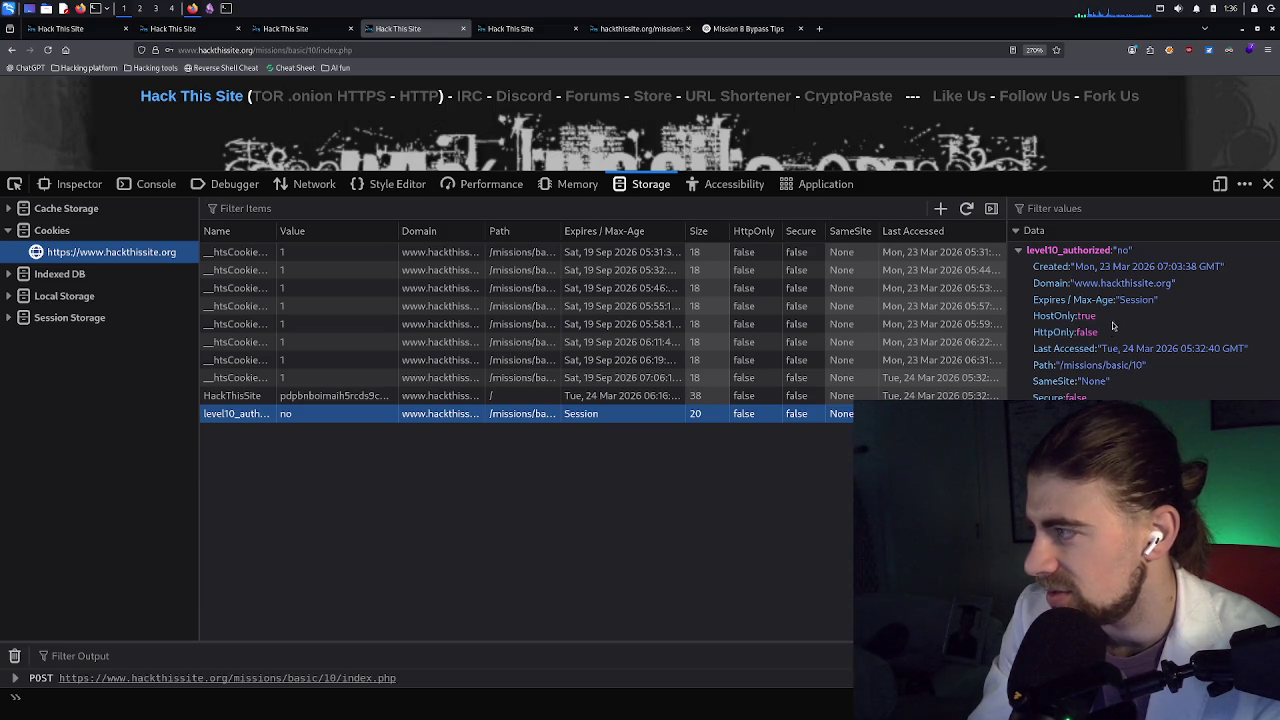
pyautogui.click(1126, 283)
pyautogui.click(1128, 258)
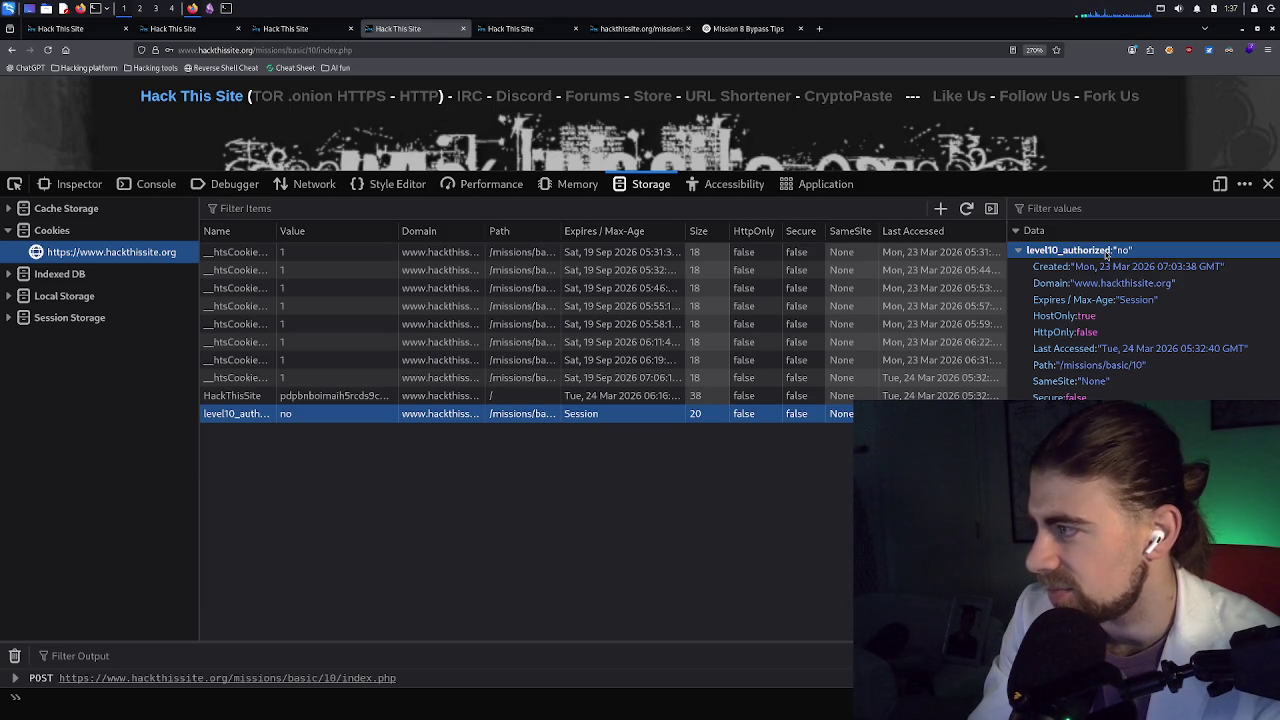
pyautogui.rightClick(164, 253)
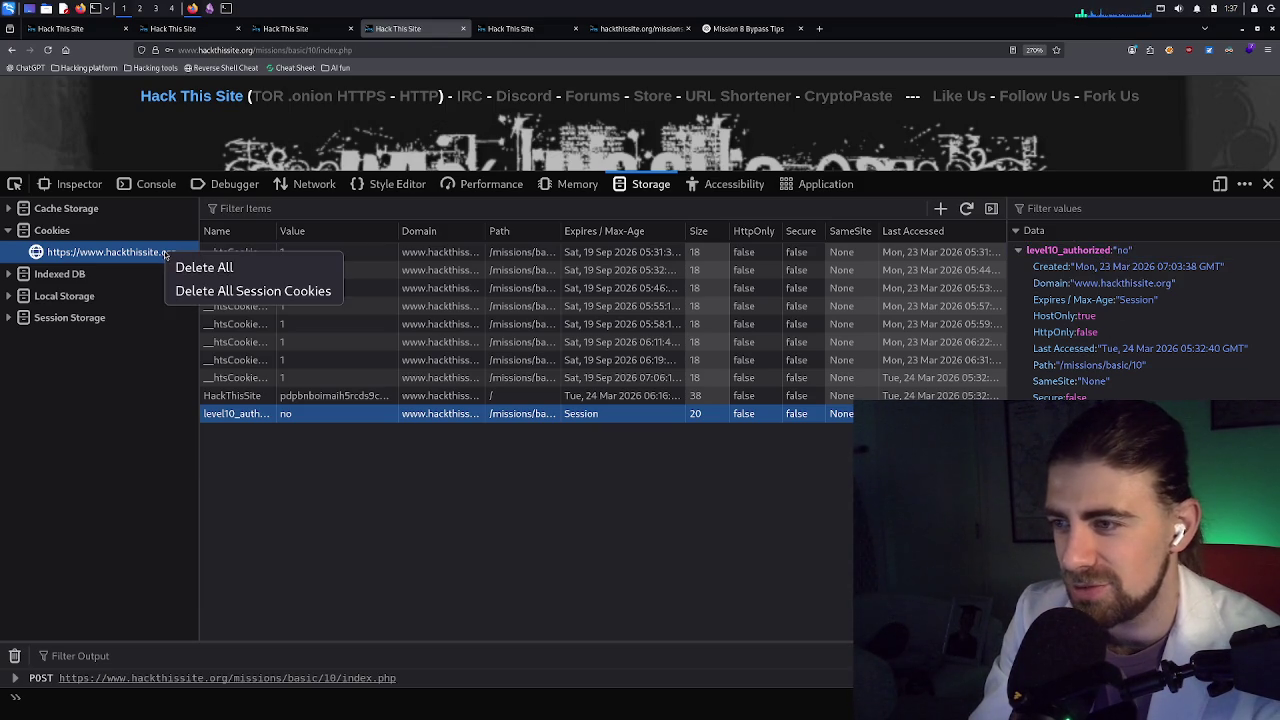
pyautogui.press('Escape')
pyautogui.rightClick(250, 412)
pyautogui.press('Escape')
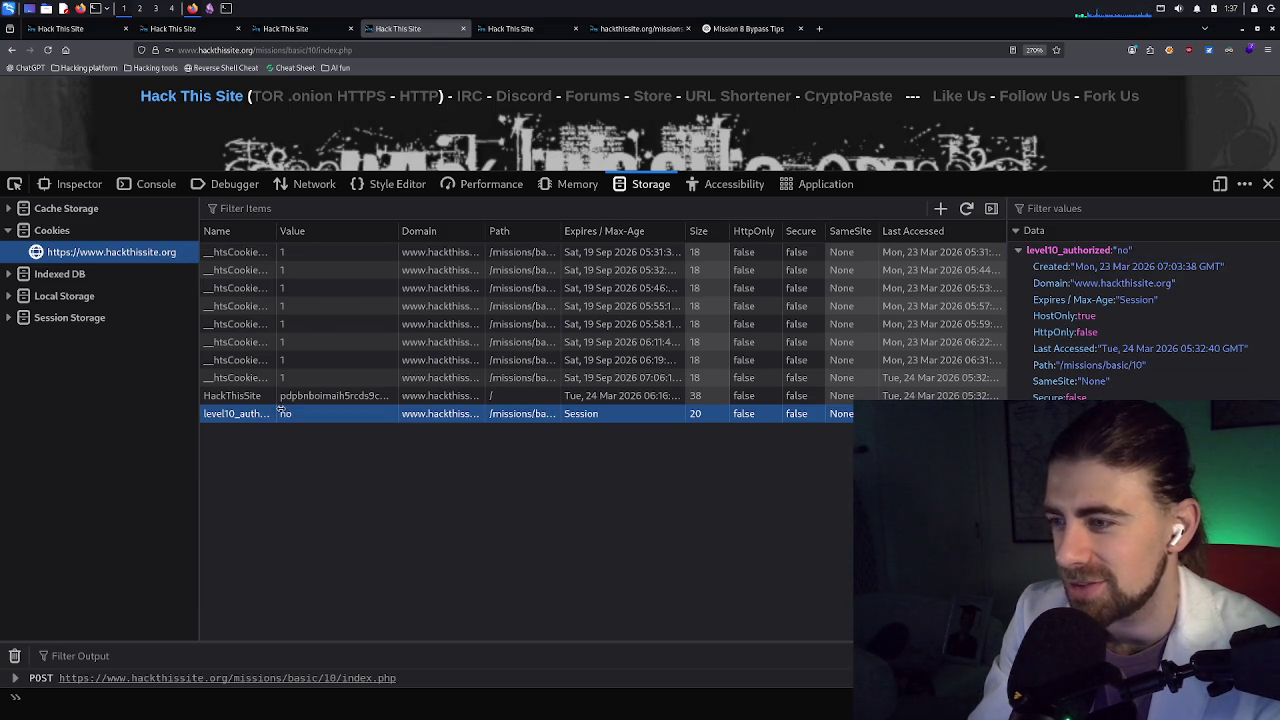
pyautogui.rightClick(293, 416)
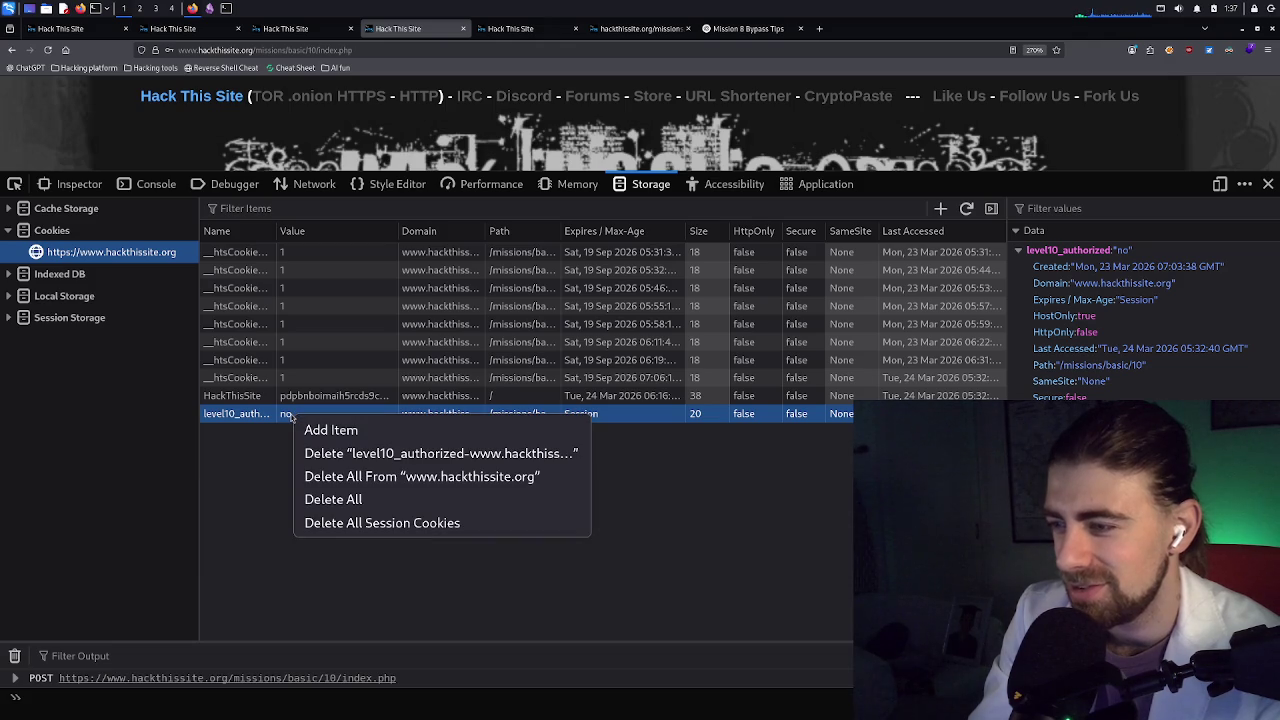
pyautogui.click(257, 453)
pyautogui.click(1123, 253)
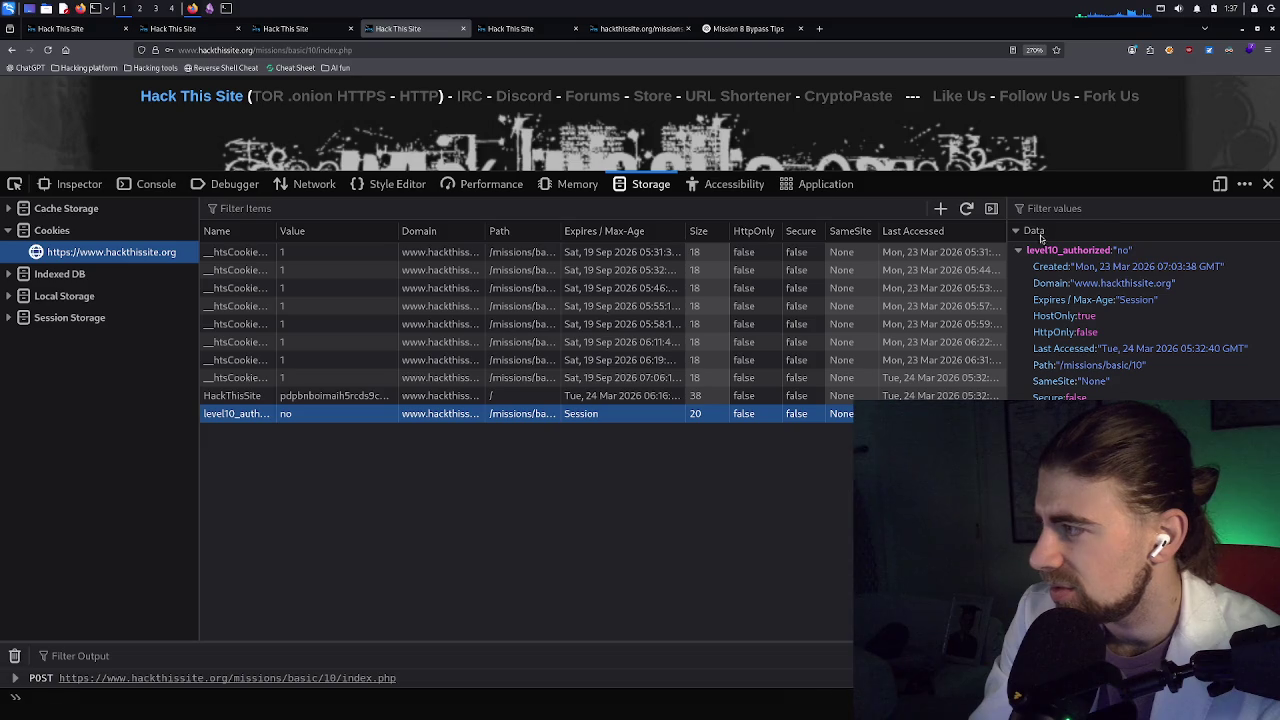
pyautogui.doubleClick(1113, 252)
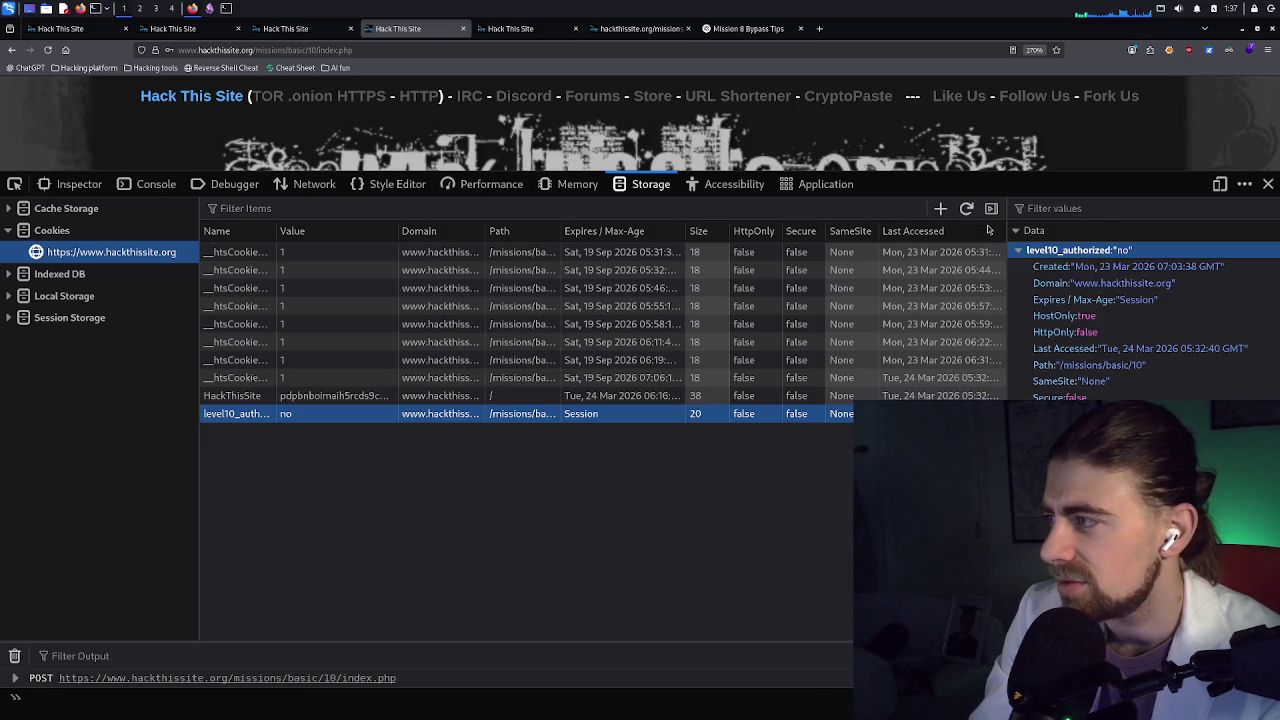
pyautogui.click(940, 208)
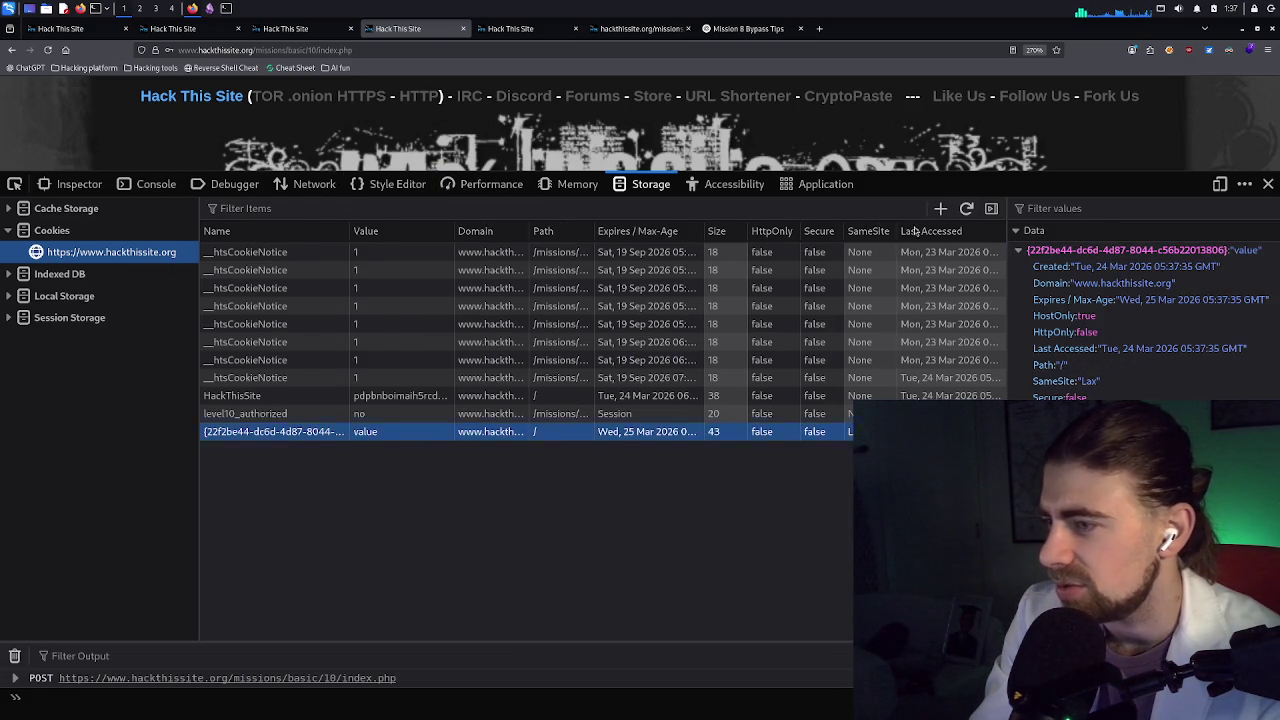
pyautogui.click(633, 416)
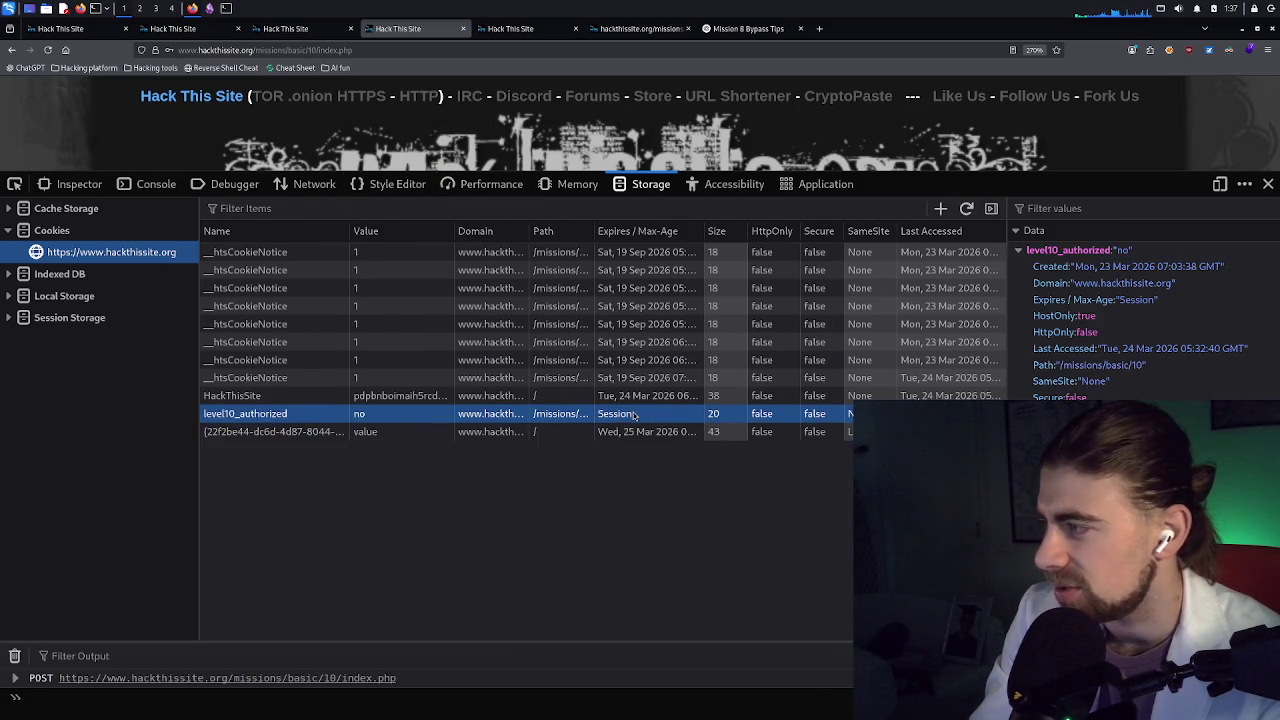
pyautogui.click(793, 428)
pyautogui.click(1126, 252)
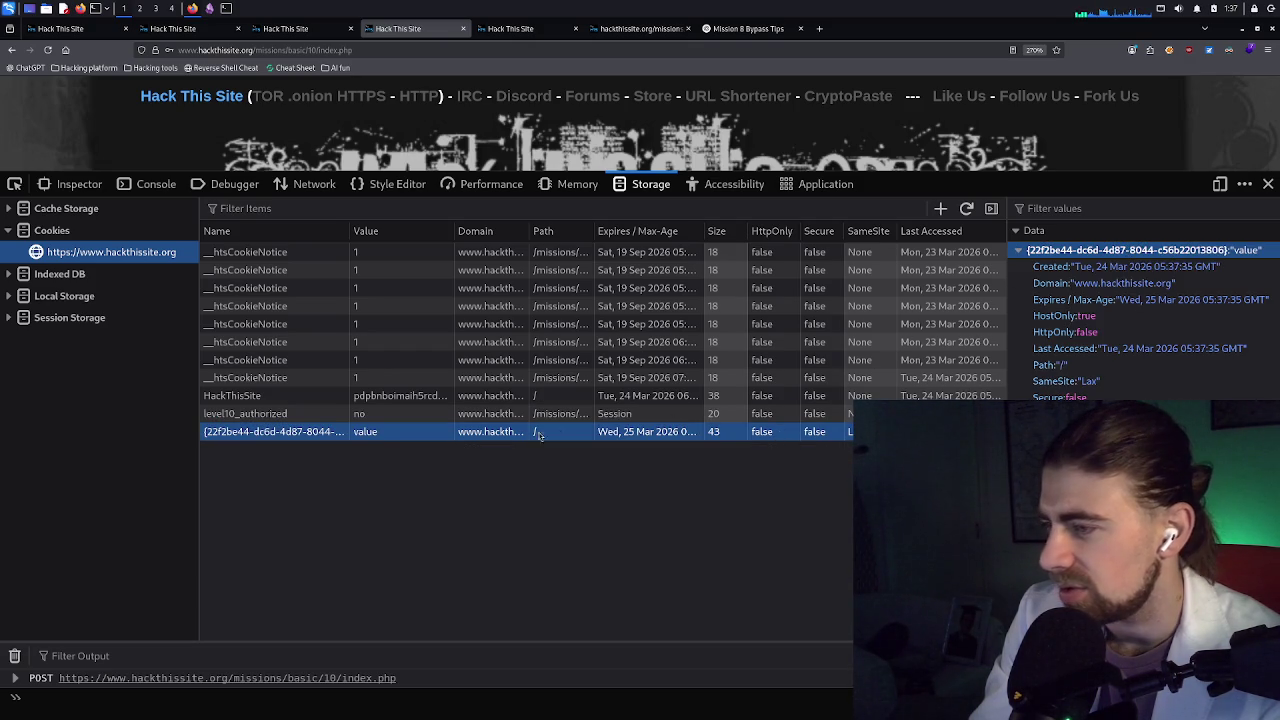
pyautogui.rightClick(496, 433)
pyautogui.click(470, 435)
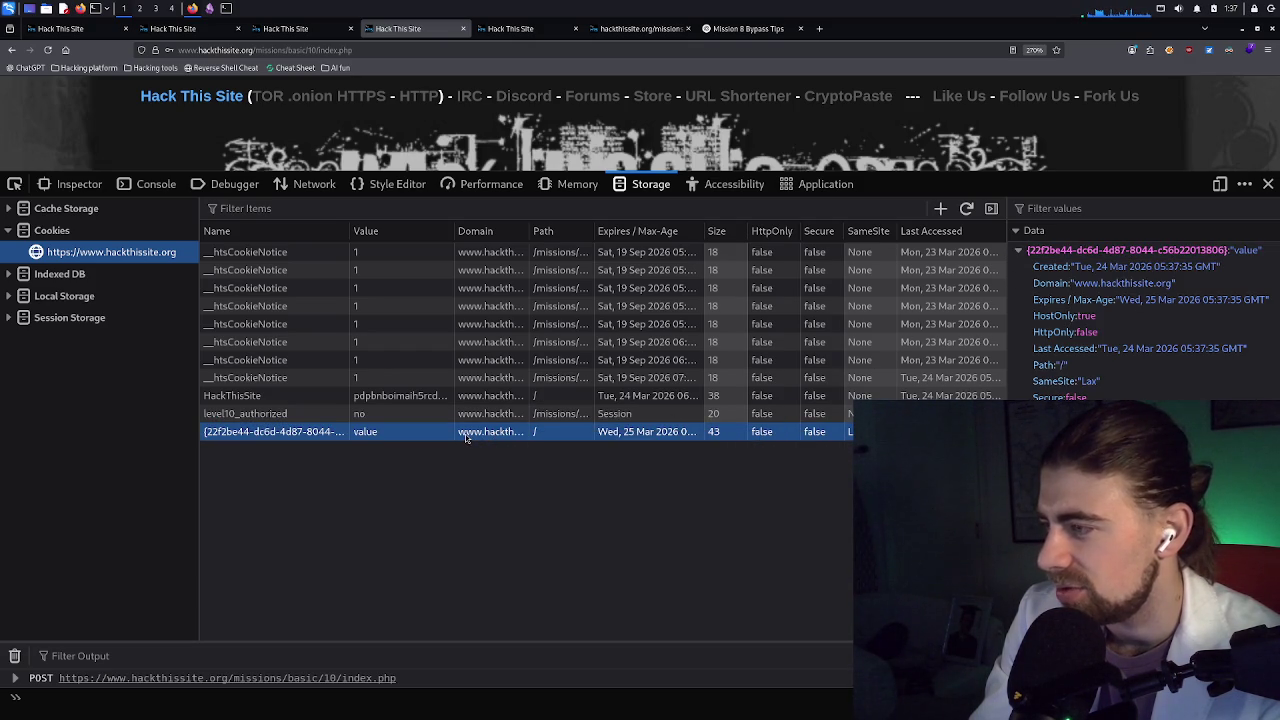
pyautogui.press('Delete')
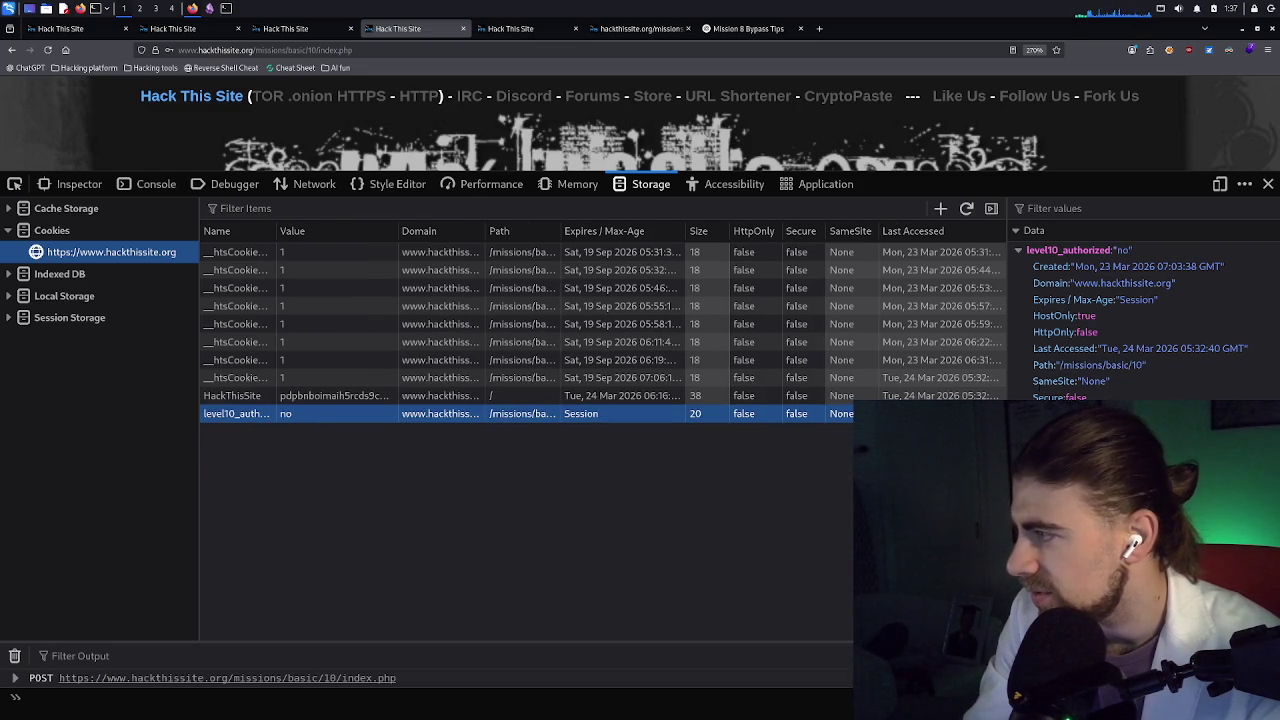
pyautogui.moveTo(1010, 268); pyautogui.dragTo(750, 274)
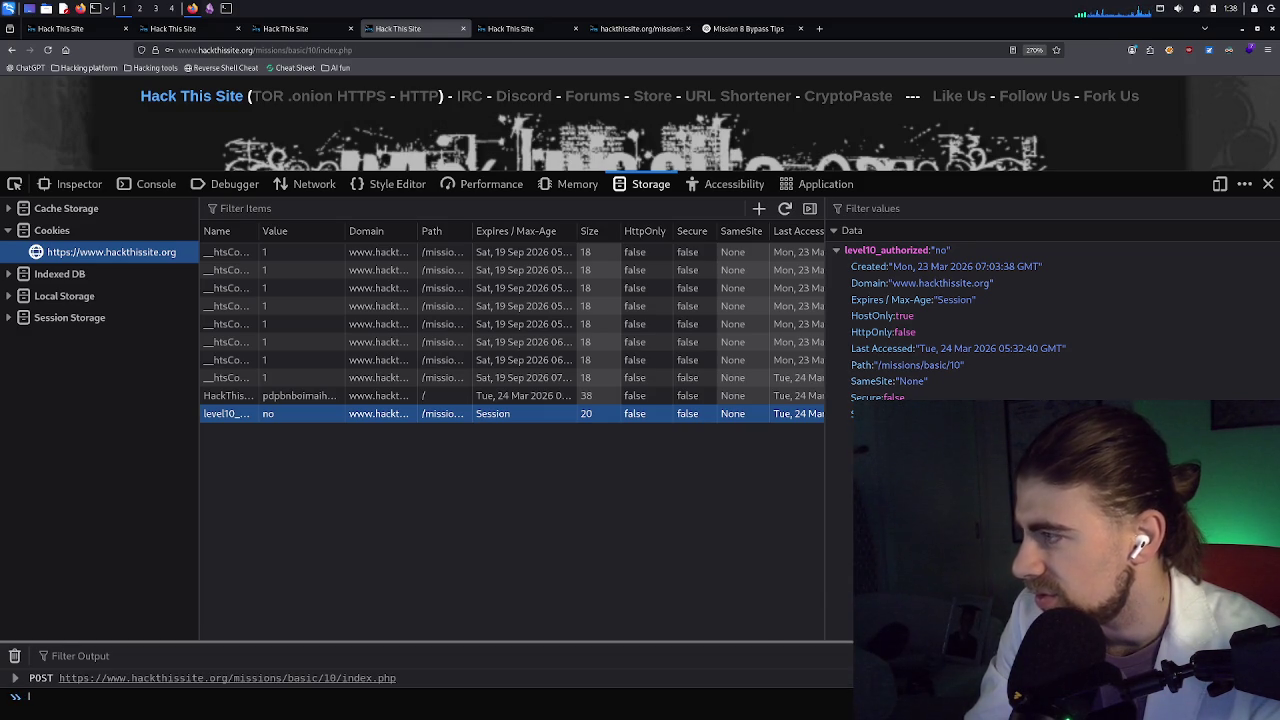
# Select the cookie's Path /missions/basic/10 and reopen the level10_authorized details in the Data sidebar
pyautogui.click(1000, 365)
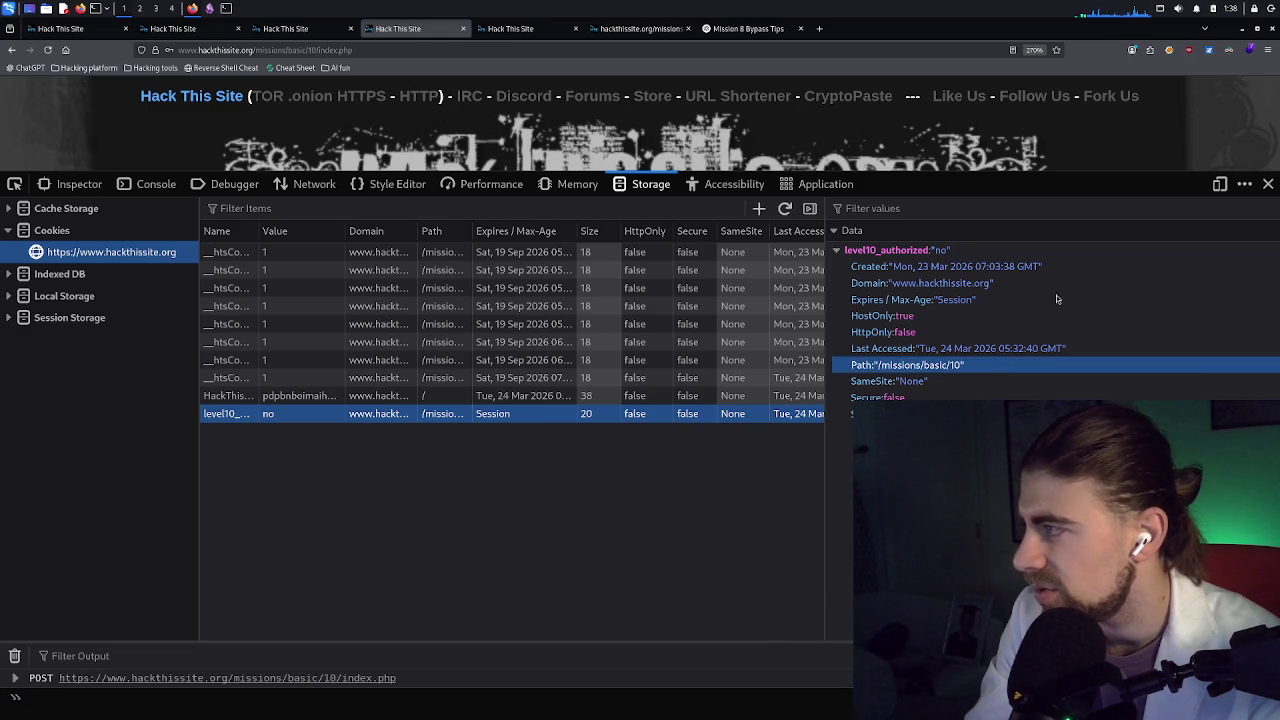
pyautogui.click(1244, 186)
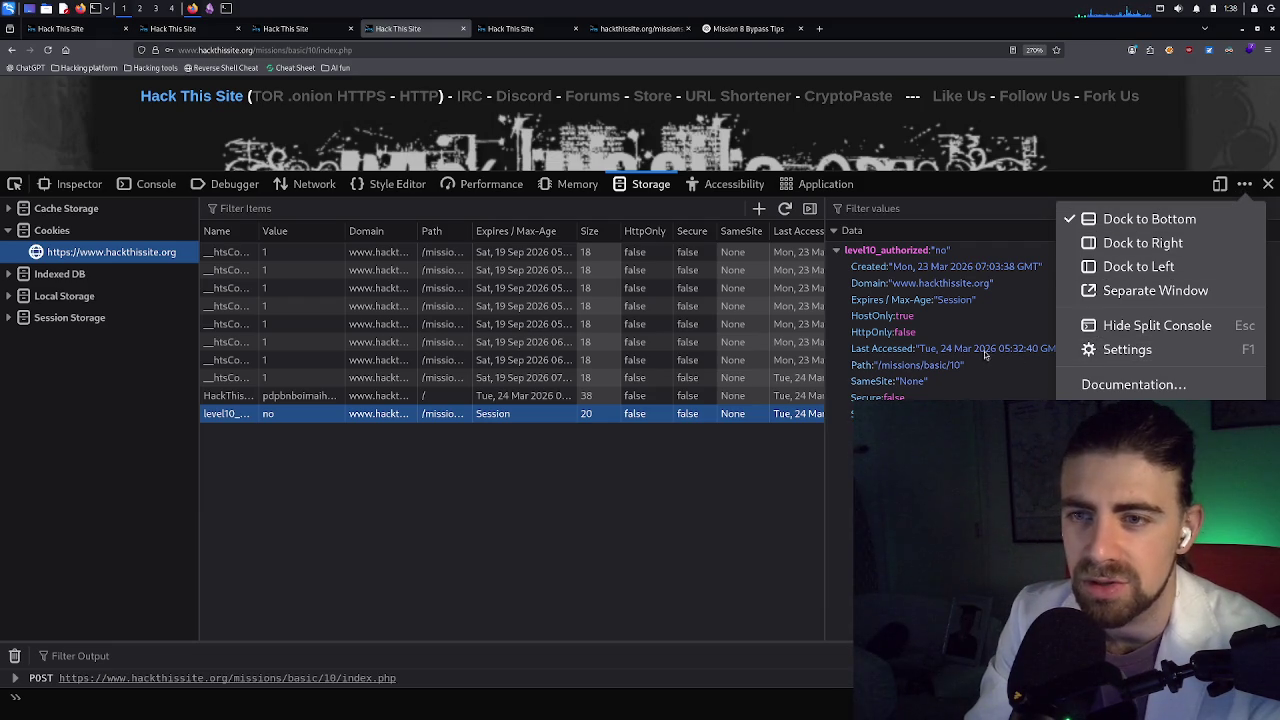
pyautogui.click(950, 250)
pyautogui.click(945, 252)
pyautogui.click(945, 252)
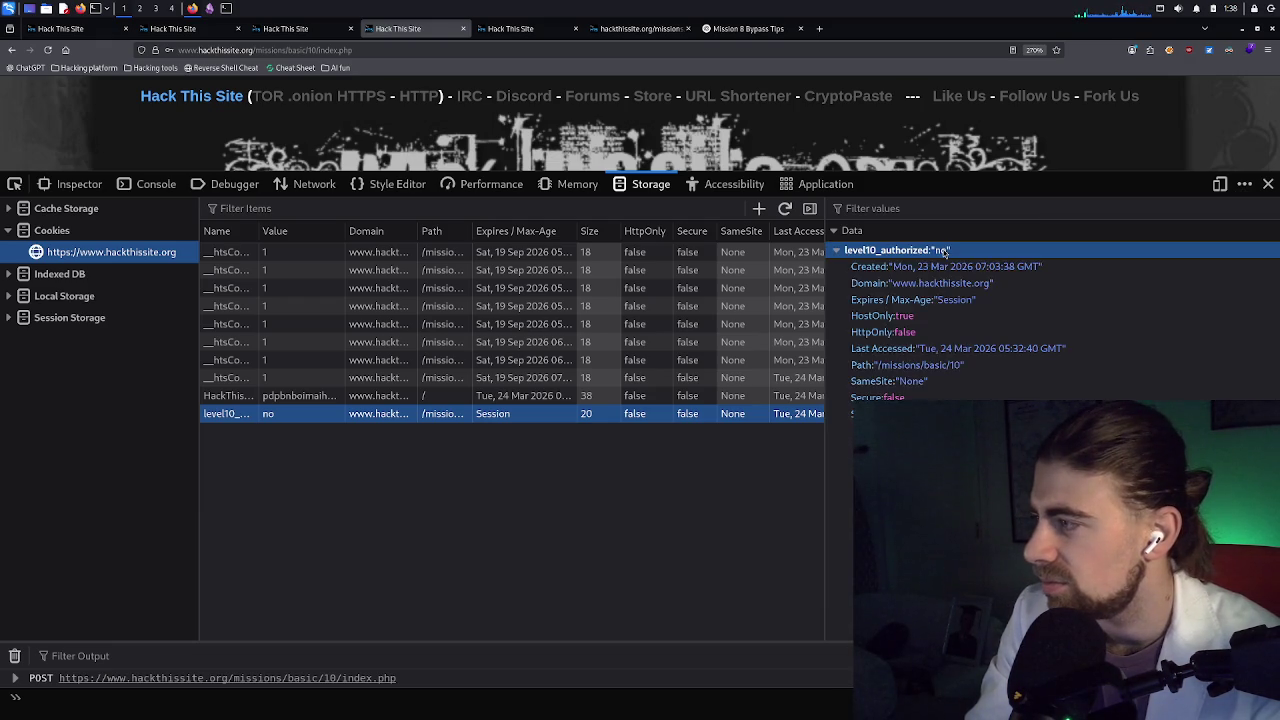
# Check the cookie's Domain, Expires/Max-Age and HostOnly attributes, then return to the Mission 8 Bypass Tips chat
pyautogui.click(952, 286)
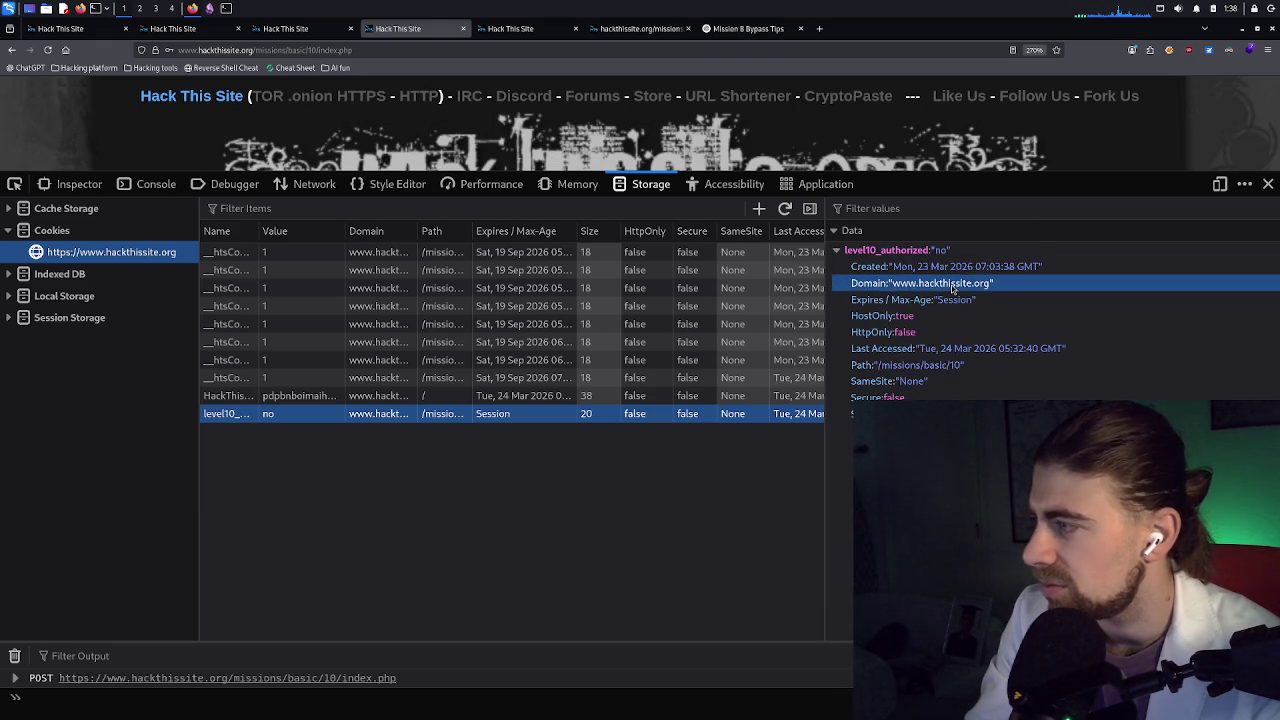
pyautogui.click(966, 302)
pyautogui.click(952, 316)
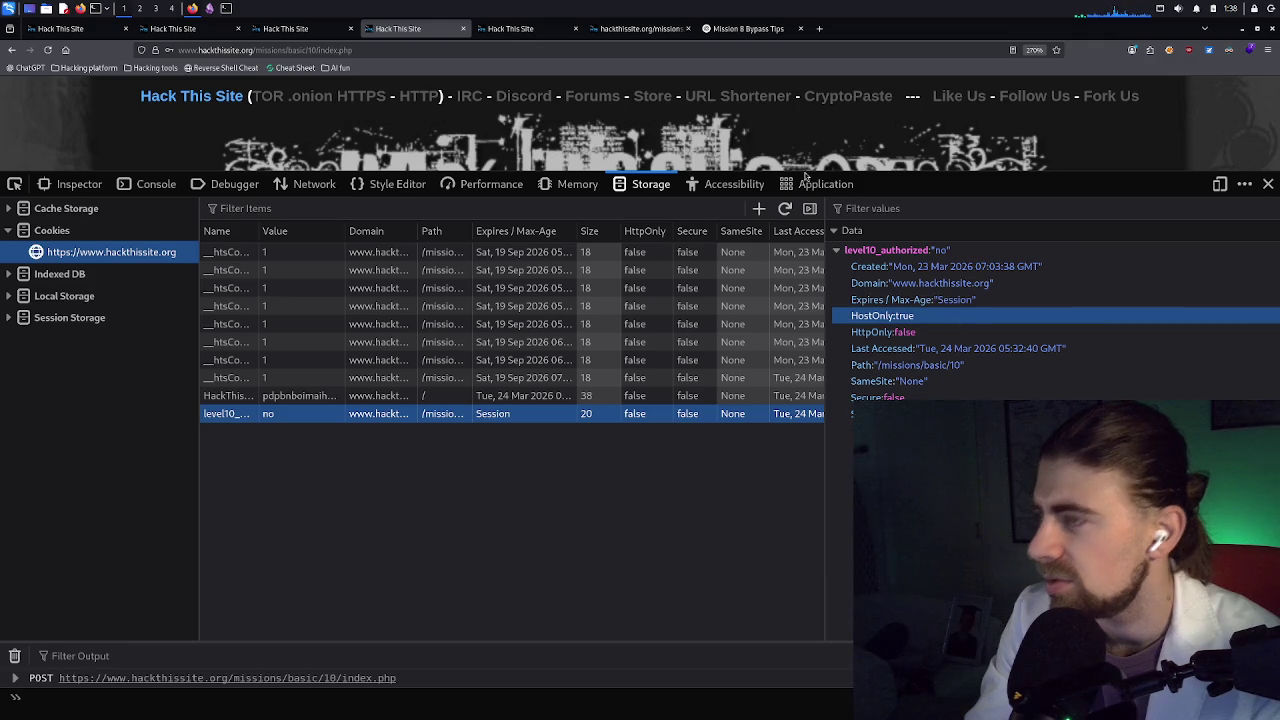
pyautogui.click(748, 28)
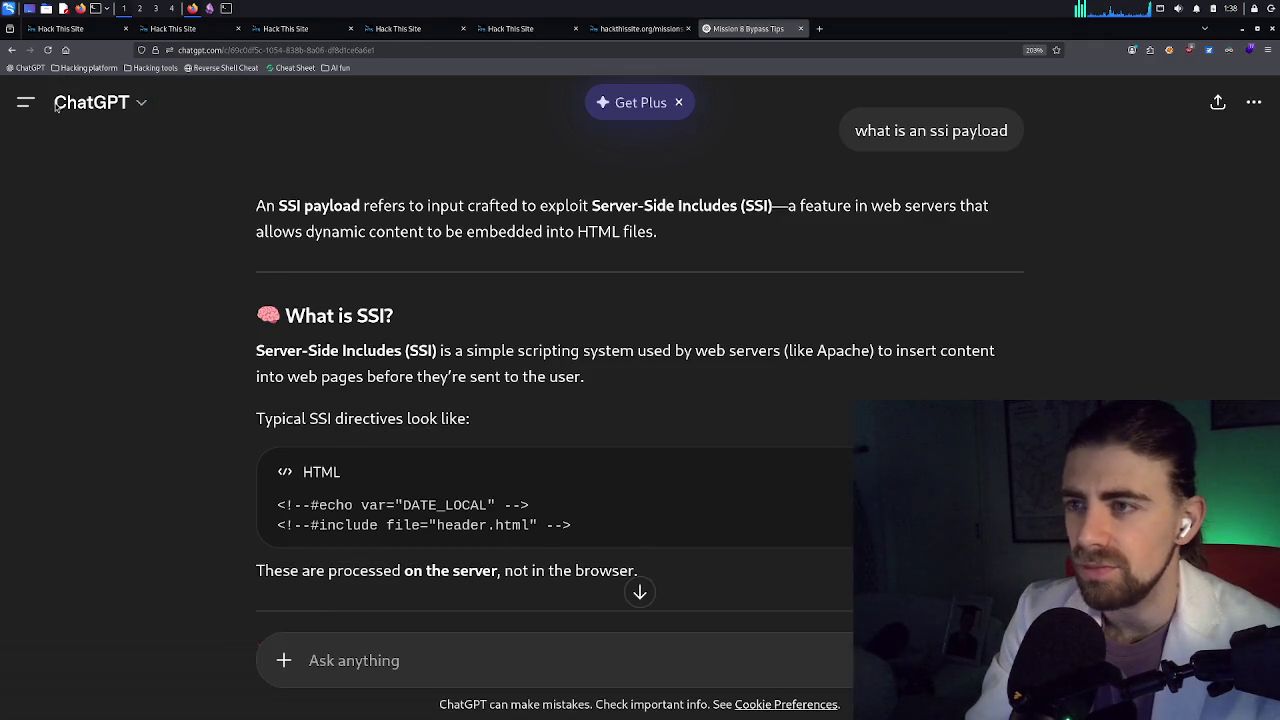
# In a new ChatGPT chat, ask 'can i edit my cookies in firefox'
pyautogui.click(30, 104)
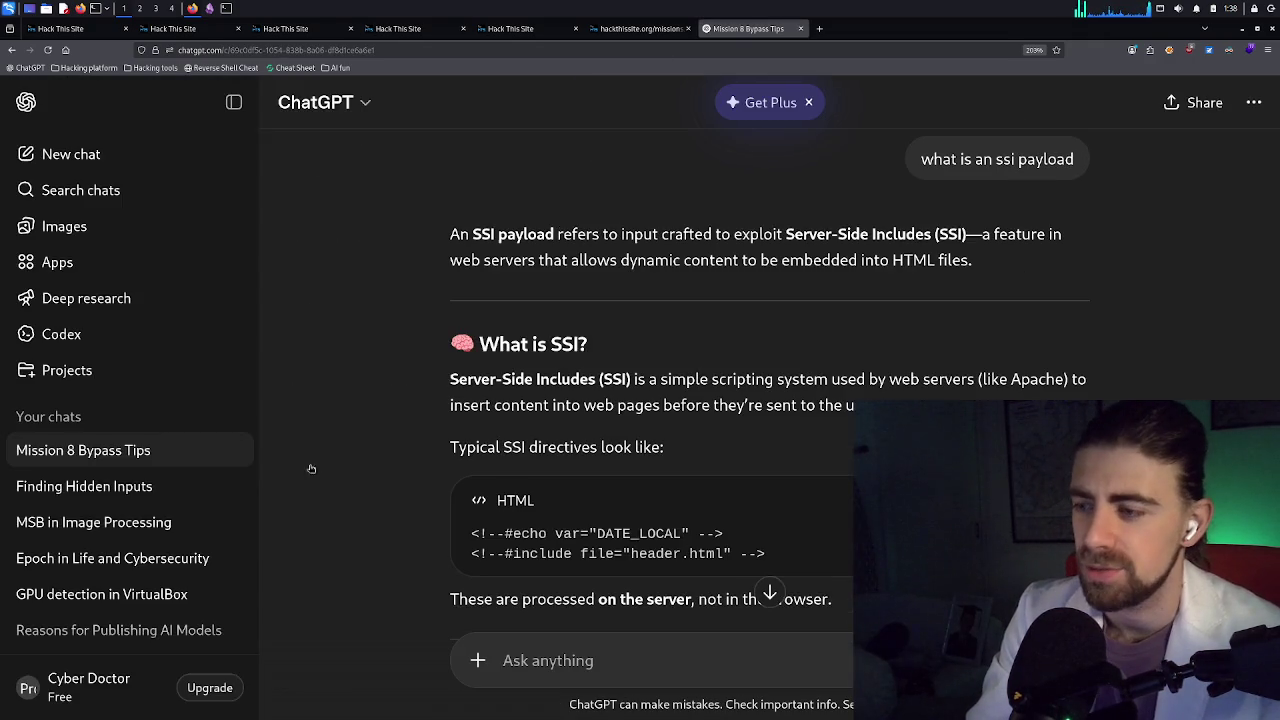
pyautogui.click(80, 154)
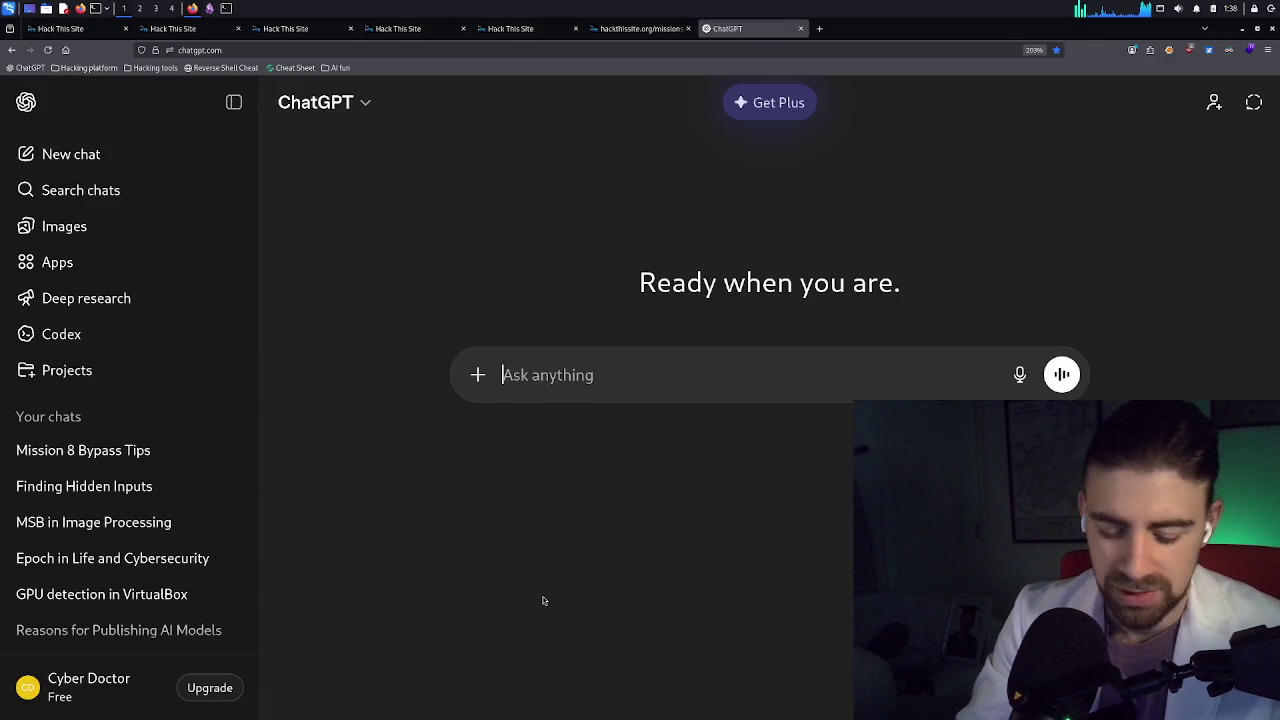
pyautogui.write('can i edit my cookie')
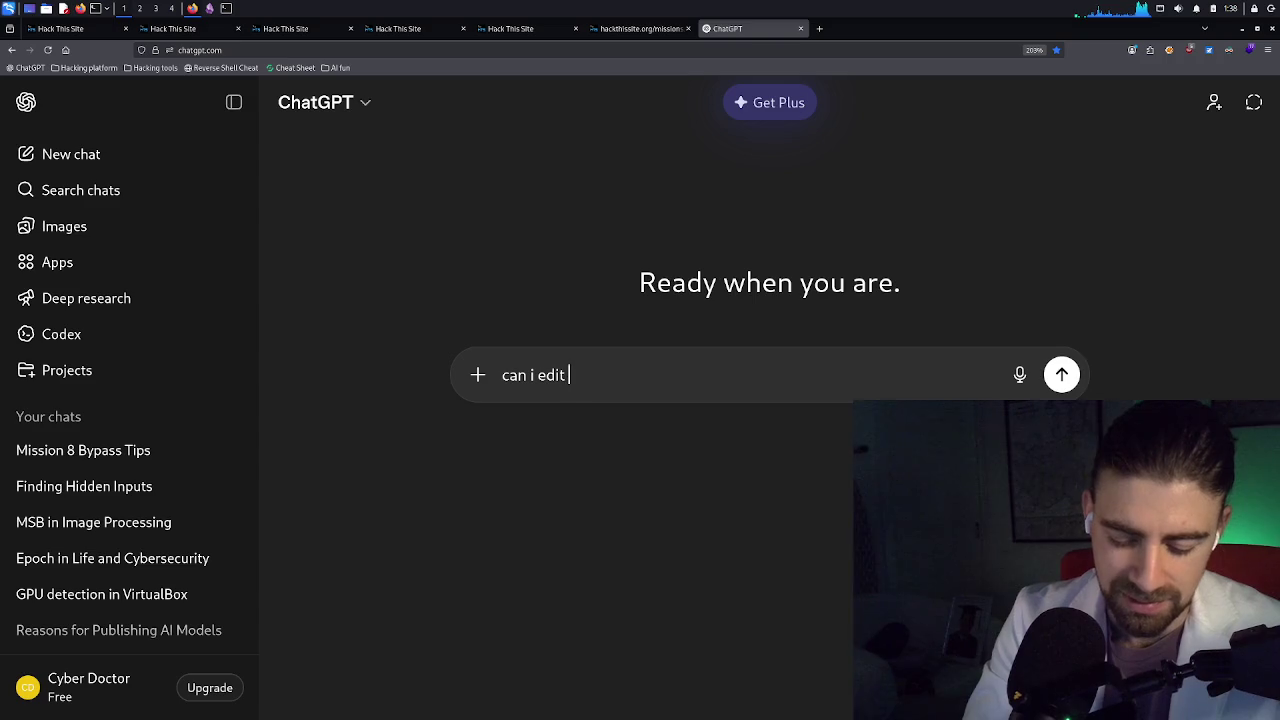
pyautogui.write('s in')
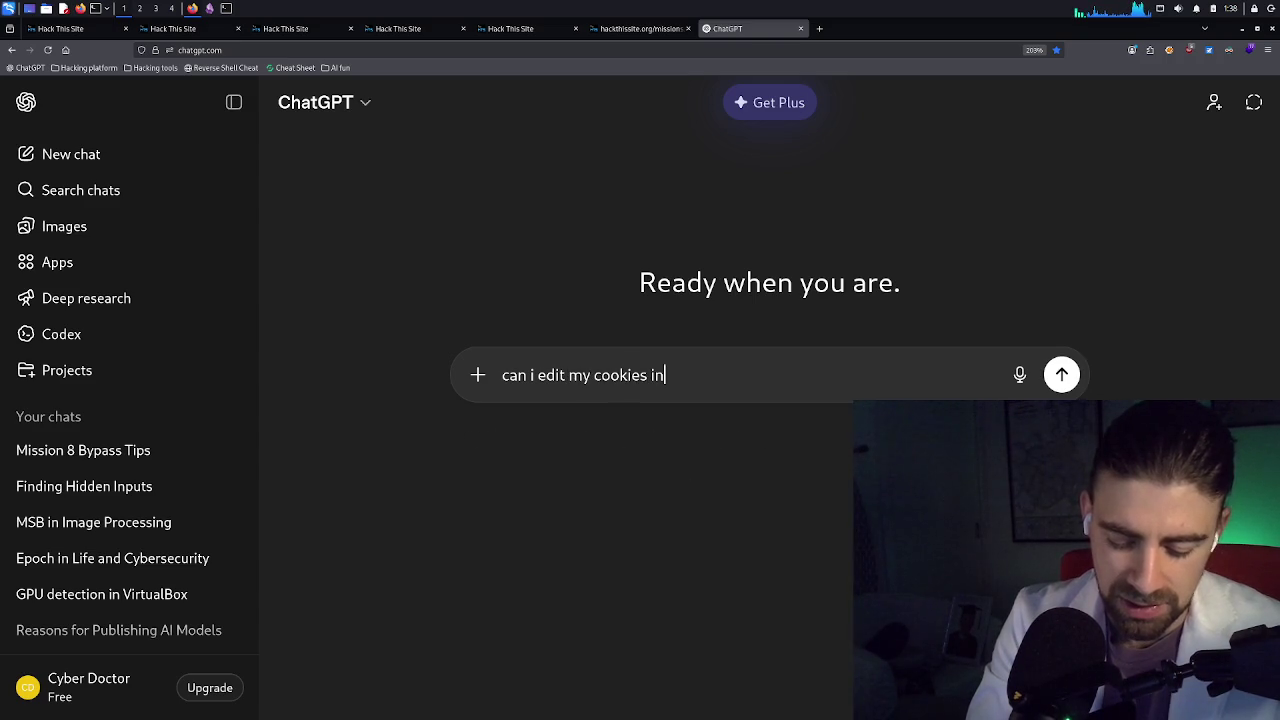
pyautogui.write(' firefox')
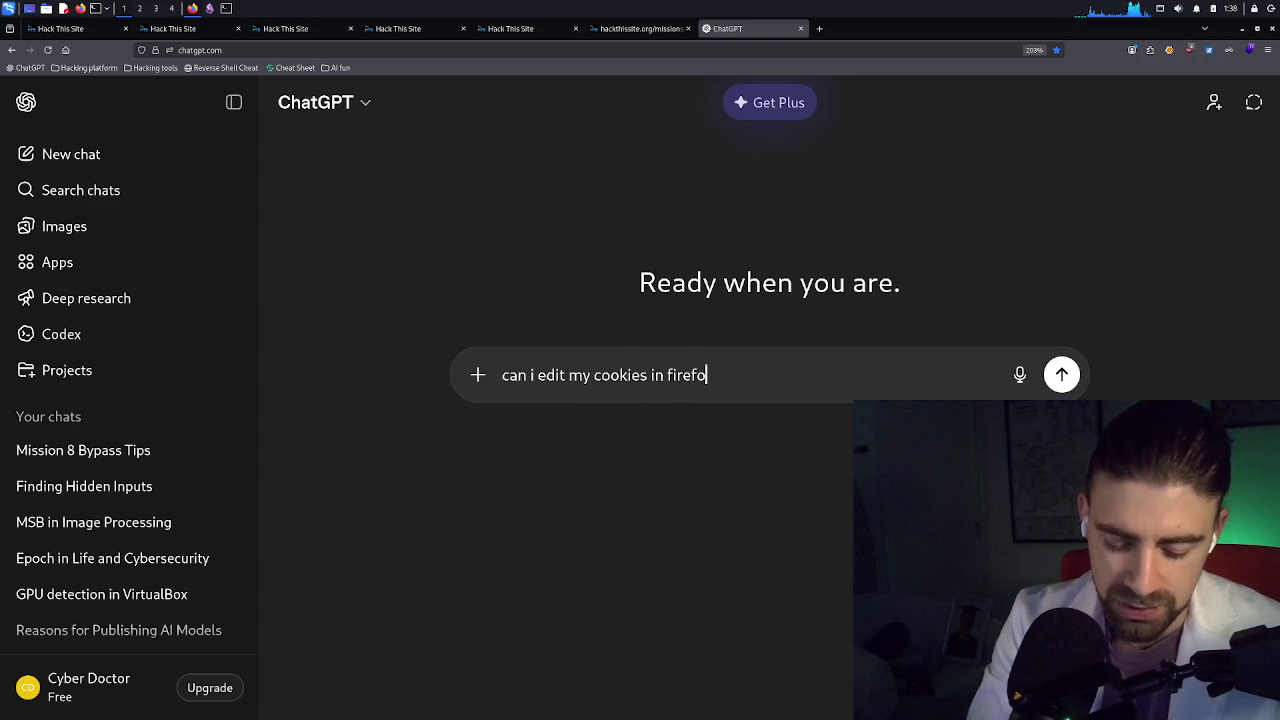
pyautogui.press('Return')
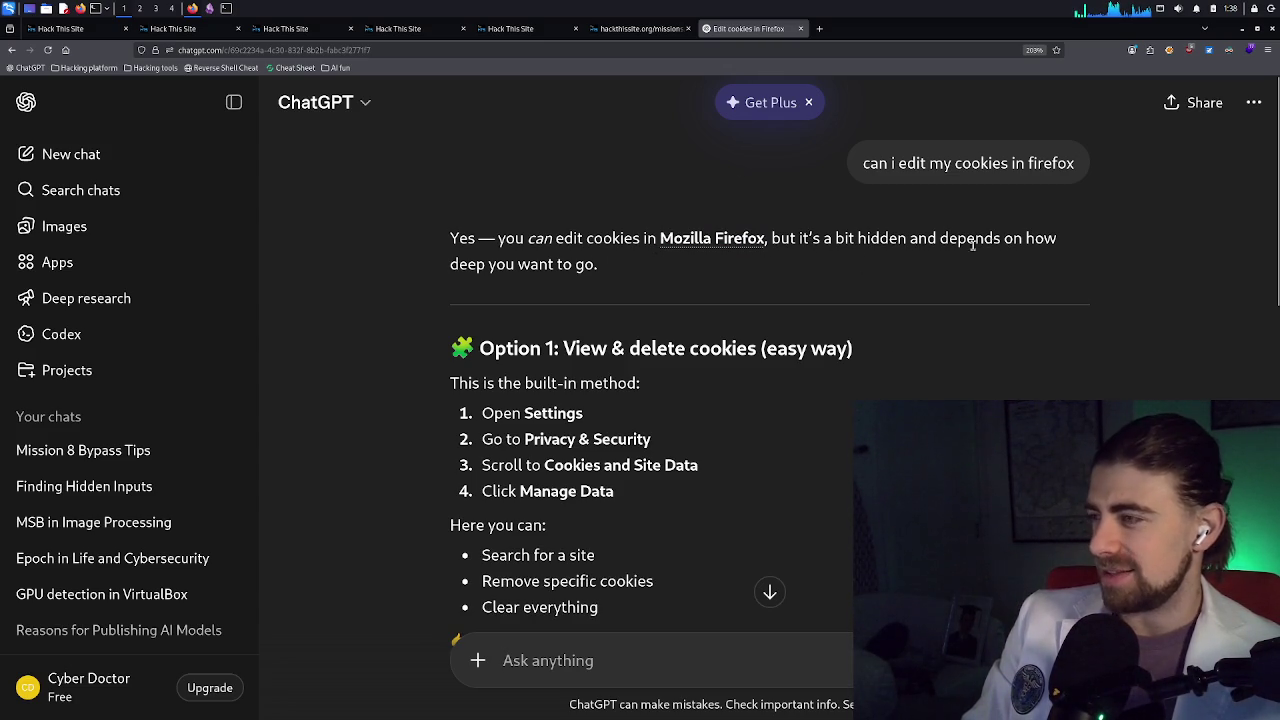
# Read through the answer's Option 1–3 cookie-editing methods and start a follow-up with 'is it possible'
pyautogui.scroll(-2, 580, 279)
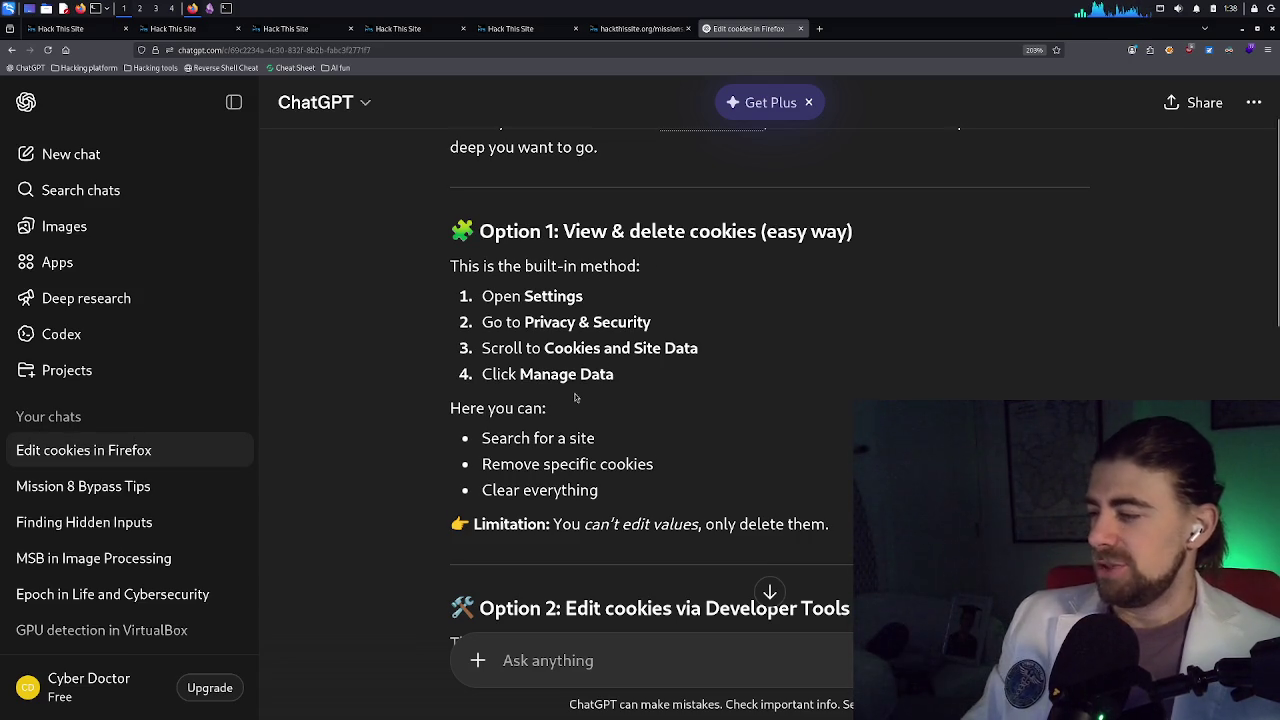
pyautogui.scroll(-2, 698, 437)
pyautogui.scroll(-4, 698, 437)
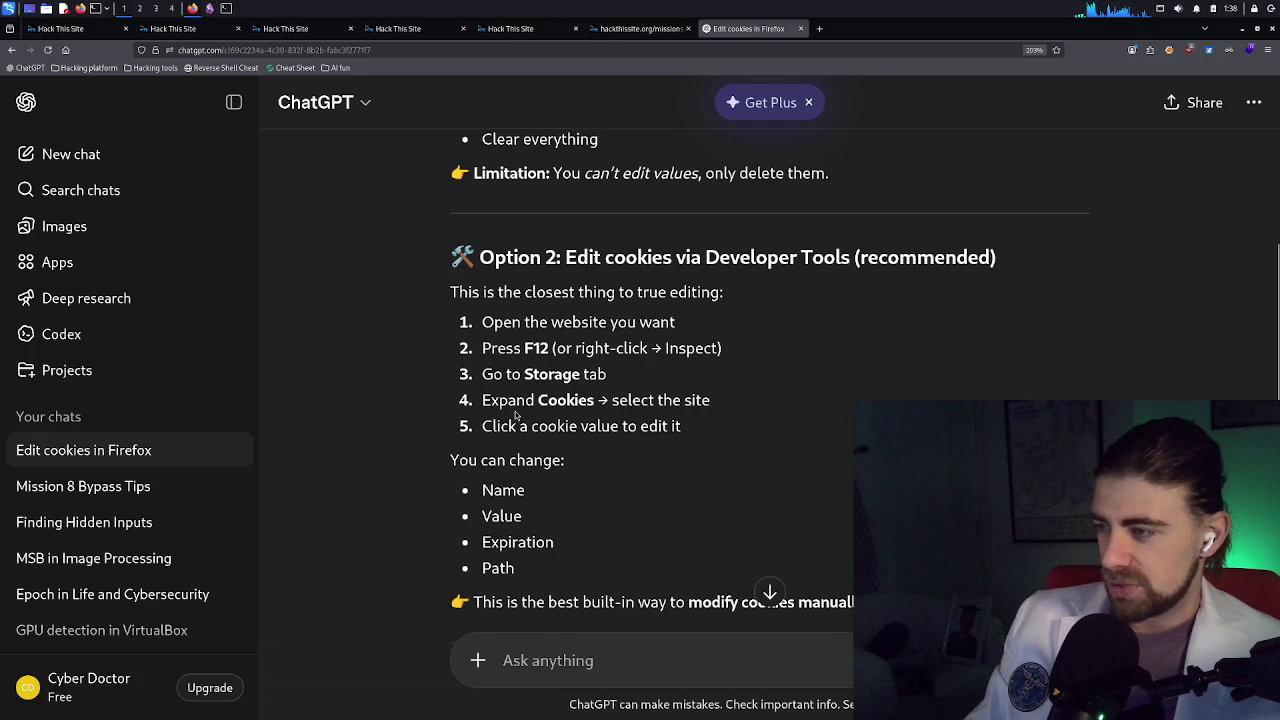
pyautogui.scroll(-2, 533, 462)
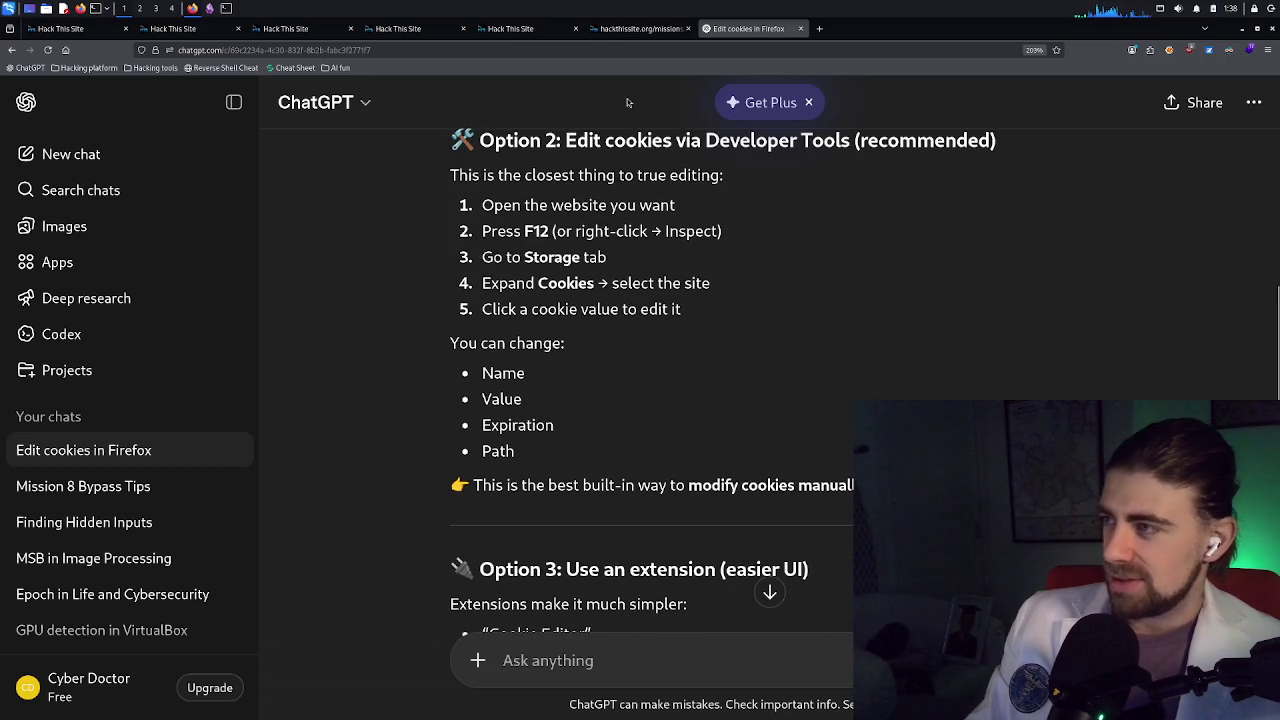
pyautogui.scroll(-2, 626, 512)
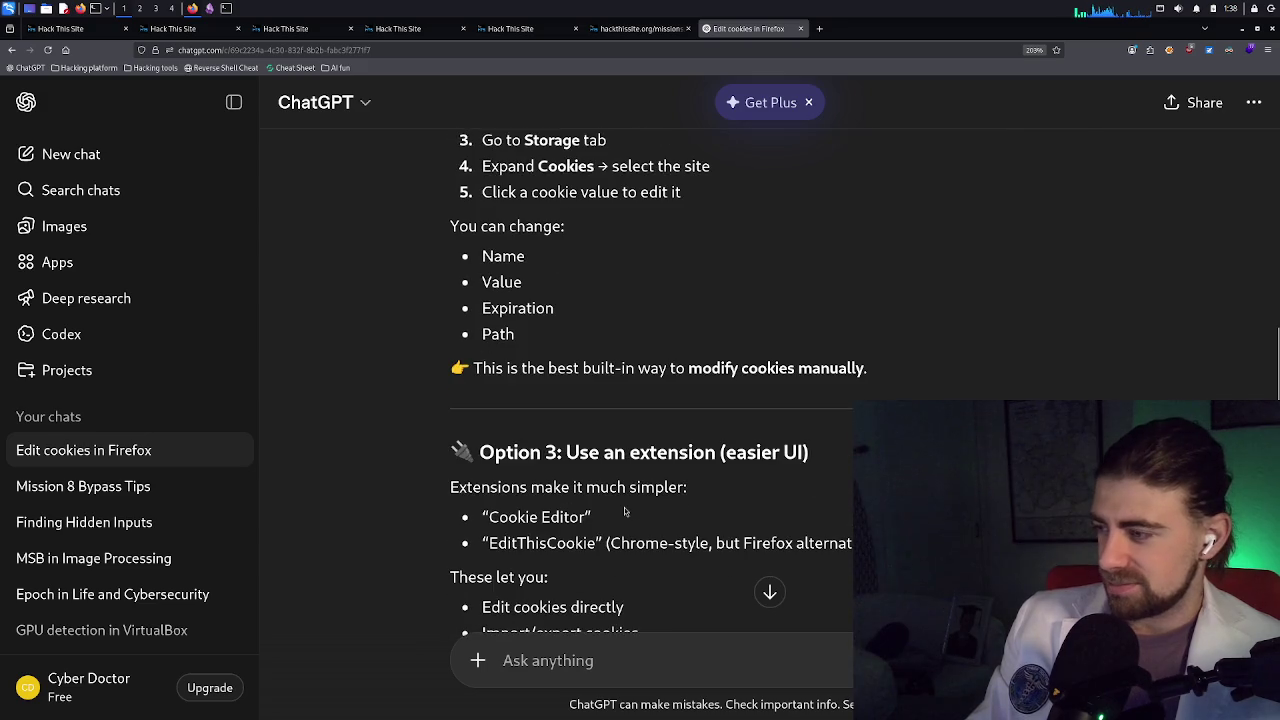
pyautogui.scroll(-2, 626, 512)
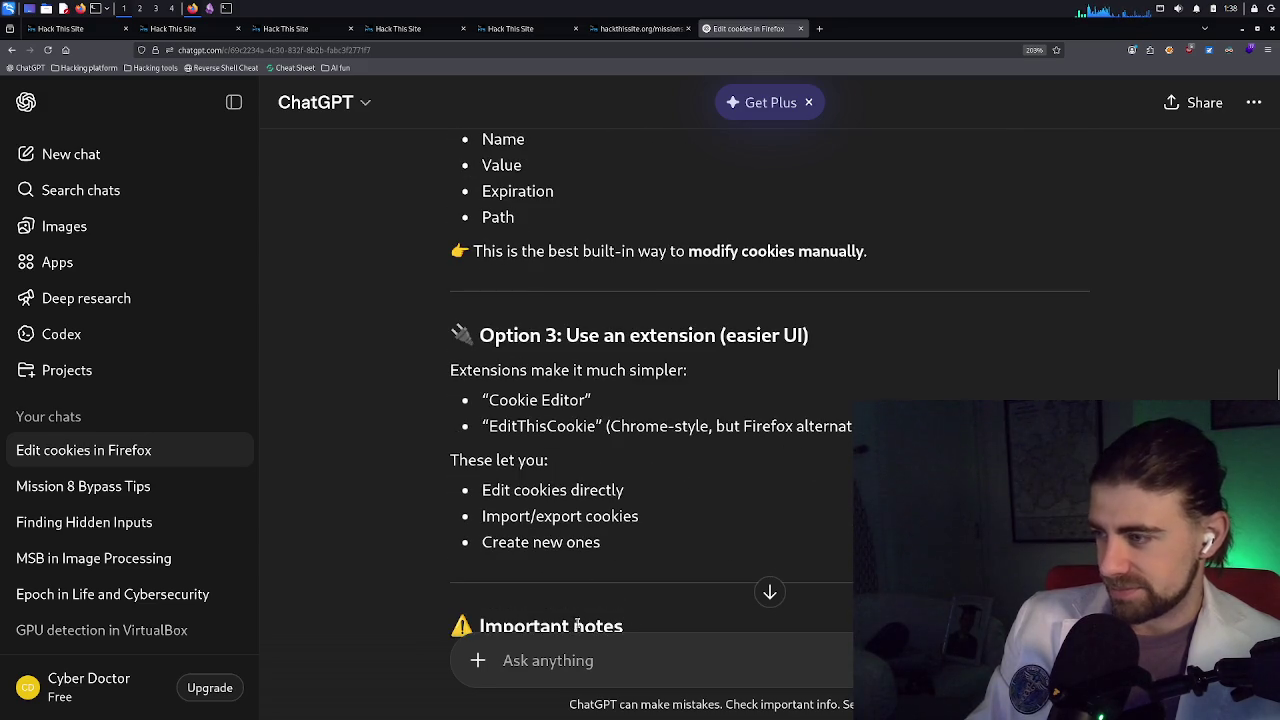
pyautogui.click(505, 660)
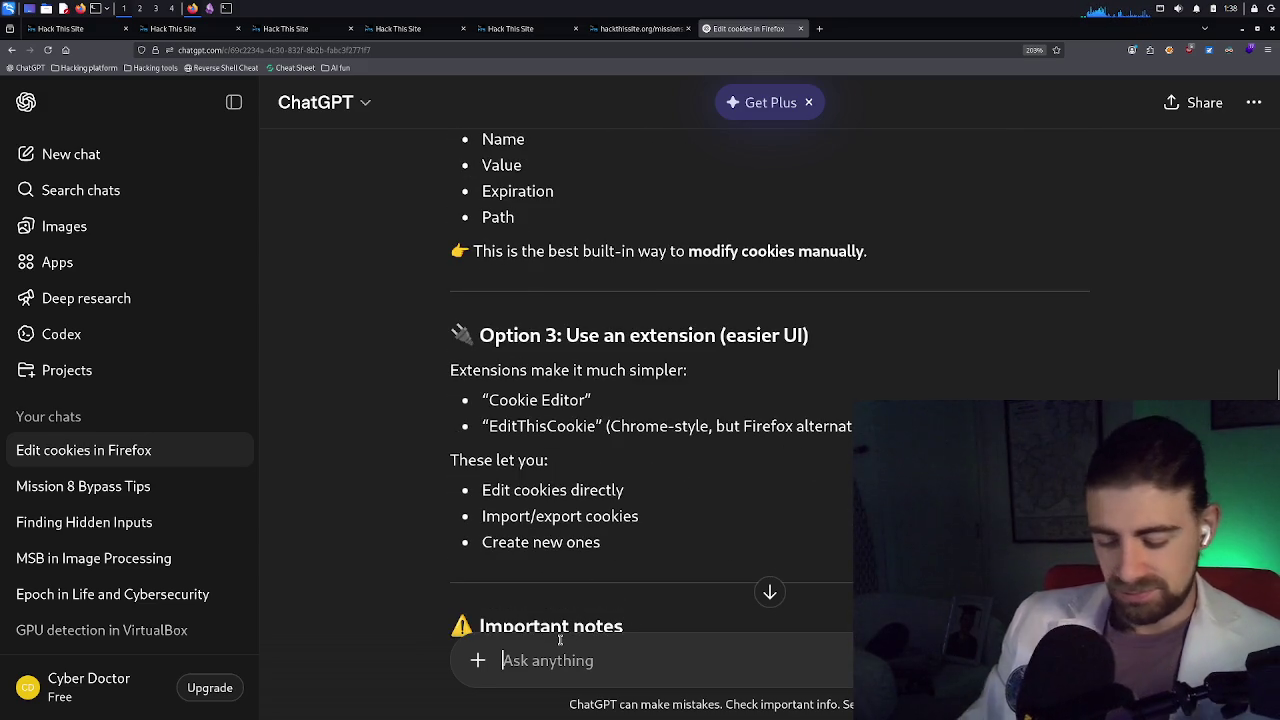
pyautogui.write('is it po')
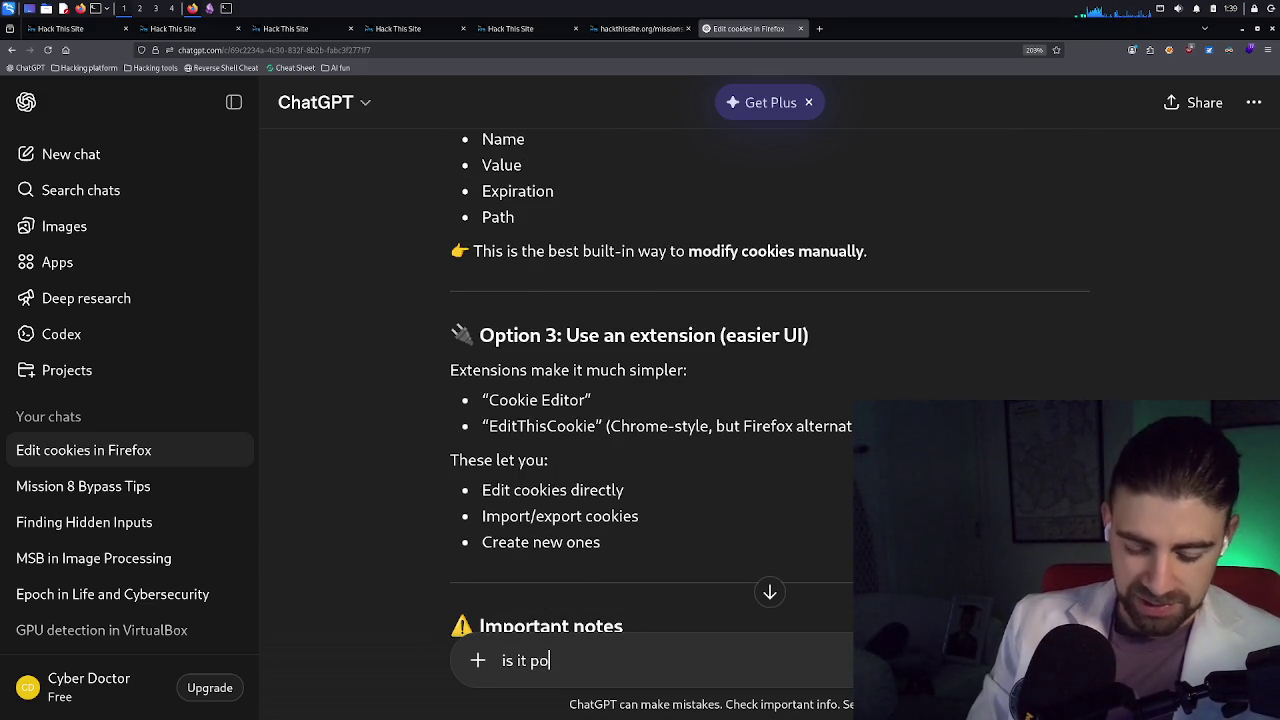
pyautogui.write('ssible that')
# Send 'is it possible that a website locks their cookies?', then bring up the hackthissite.org tab
pyautogui.write(' a')
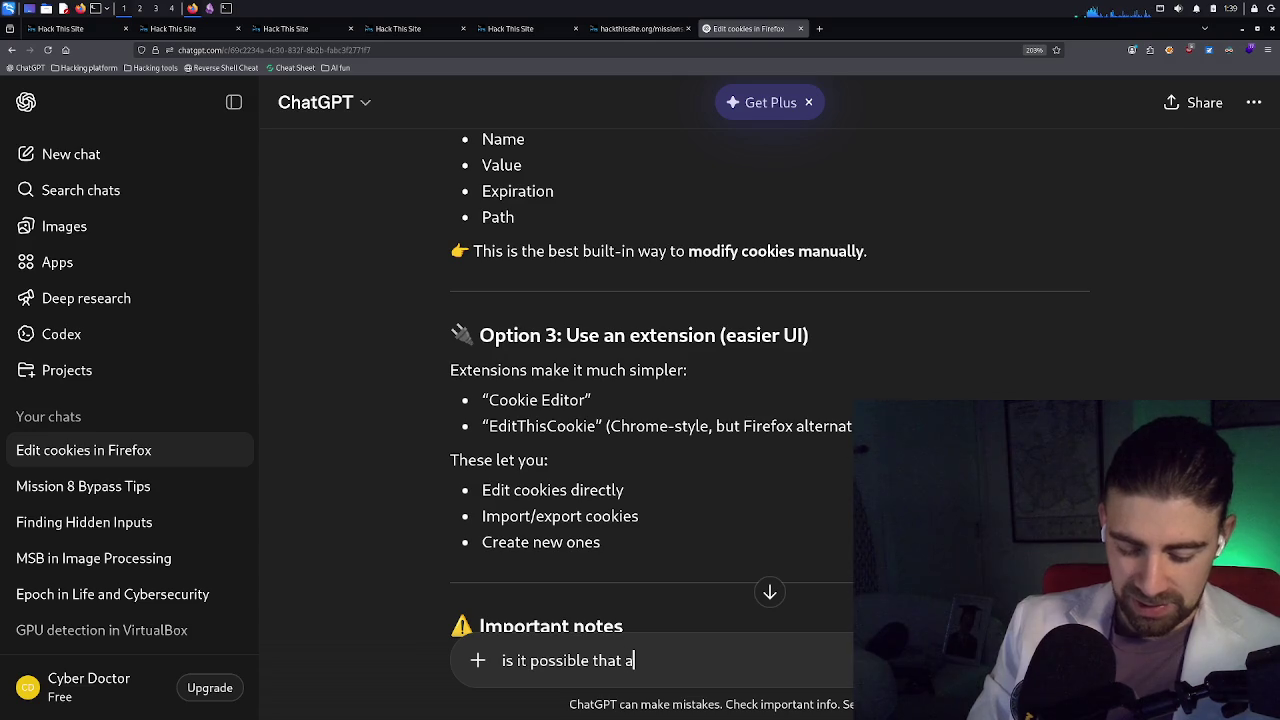
pyautogui.write(' website lo')
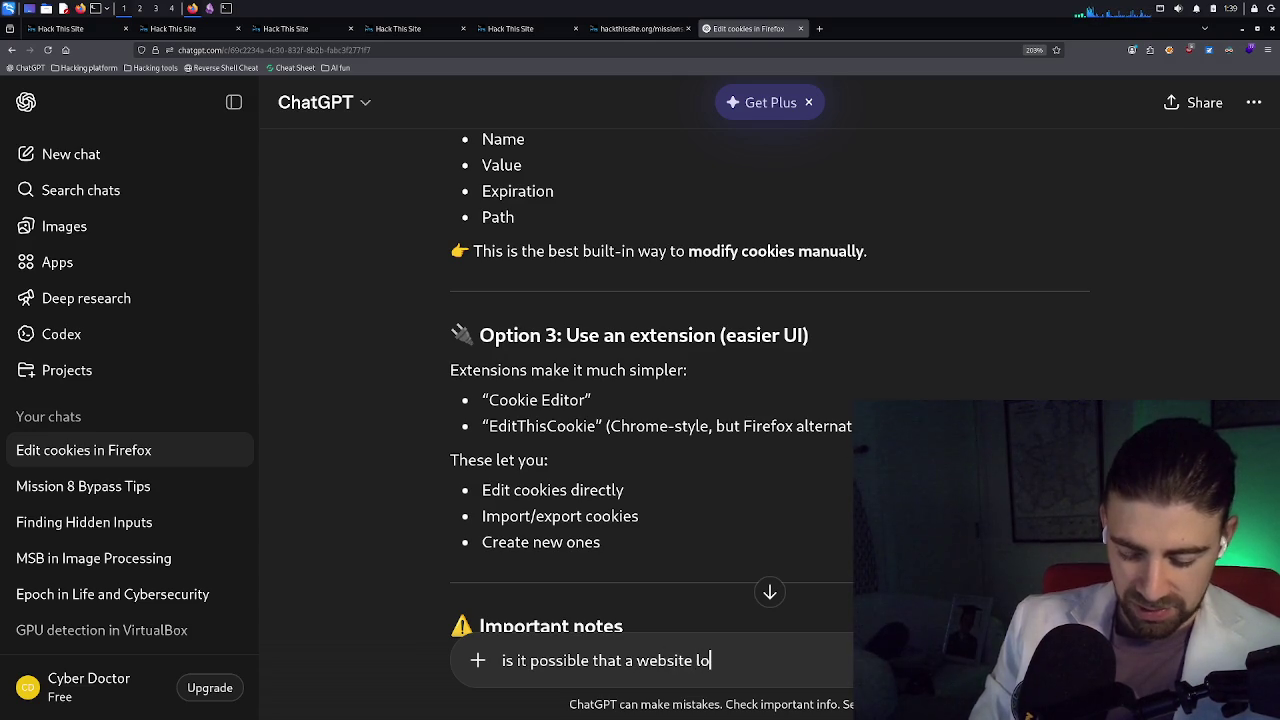
pyautogui.write('cks their cookies?')
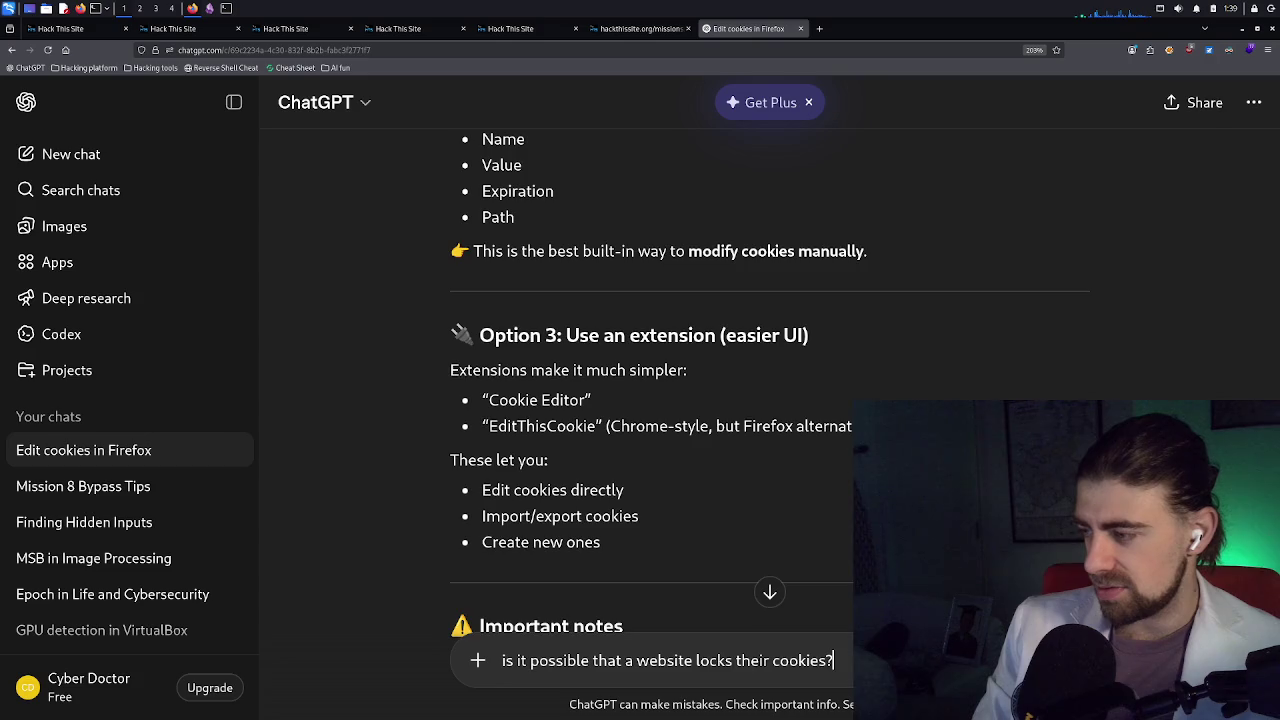
pyautogui.press('Return')
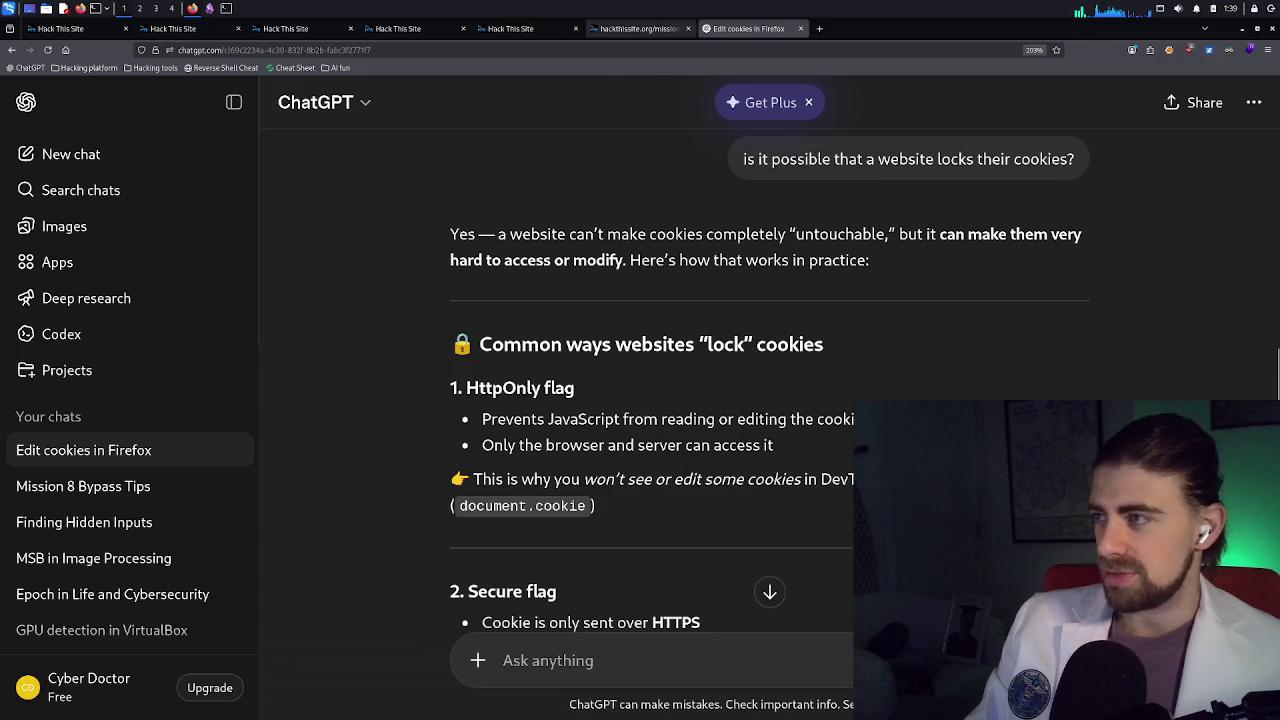
pyautogui.click(620, 30)
# Close the mission result and Level 8 tabs and return to the Level 10 cookie storage view
pyautogui.hotkey('ctrl', 'w')
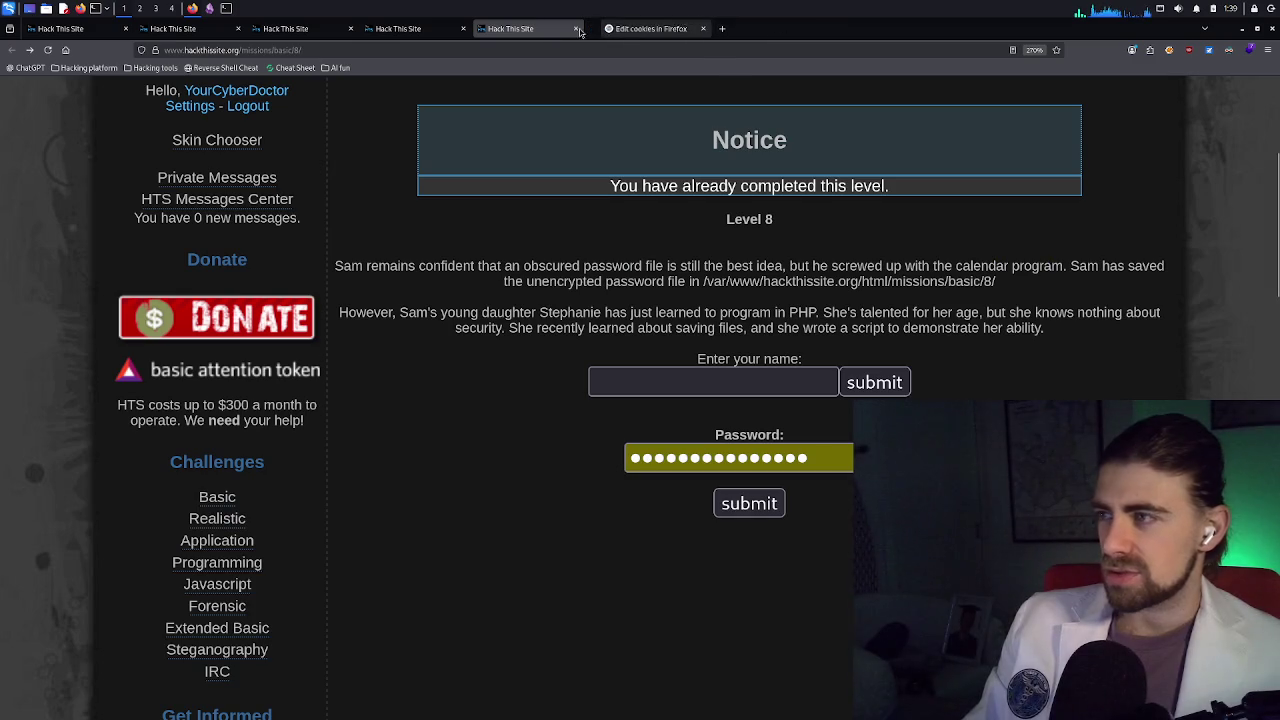
pyautogui.hotkey('ctrl', 'w')
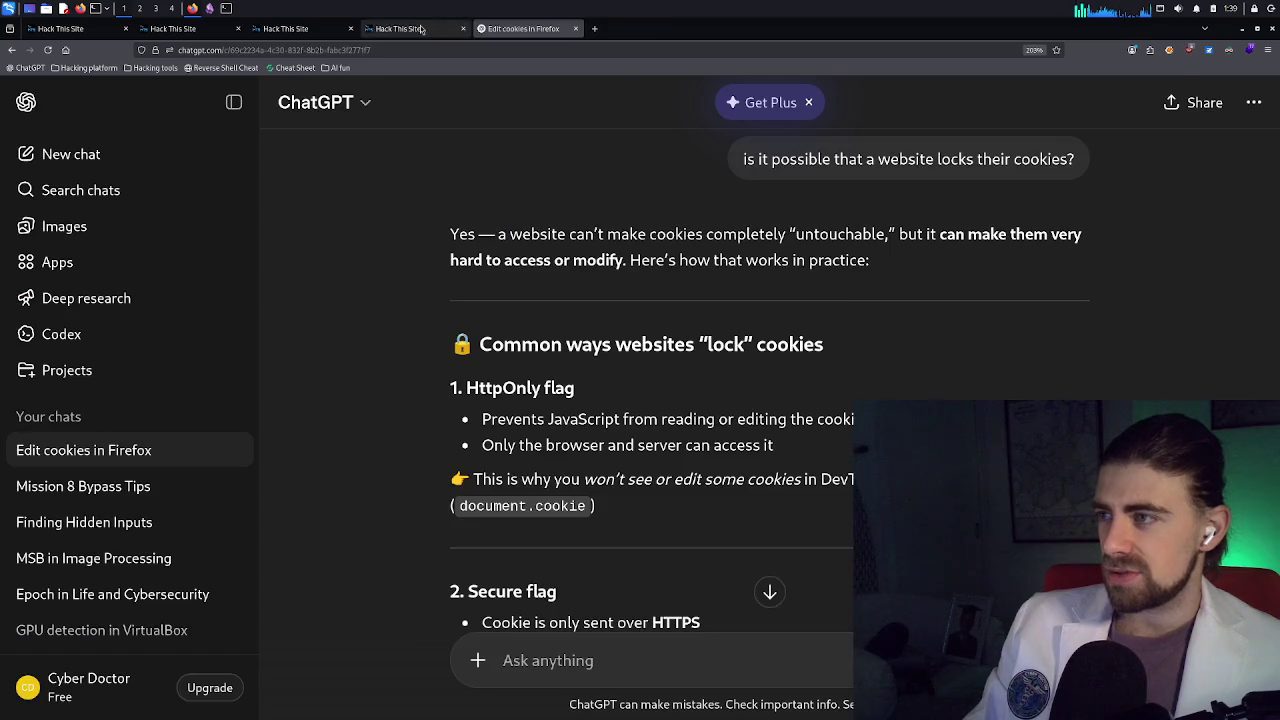
pyautogui.click(418, 30)
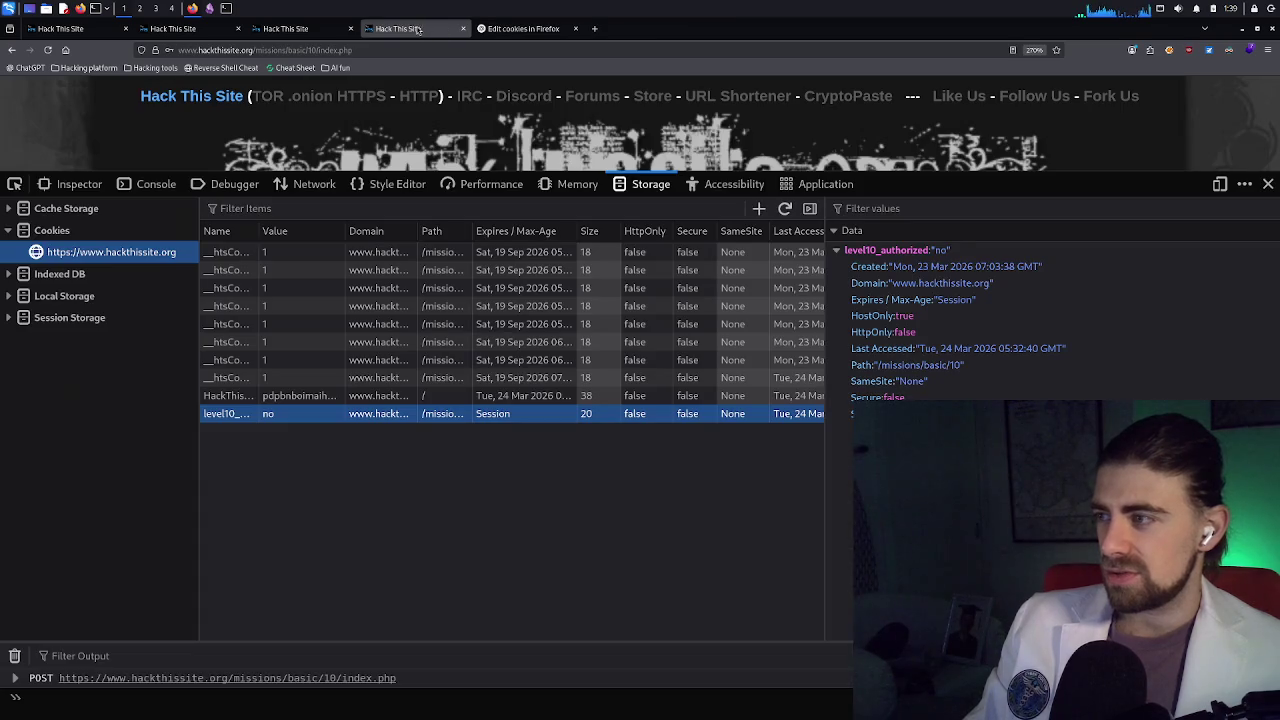
# Recheck level10_authorized's Created timestamp, Domain and value 'no', then go back to the Edit cookies chat
pyautogui.click(842, 233)
pyautogui.click(842, 233)
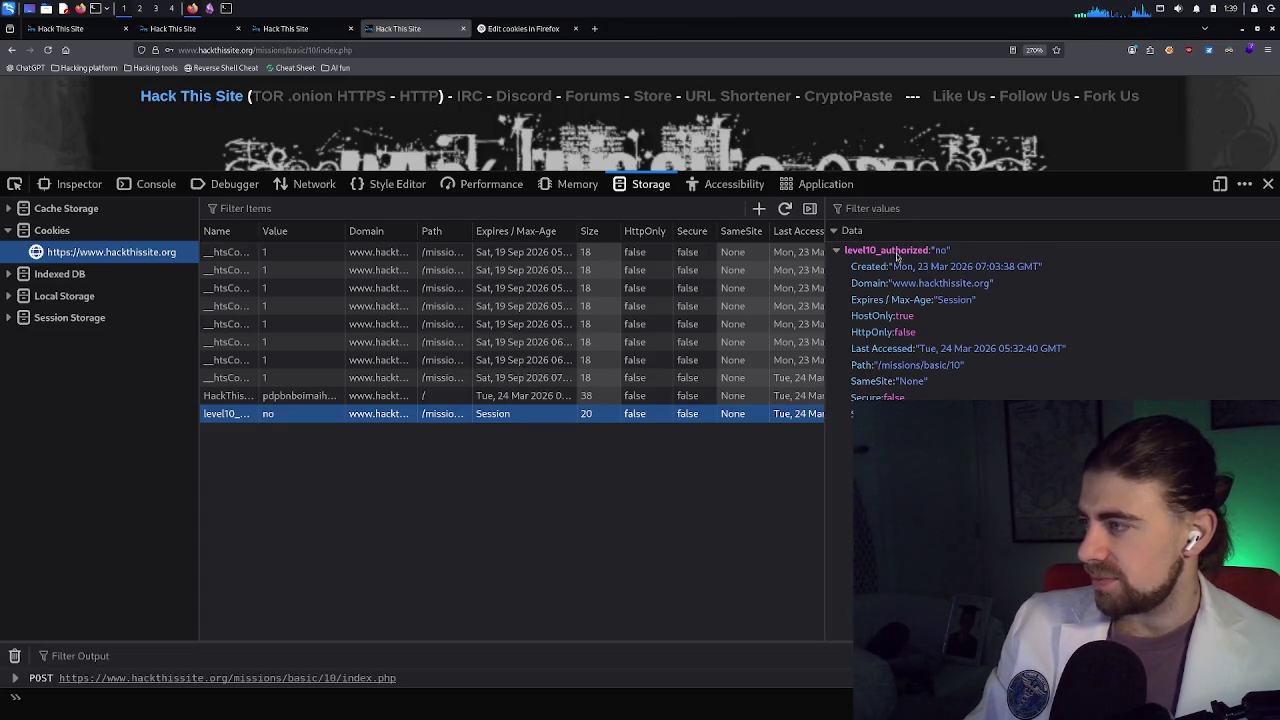
pyautogui.click(1019, 268)
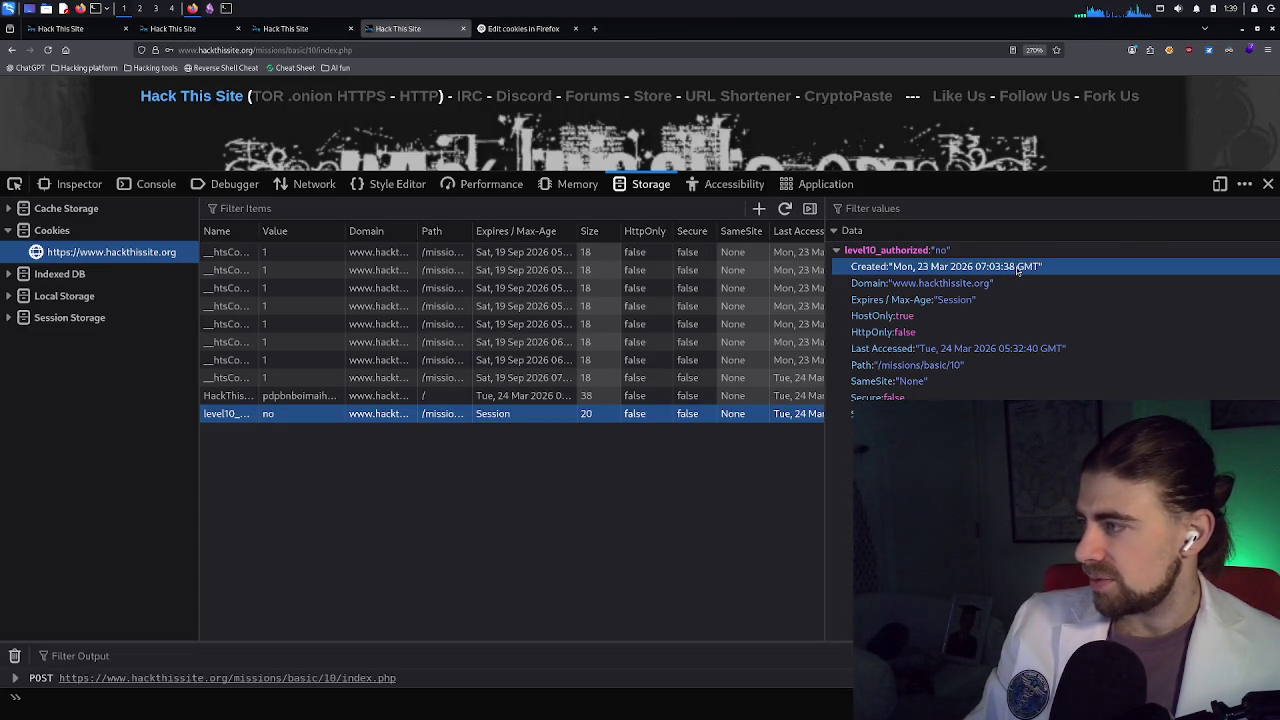
pyautogui.click(920, 283)
pyautogui.click(940, 252)
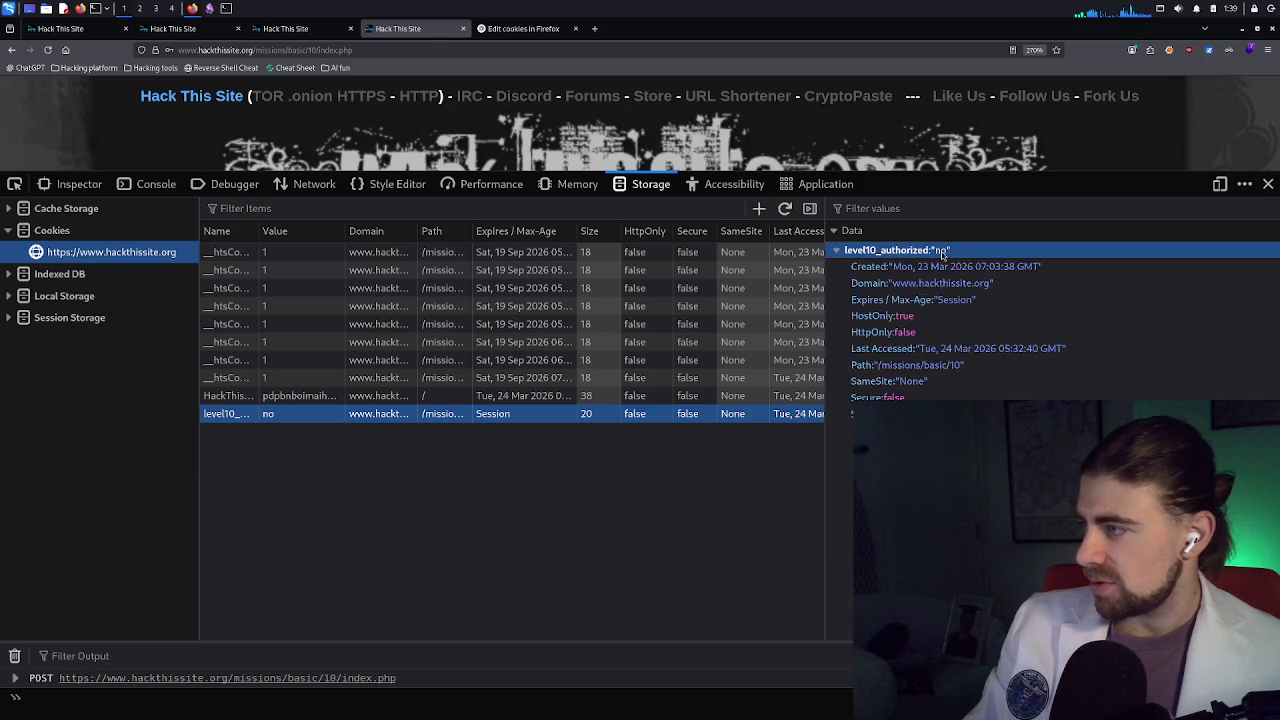
pyautogui.click(942, 253)
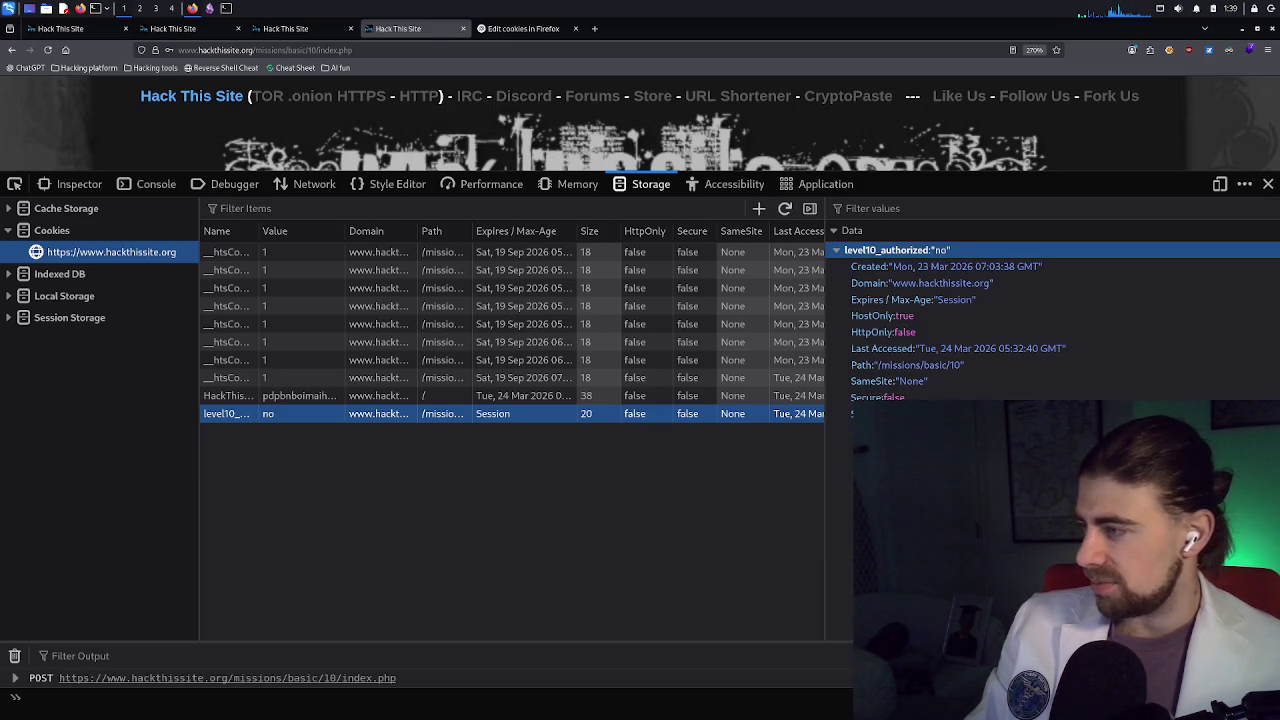
pyautogui.click(870, 413)
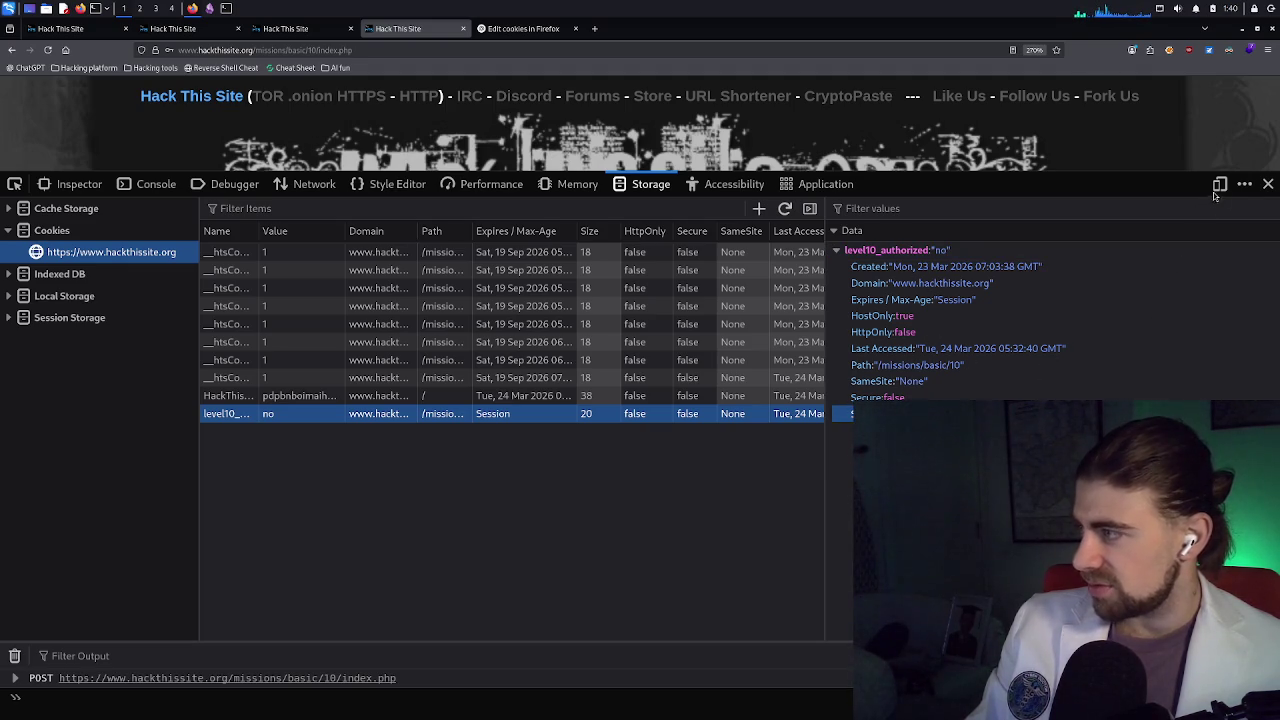
pyautogui.click(516, 30)
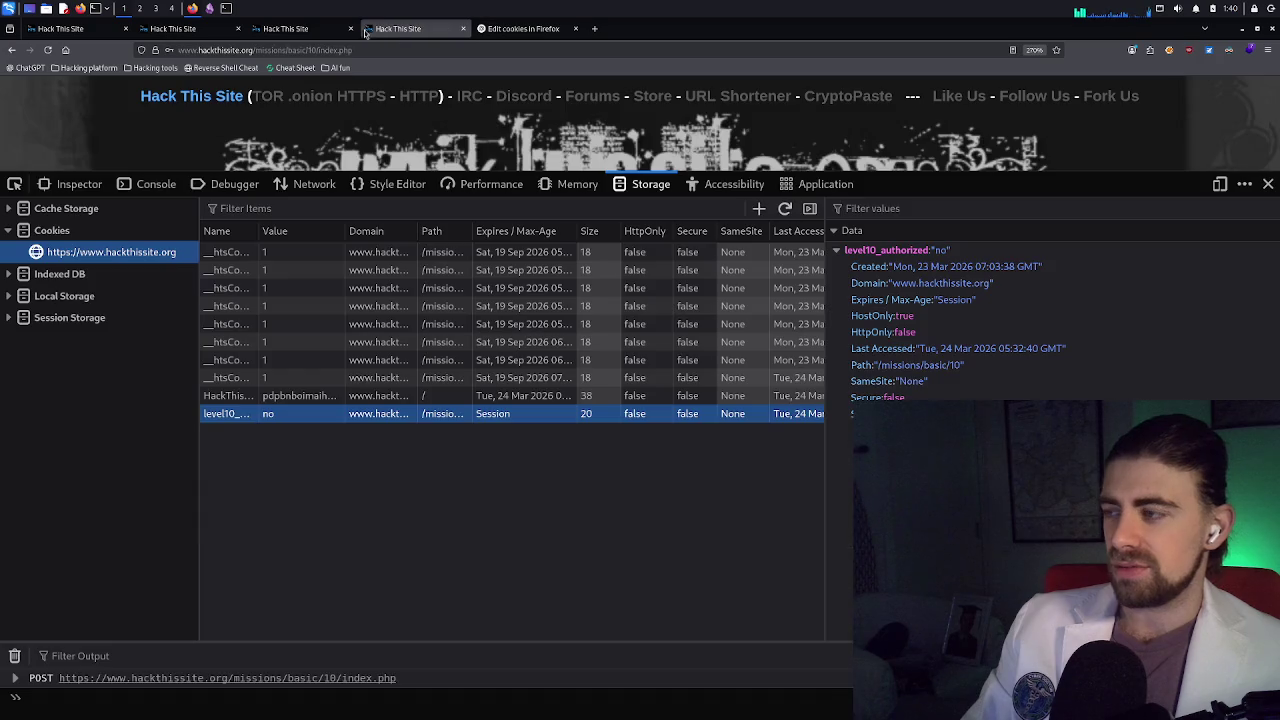
# Try editing the level10_authorized cookie's expiry and close its context menu without deleting anything
pyautogui.click(392, 35)
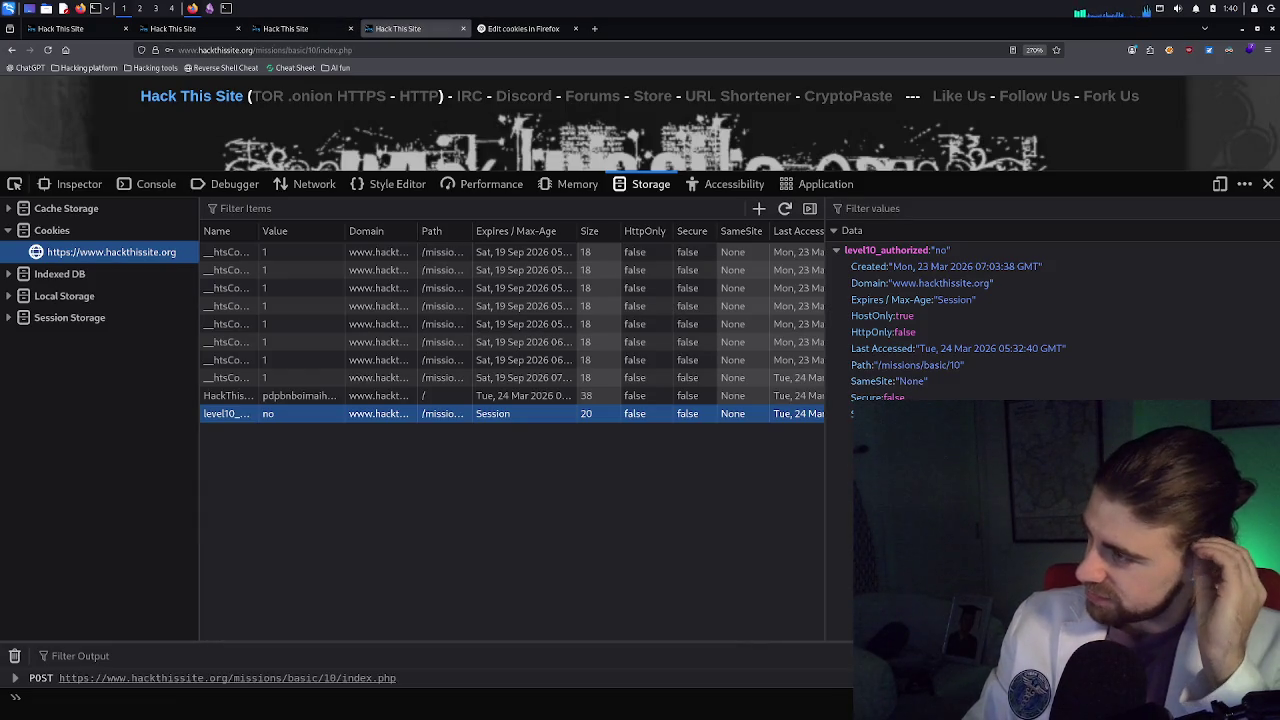
pyautogui.doubleClick(495, 415)
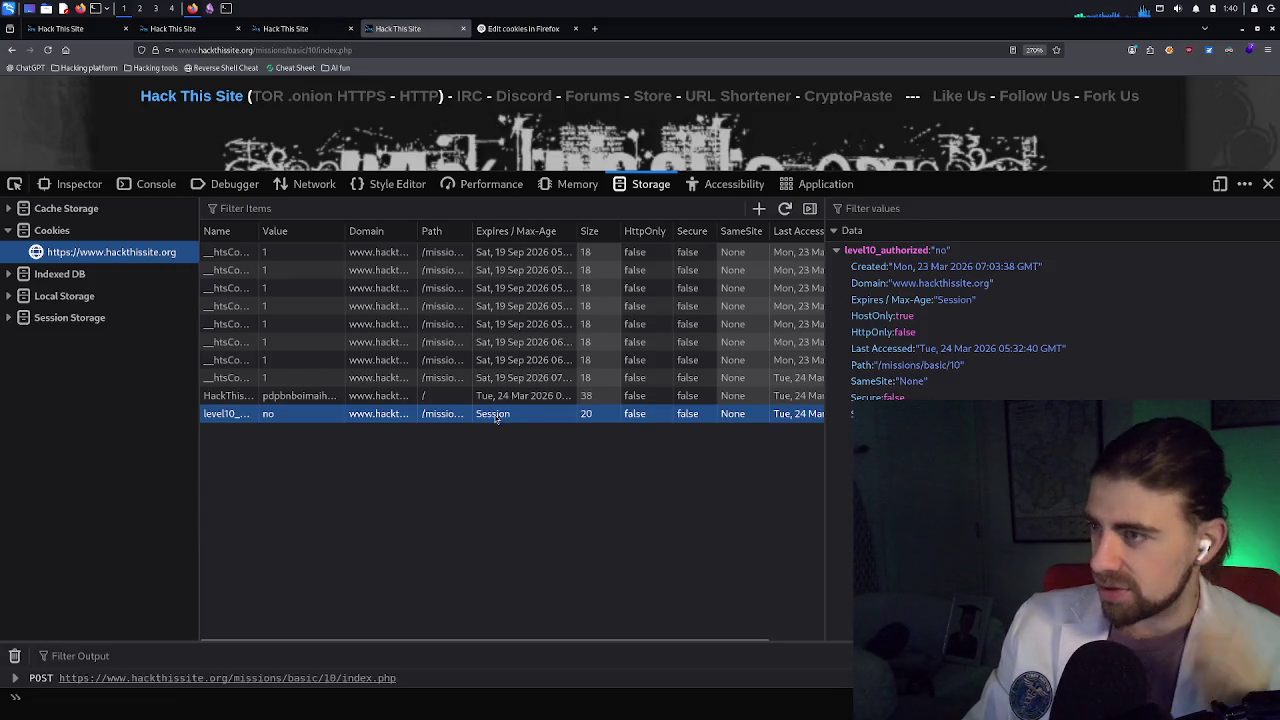
pyautogui.rightClick(495, 418)
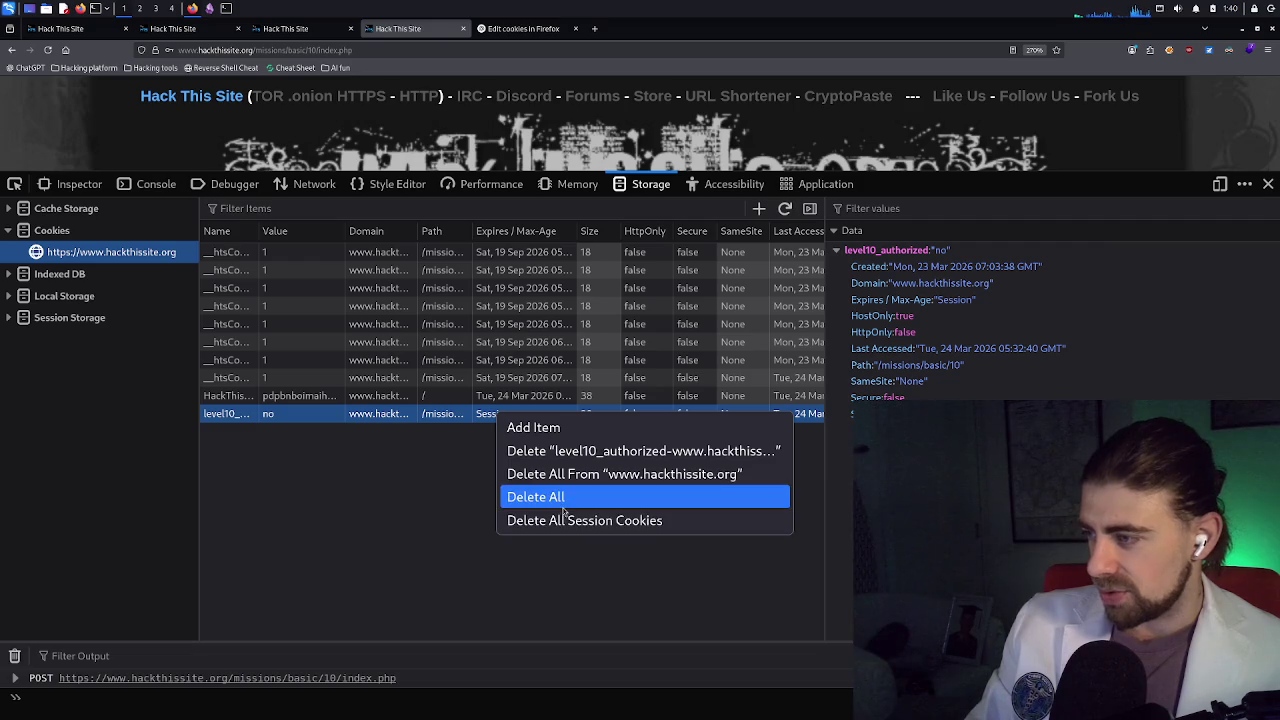
pyautogui.click(376, 468)
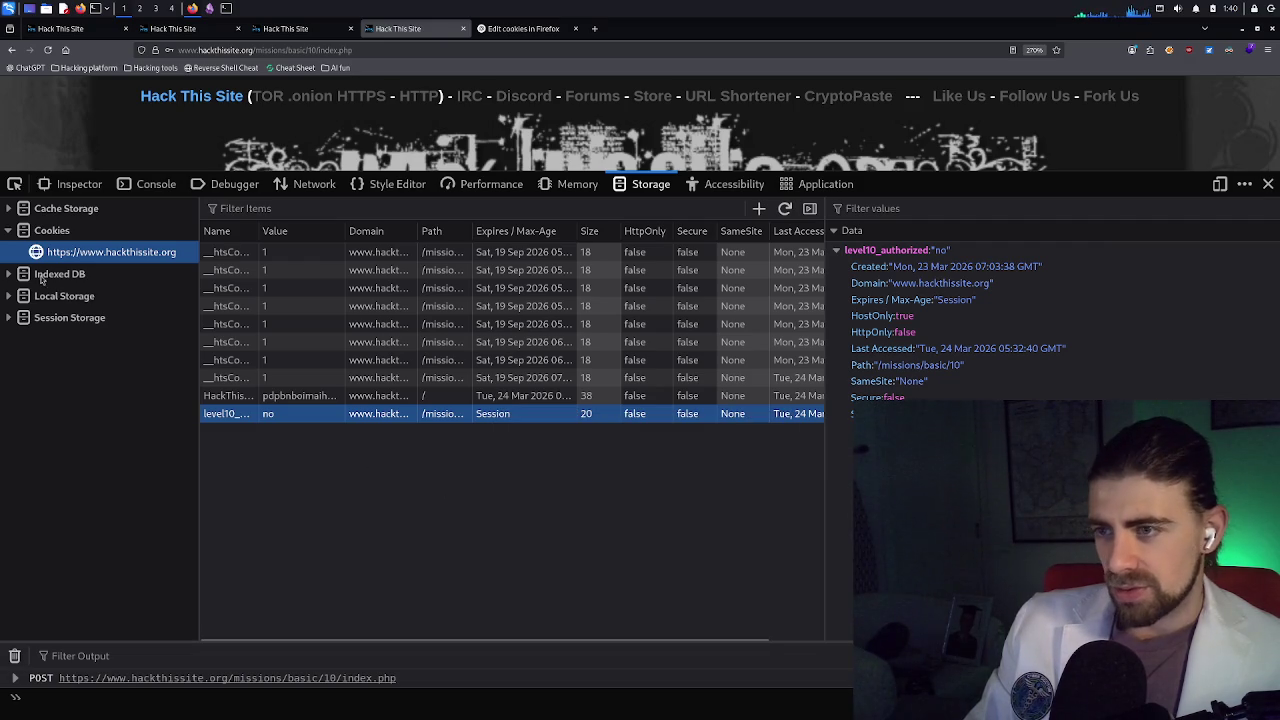
# Browse hackthissite.org's Indexed DB, Local Storage, Session Storage and Cache Storage entries
pyautogui.click(15, 278)
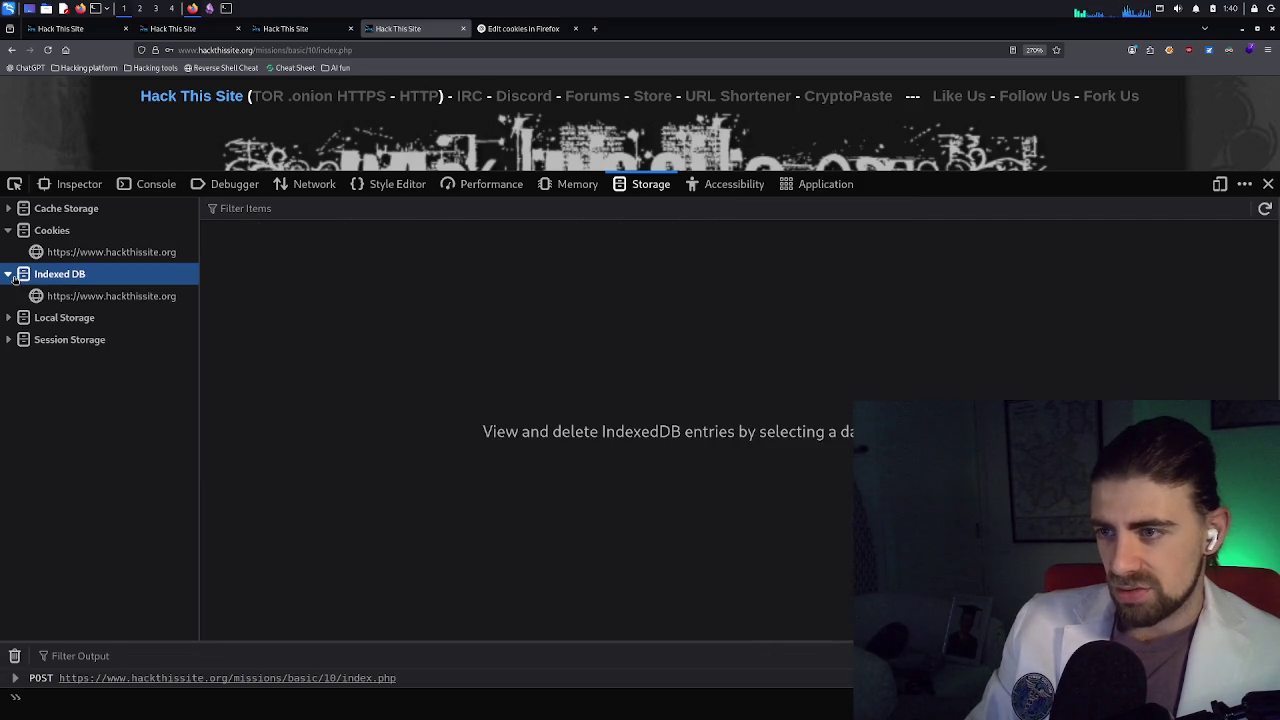
pyautogui.click(42, 302)
pyautogui.click(12, 320)
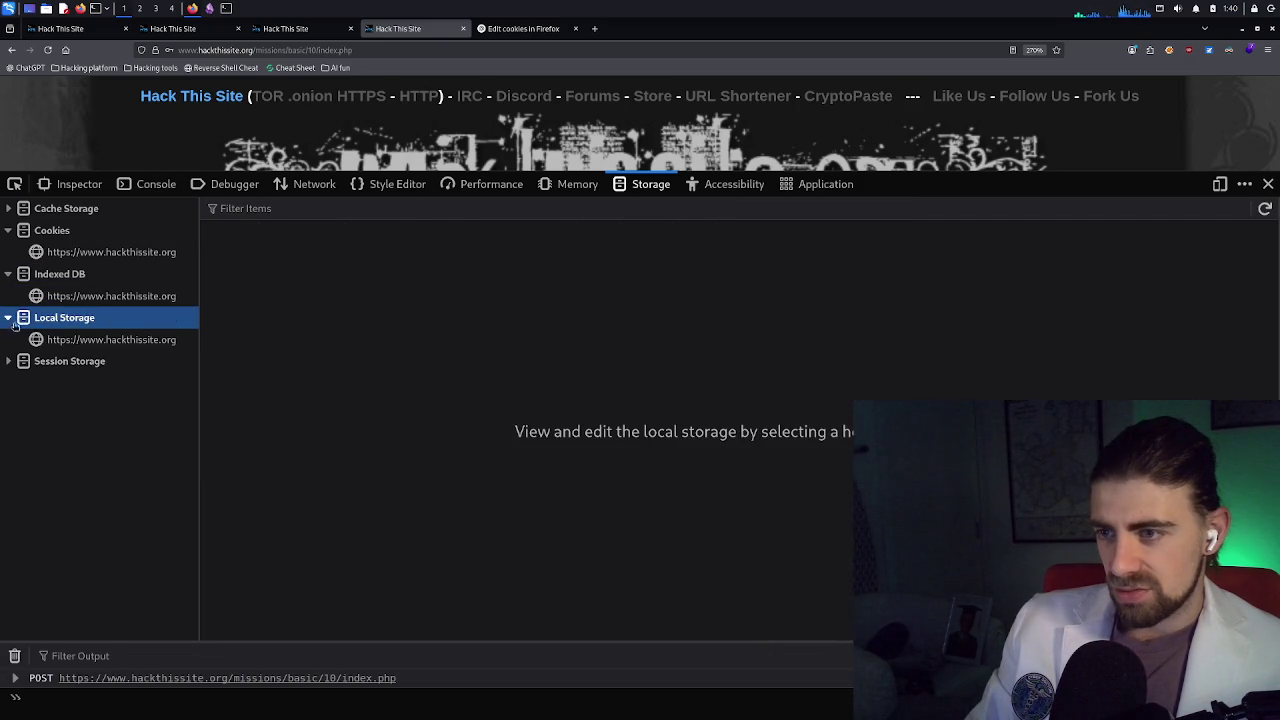
pyautogui.click(60, 341)
pyautogui.click(57, 360)
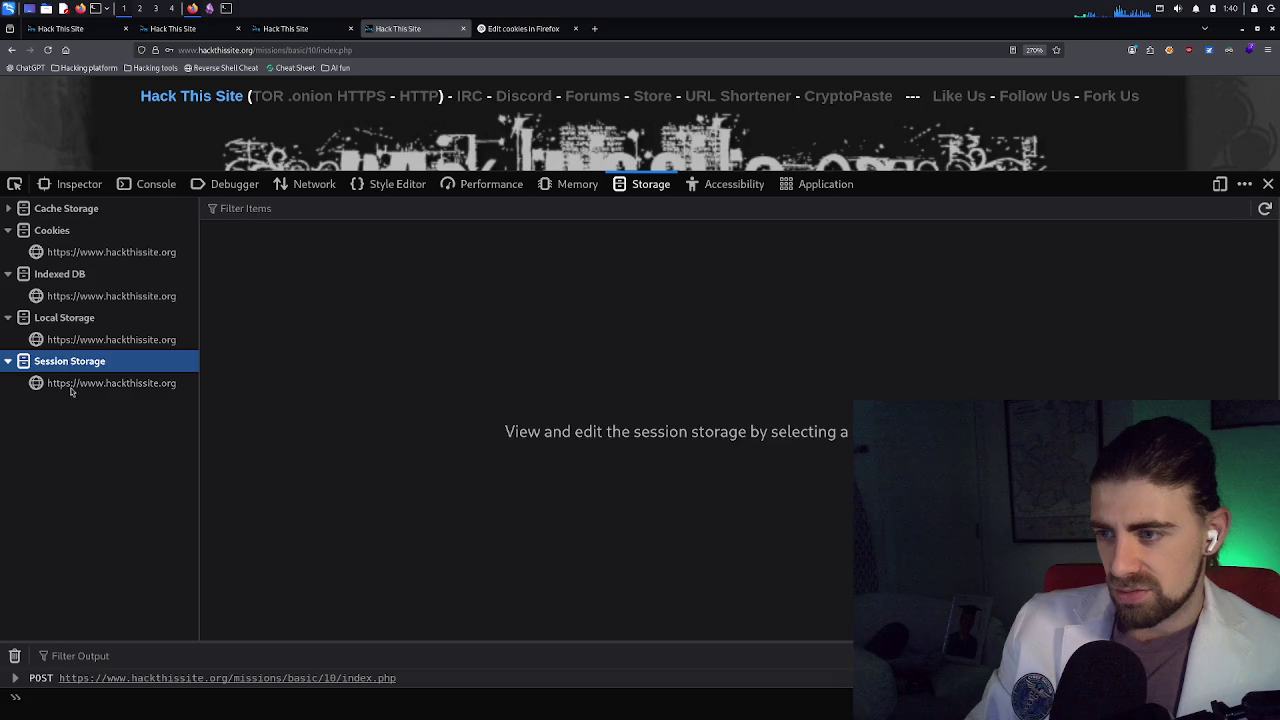
pyautogui.click(72, 384)
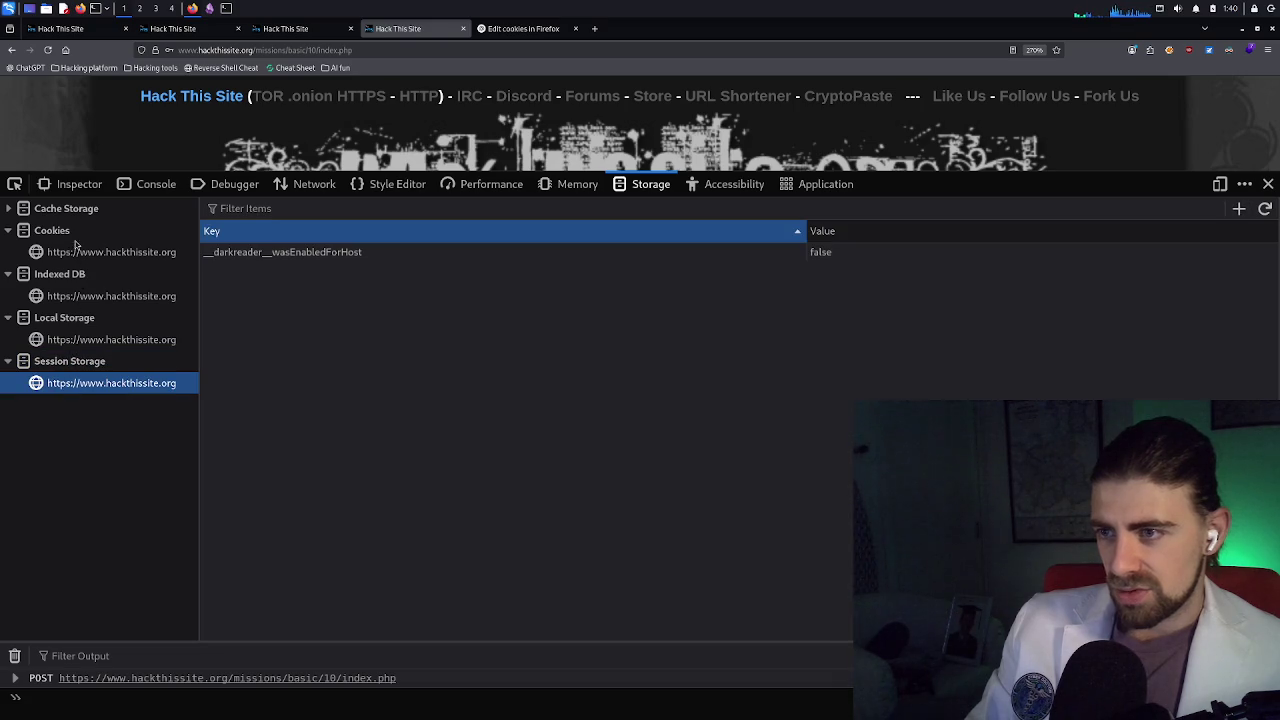
pyautogui.click(66, 208)
pyautogui.click(60, 231)
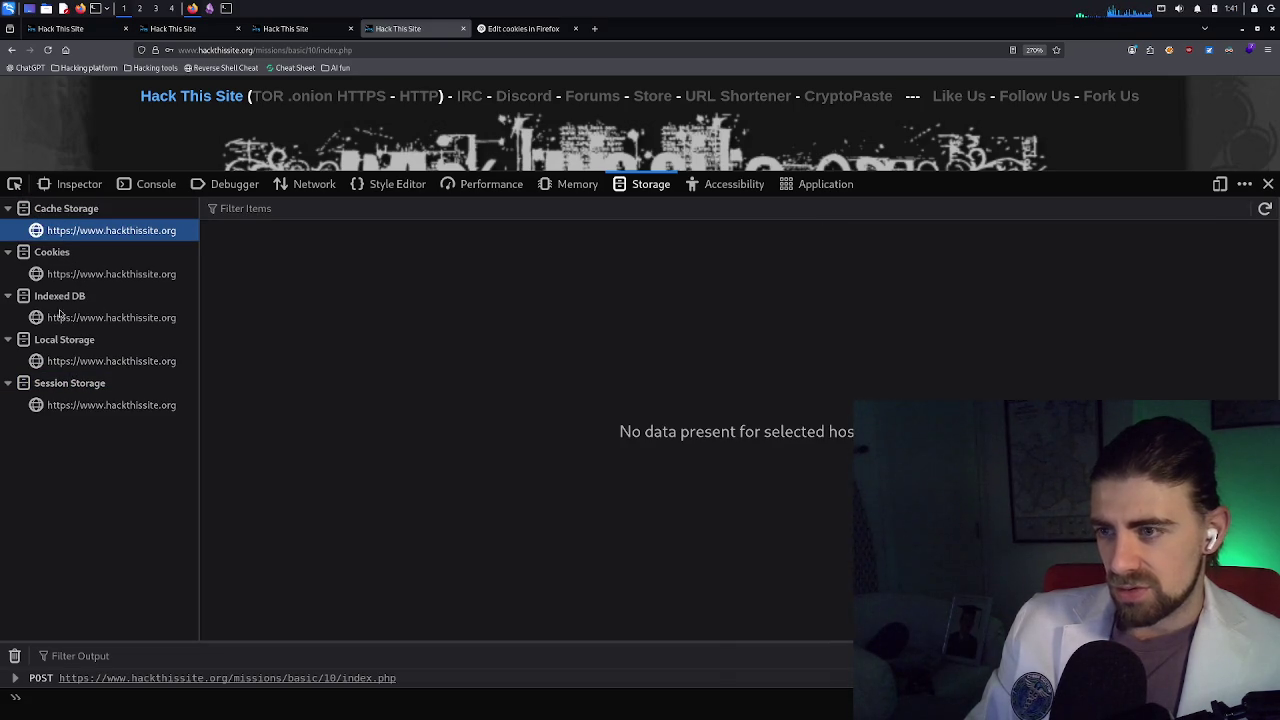
# Reopen hackthissite.org's cookies and expand the level10_authorized cookie's detail fields
pyautogui.click(70, 275)
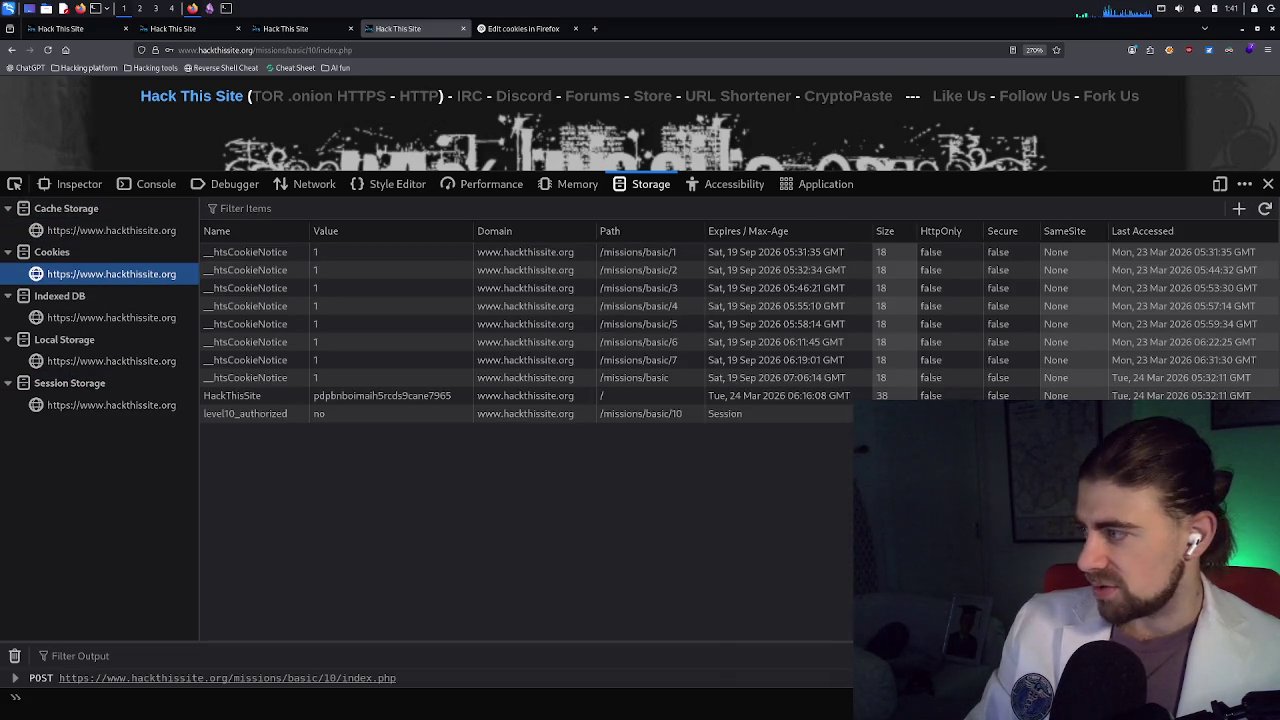
pyautogui.click(245, 413)
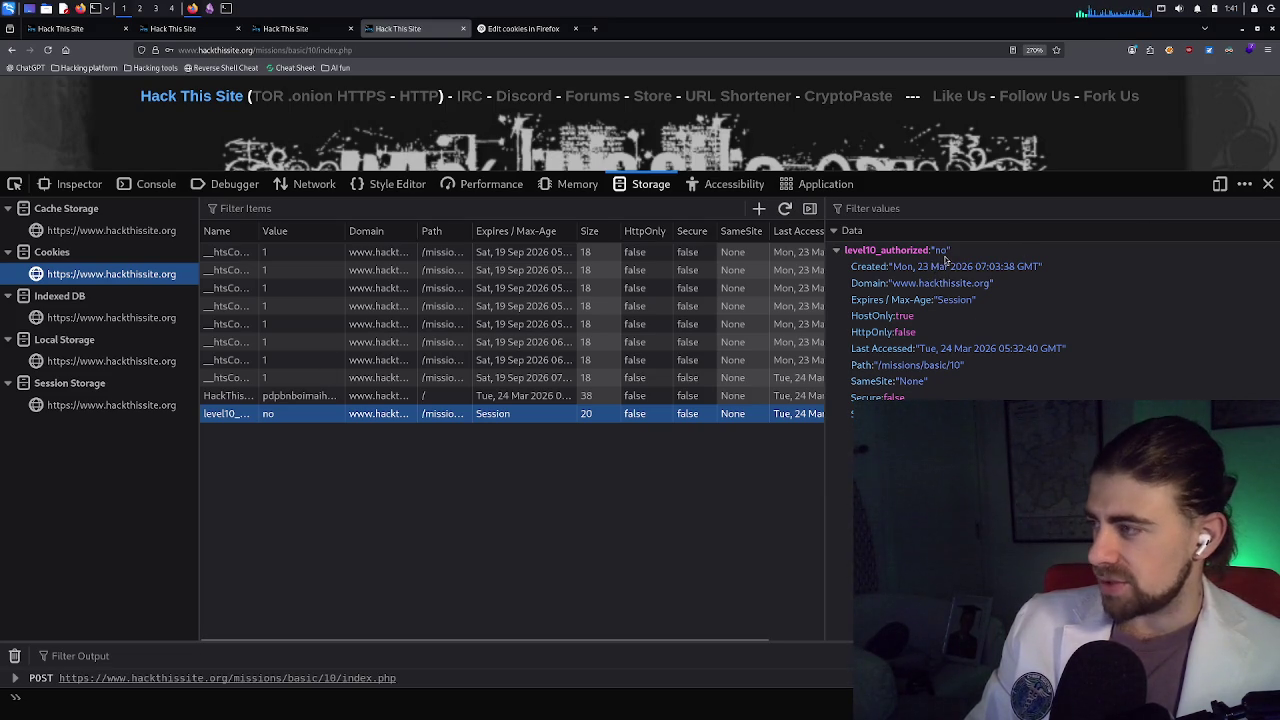
pyautogui.click(941, 253)
pyautogui.click(941, 252)
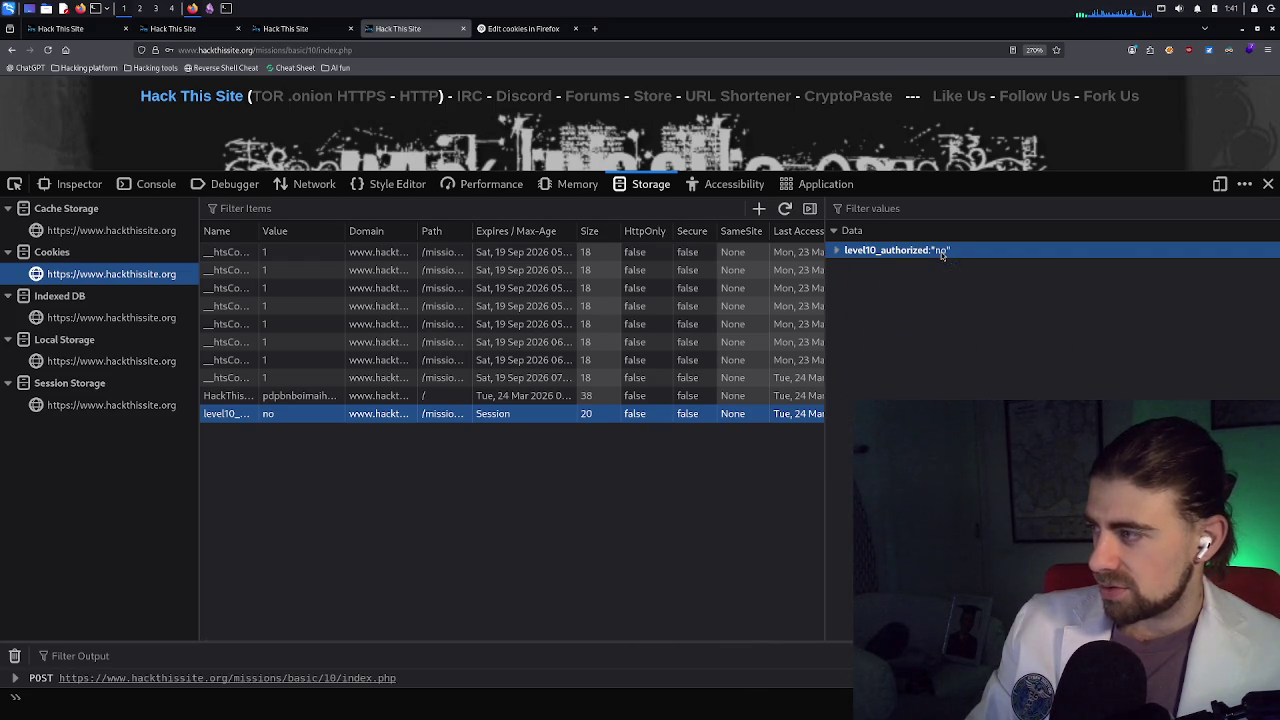
pyautogui.click(941, 252)
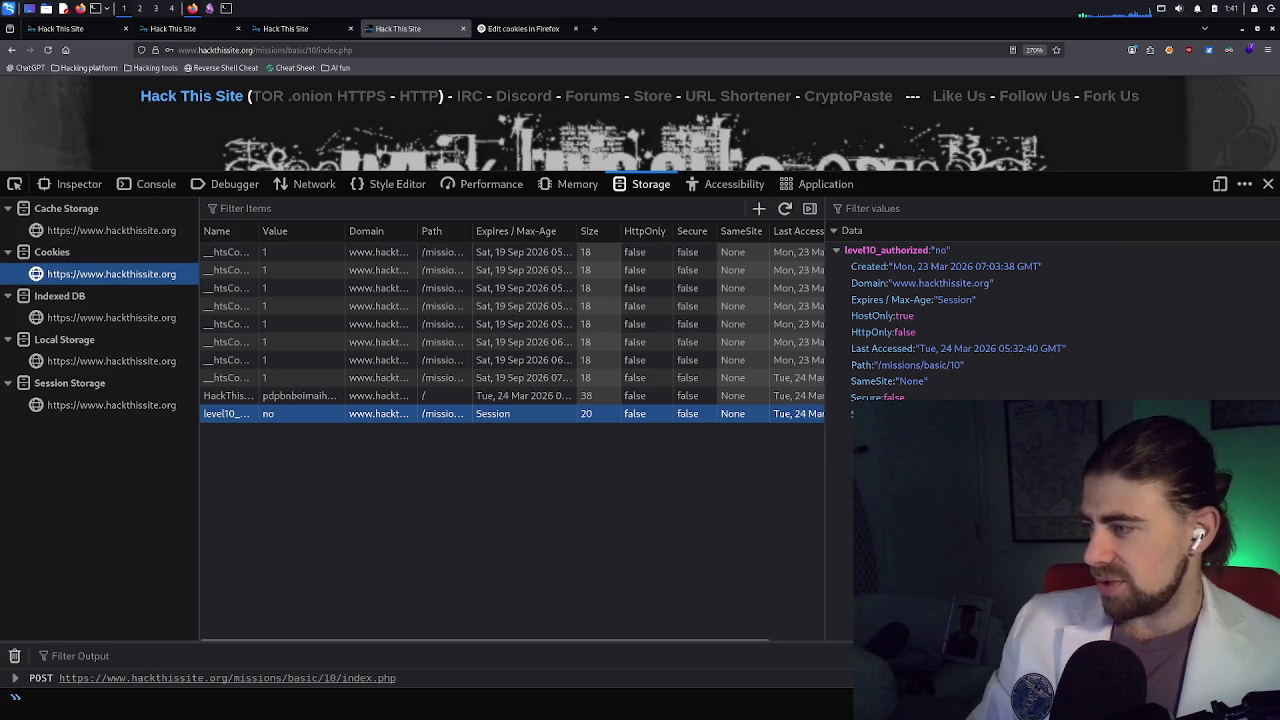
# Dismiss the cookie deletion menu, recheck the value 'no', then switch to the Edit cookies chat
pyautogui.rightClick(97, 281)
pyautogui.press('Escape')
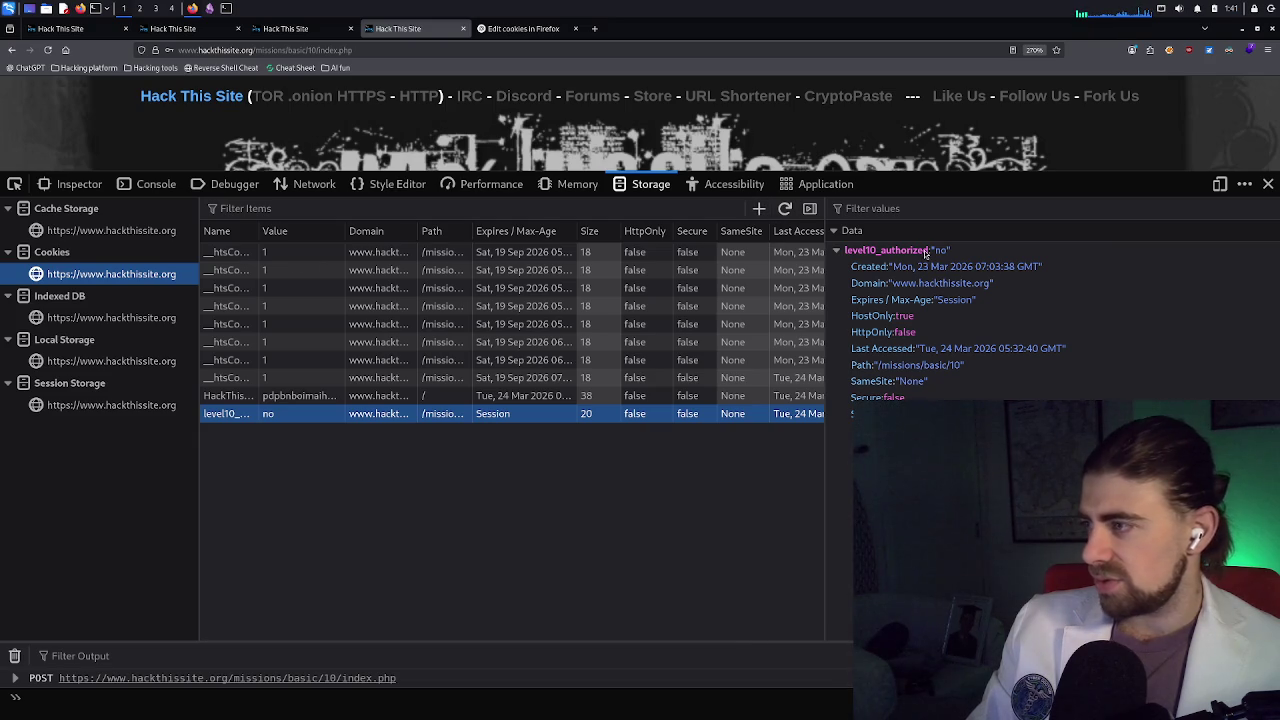
pyautogui.click(950, 252)
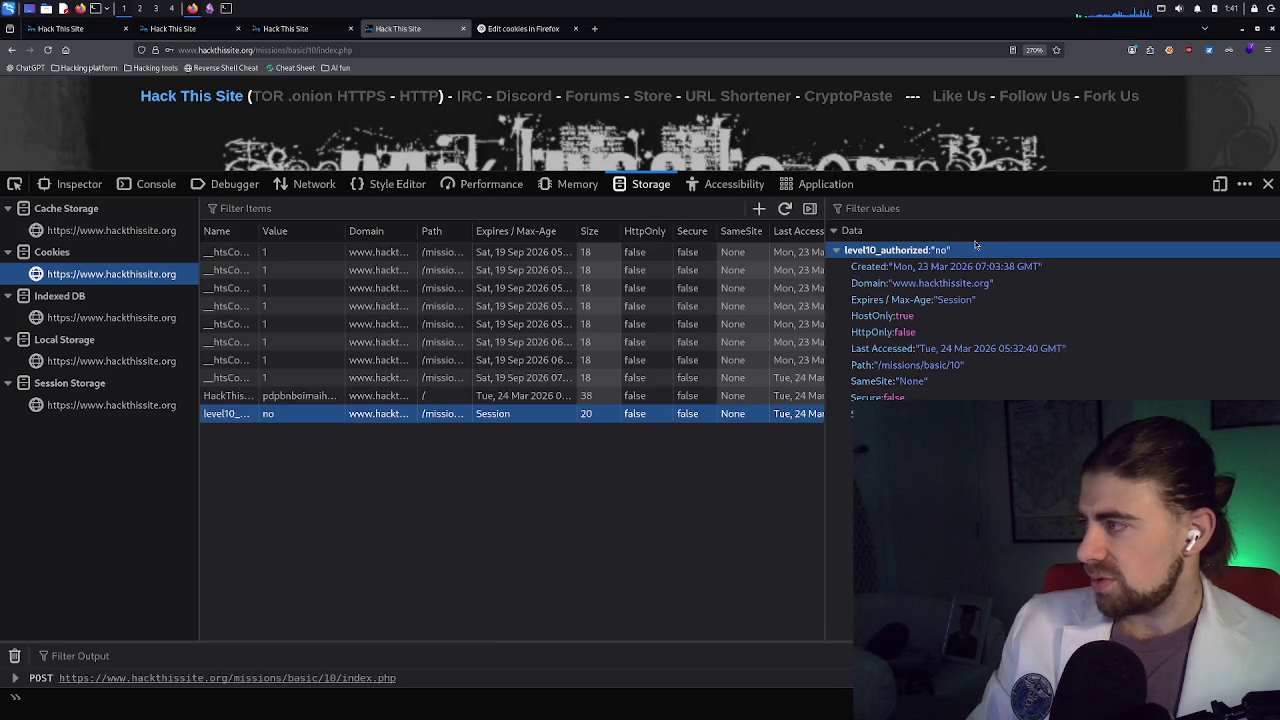
pyautogui.click(528, 29)
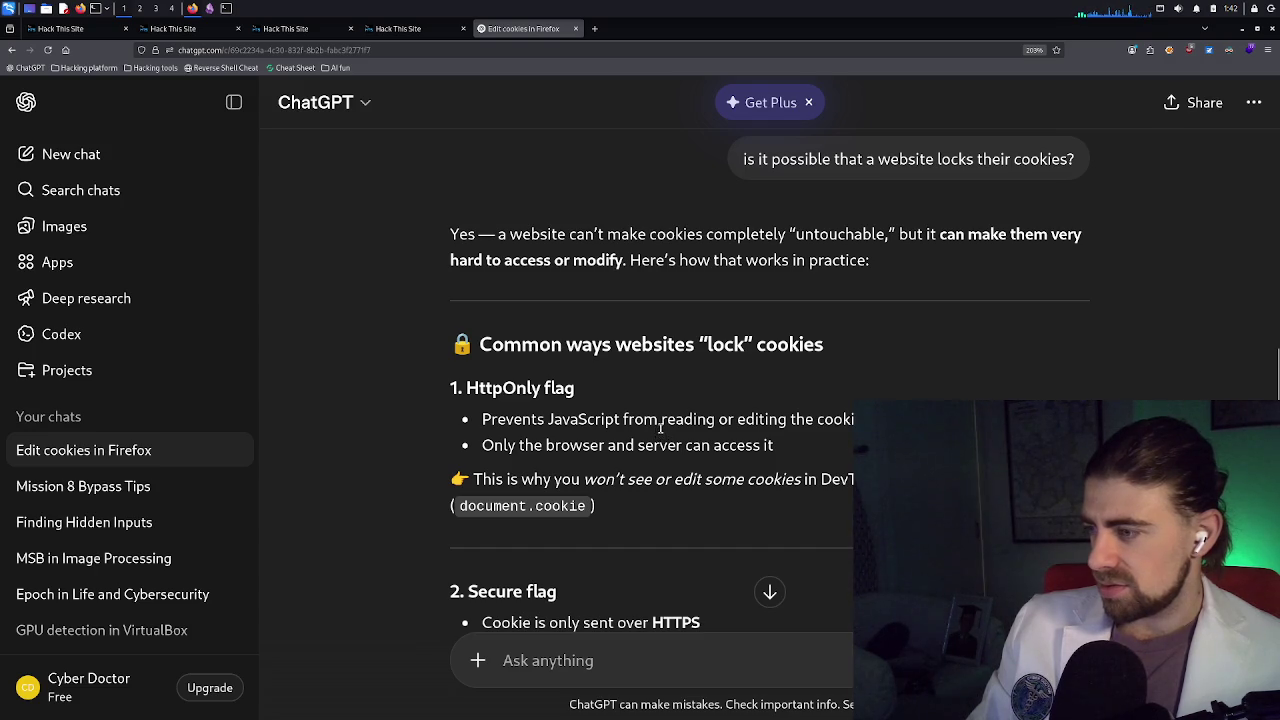
pyautogui.scroll(-1, 659, 436)
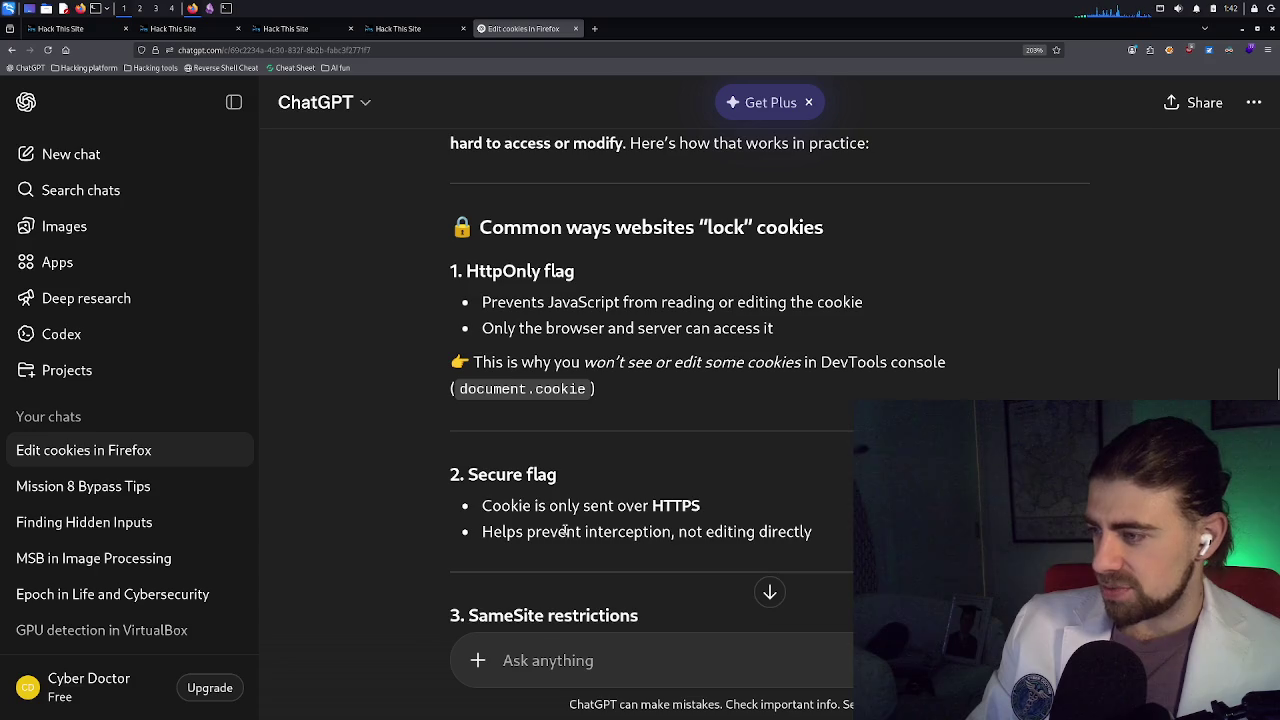
pyautogui.scroll(-1, 748, 530)
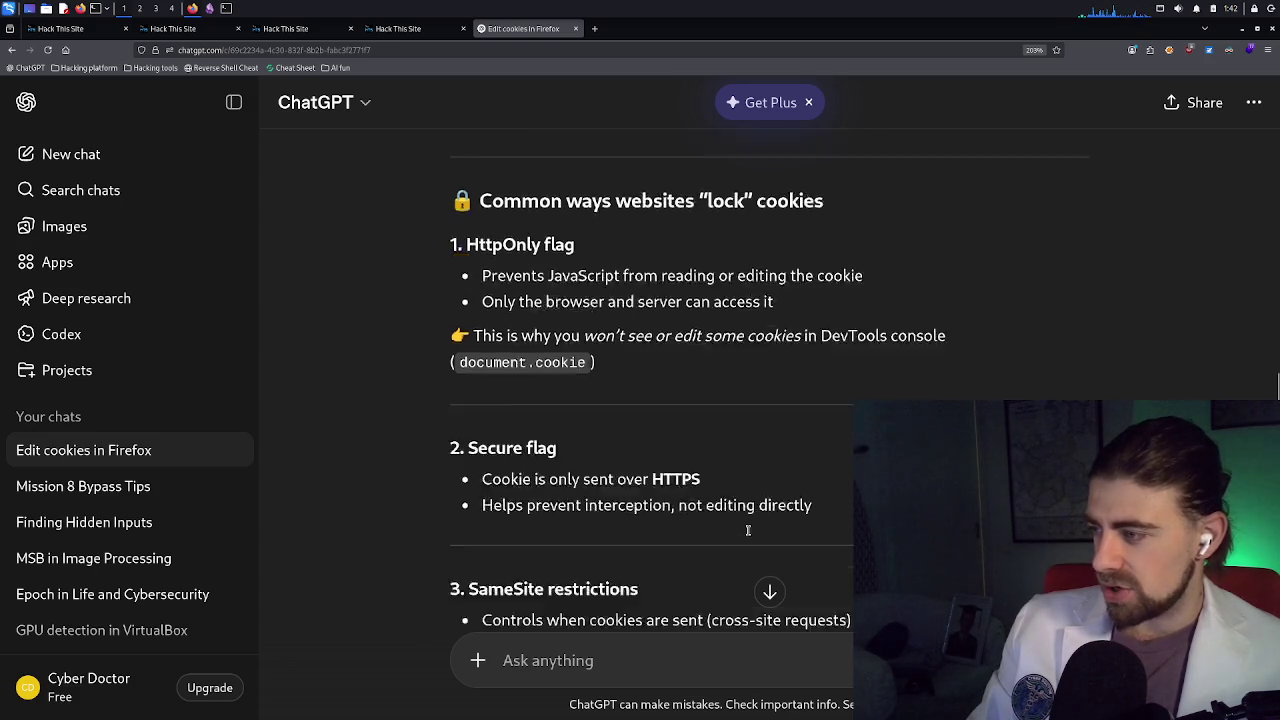
pyautogui.scroll(-2, 748, 530)
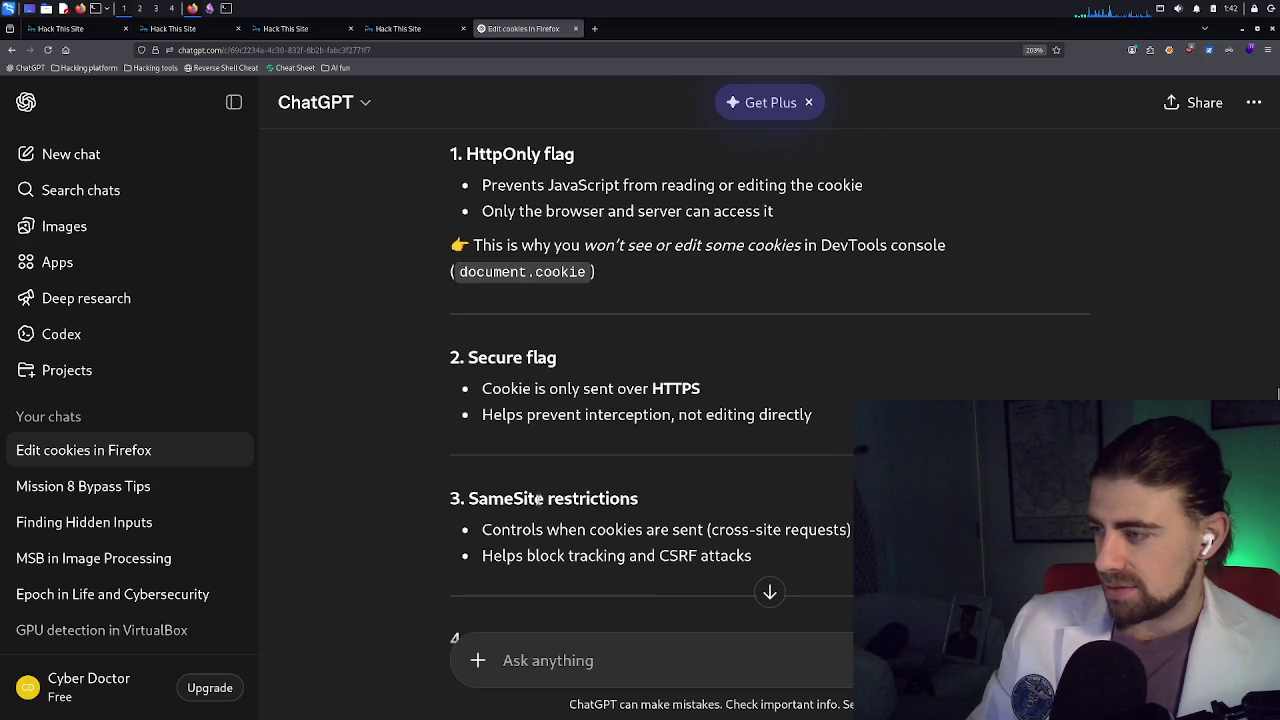
pyautogui.scroll(-1, 603, 496)
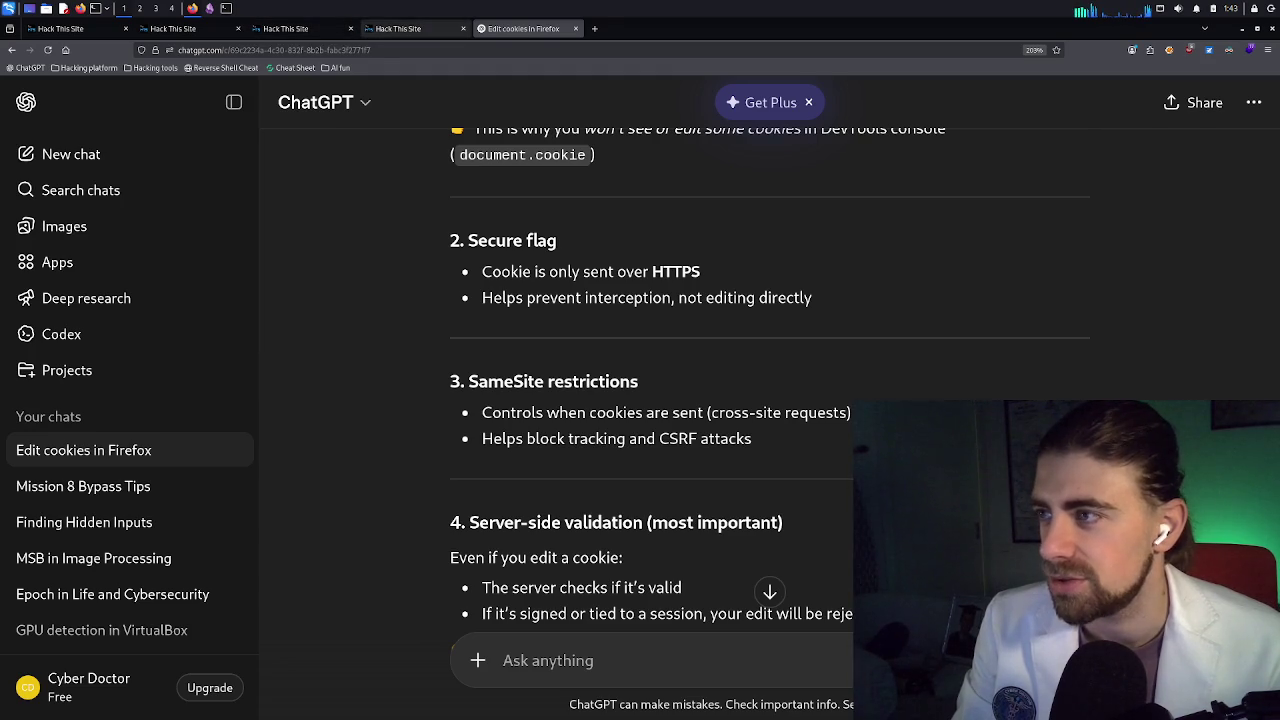
# Change the level10_authorized cookie's value from 'no' to 'yes' and close the developer tools
pyautogui.click(398, 30)
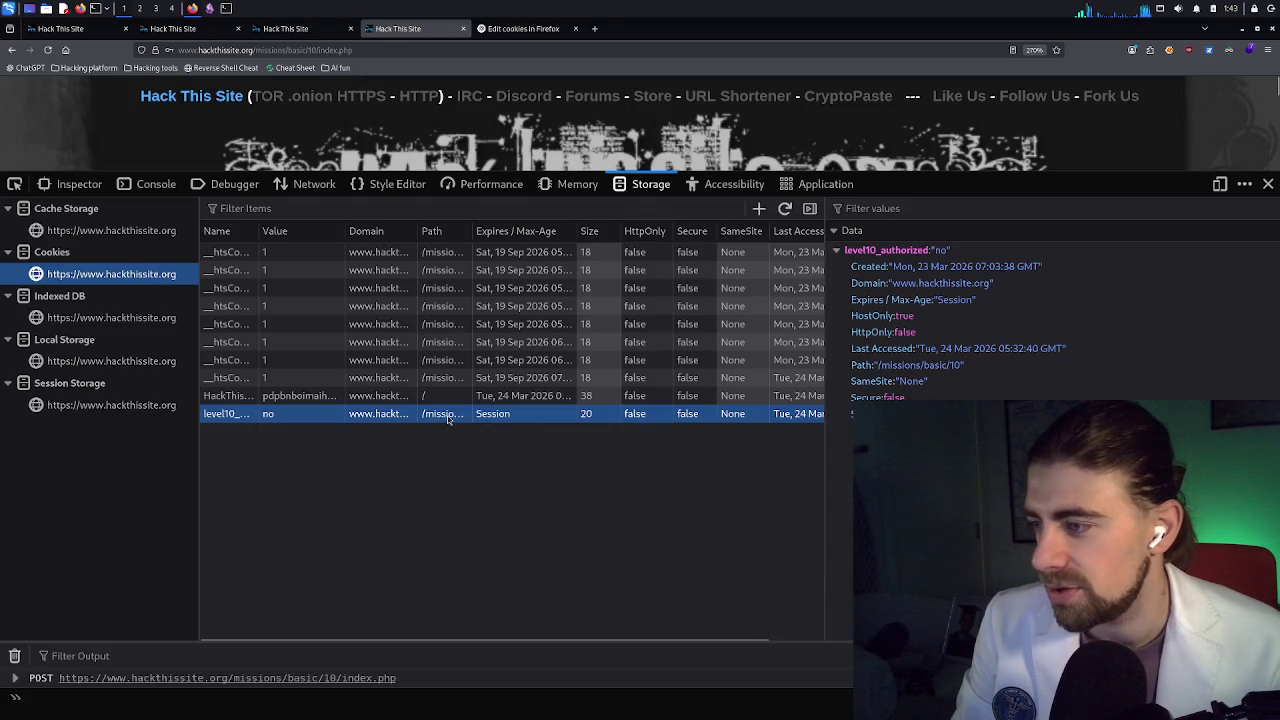
pyautogui.doubleClick(288, 415)
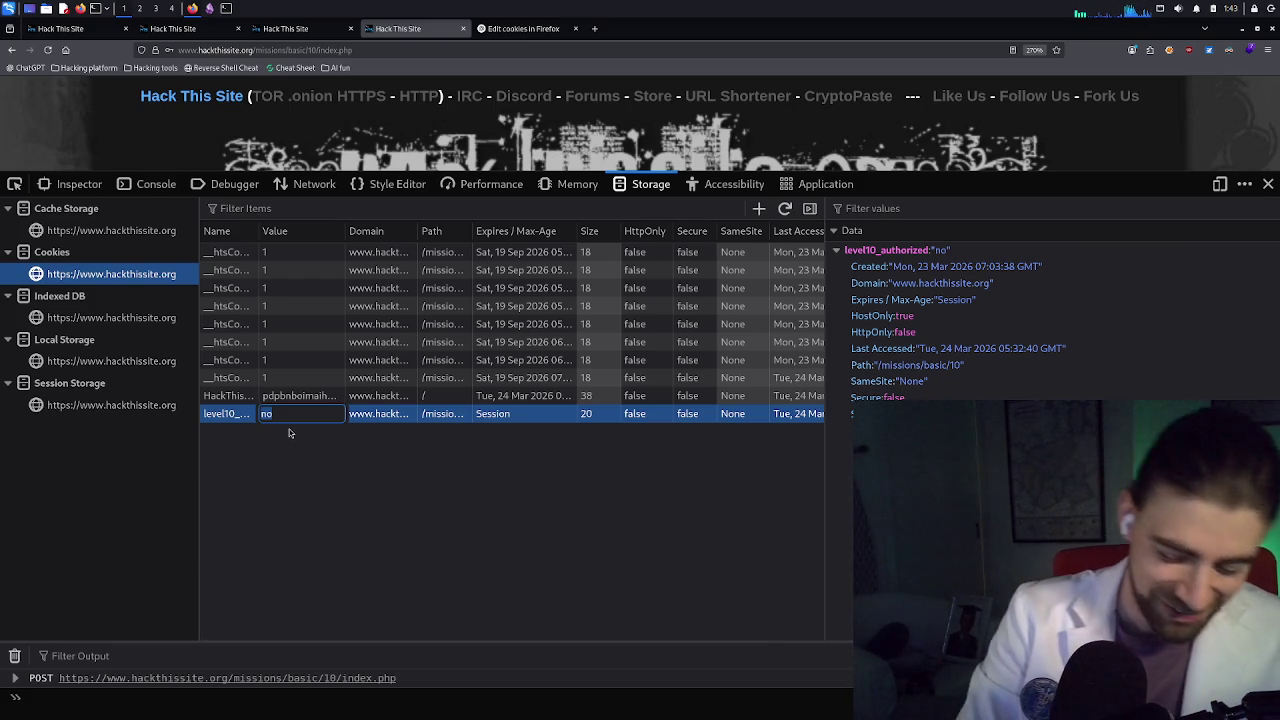
pyautogui.write('yes')
pyautogui.press('Return')
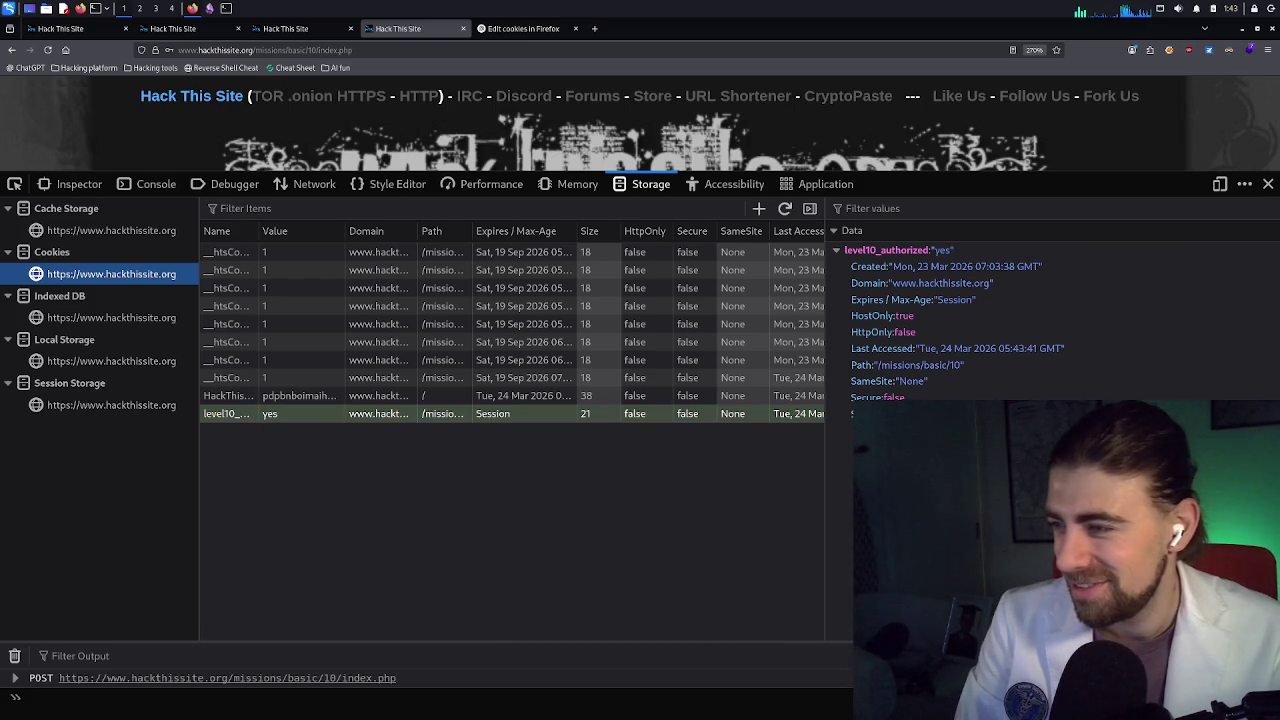
pyautogui.click(1268, 184)
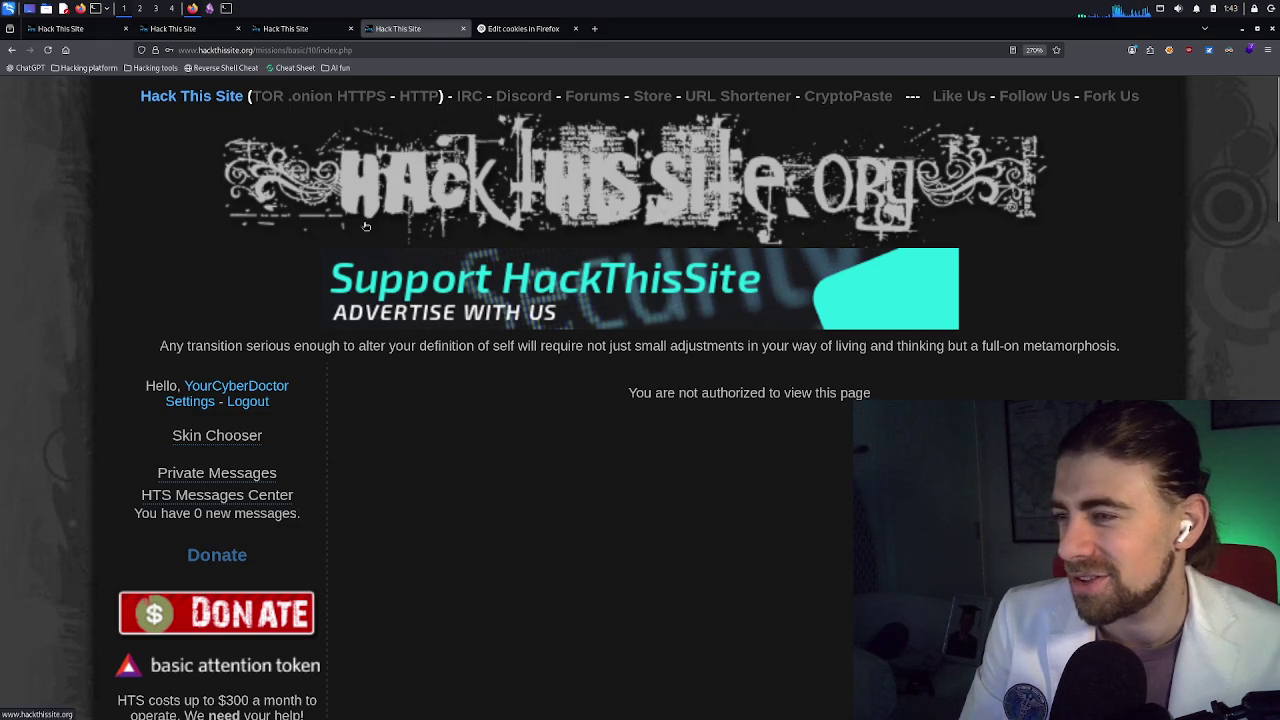
# Reload Basic 10, resending the form data, to reveal the 'successfully completed basic 10' message
pyautogui.scroll(-3, 349, 321)
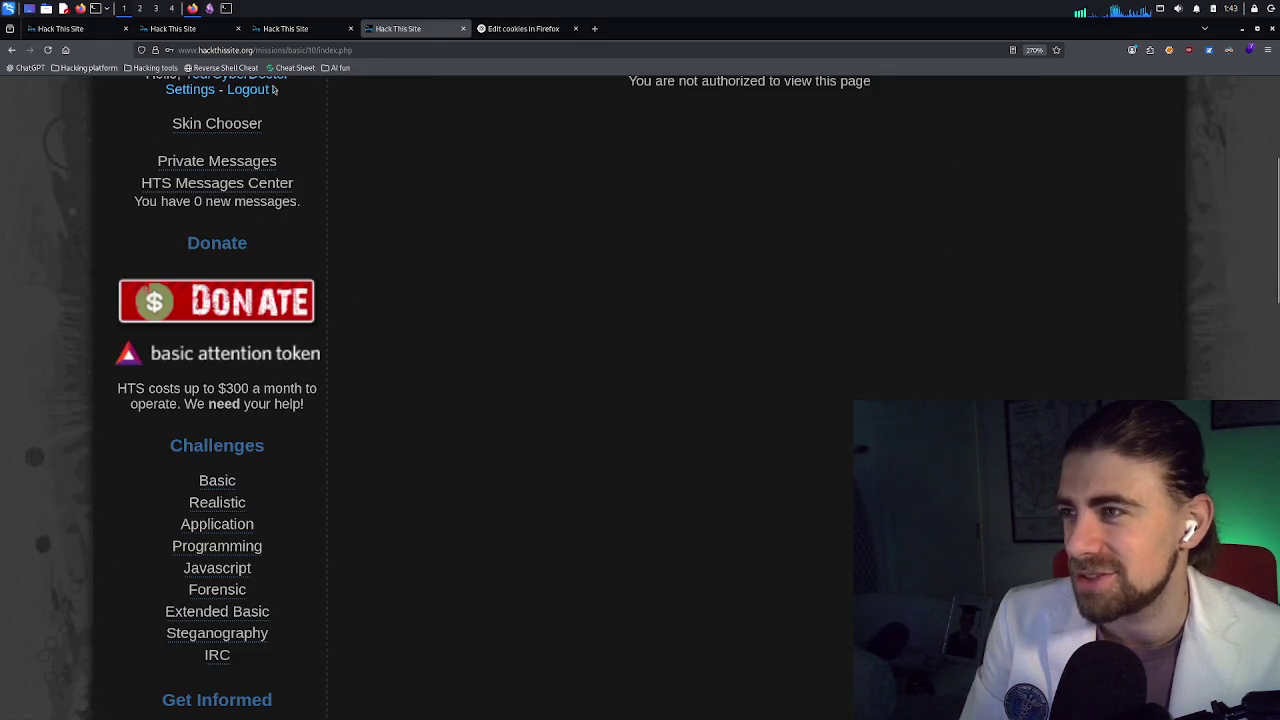
pyautogui.click(50, 51)
pyautogui.click(716, 422)
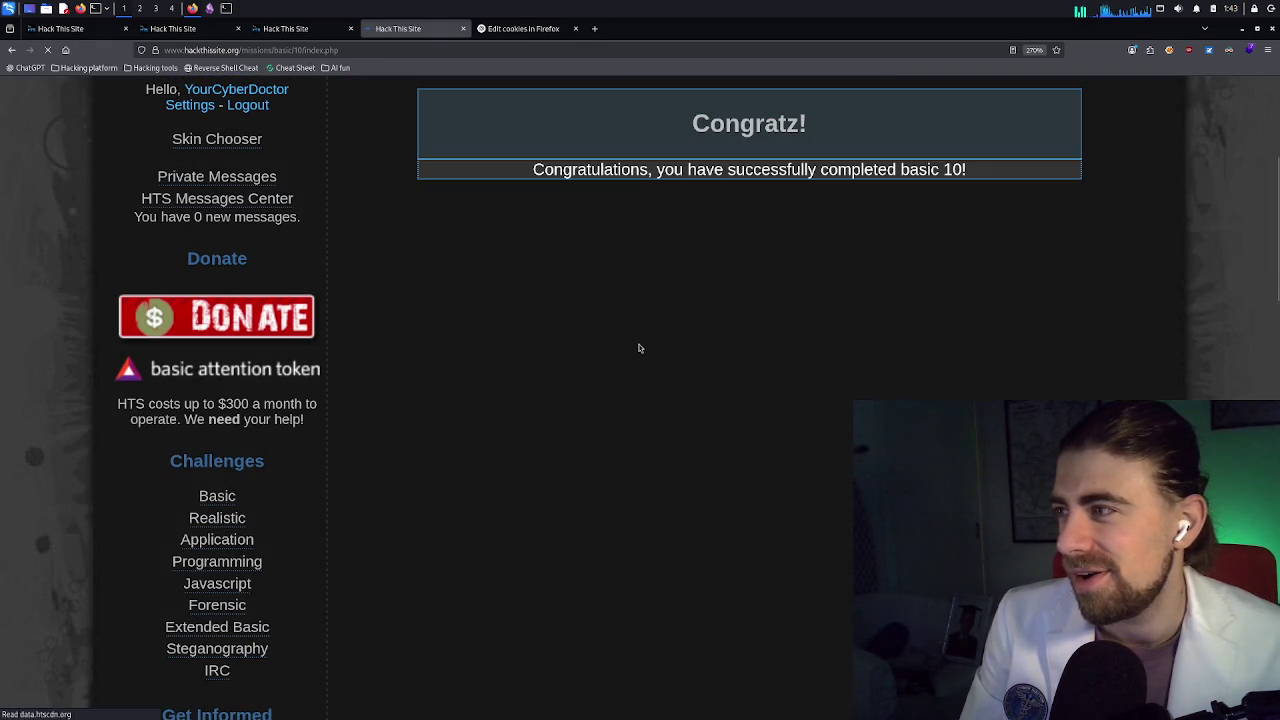
pyautogui.scroll(3, 640, 348)
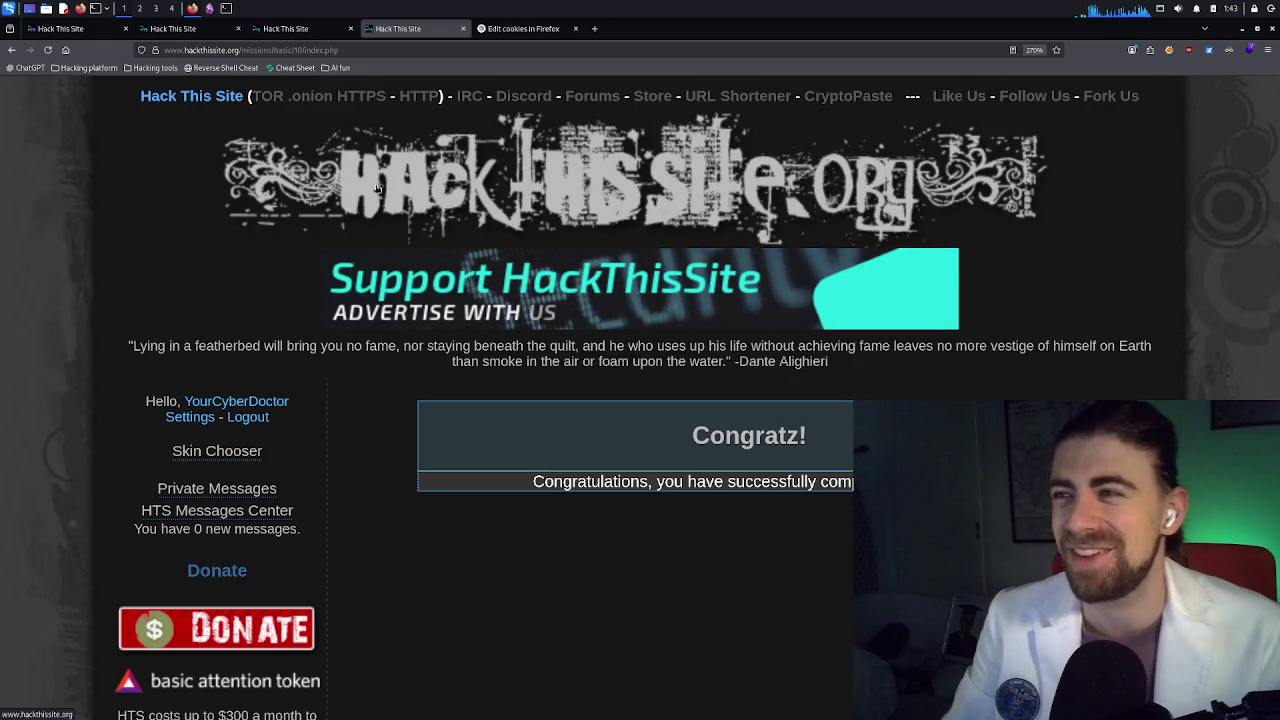
# Go from the Level 9 tab to the Basic missions list and open Basic 11
pyautogui.click(256, 28)
pyautogui.scroll(5, 600, 270)
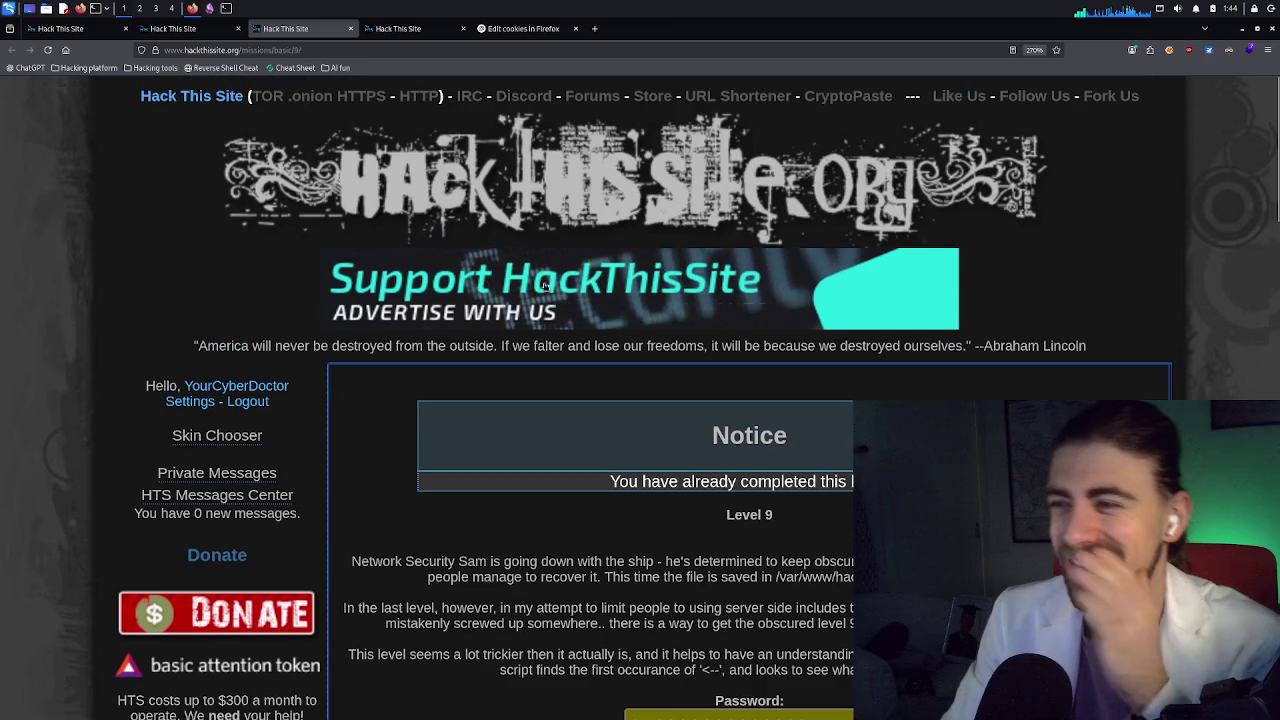
pyautogui.scroll(-6, 450, 320)
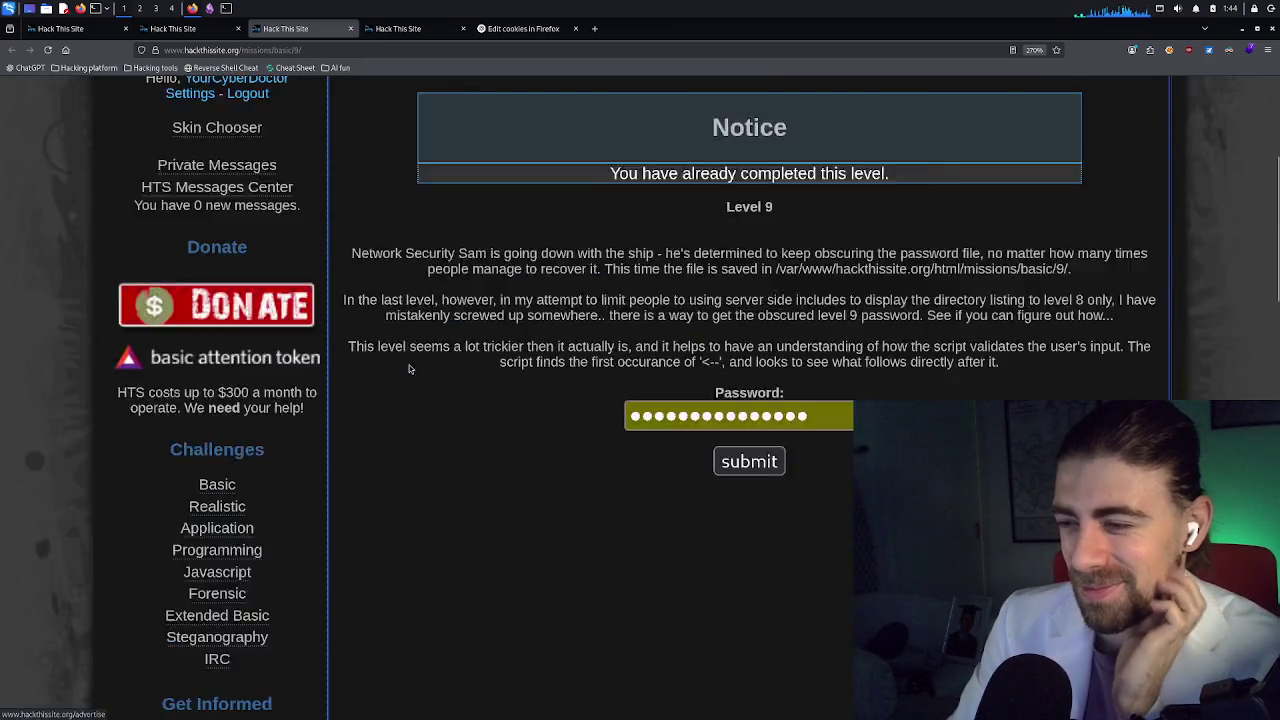
pyautogui.click(221, 175)
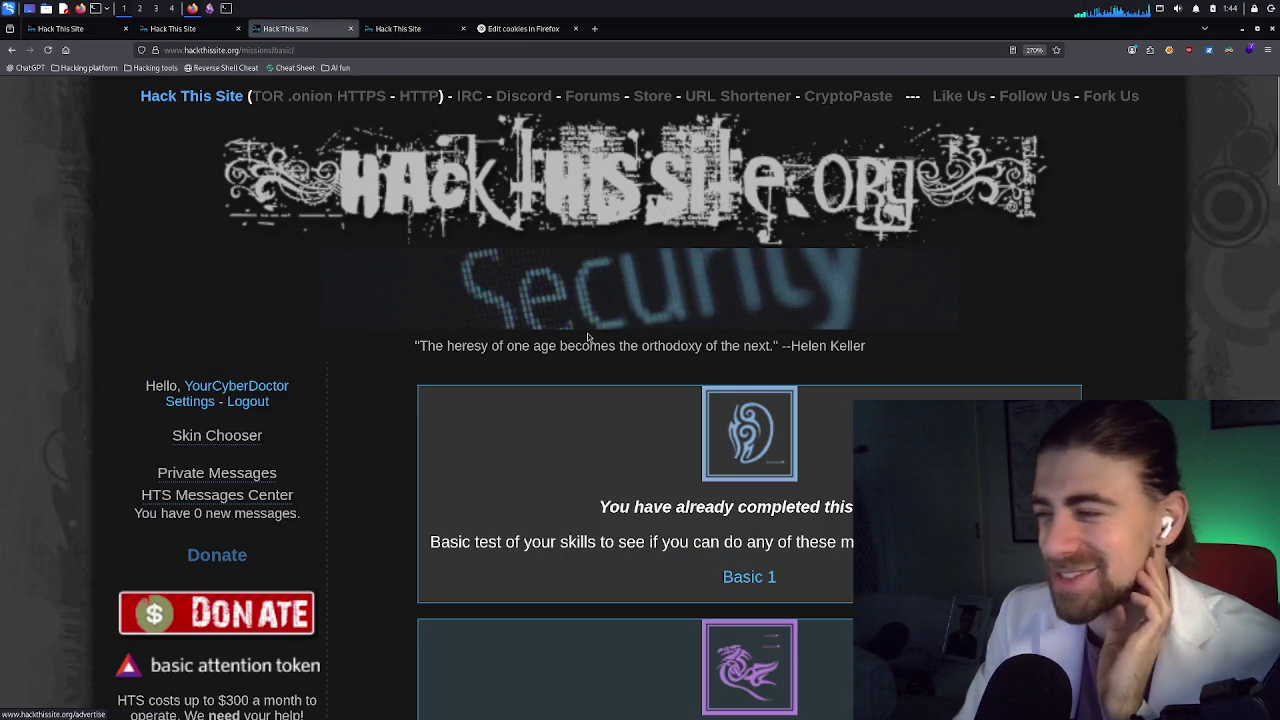
pyautogui.scroll(-5, 587, 338)
pyautogui.scroll(-15, 588, 338)
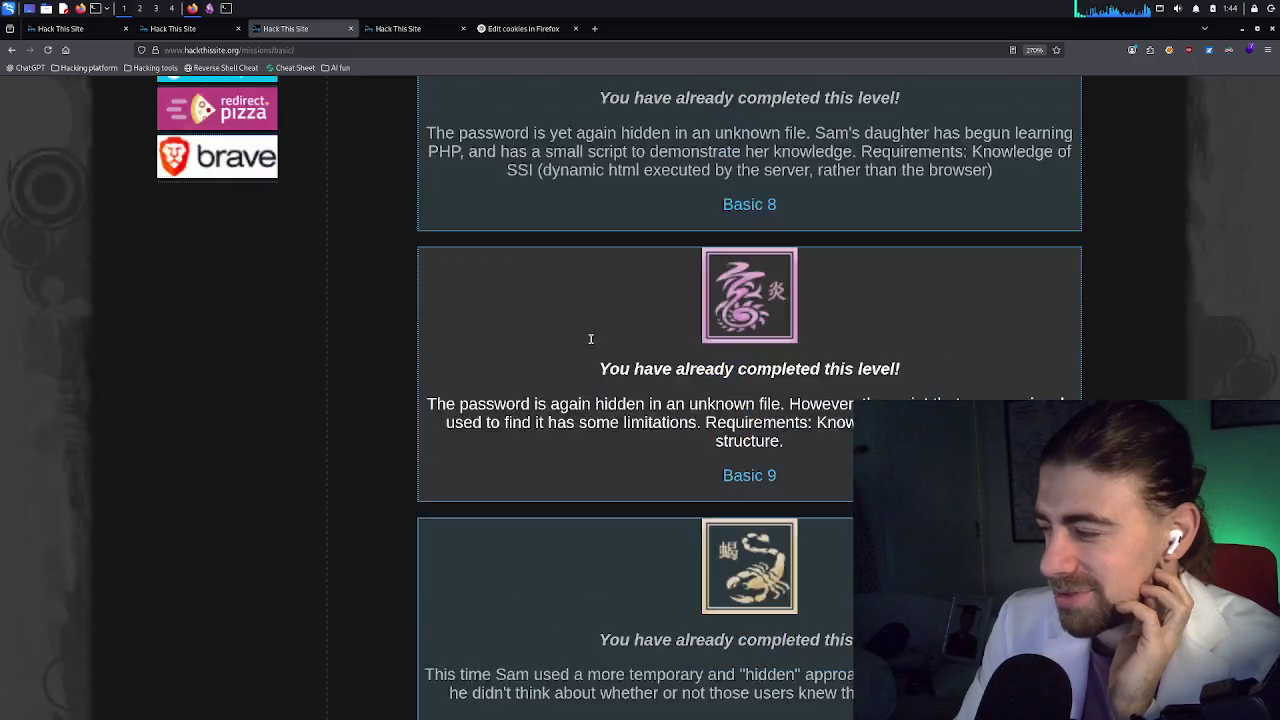
pyautogui.scroll(-5, 588, 338)
pyautogui.click(761, 354)
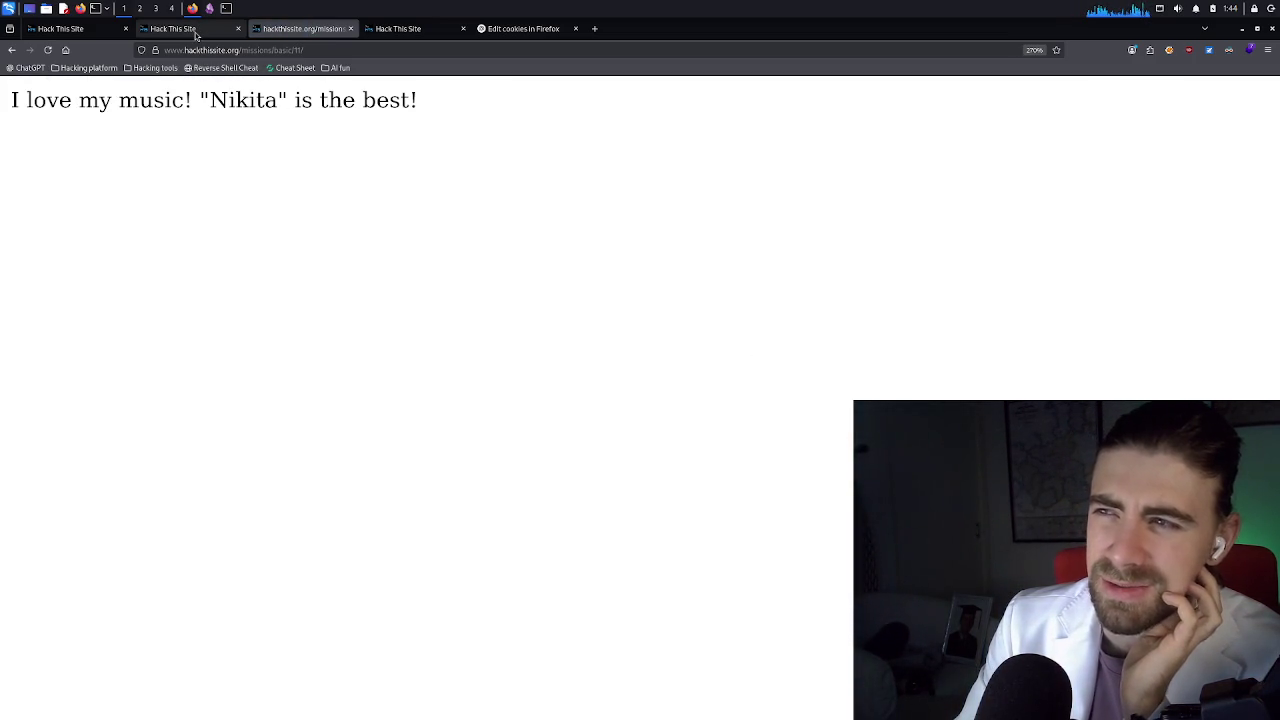
# Reread the Basic 11 description on the missions list, then un-maximize Firefox and move it aside
pyautogui.click(196, 35)
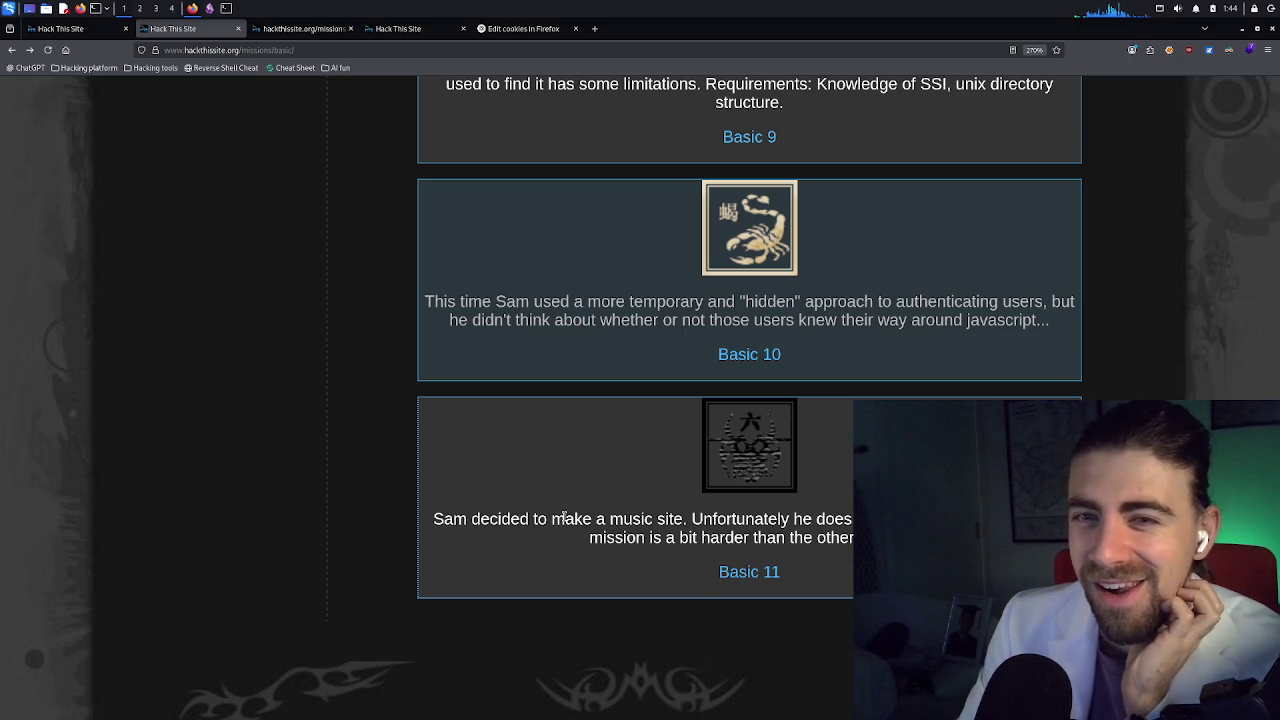
pyautogui.tripleClick(716, 520)
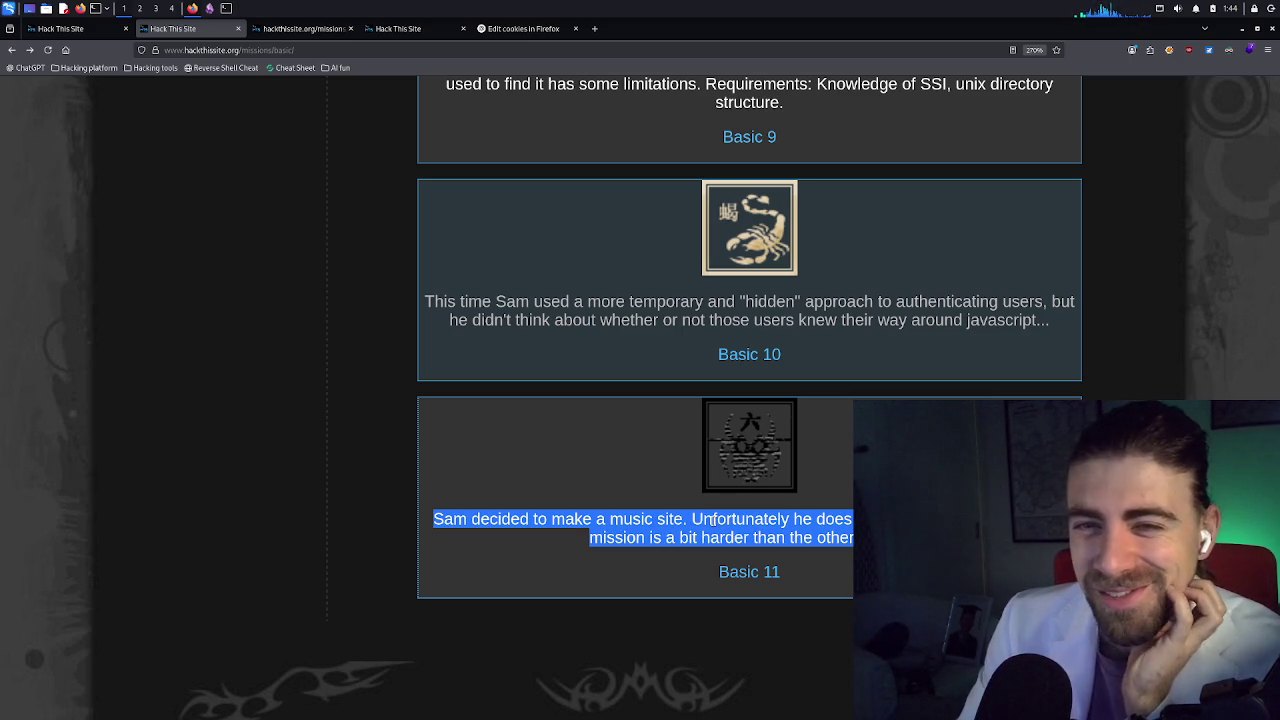
pyautogui.tripleClick(771, 517)
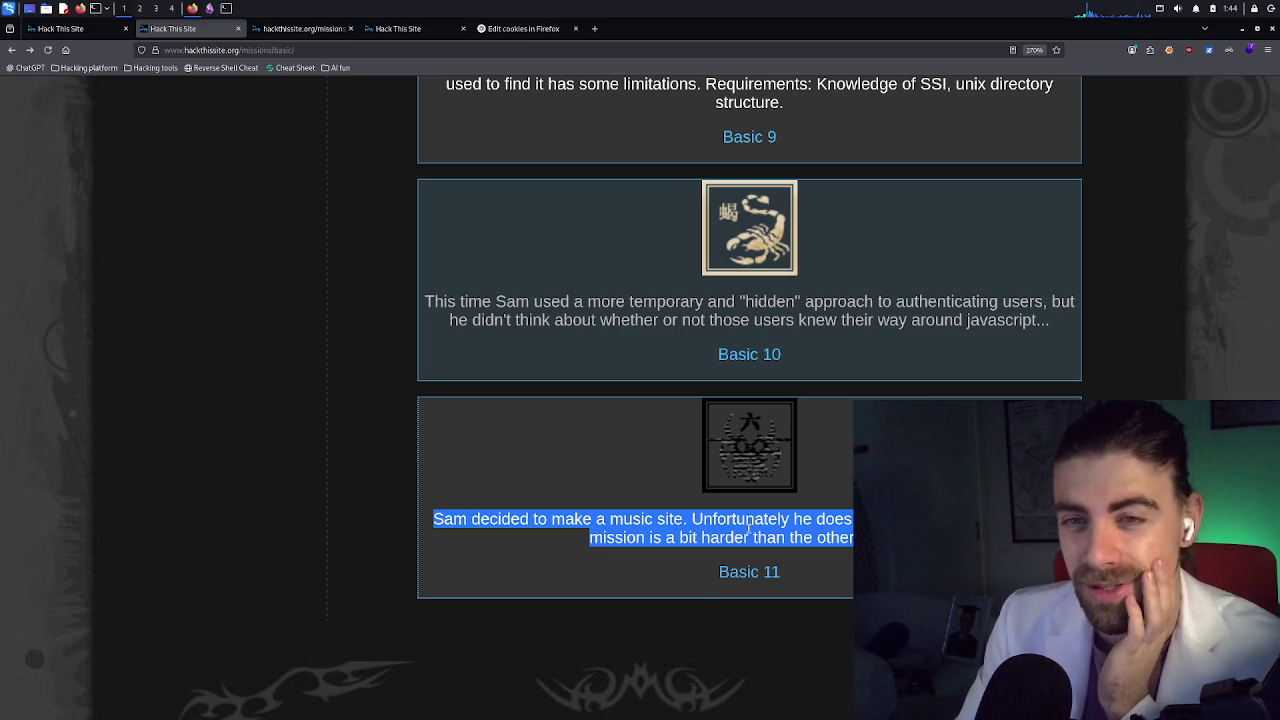
pyautogui.tripleClick(770, 529)
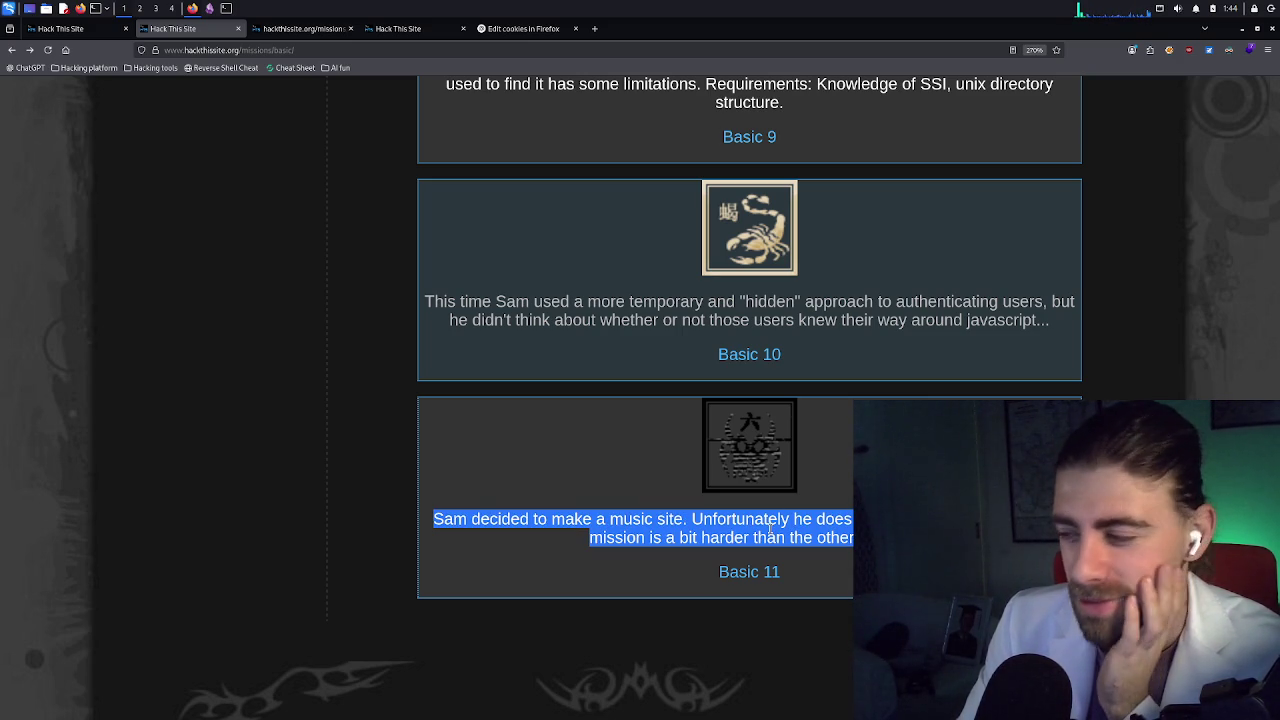
pyautogui.tripleClick(590, 519)
pyautogui.click(716, 524)
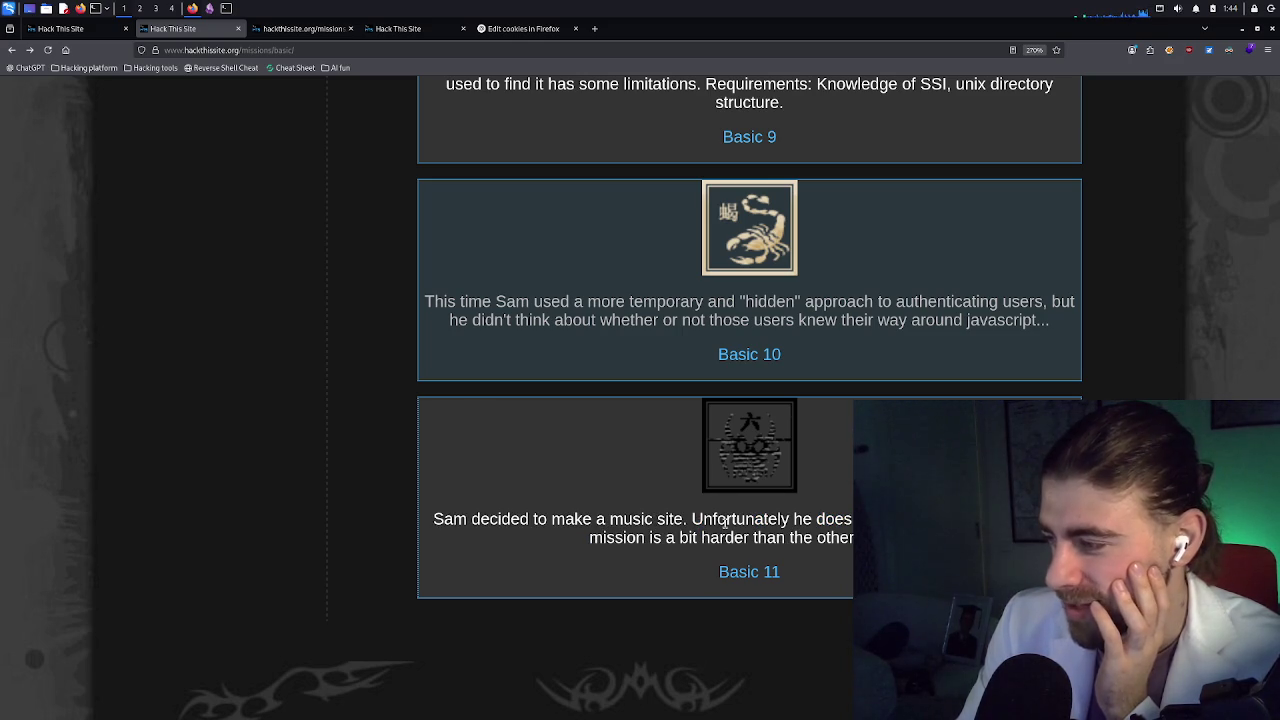
pyautogui.moveTo(691, 522); pyautogui.dragTo(856, 522)
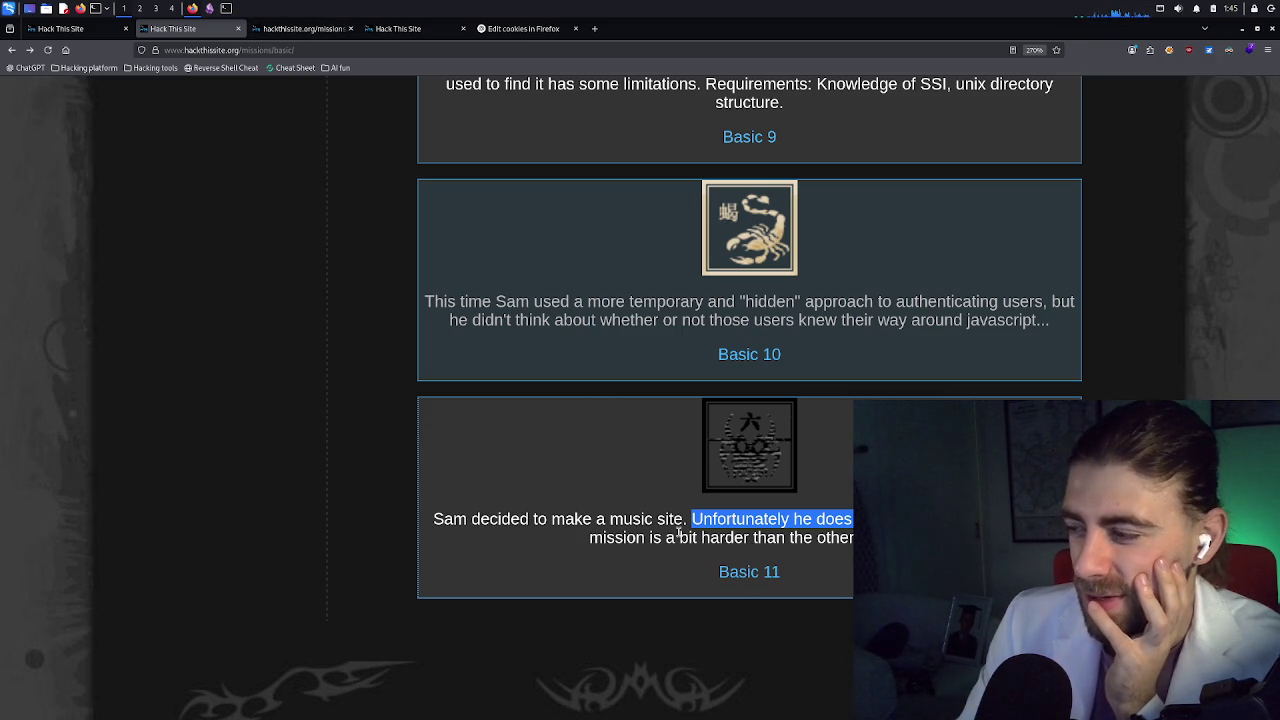
pyautogui.moveTo(1052, 34)
pyautogui.mouseDown()
pyautogui.moveTo(704, 46)
pyautogui.moveTo(760, 60)
pyautogui.mouseUp()
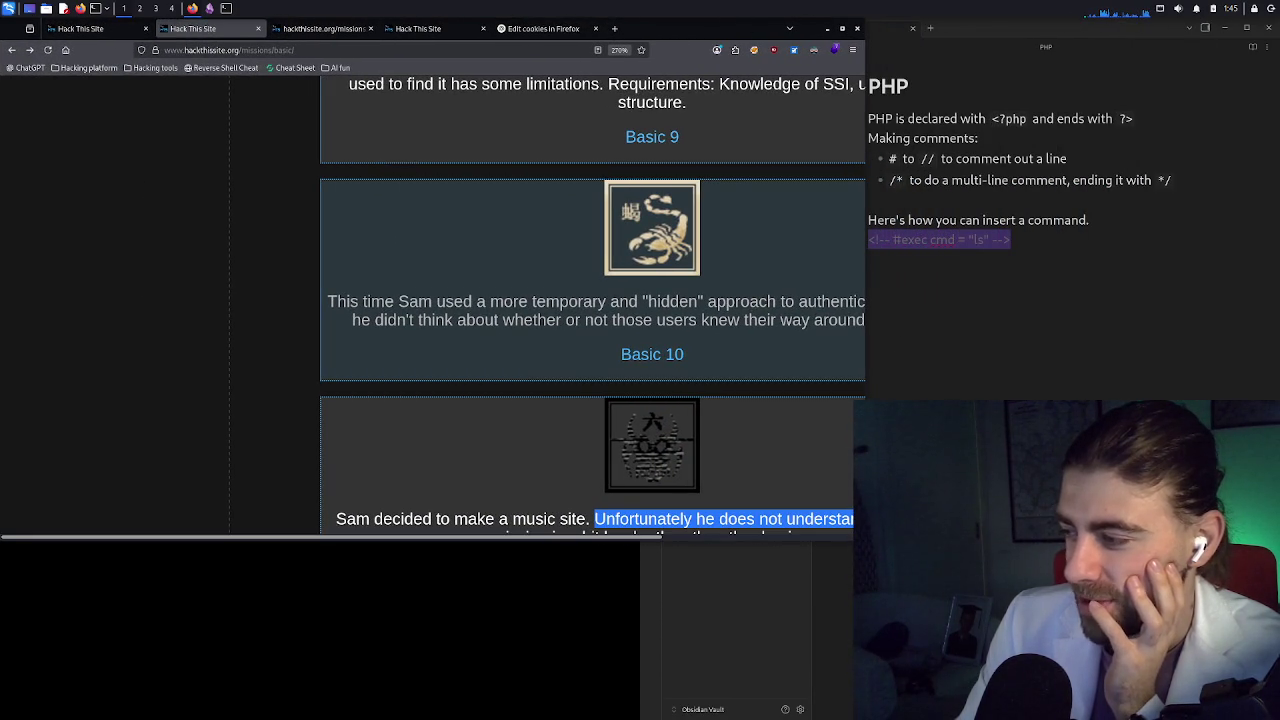
# Fit Firefox to the left half beside the notes and open Basic 11 in a new tab
pyautogui.moveTo(866, 544); pyautogui.dragTo(642, 552)
pyautogui.moveTo(330, 552); pyautogui.dragTo(485, 551)
pyautogui.scroll(-3, 453, 515)
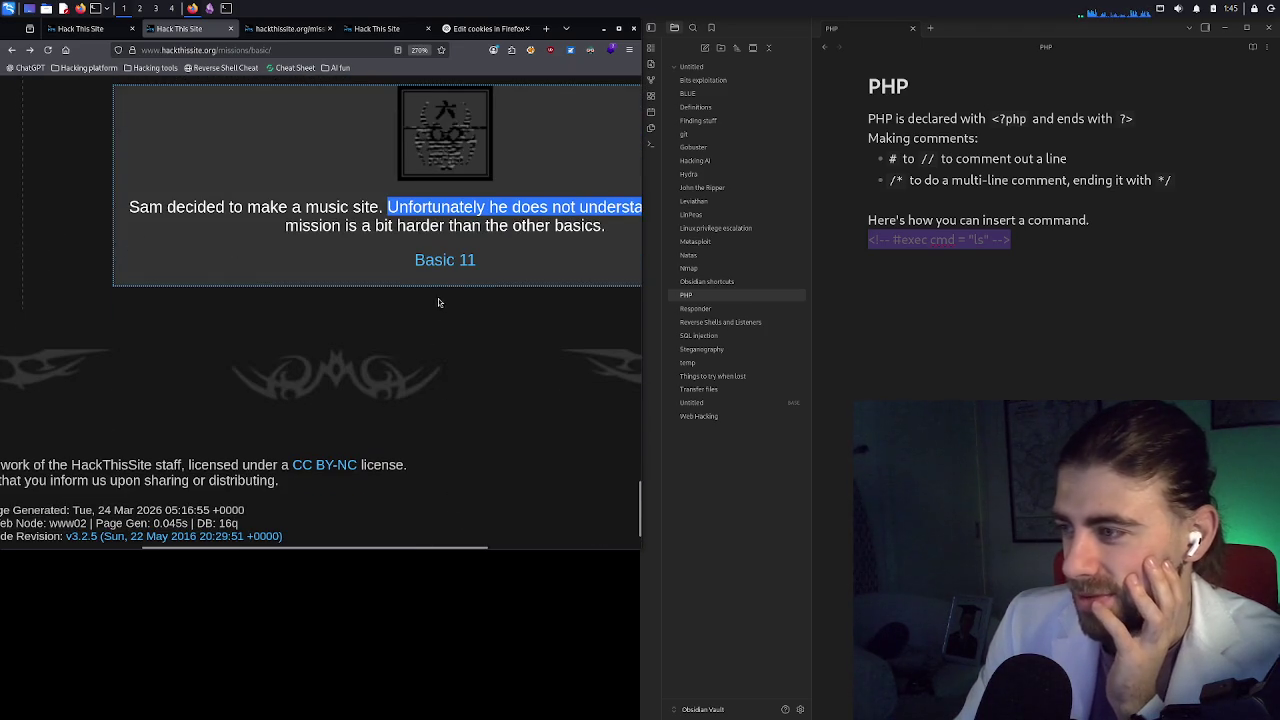
pyautogui.middleClick(445, 260)
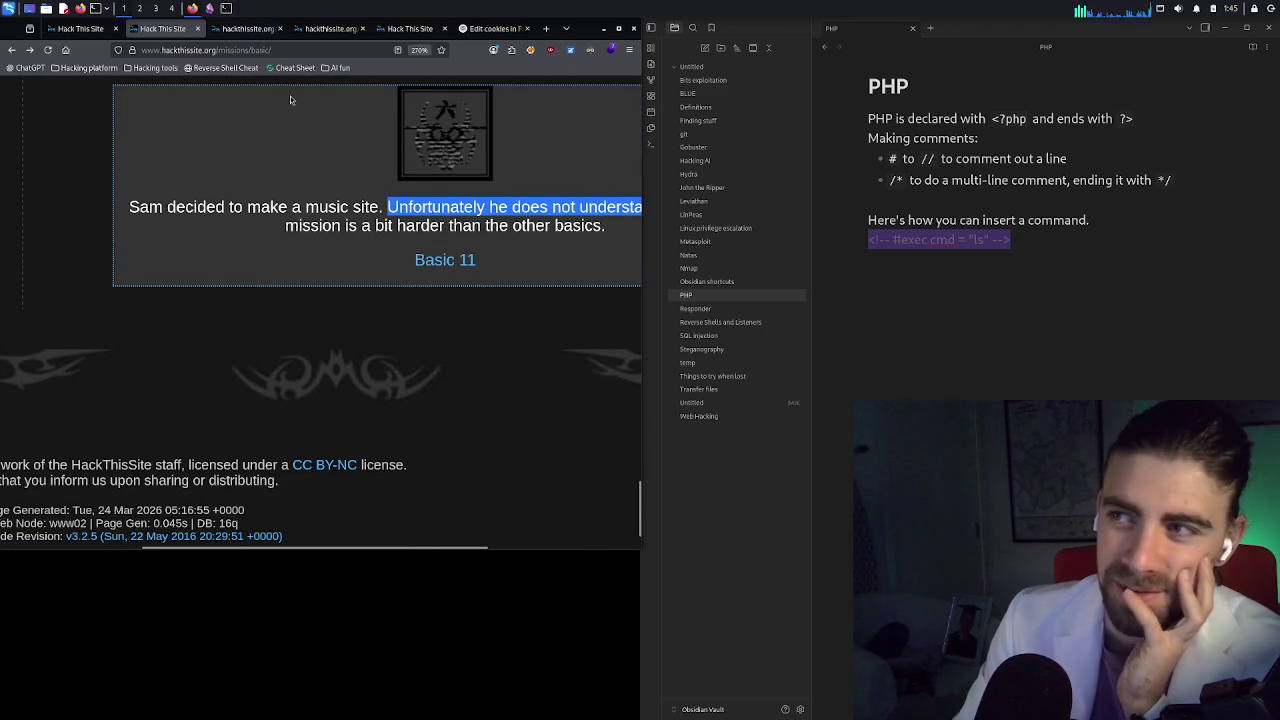
# On the new Basic 11 tab, open the page's HTML with Inspect (Q)
pyautogui.click(245, 28)
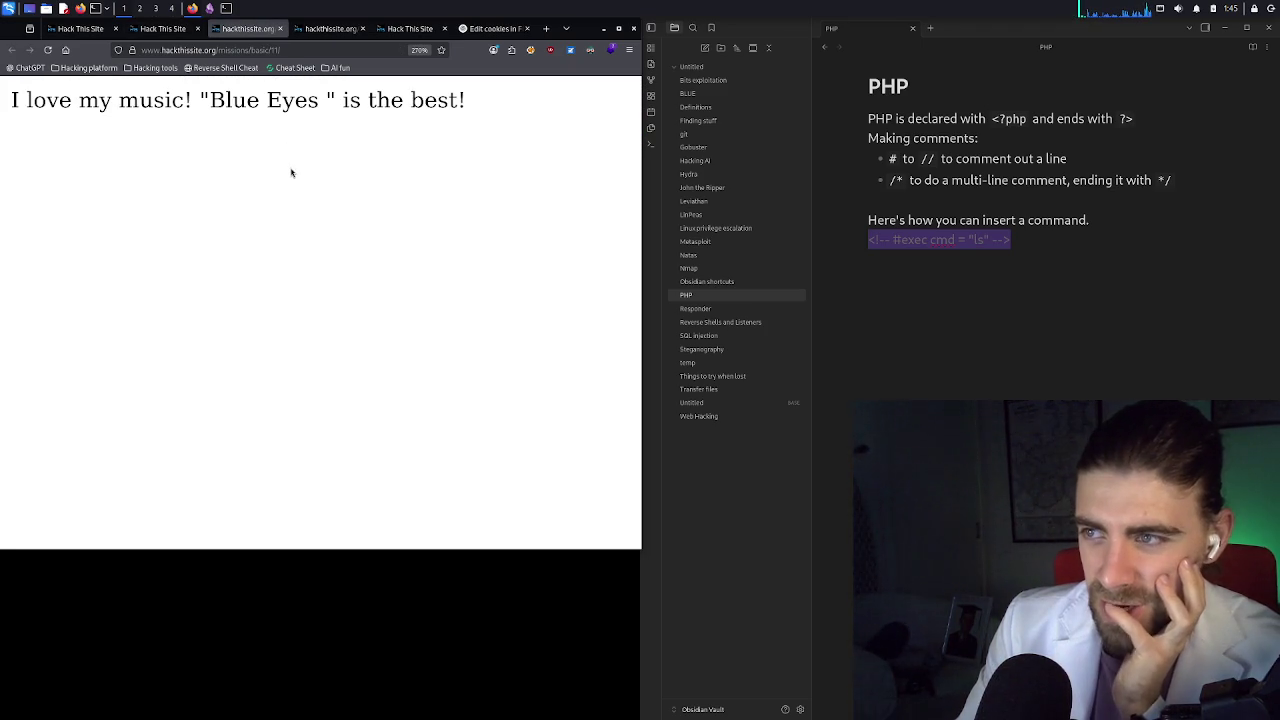
pyautogui.rightClick(241, 109)
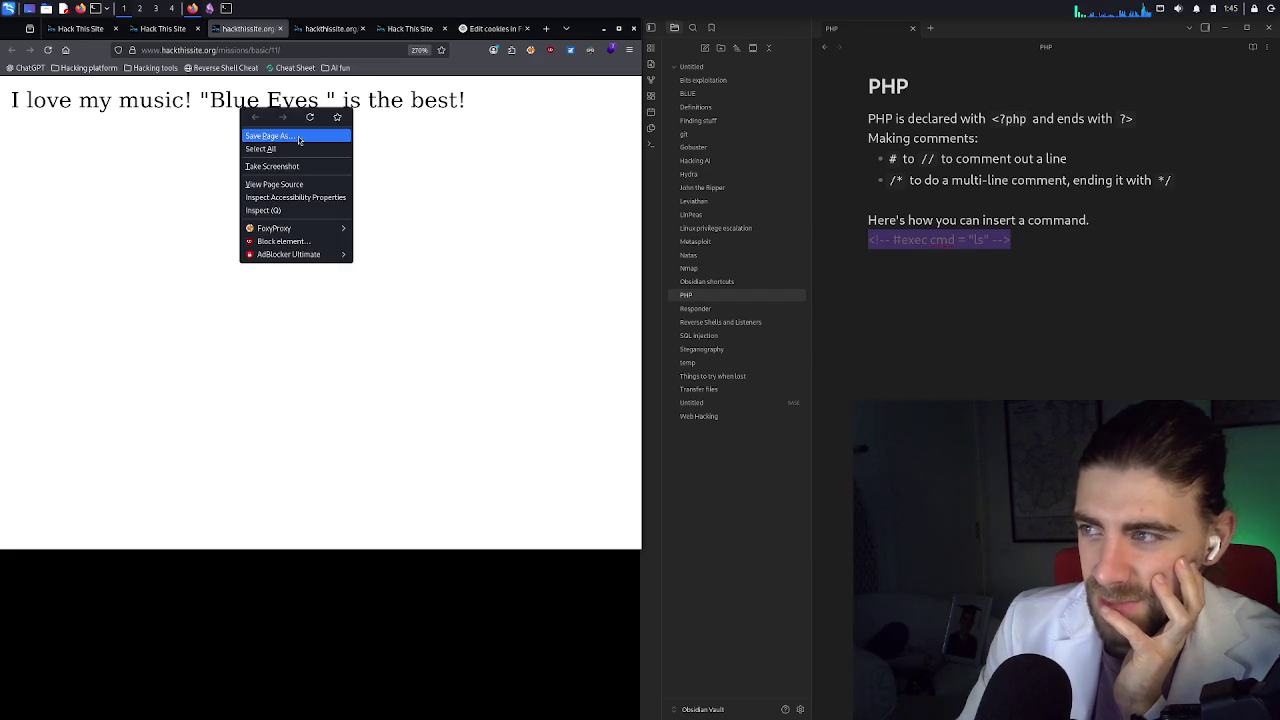
pyautogui.click(192, 161)
pyautogui.rightClick(177, 151)
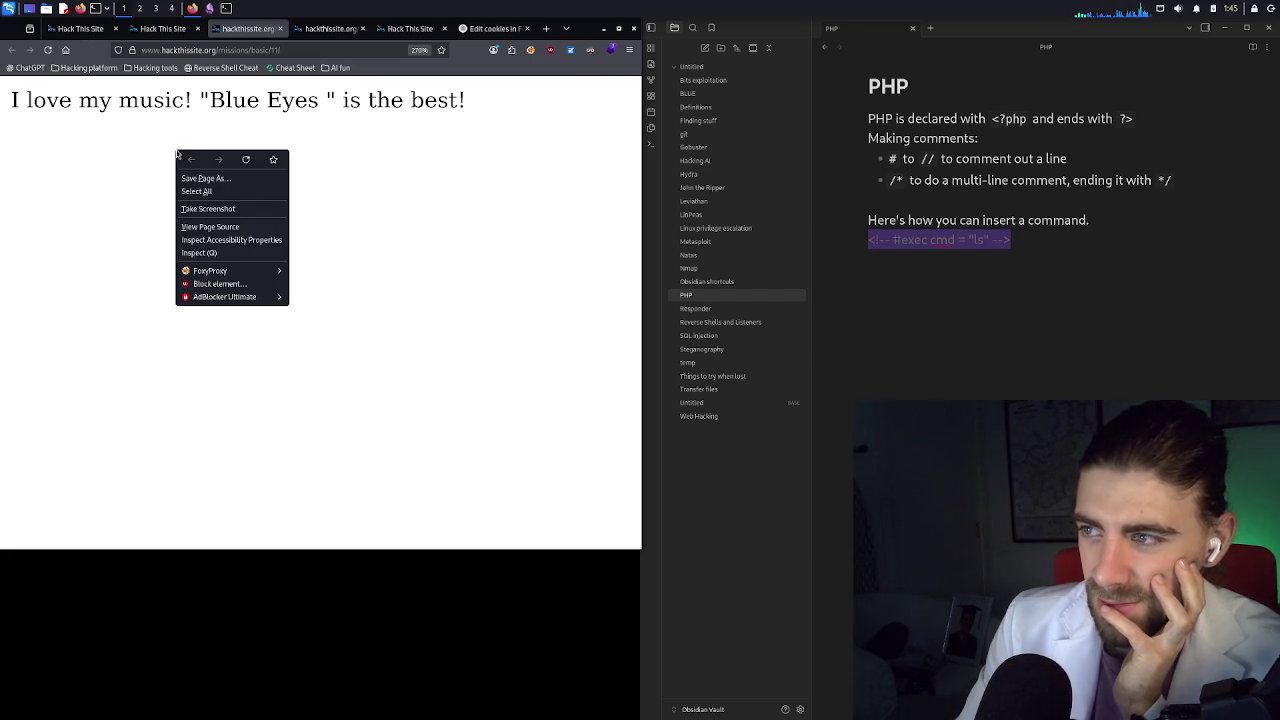
pyautogui.click(239, 253)
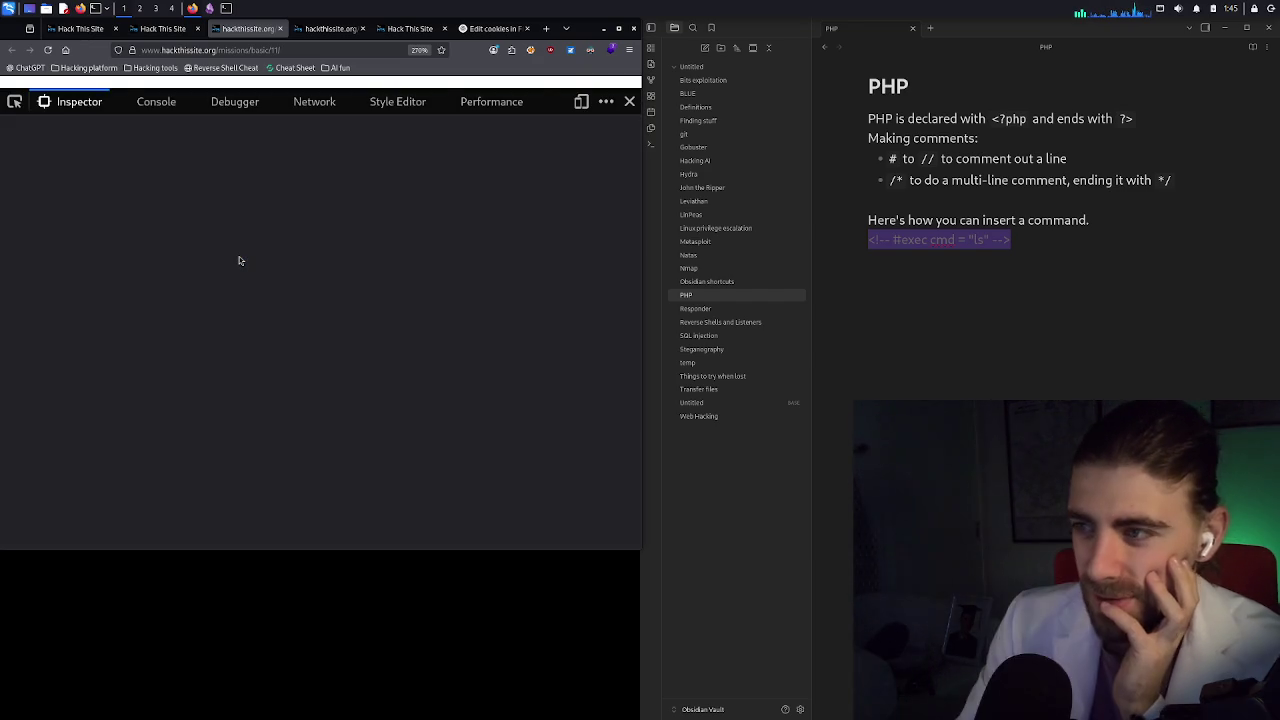
# Expand <body> in the Basic 11 Inspector and widen the tree to read the 'own collection' comment
pyautogui.click(170, 29)
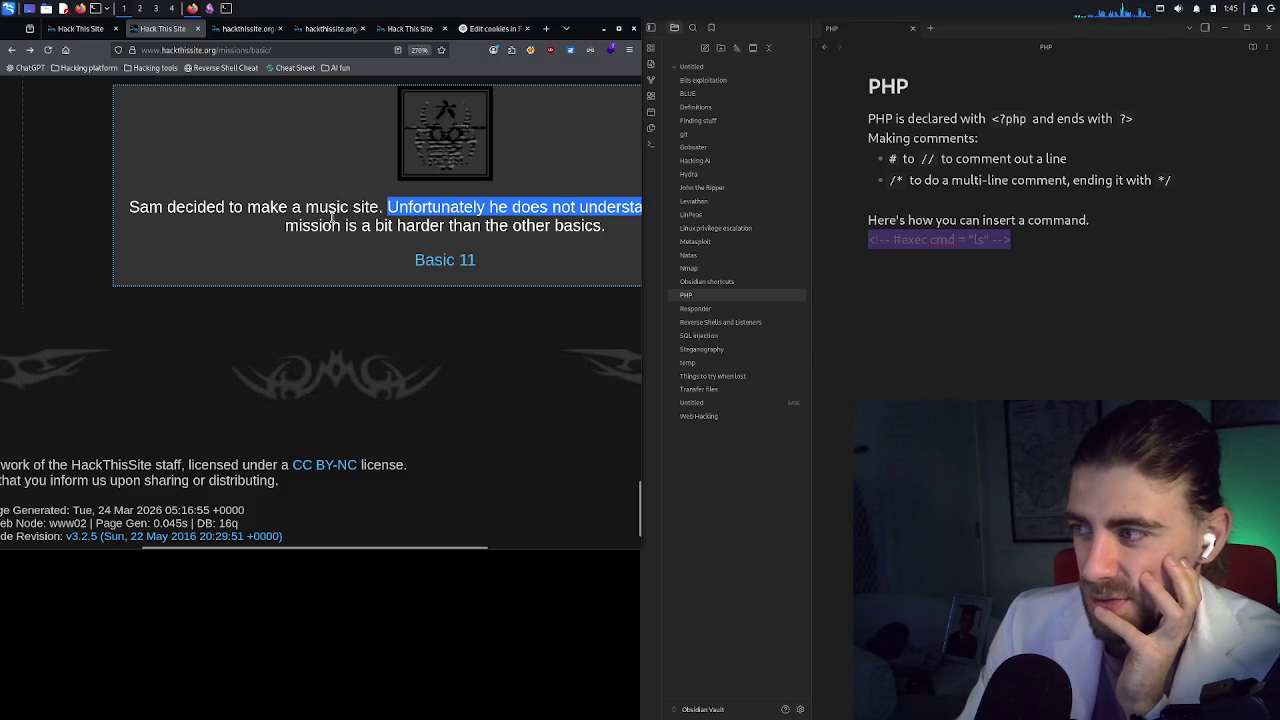
pyautogui.moveTo(440, 542)
pyautogui.mouseDown()
pyautogui.moveTo(567, 535)
pyautogui.moveTo(517, 540)
pyautogui.moveTo(257, 277)
pyautogui.mouseUp()
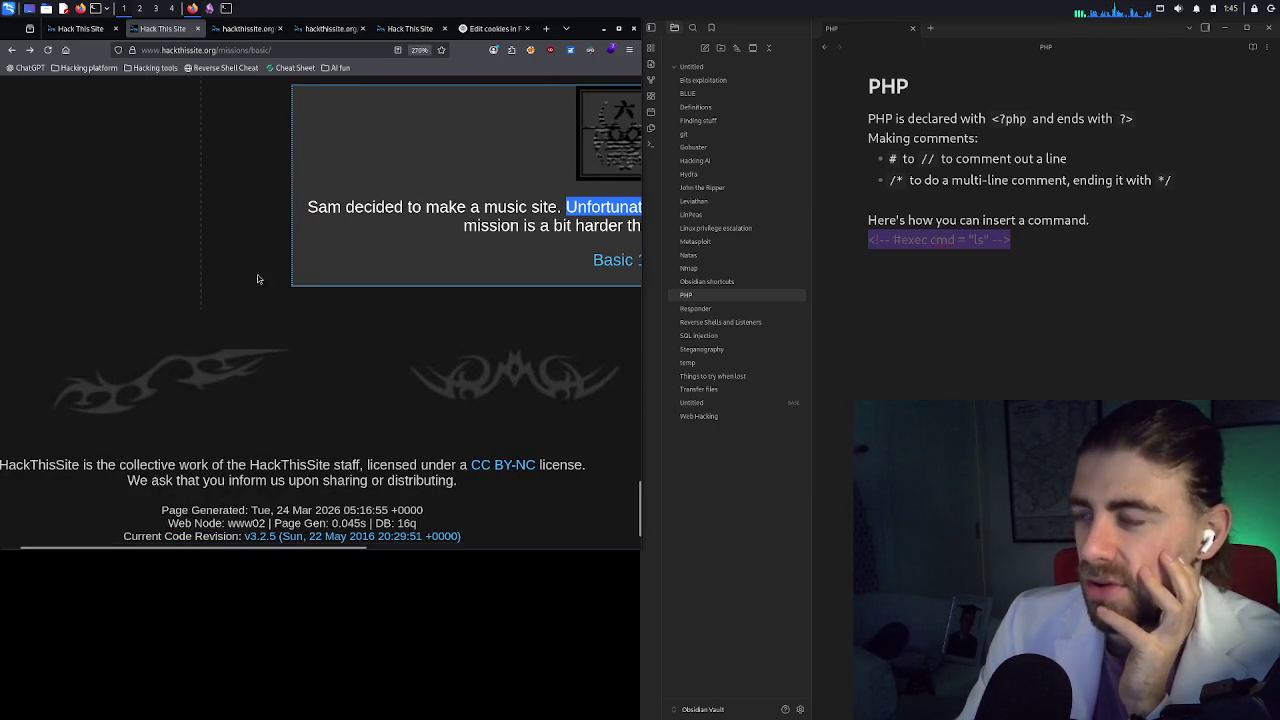
pyautogui.click(252, 35)
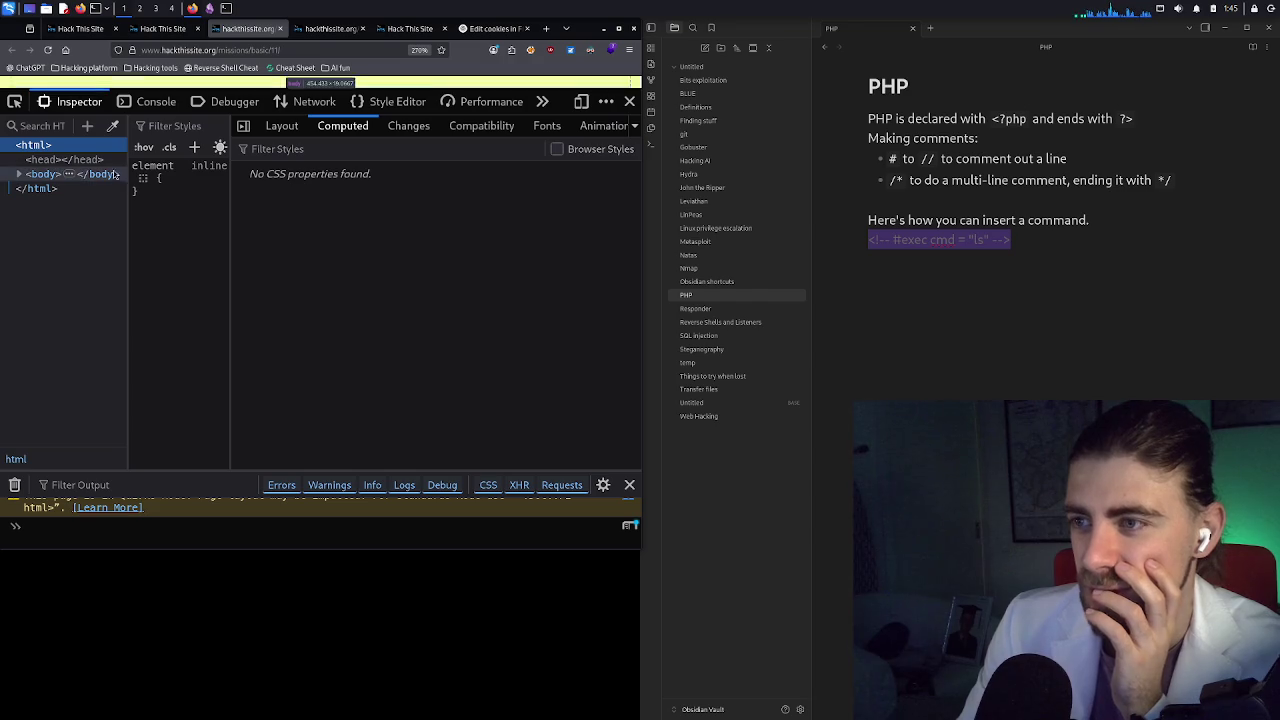
pyautogui.click(20, 174)
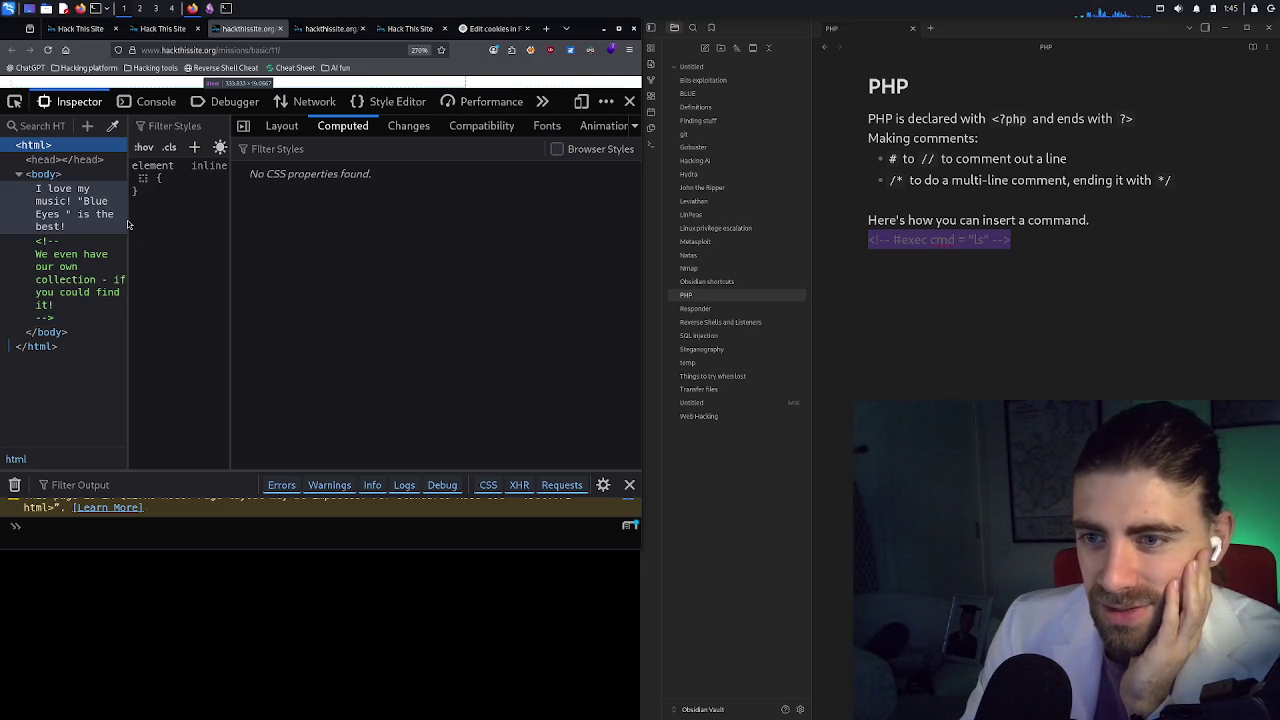
pyautogui.moveTo(132, 225); pyautogui.dragTo(340, 249)
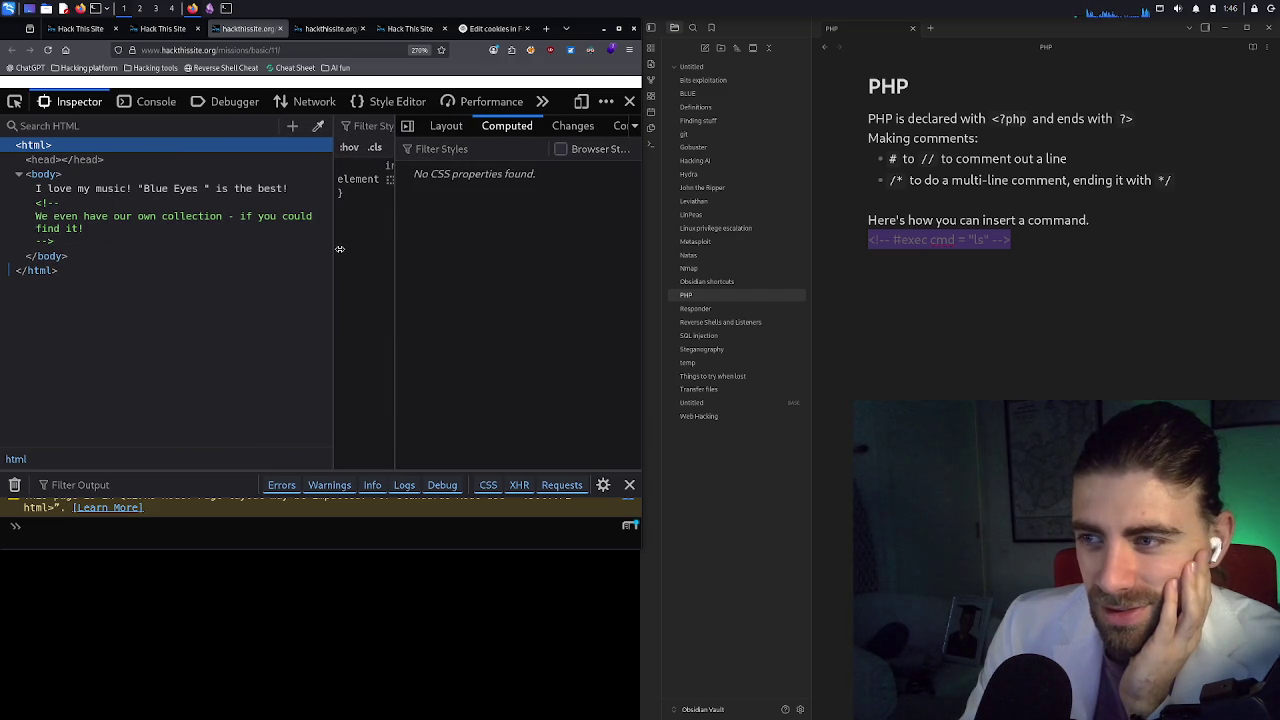
# Record a reload in the Network panel and review the /missions/basic/11/ request's headers
pyautogui.click(165, 104)
pyautogui.click(230, 104)
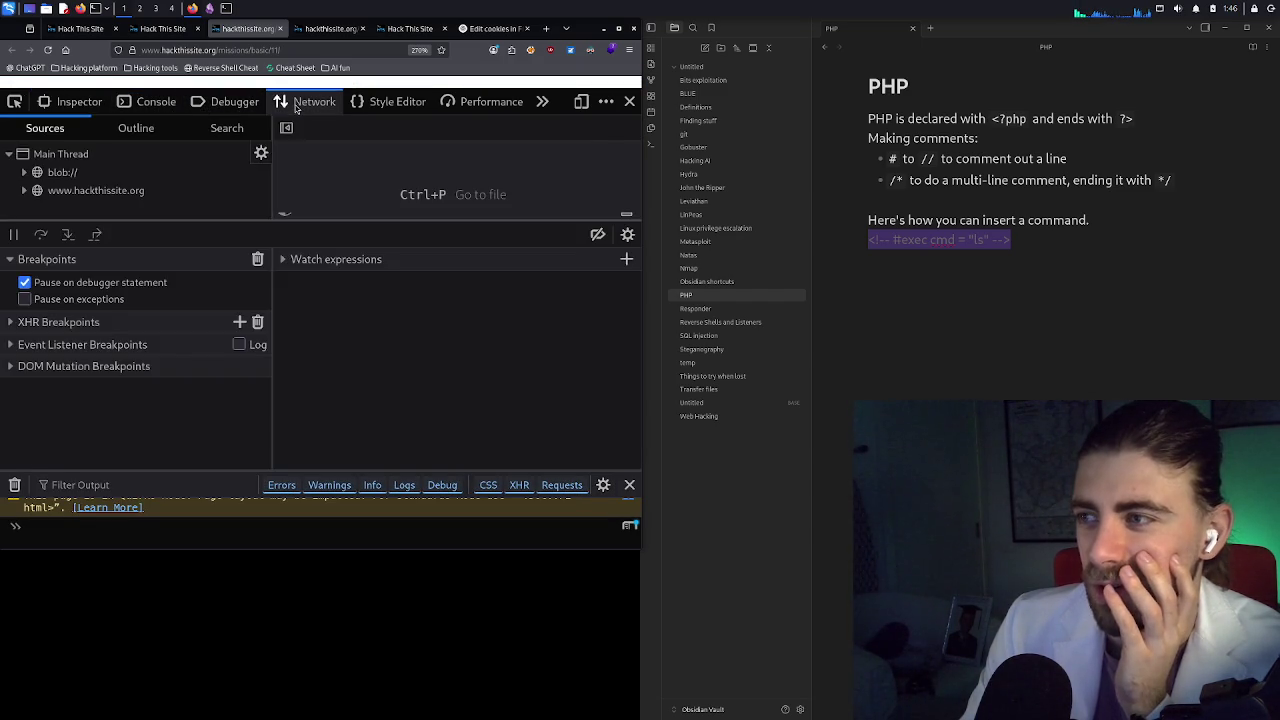
pyautogui.click(300, 103)
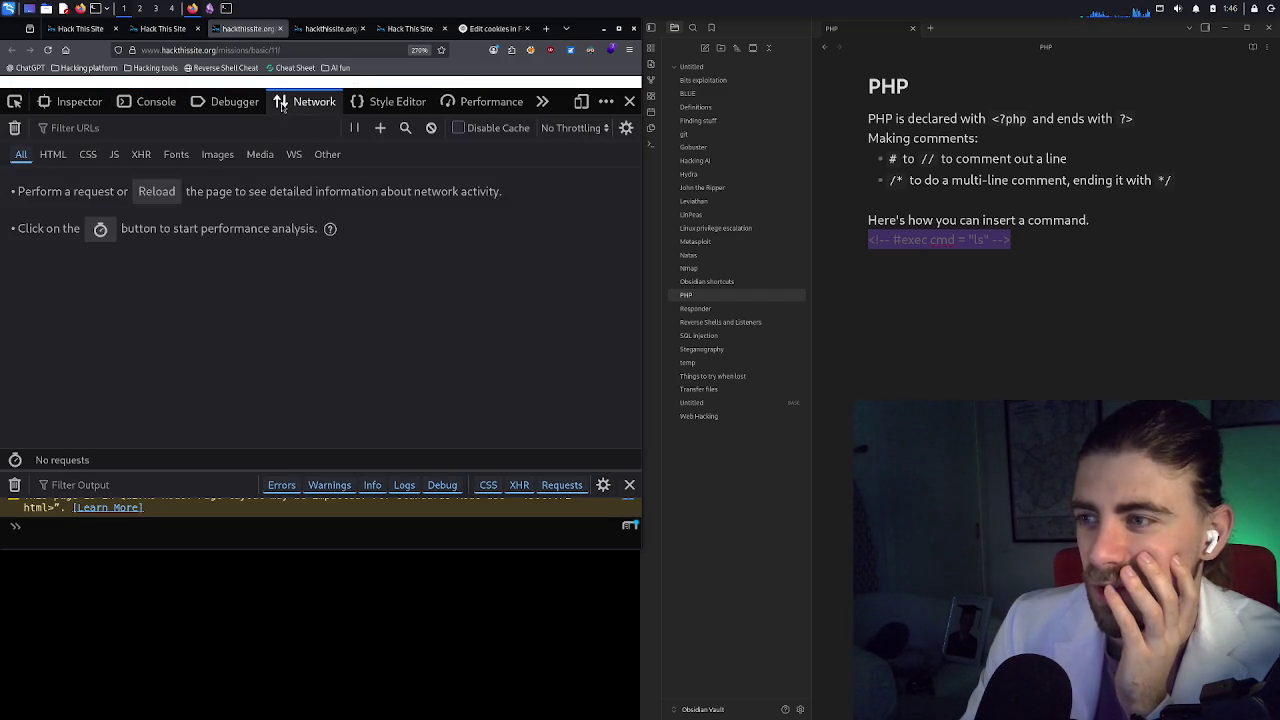
pyautogui.click(47, 50)
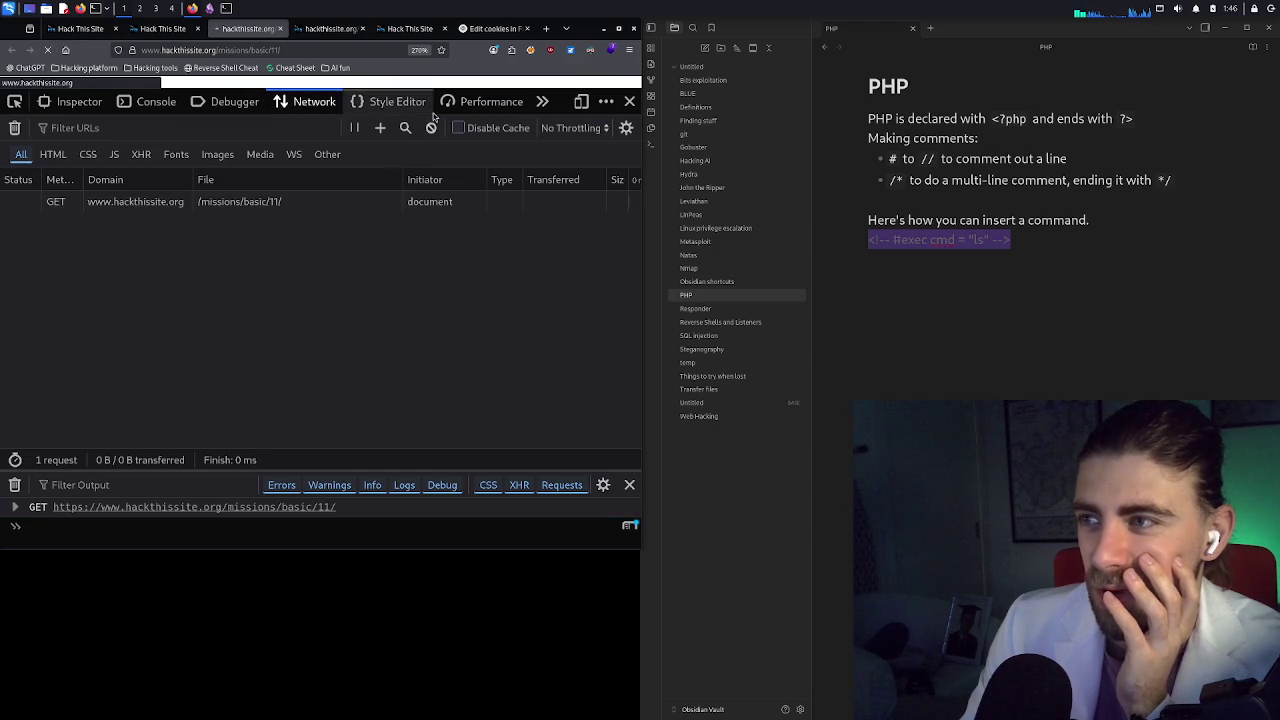
pyautogui.click(255, 205)
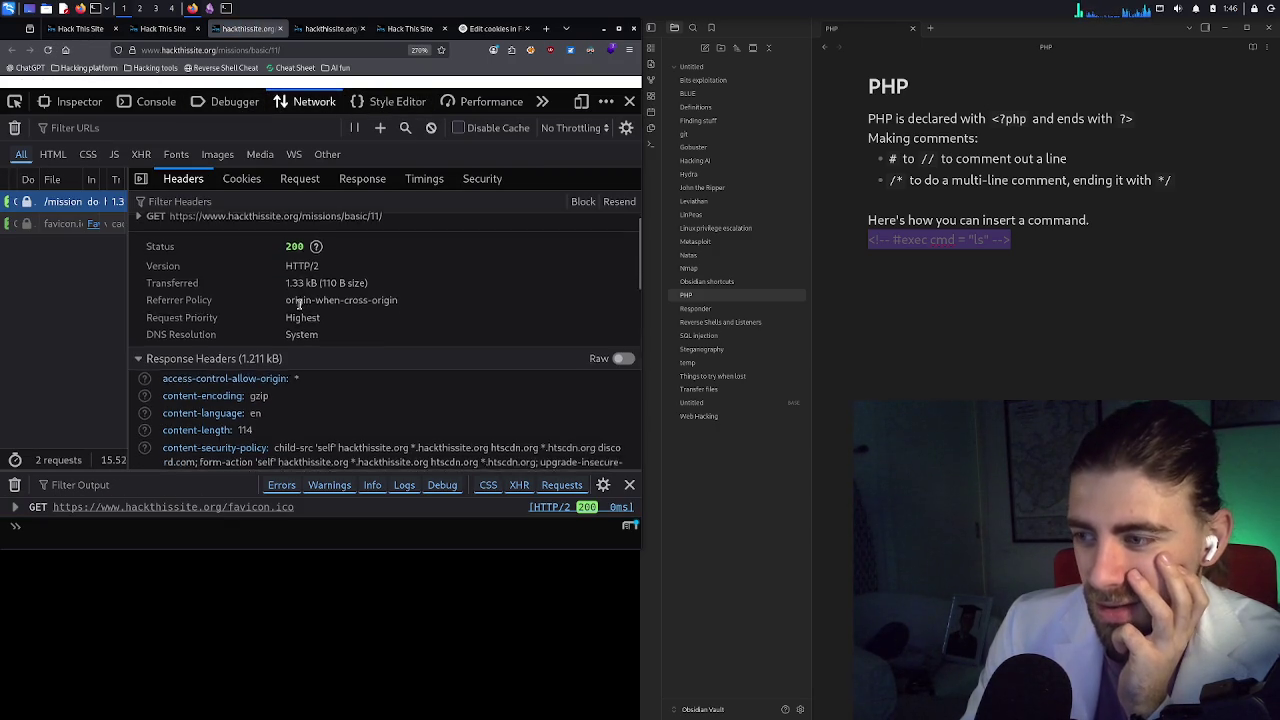
pyautogui.scroll(-3, 298, 303)
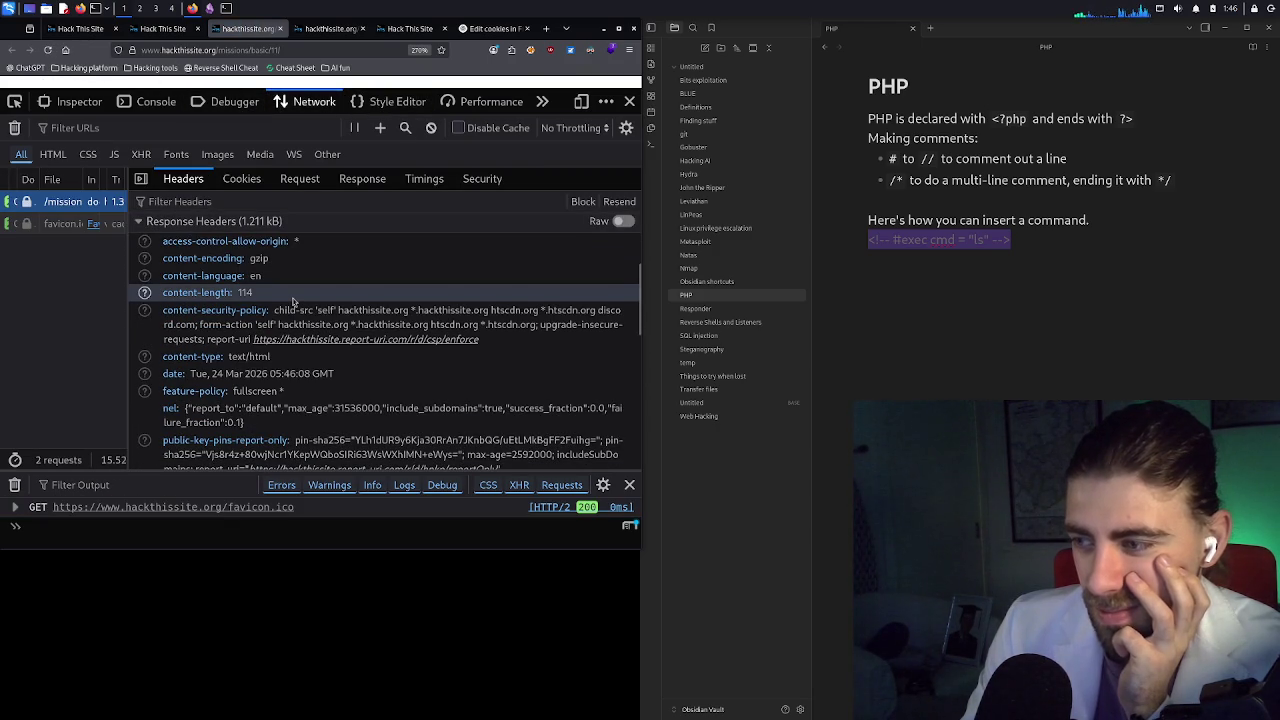
pyautogui.scroll(-2, 293, 300)
pyautogui.scroll(-2, 295, 302)
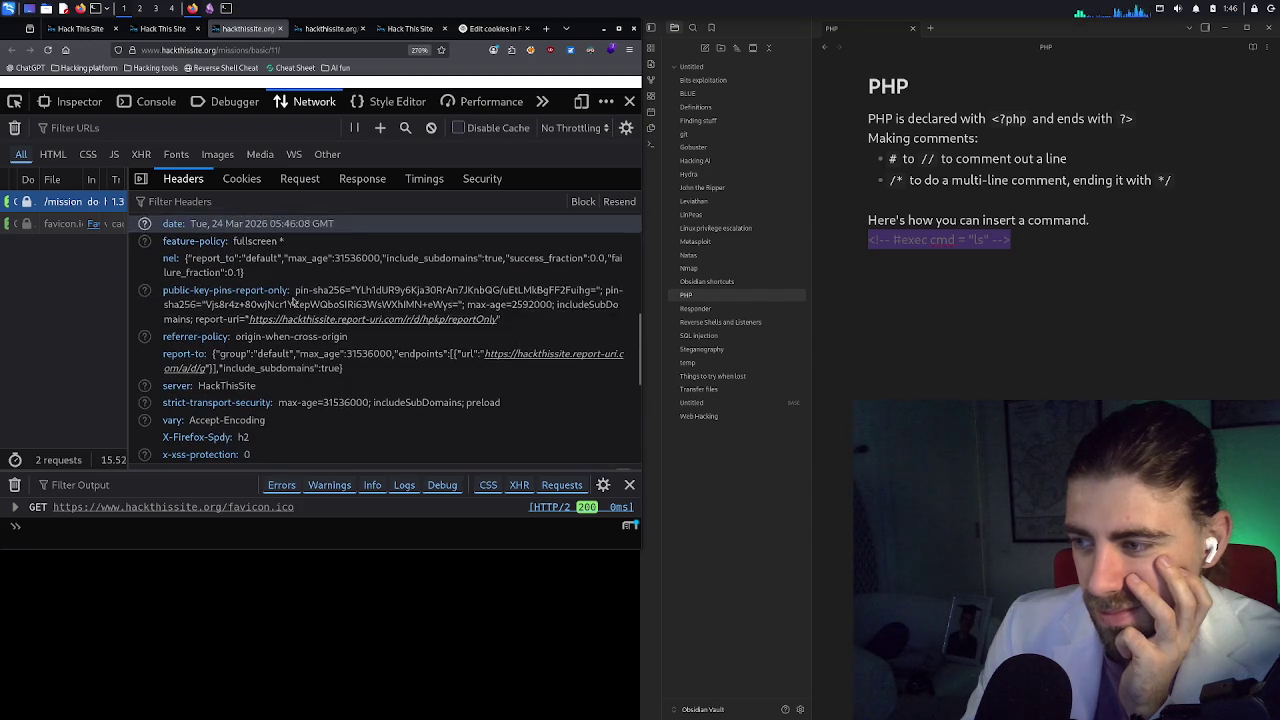
pyautogui.scroll(-7, 290, 295)
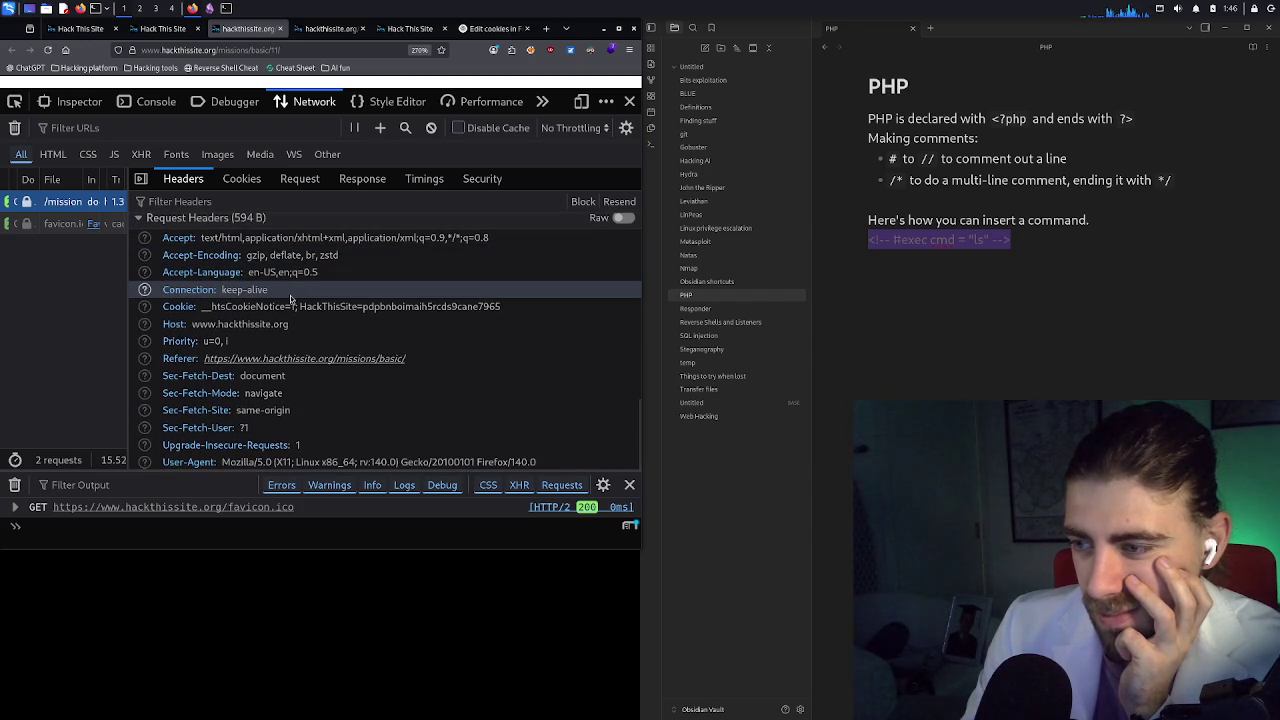
pyautogui.scroll(10, 290, 297)
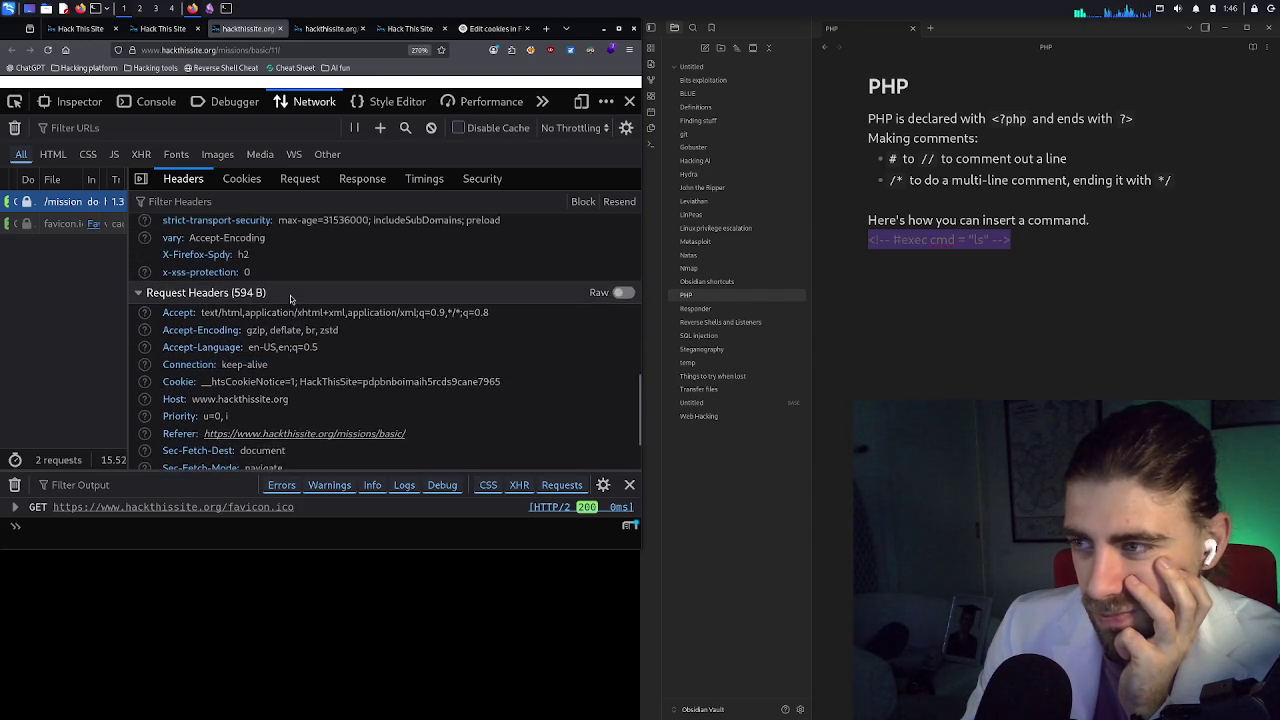
# View that request's cookies and select the HackThisSite session cookie value
pyautogui.click(253, 180)
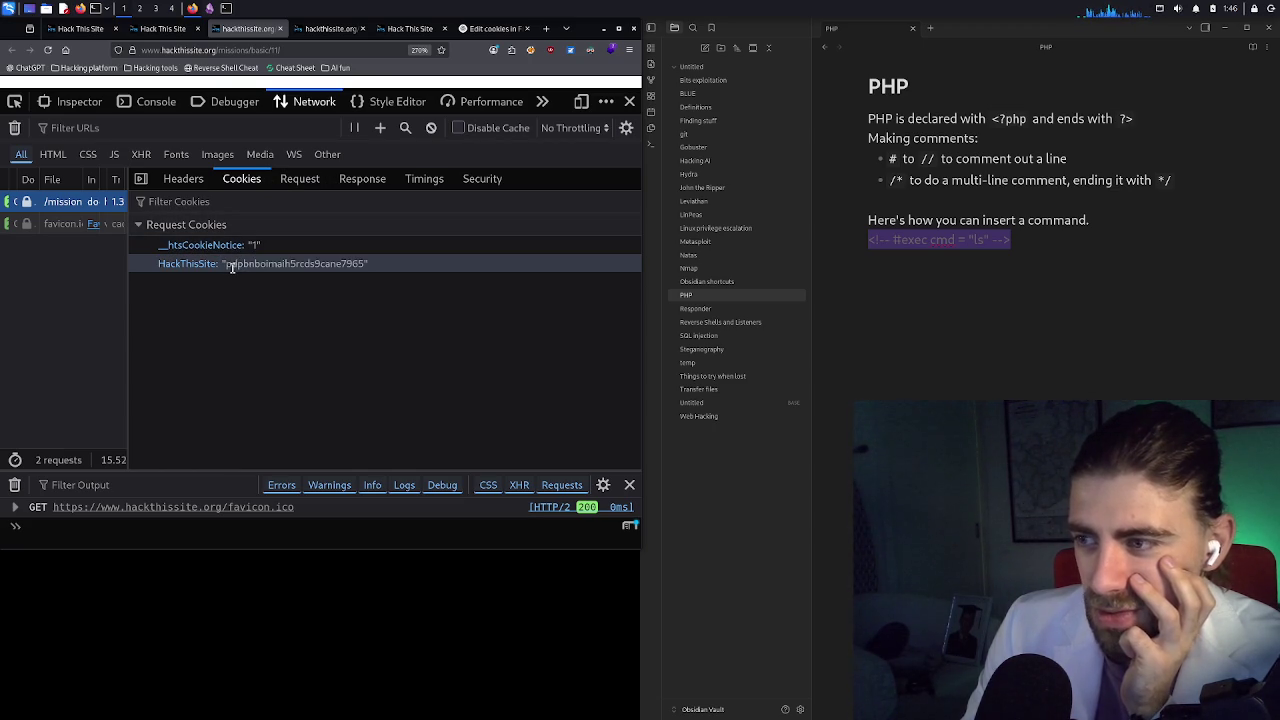
pyautogui.moveTo(228, 267); pyautogui.dragTo(365, 266)
pyautogui.click(366, 266)
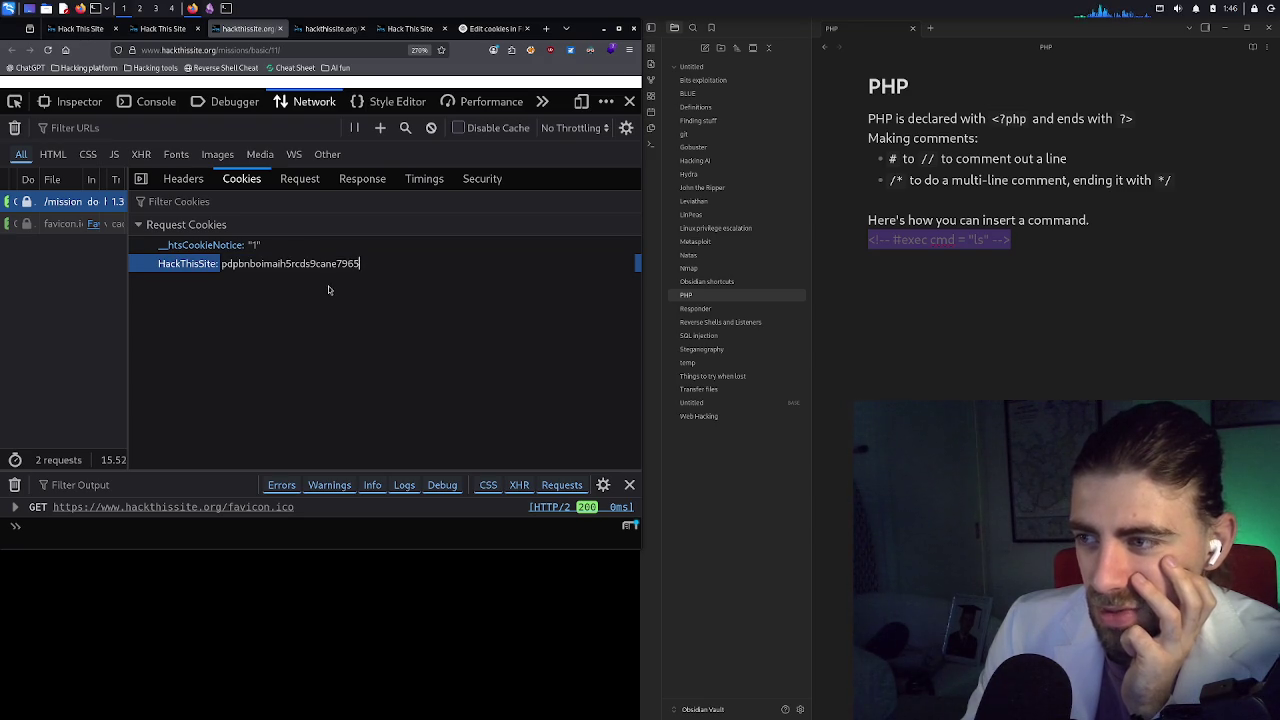
pyautogui.doubleClick(324, 264)
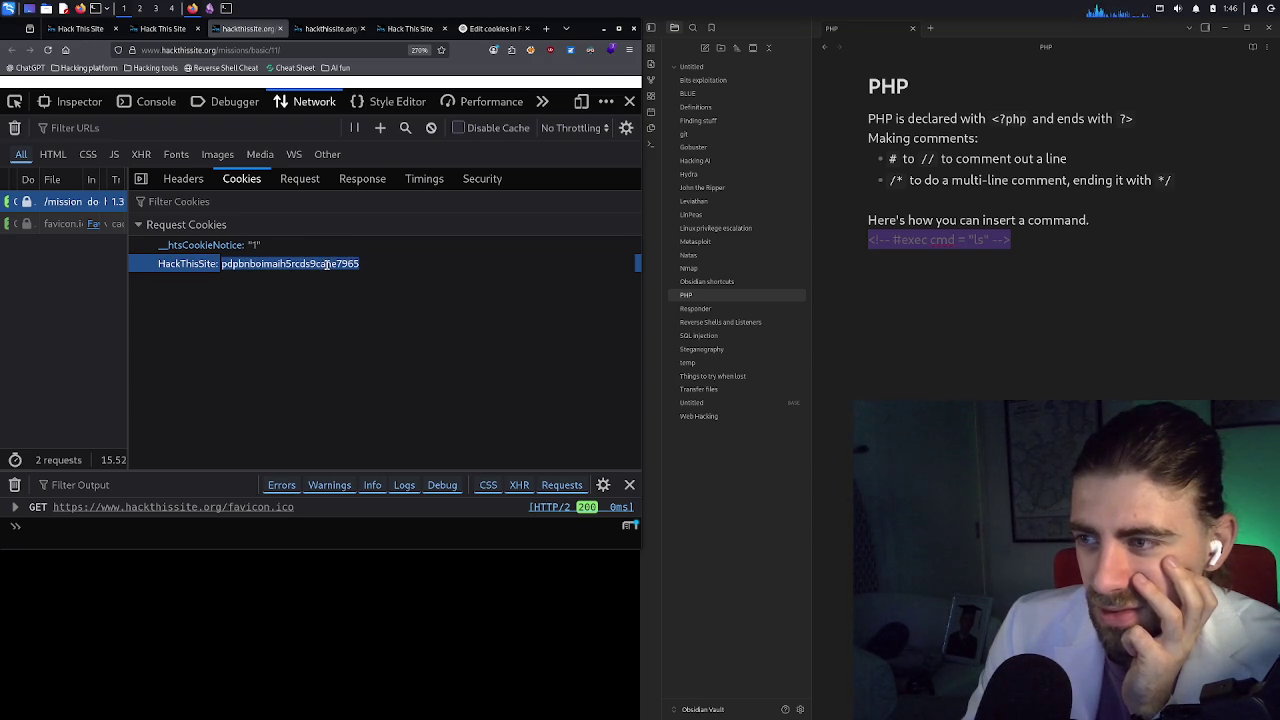
pyautogui.click(320, 244)
pyautogui.click(324, 264)
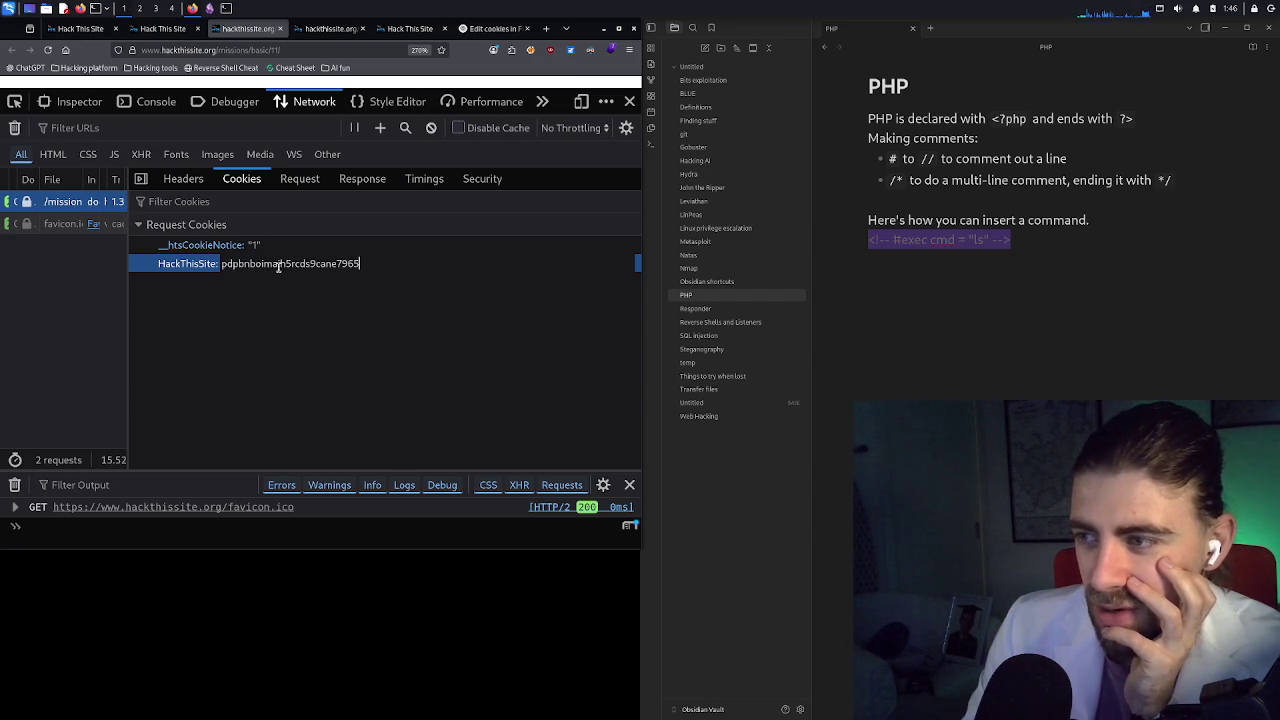
# Review the Basic 11 request's raw response and timings, and reload to re-capture requests
pyautogui.click(298, 179)
pyautogui.click(368, 184)
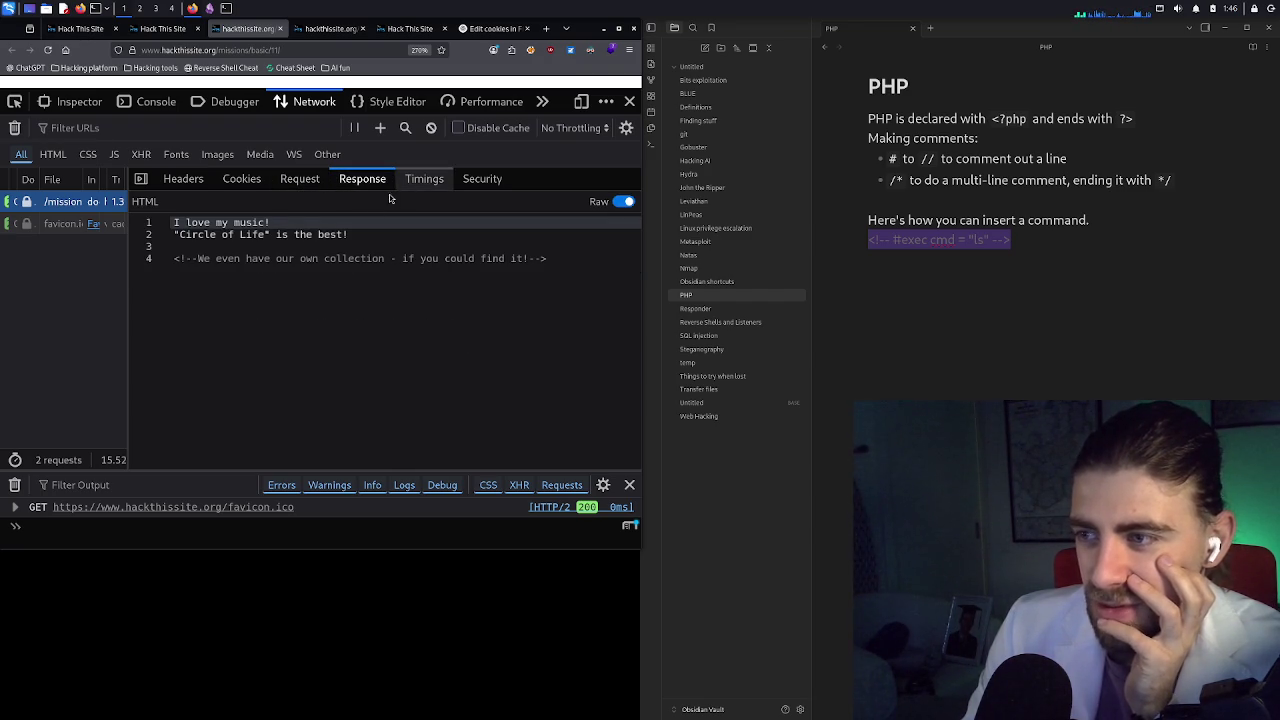
pyautogui.moveTo(176, 222); pyautogui.dragTo(349, 236)
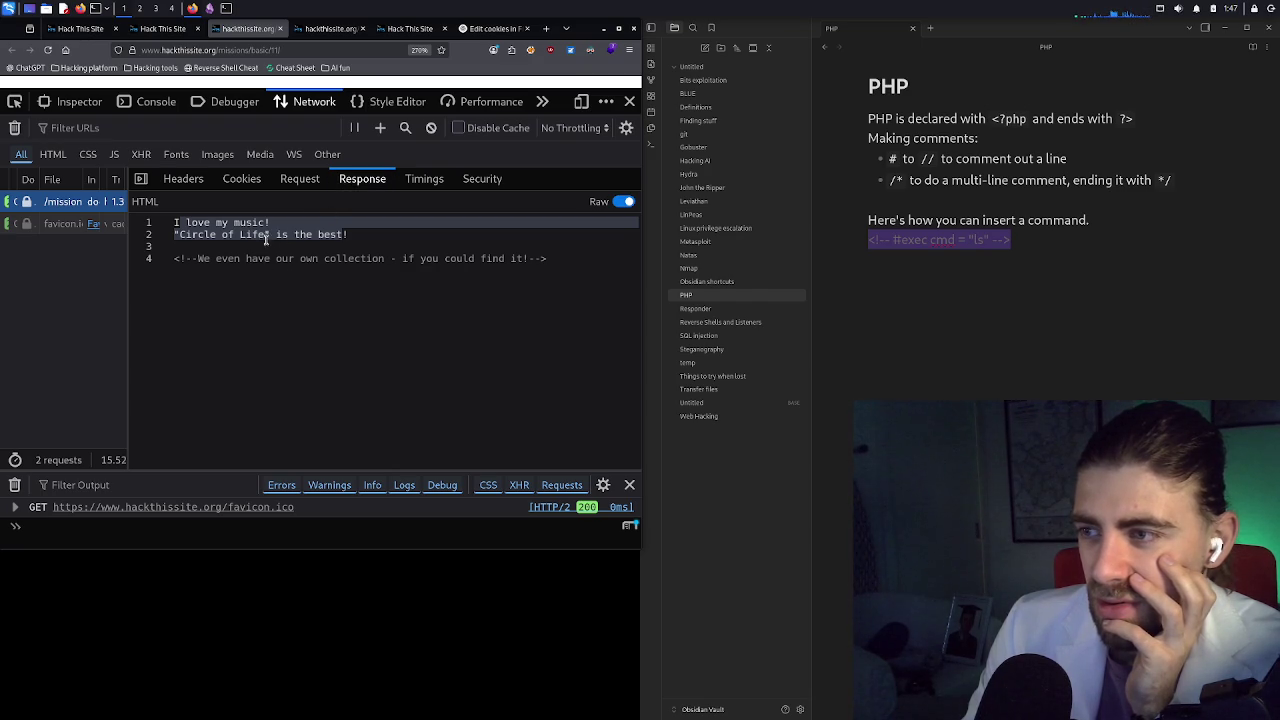
pyautogui.click(268, 236)
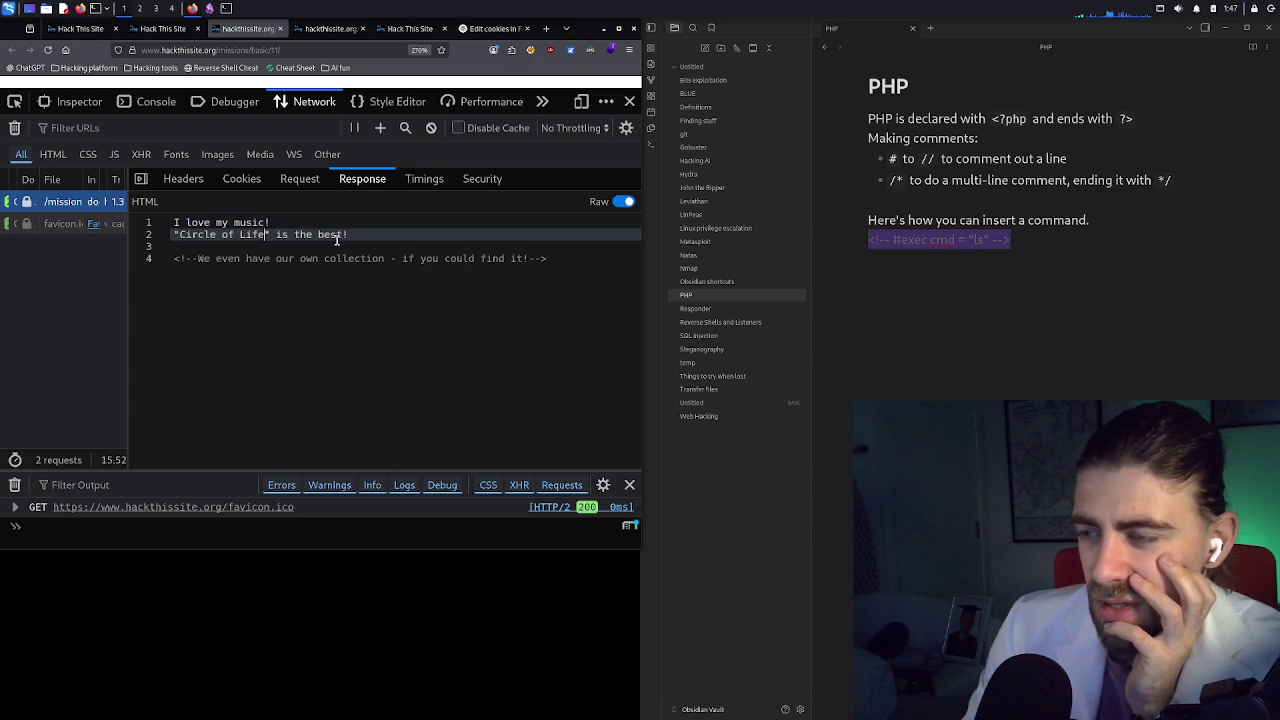
pyautogui.click(424, 178)
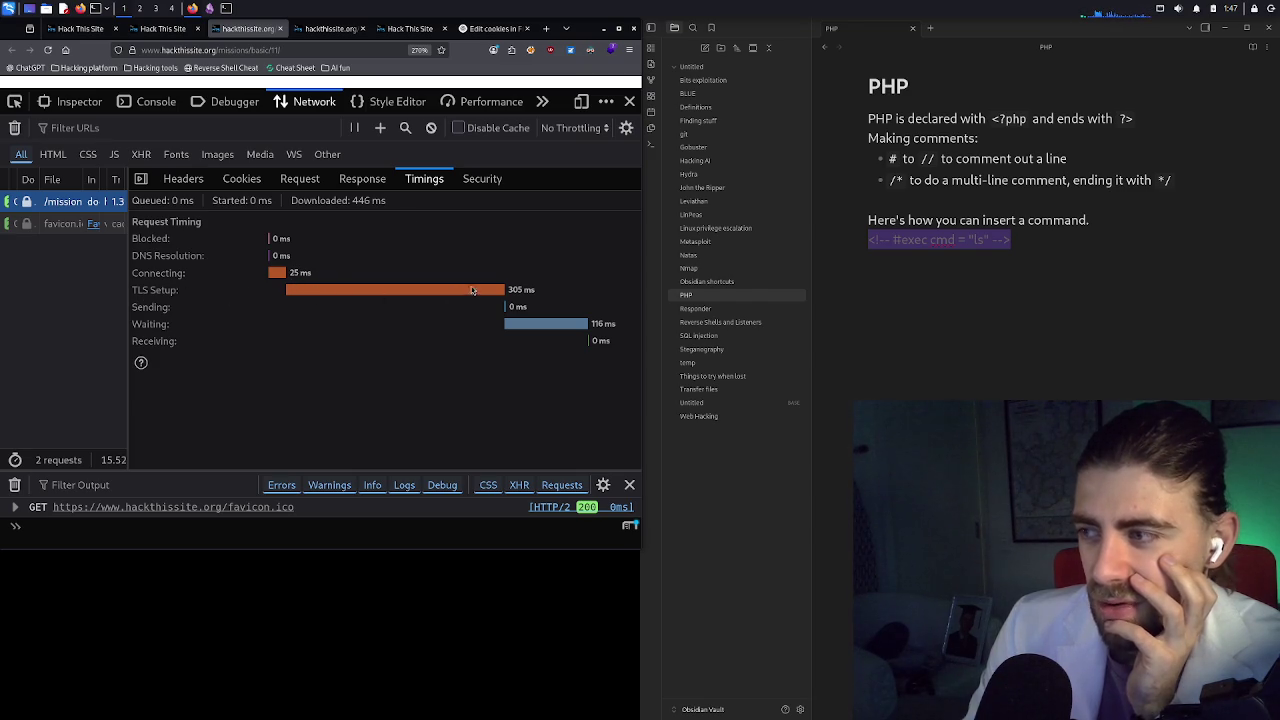
pyautogui.click(50, 50)
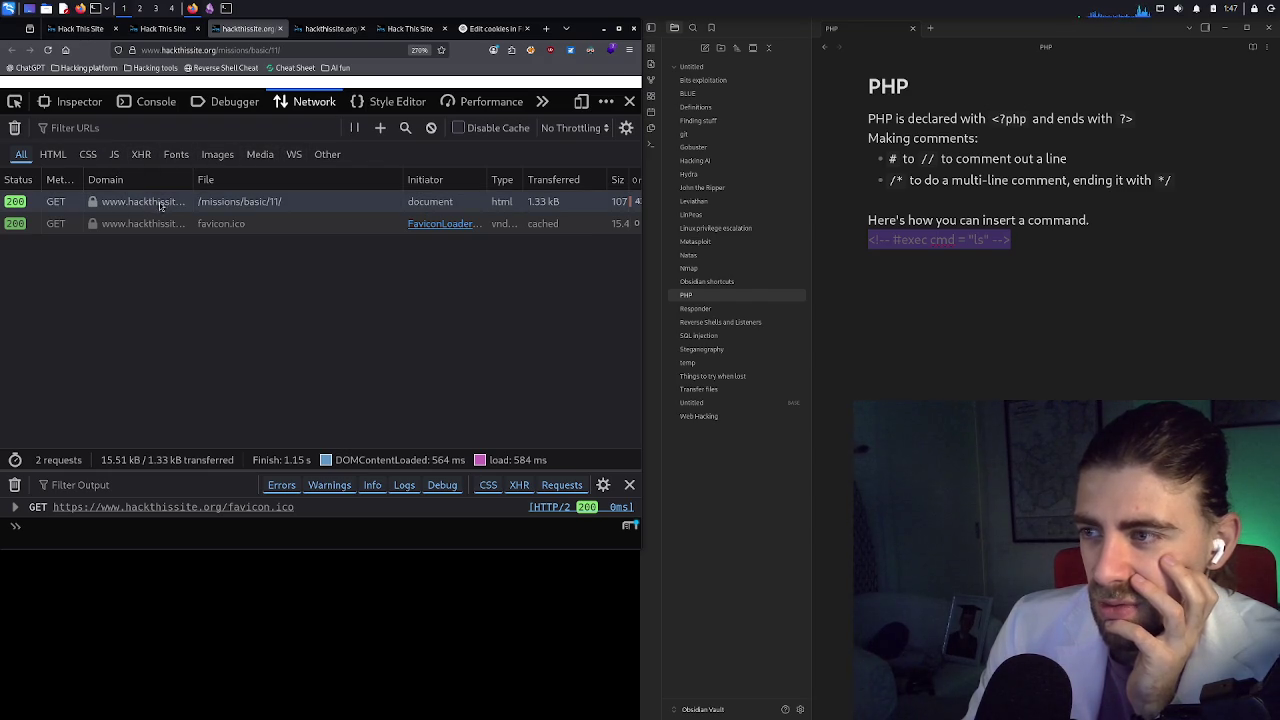
# Check the /missions/basic/11/ request's TLSv1.2 connection and HARICA certificate valid until 25 Mar 2026
pyautogui.click(201, 203)
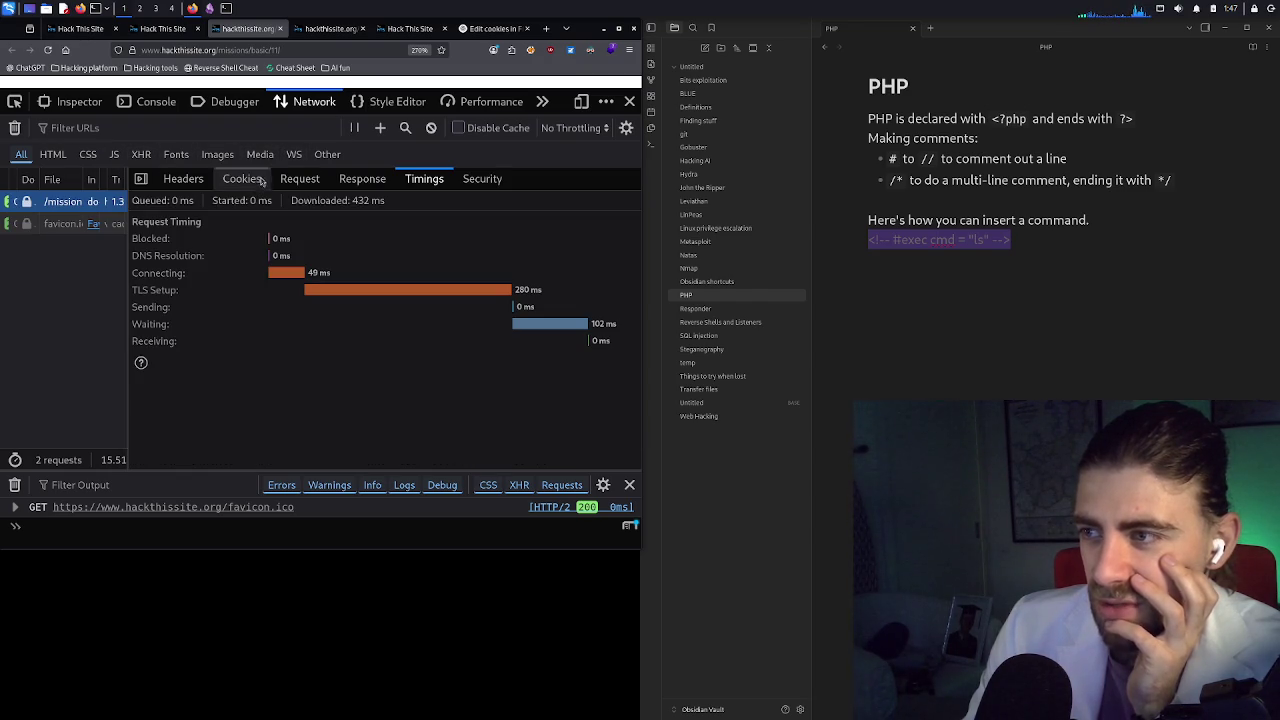
pyautogui.click(348, 182)
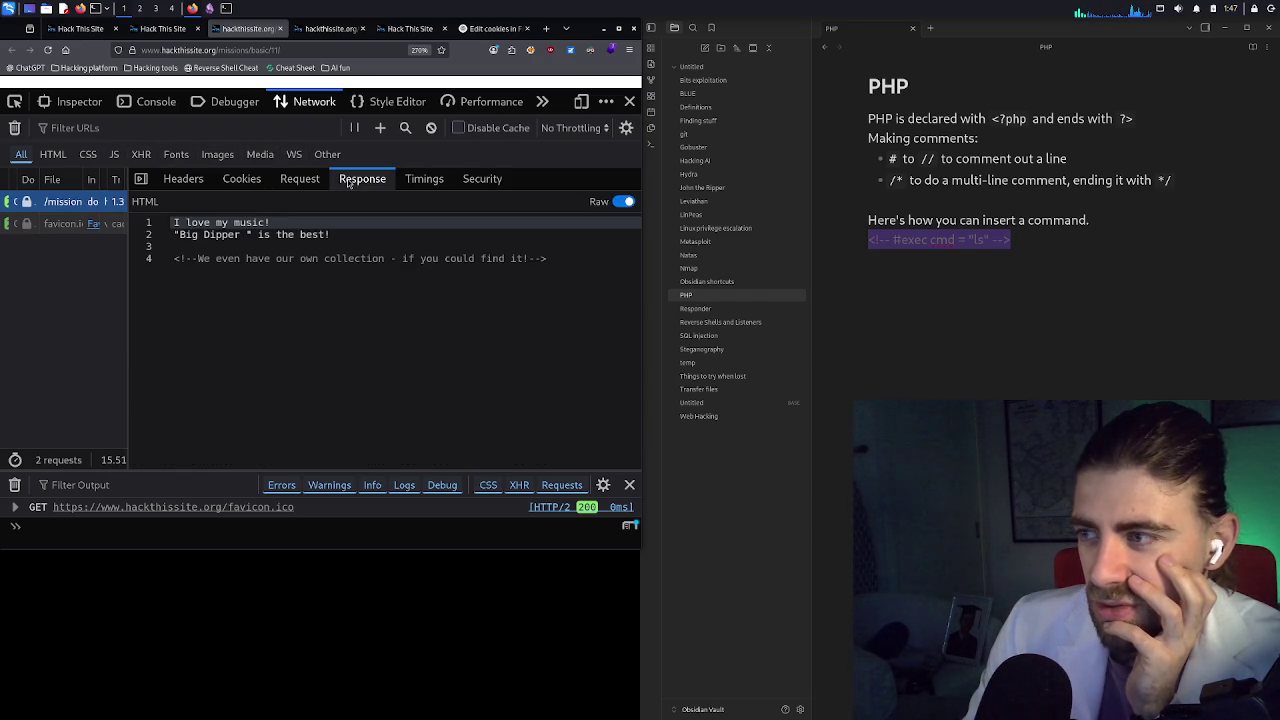
pyautogui.click(416, 180)
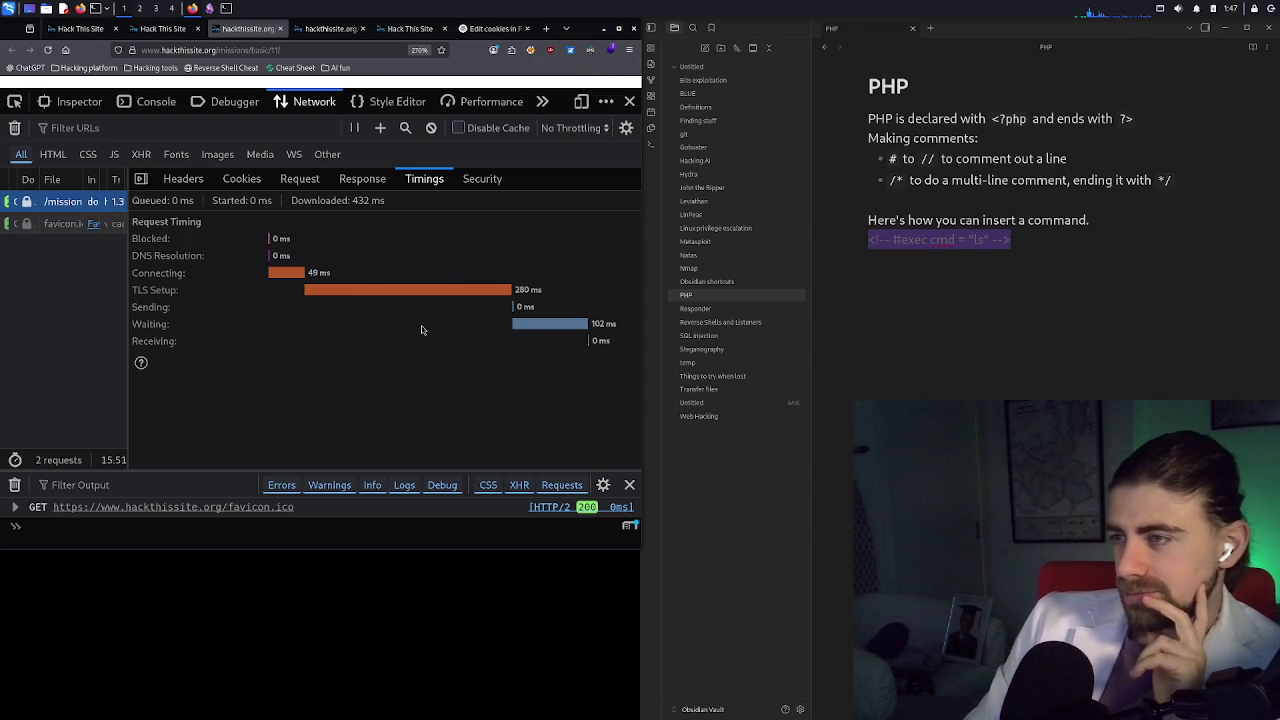
pyautogui.click(482, 180)
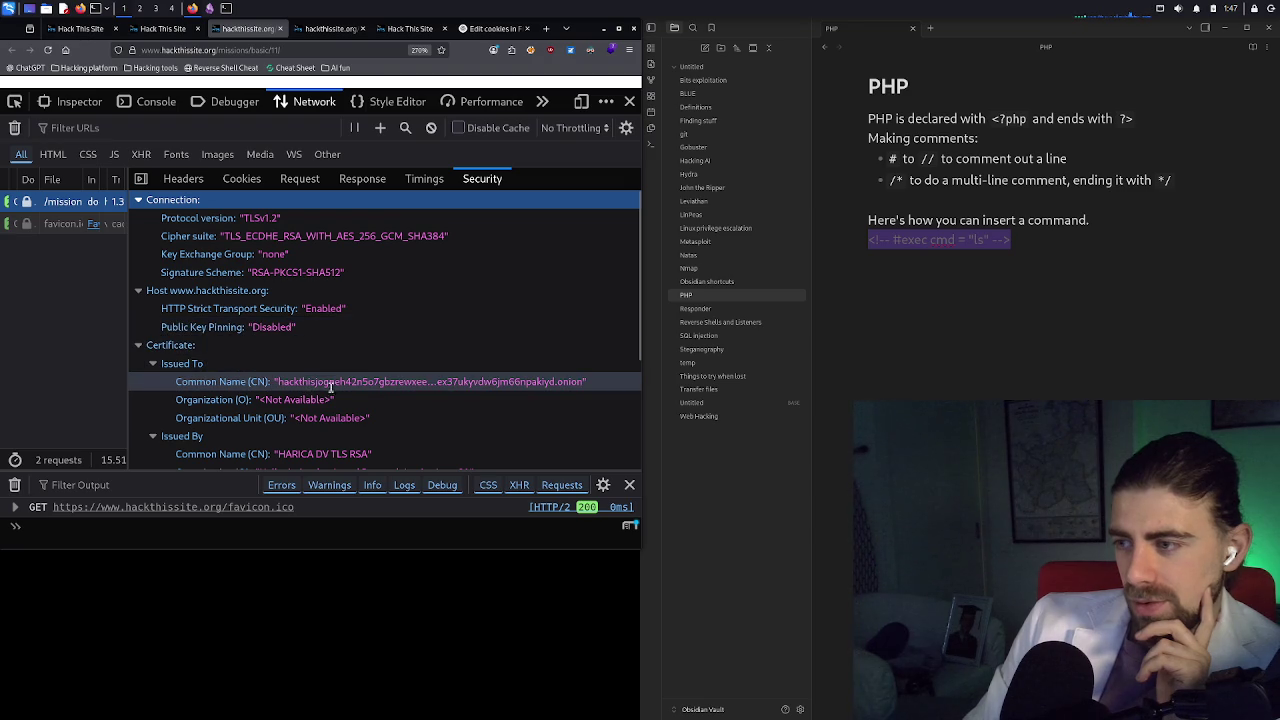
pyautogui.scroll(-2, 344, 368)
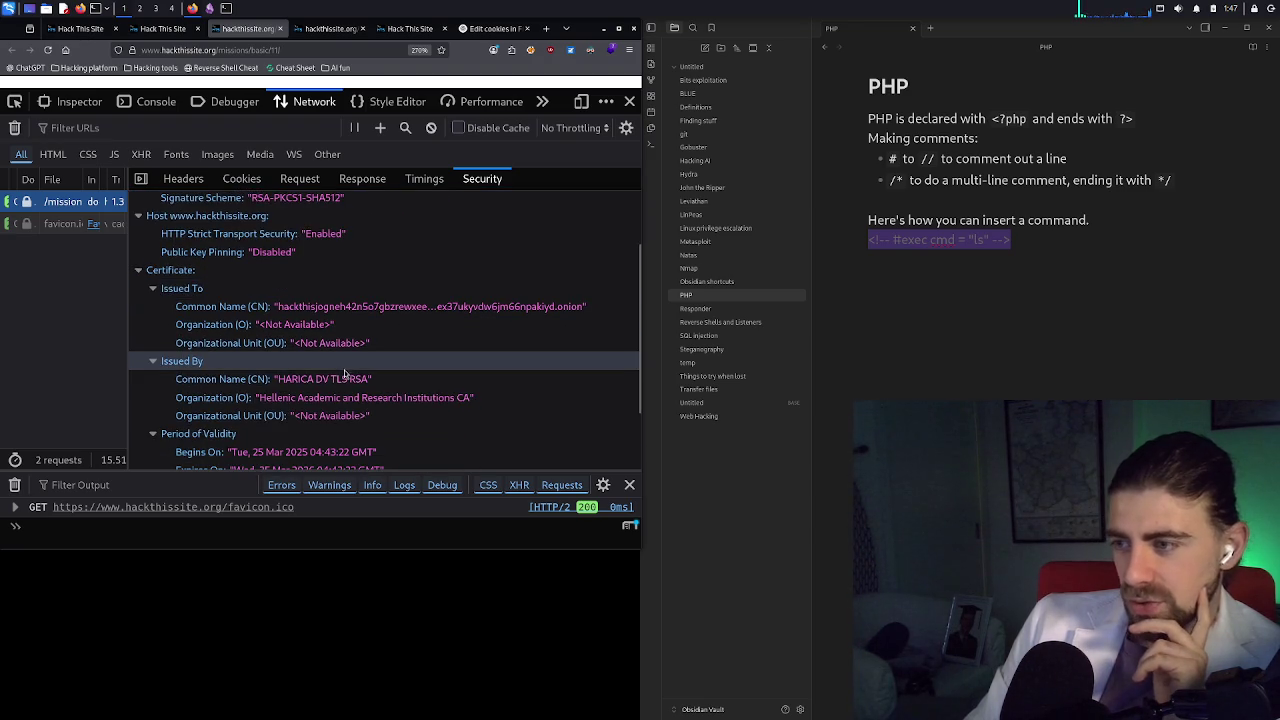
pyautogui.scroll(-1, 344, 374)
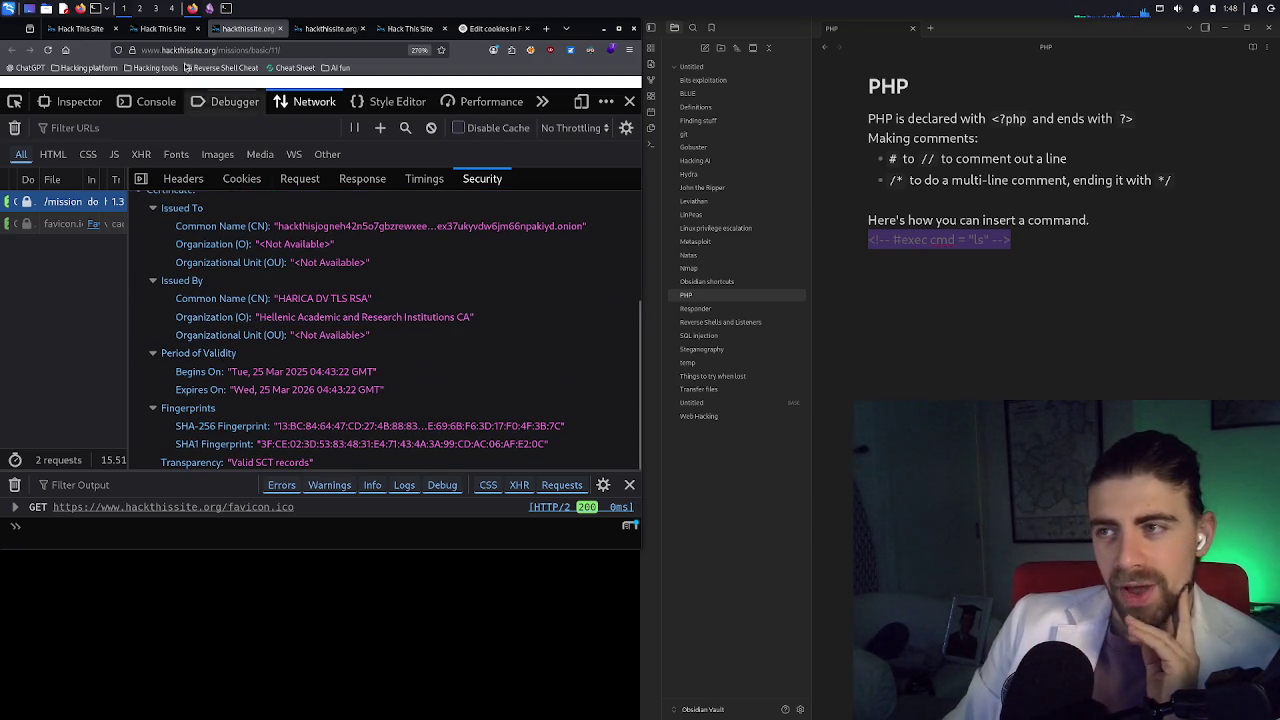
pyautogui.moveTo(163, 30)
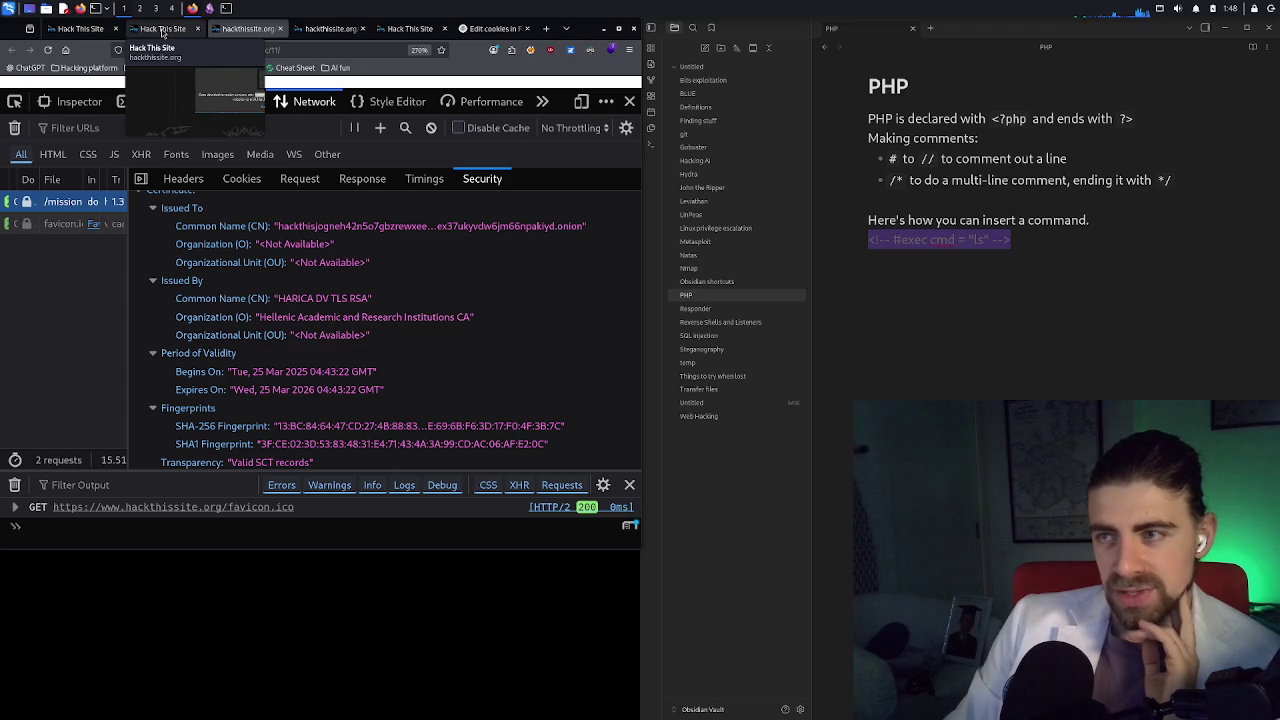
pyautogui.click(163, 30)
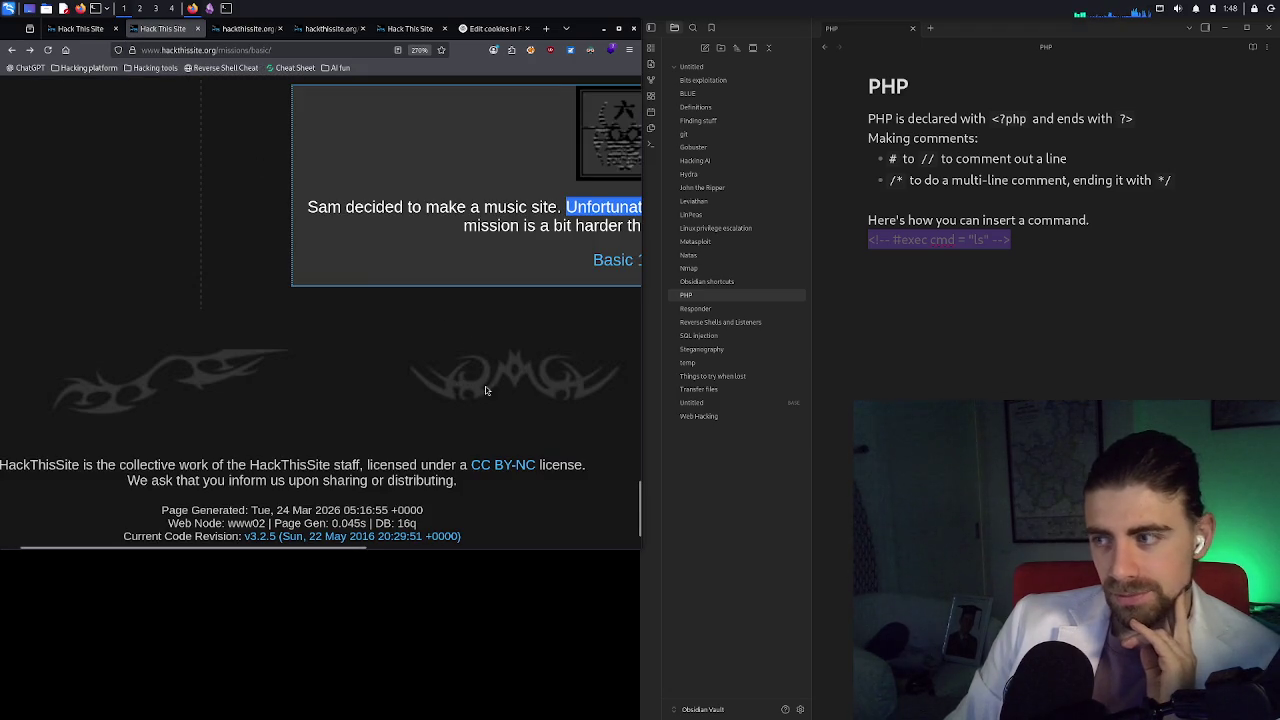
pyautogui.moveTo(363, 548)
pyautogui.mouseDown()
pyautogui.moveTo(583, 548)
pyautogui.moveTo(560, 548)
pyautogui.mouseUp()
pyautogui.scroll(10, 506, 339)
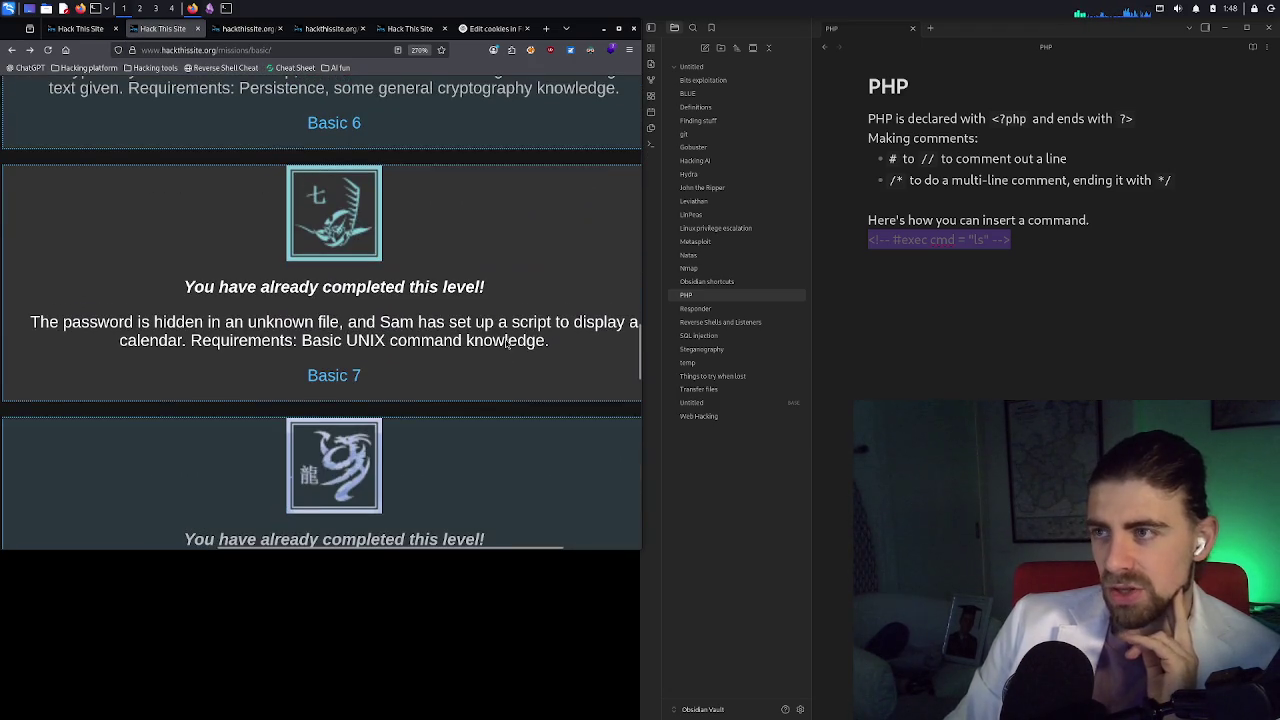
pyautogui.scroll(-10, 360, 316)
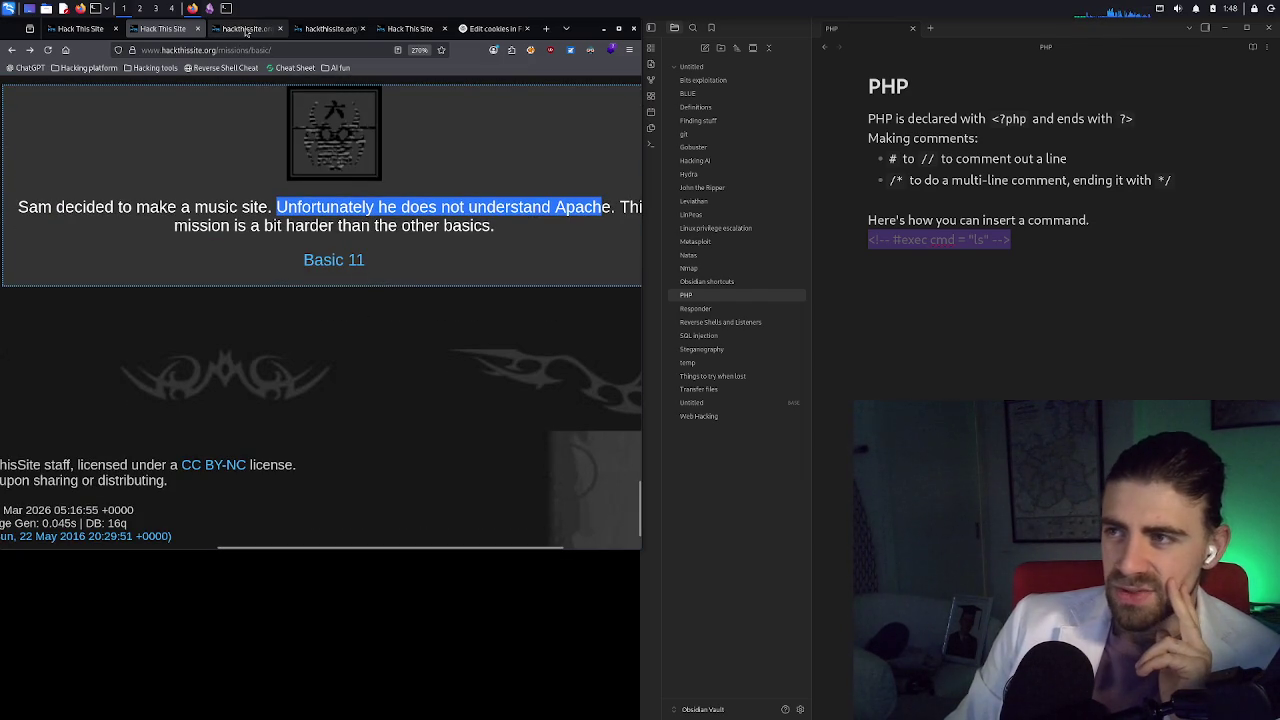
pyautogui.moveTo(246, 33)
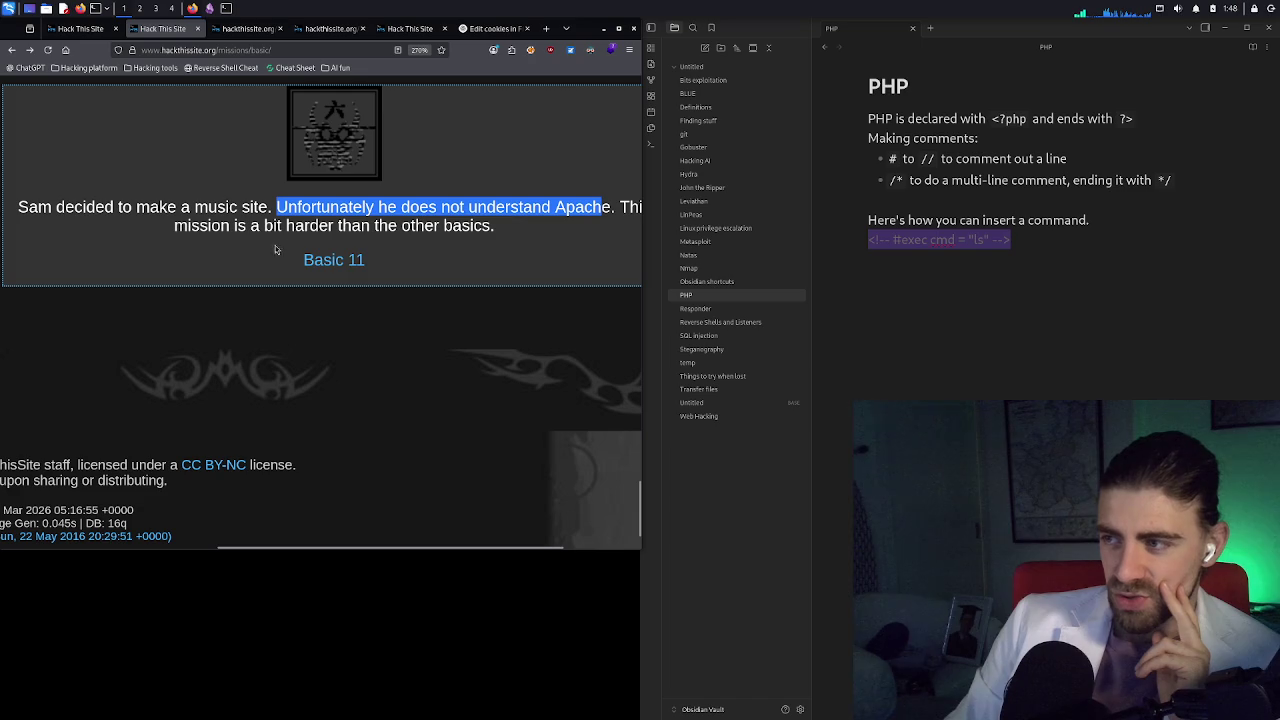
pyautogui.moveTo(420, 548); pyautogui.dragTo(477, 548)
pyautogui.click(248, 29)
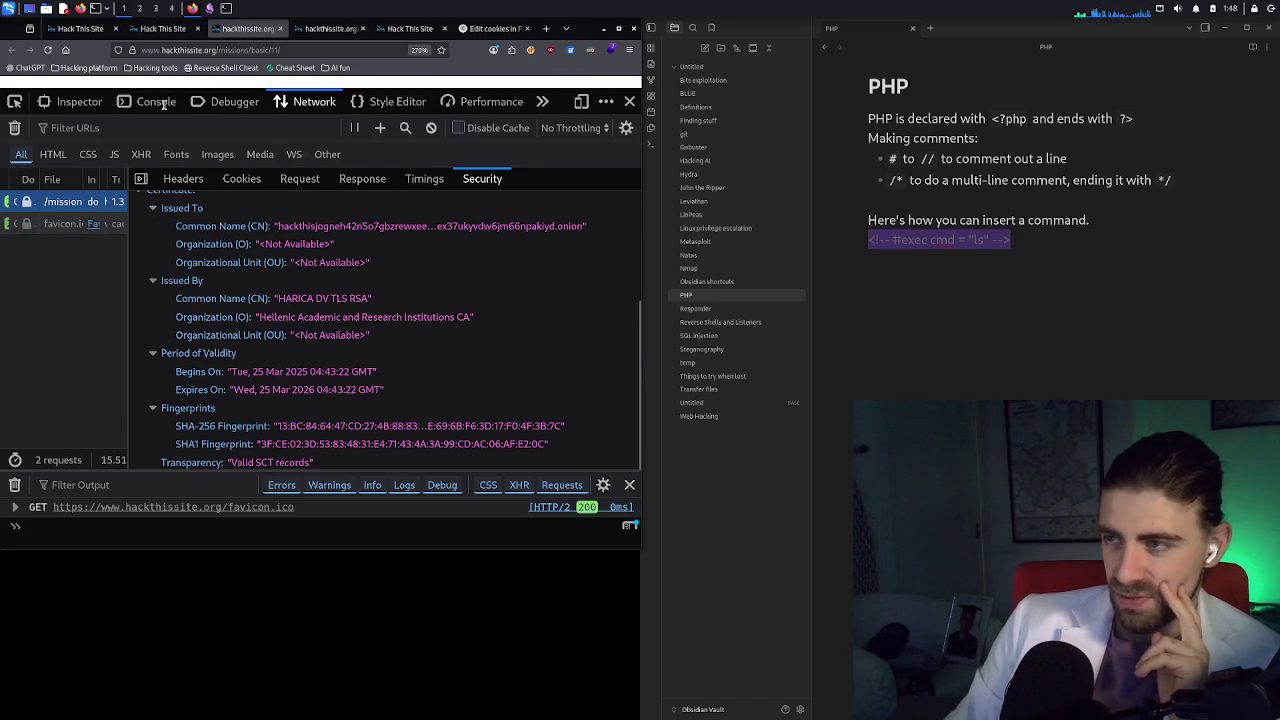
# Glance at the other Basic 11 music tab, check the hidden devtools panels, and maximize Firefox
pyautogui.click(305, 28)
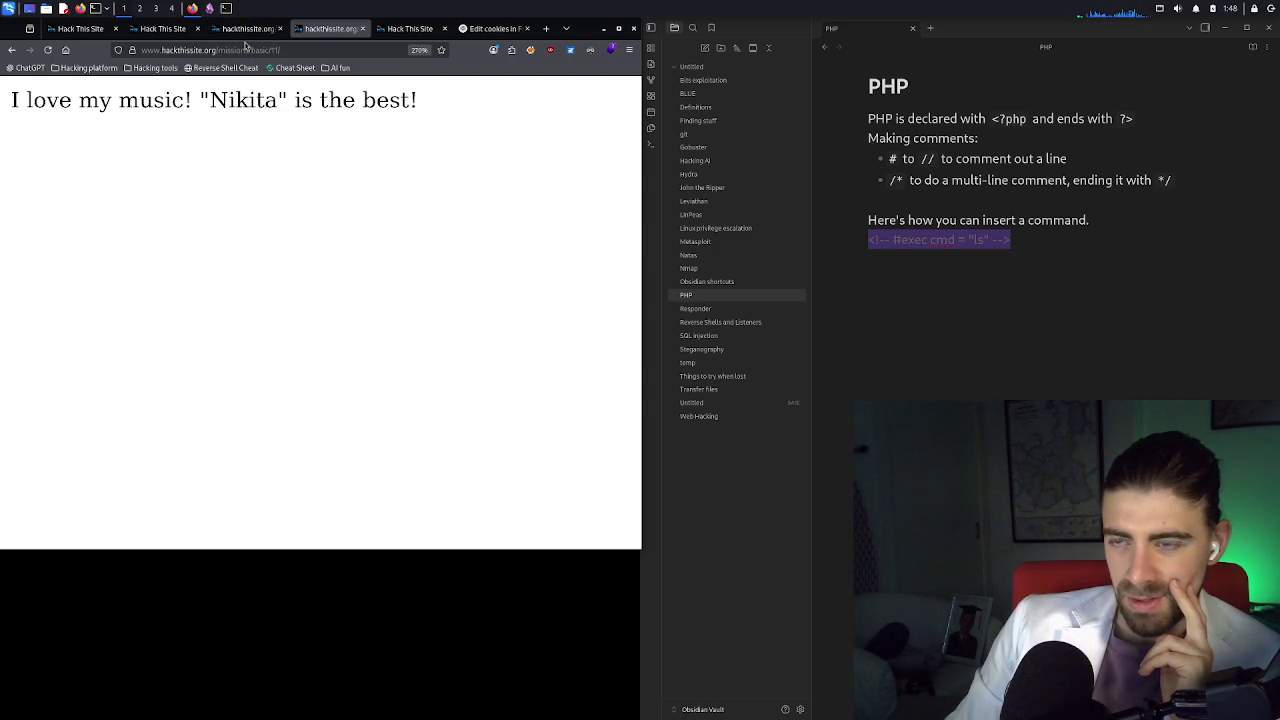
pyautogui.click(245, 29)
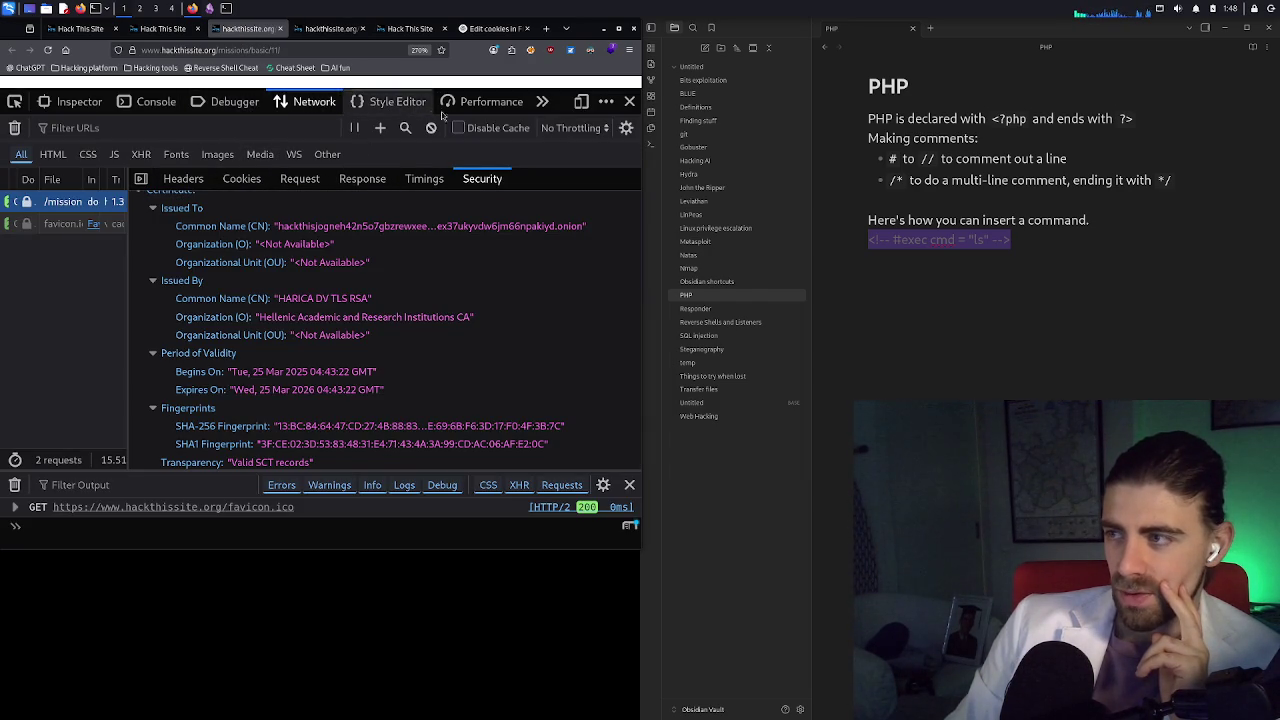
pyautogui.click(542, 106)
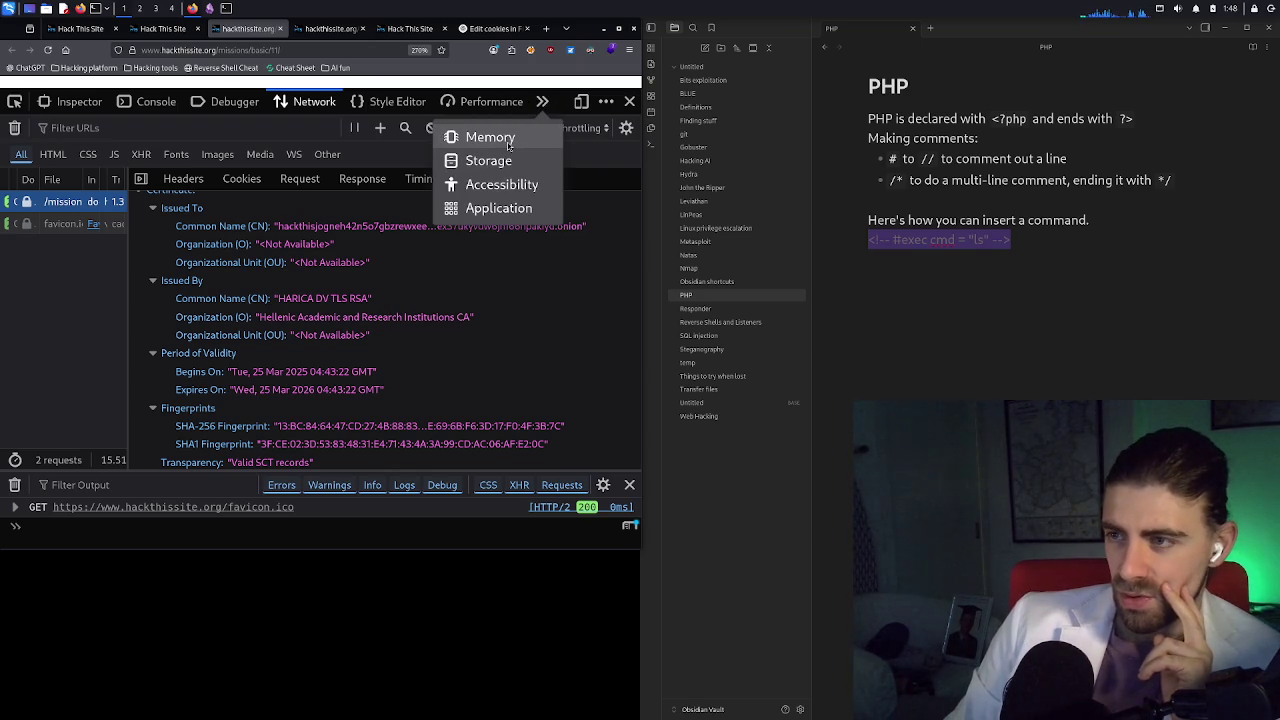
pyautogui.click(197, 202)
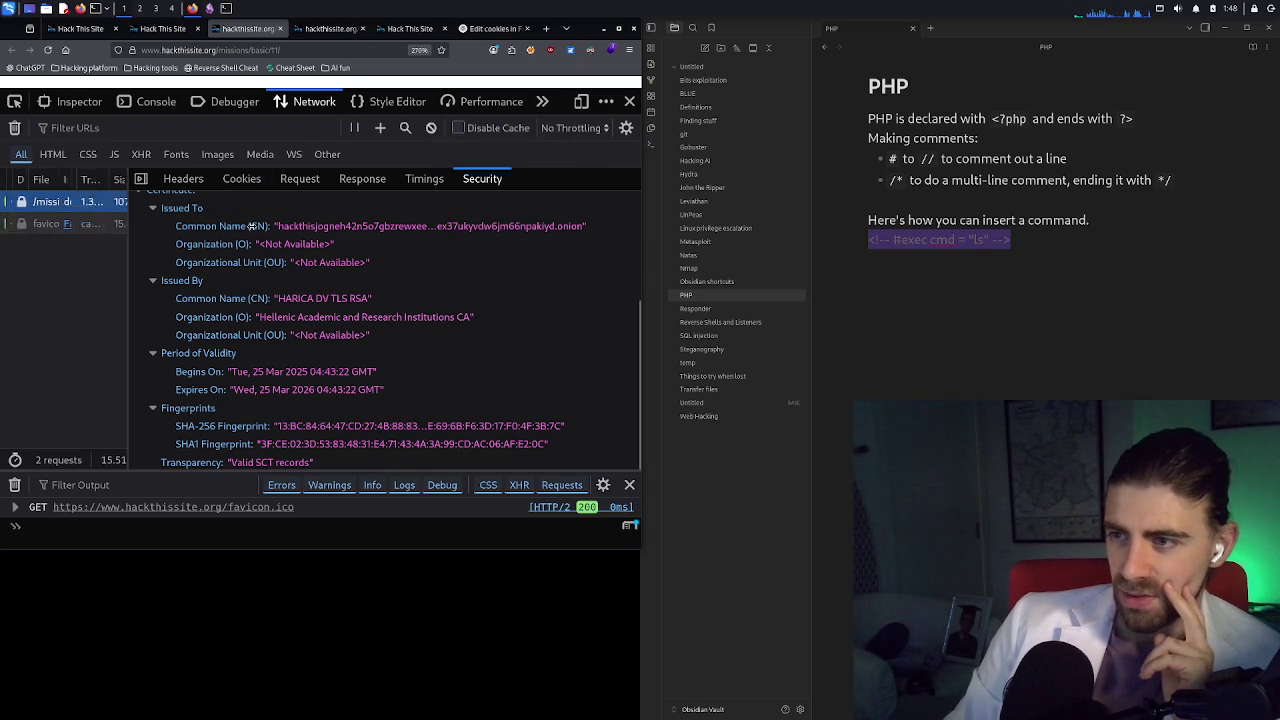
pyautogui.click(619, 29)
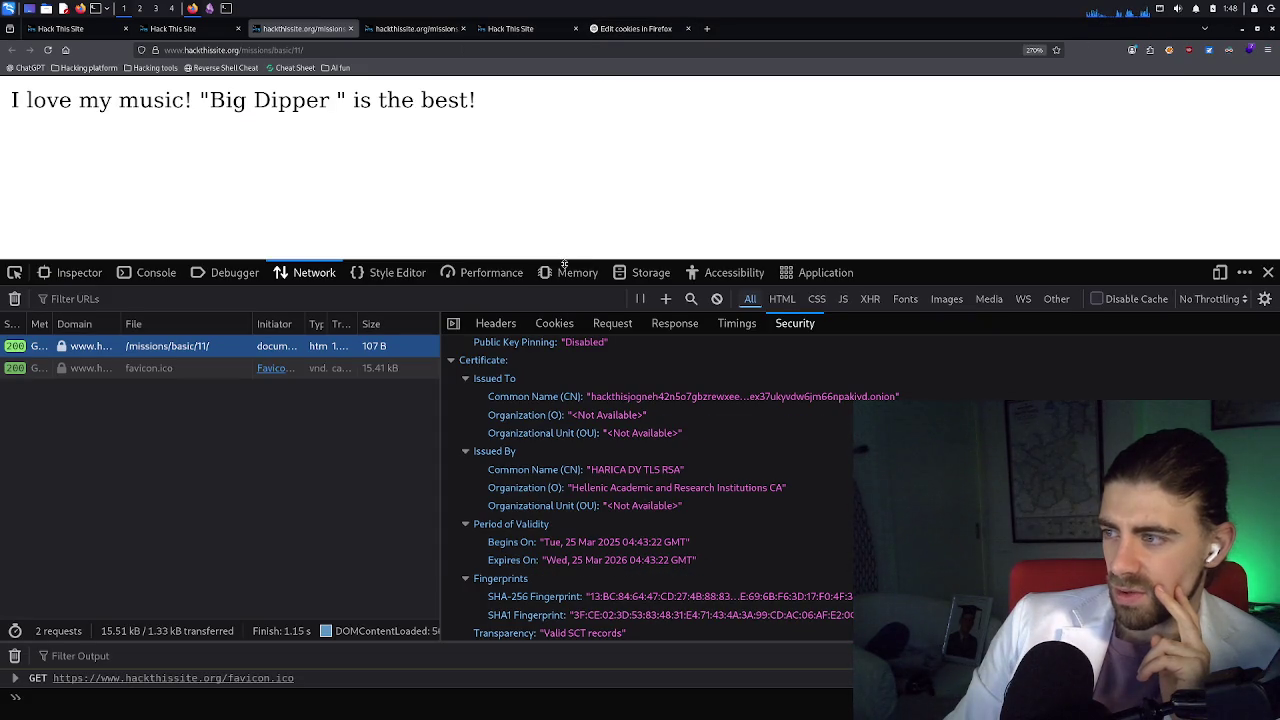
# Enlarge devtools and list hackthissite.org's ten stored cookies, with level10_authorized still 'yes'
pyautogui.moveTo(564, 263); pyautogui.dragTo(565, 144)
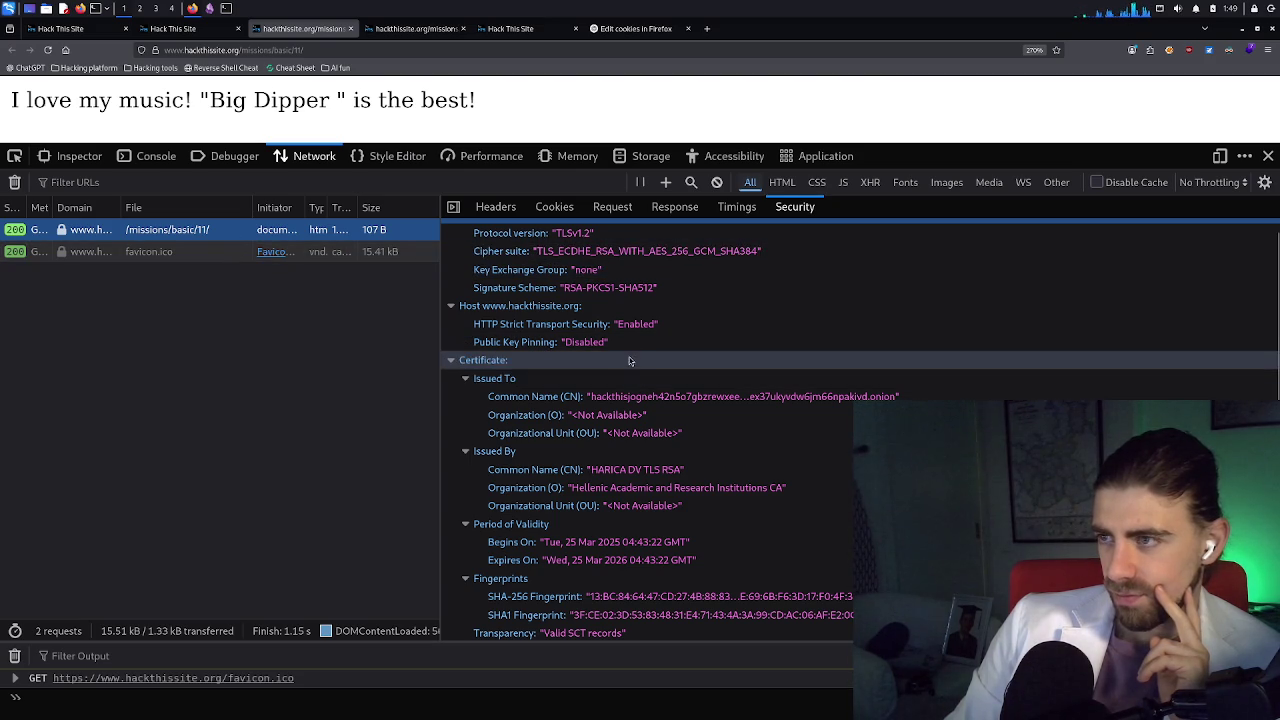
pyautogui.click(648, 156)
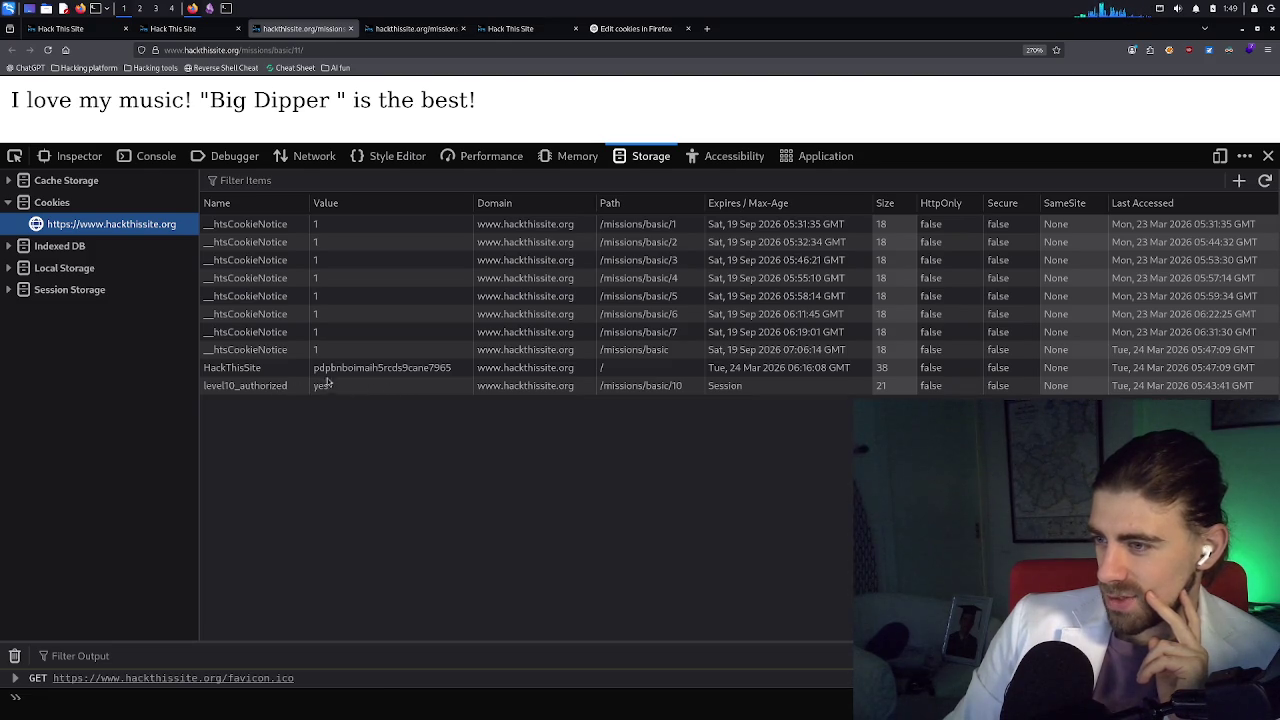
# Show the HackThisSite cookie's details (path /, expires 24 Mar 2026) and widen the Name column
pyautogui.click(277, 370)
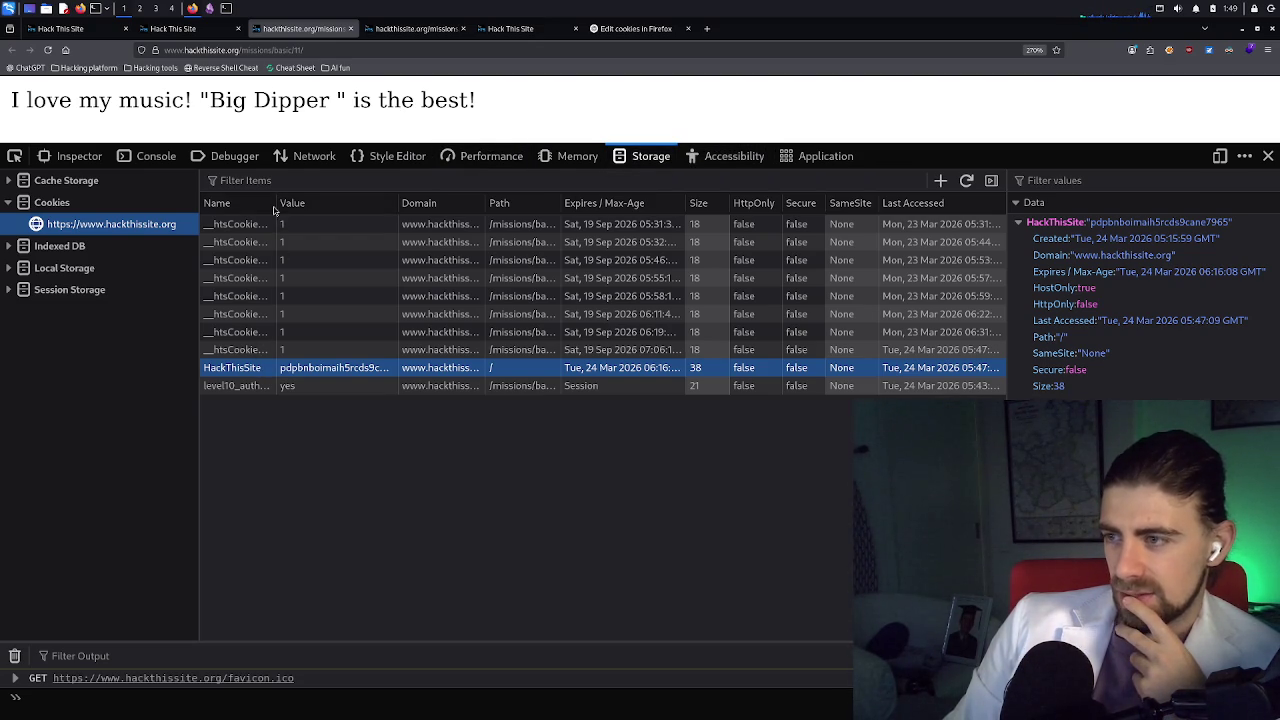
pyautogui.moveTo(279, 206); pyautogui.dragTo(332, 206)
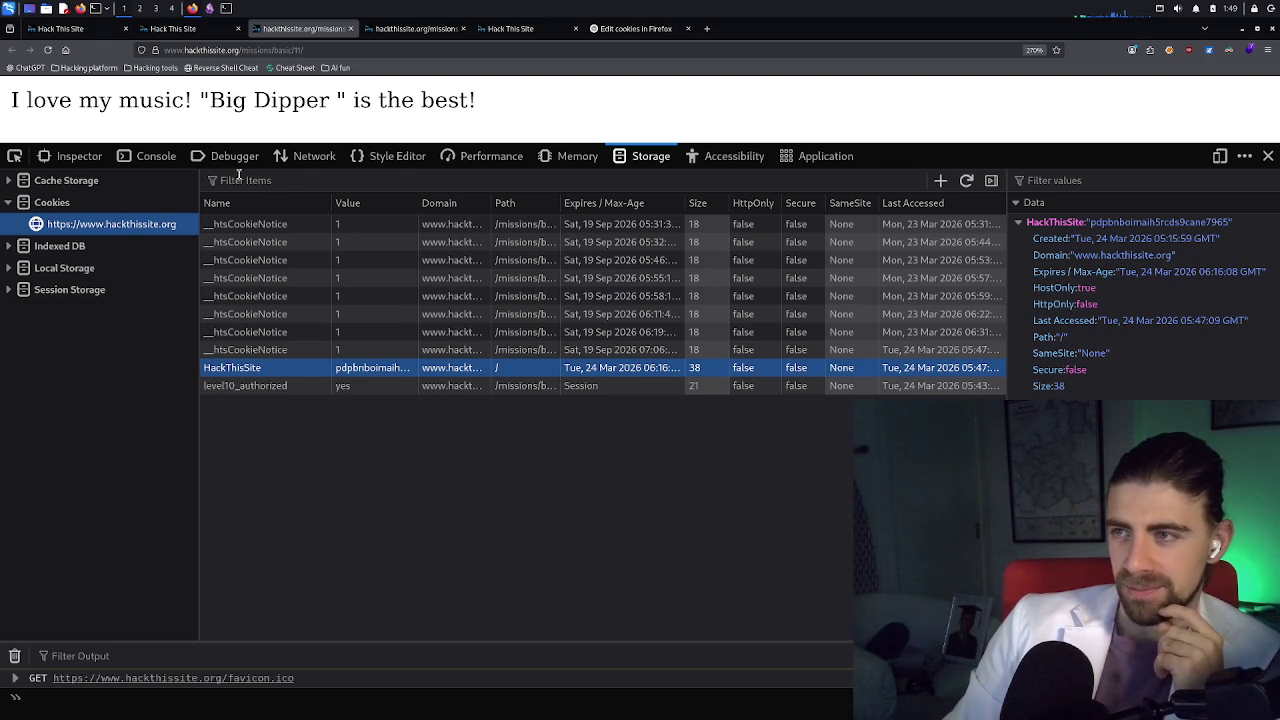
# Append index.php to the Basic 11 URL and load that page
pyautogui.click(337, 52)
pyautogui.click(337, 52)
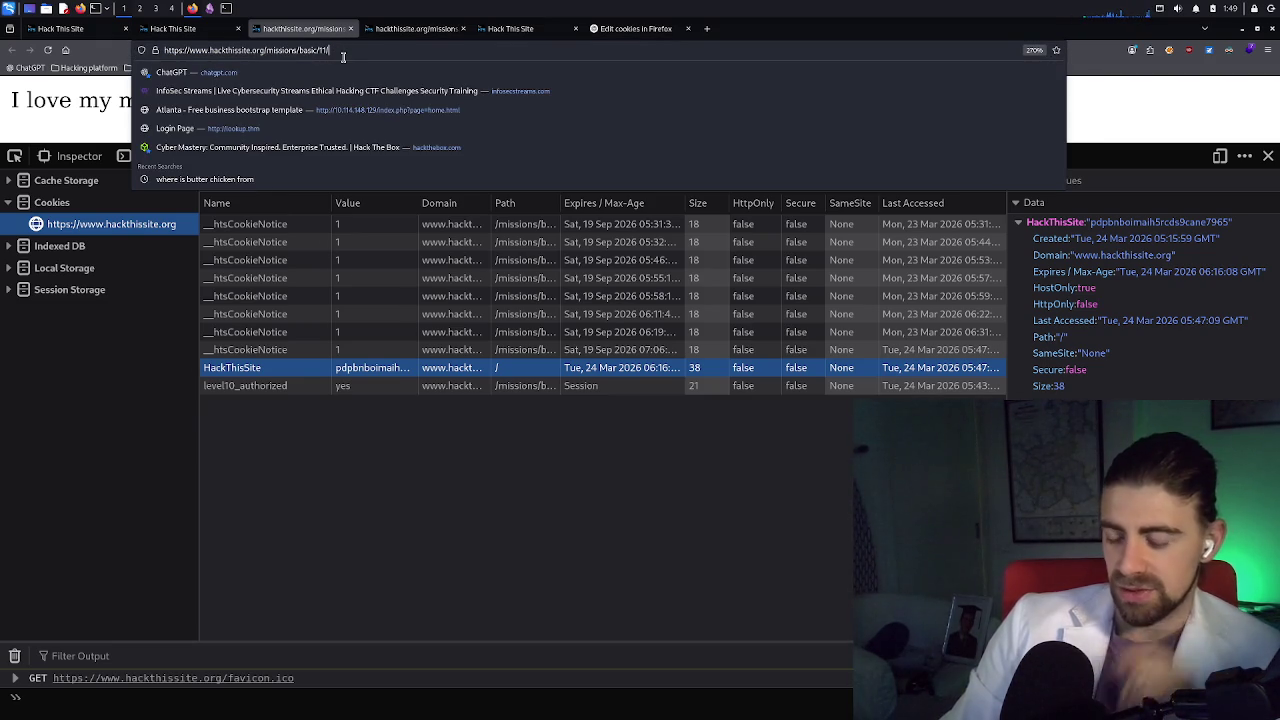
pyautogui.write('in')
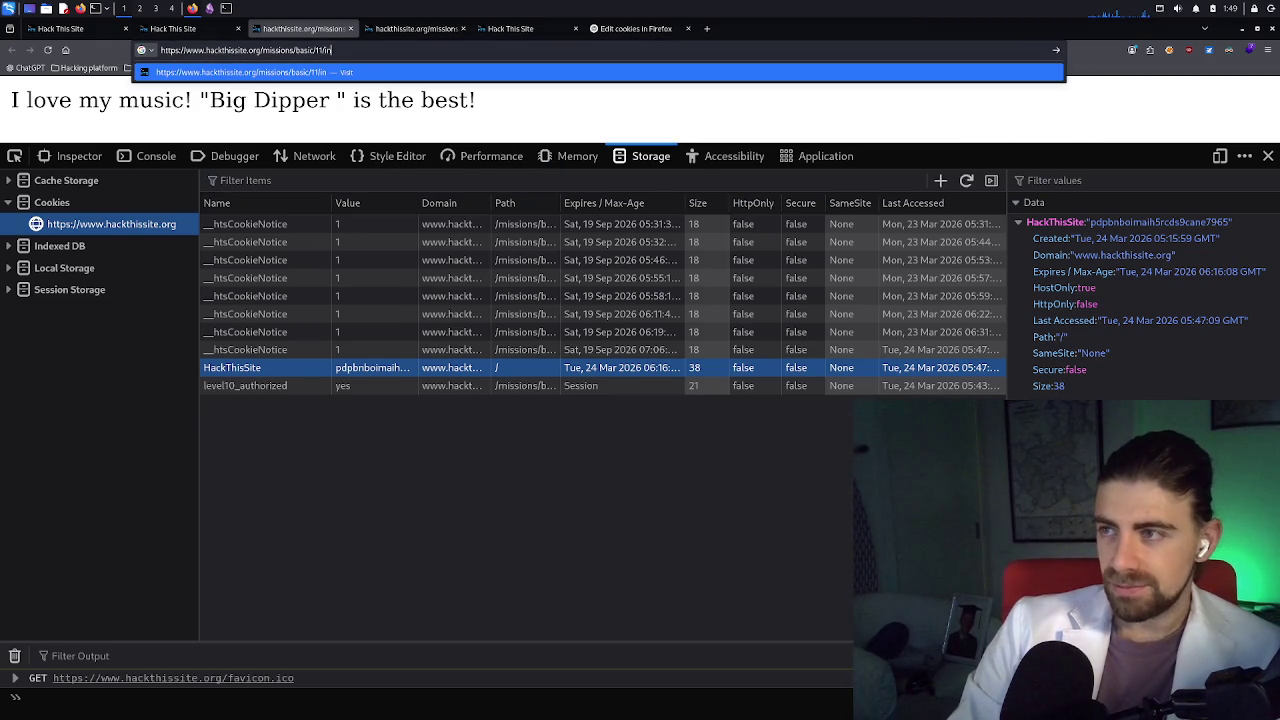
pyautogui.write('dex.p')
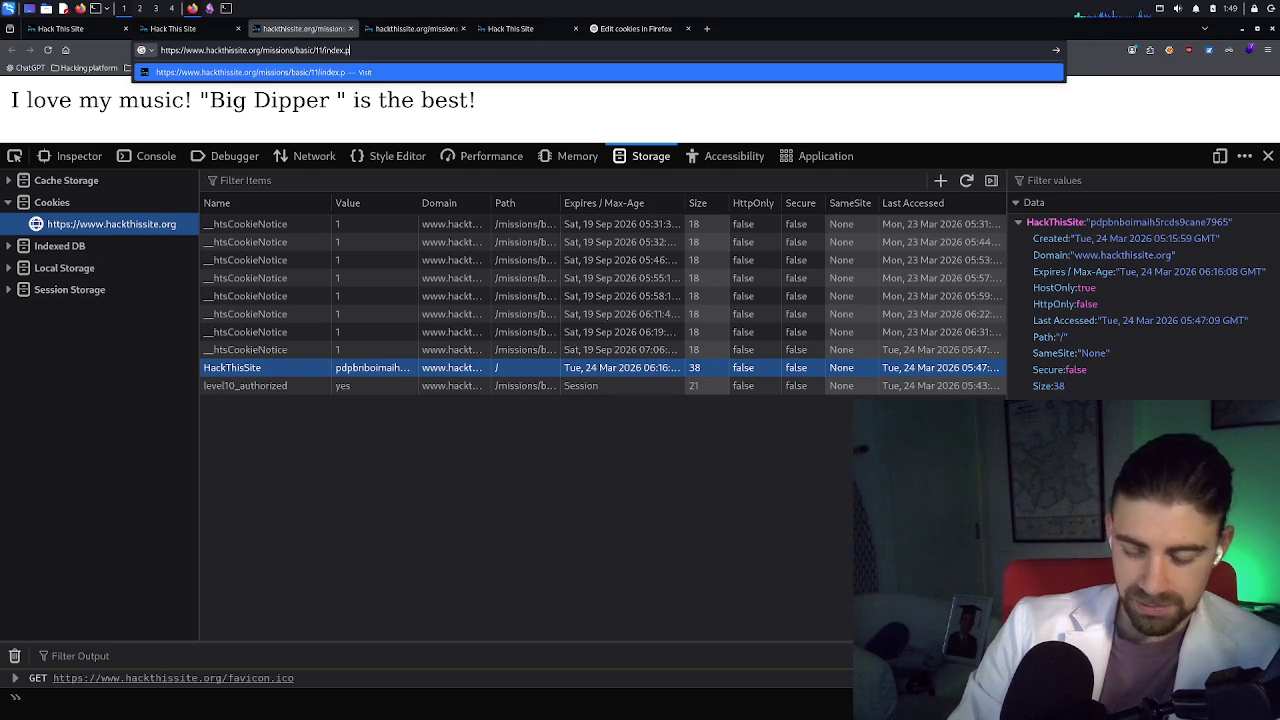
pyautogui.write('hp')
pyautogui.press('Return')
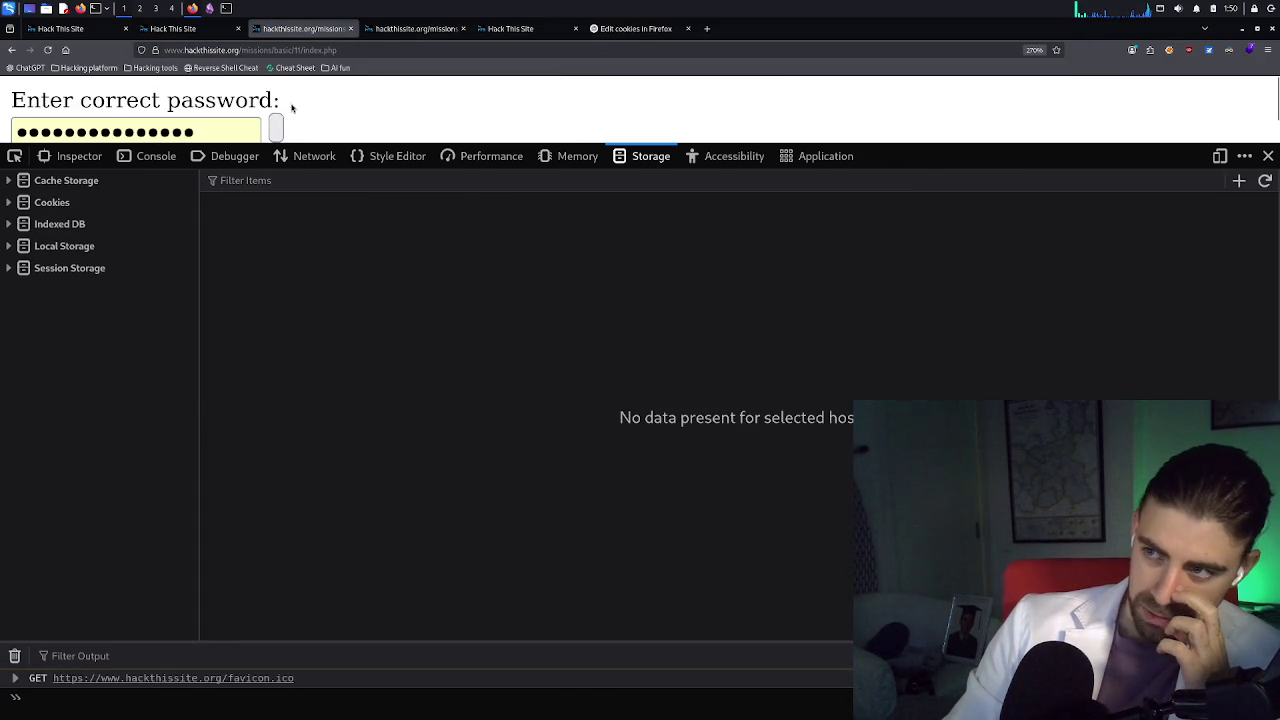
# Erase the prefilled password field and dismiss the saved-login suggestion
pyautogui.scroll(-1, 290, 110)
pyautogui.moveTo(222, 107); pyautogui.dragTo(14, 107)
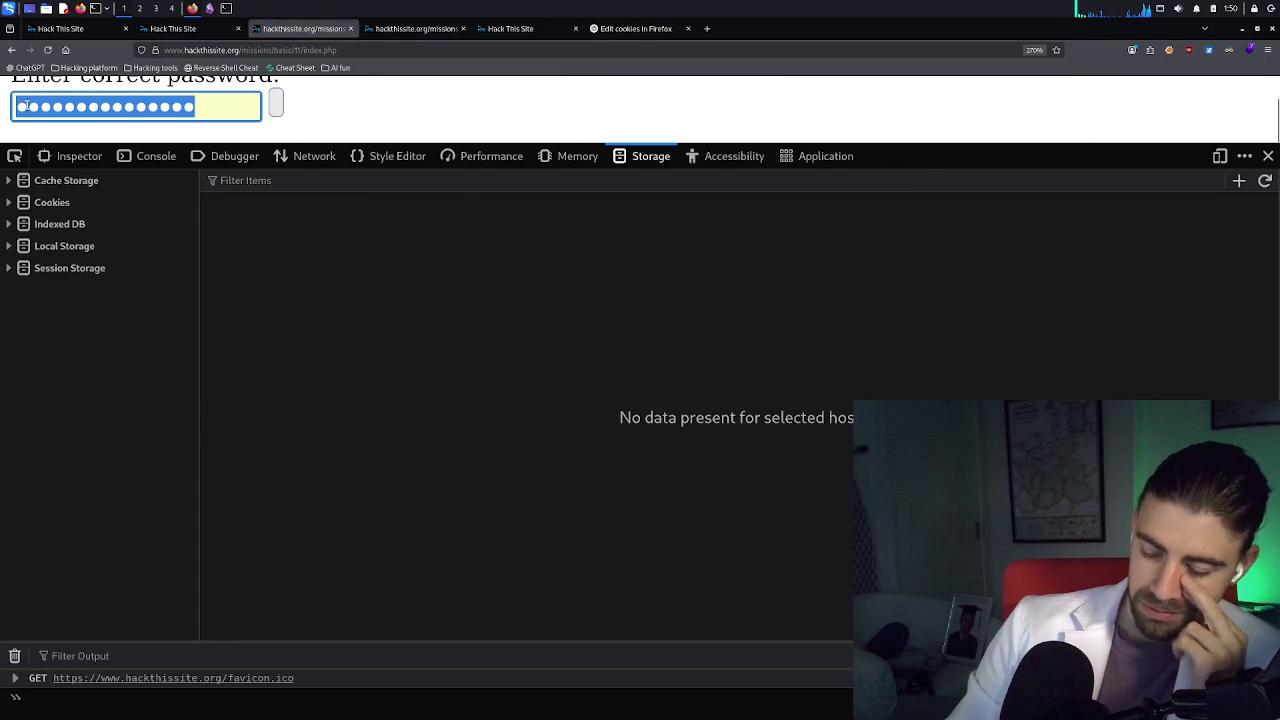
pyautogui.press('BackSpace')
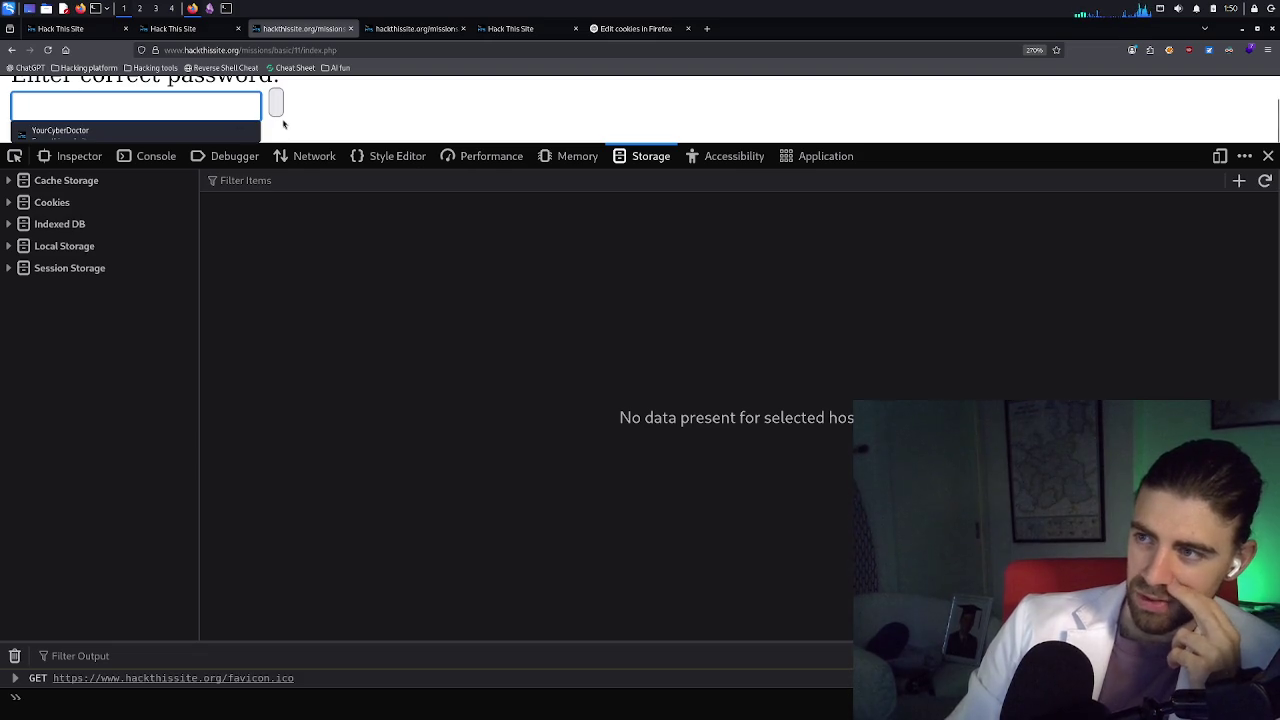
pyautogui.press('Escape')
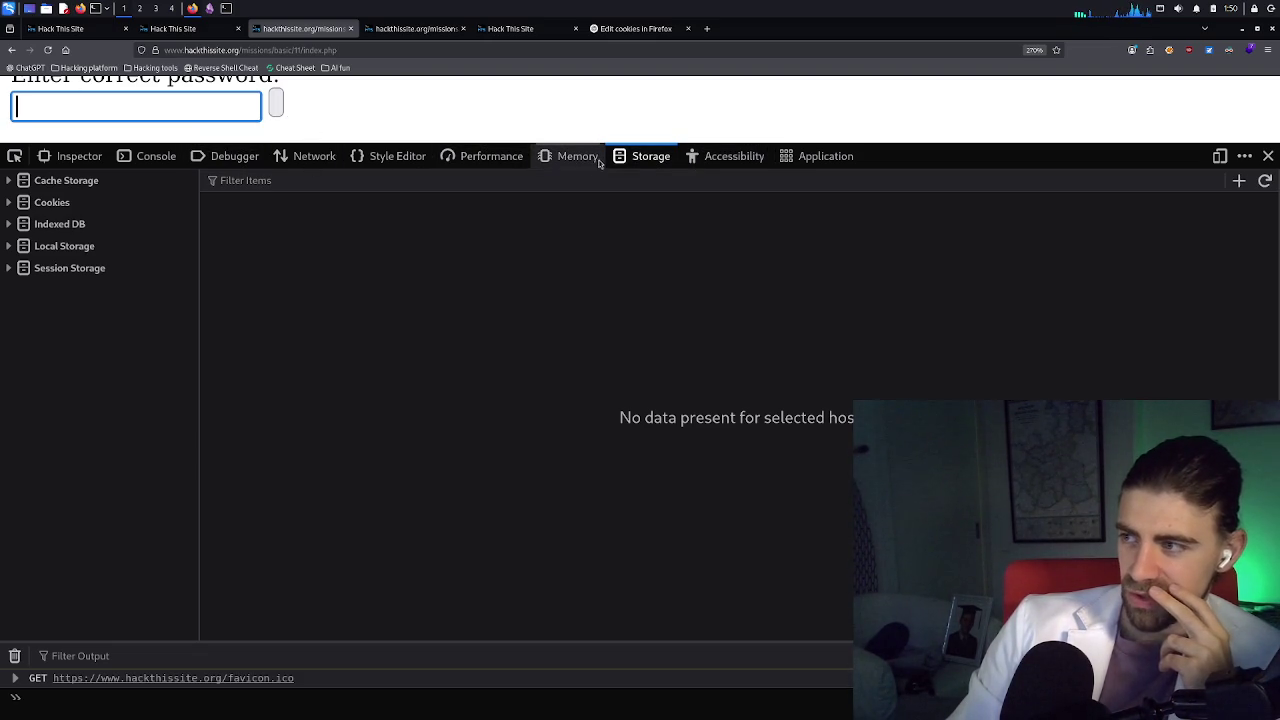
# Inspect the HackThisSite cookie under Storage > Cookies > hackthissite.org
pyautogui.click(312, 156)
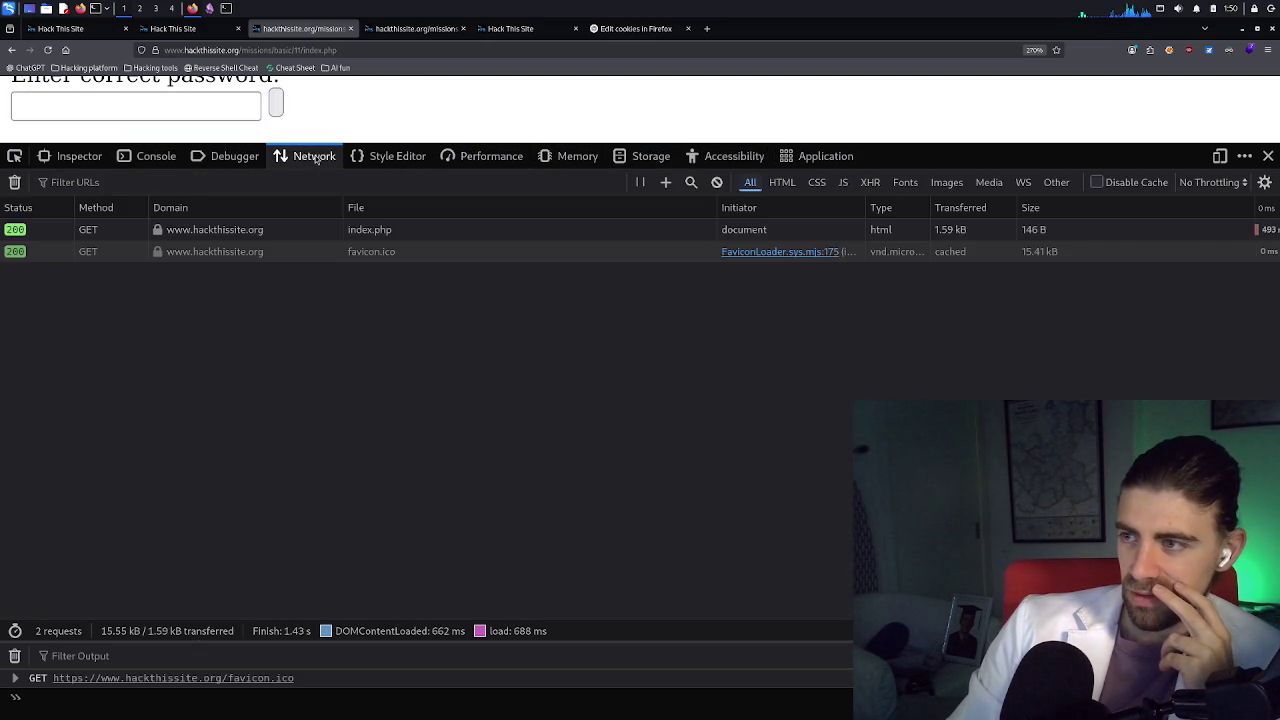
pyautogui.click(264, 235)
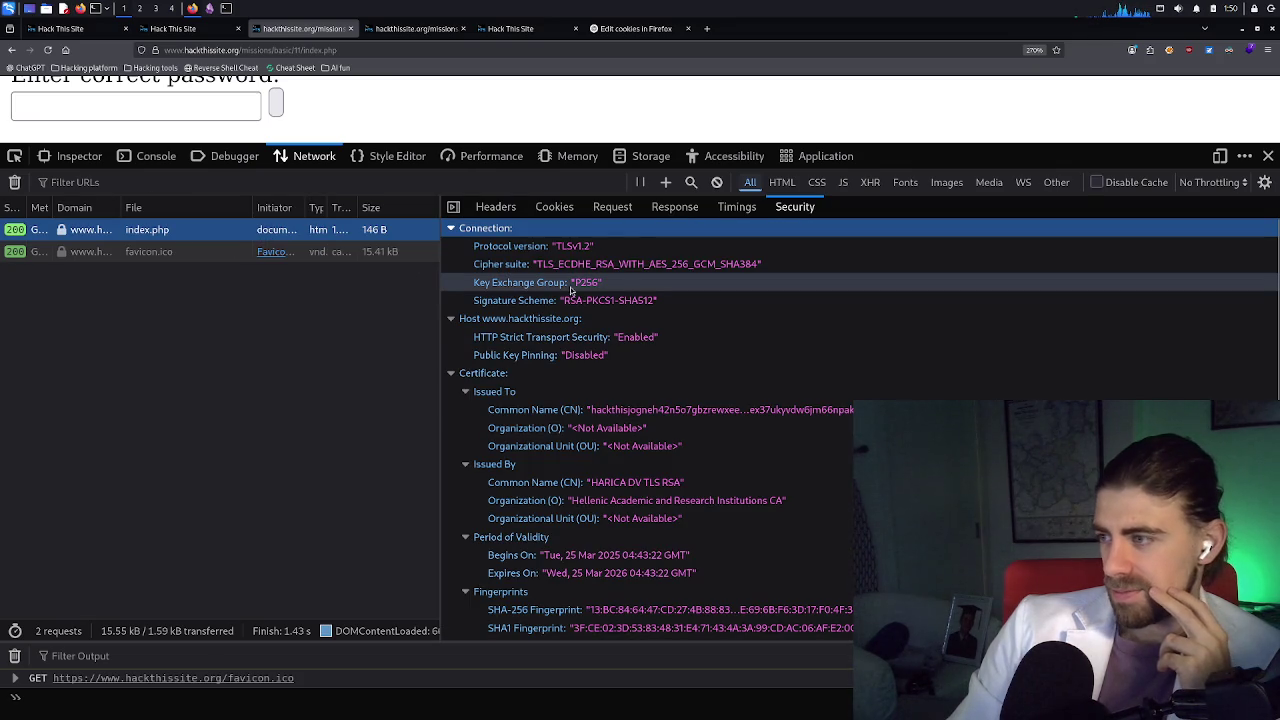
pyautogui.click(643, 168)
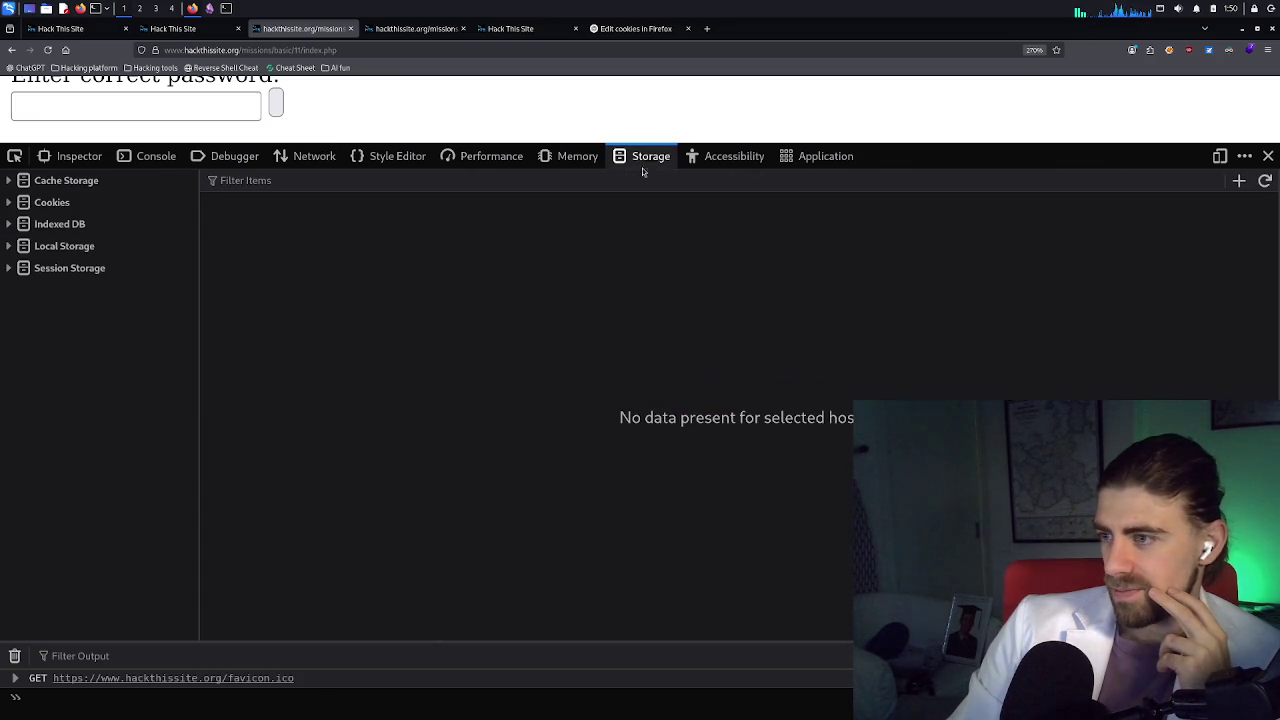
pyautogui.click(110, 204)
pyautogui.click(150, 226)
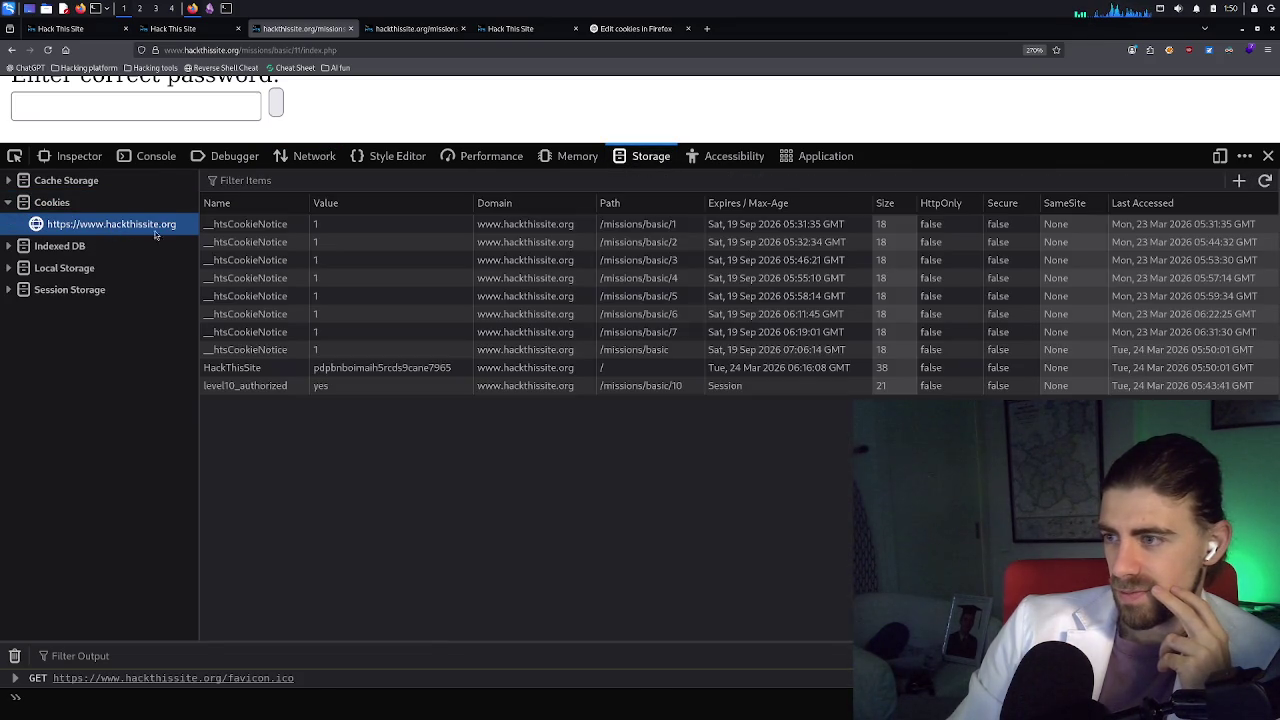
pyautogui.click(283, 368)
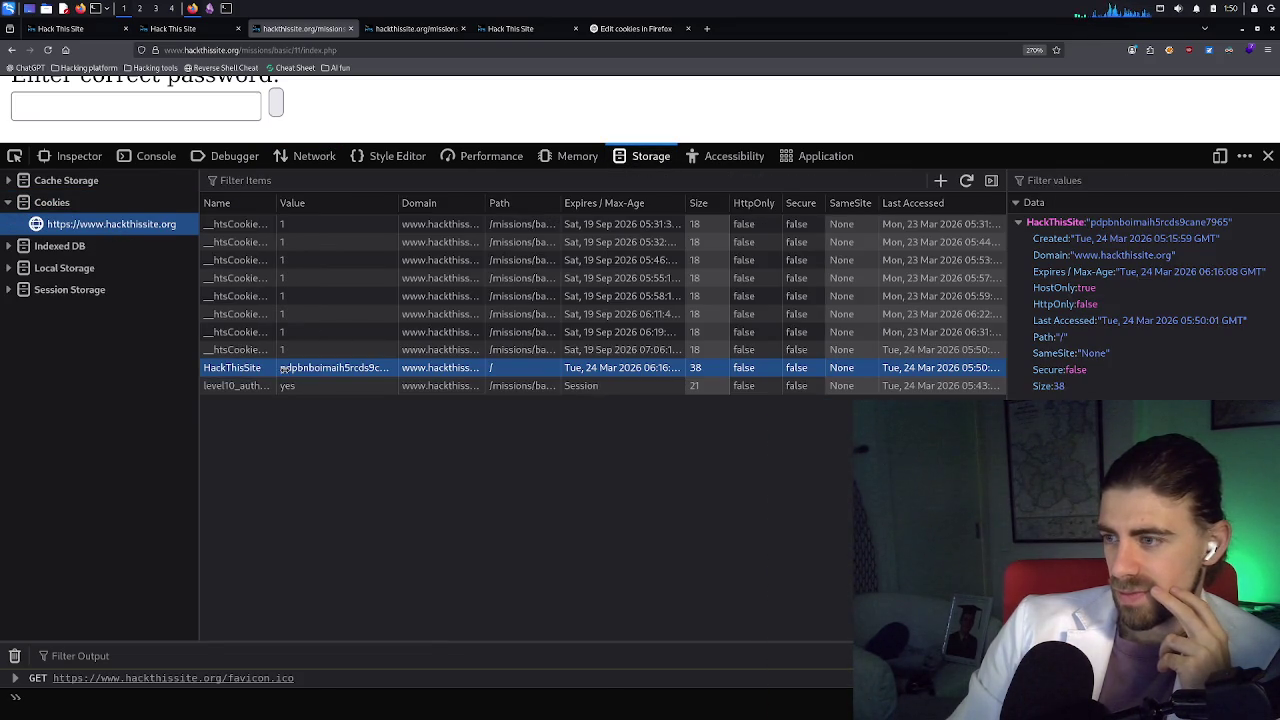
# Copy the HackThisSite cookie's value, paste it as the password and submit the form
pyautogui.doubleClick(350, 368)
pyautogui.hotkey('ctrl', 'c')
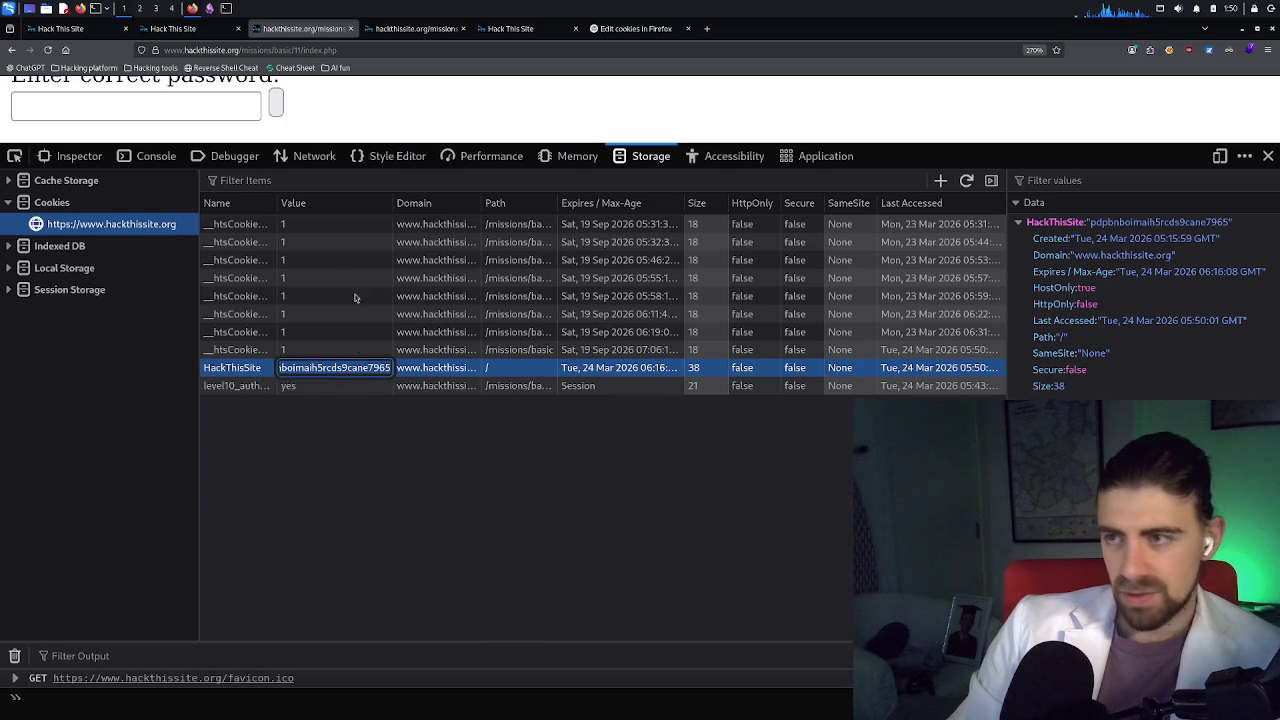
pyautogui.click(150, 106)
pyautogui.hotkey('ctrl', 'v')
pyautogui.click(278, 103)
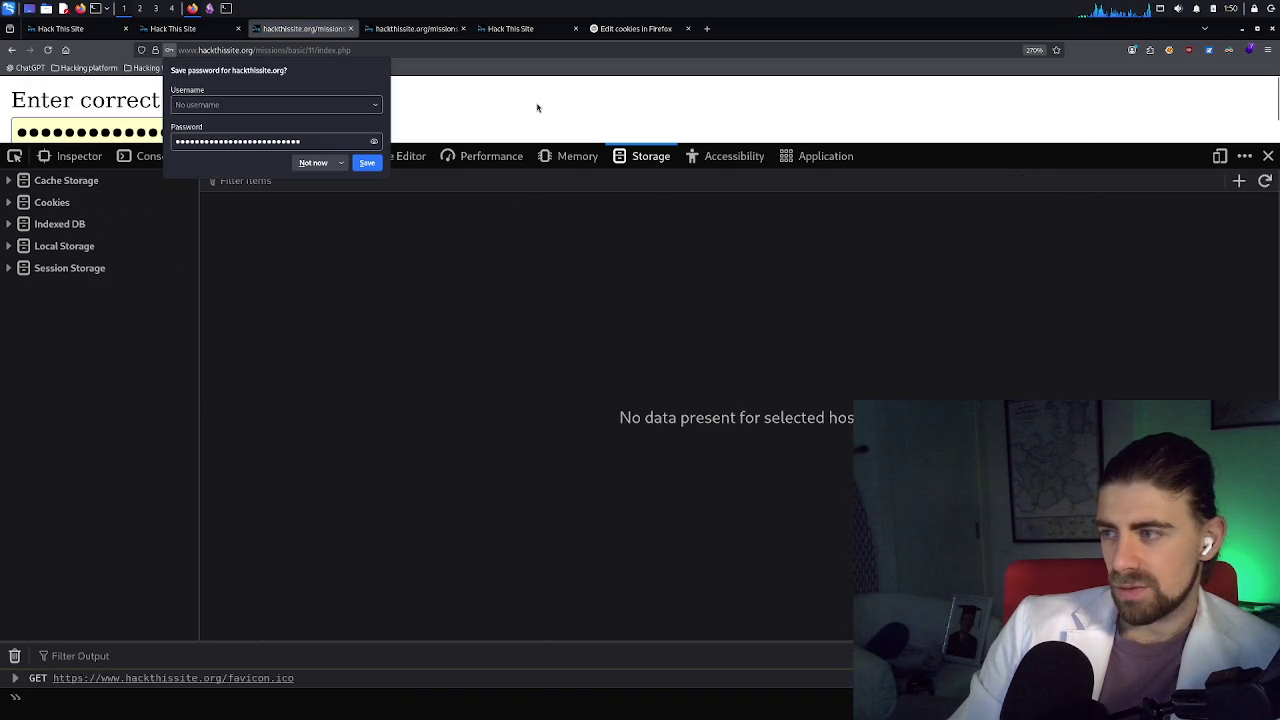
# Decline Firefox's offer to save the password for hackthissite.org
pyautogui.click(409, 111)
pyautogui.scroll(-1, 390, 112)
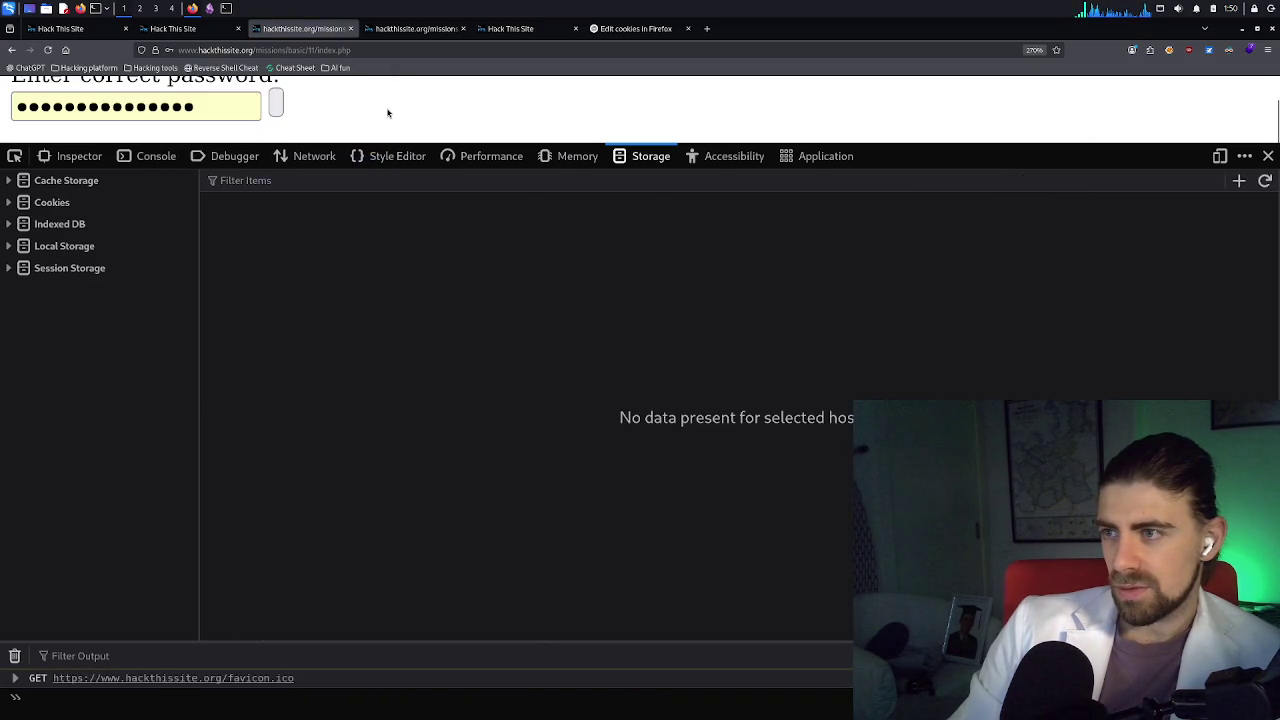
pyautogui.scroll(1, 381, 115)
pyautogui.scroll(-1, 381, 115)
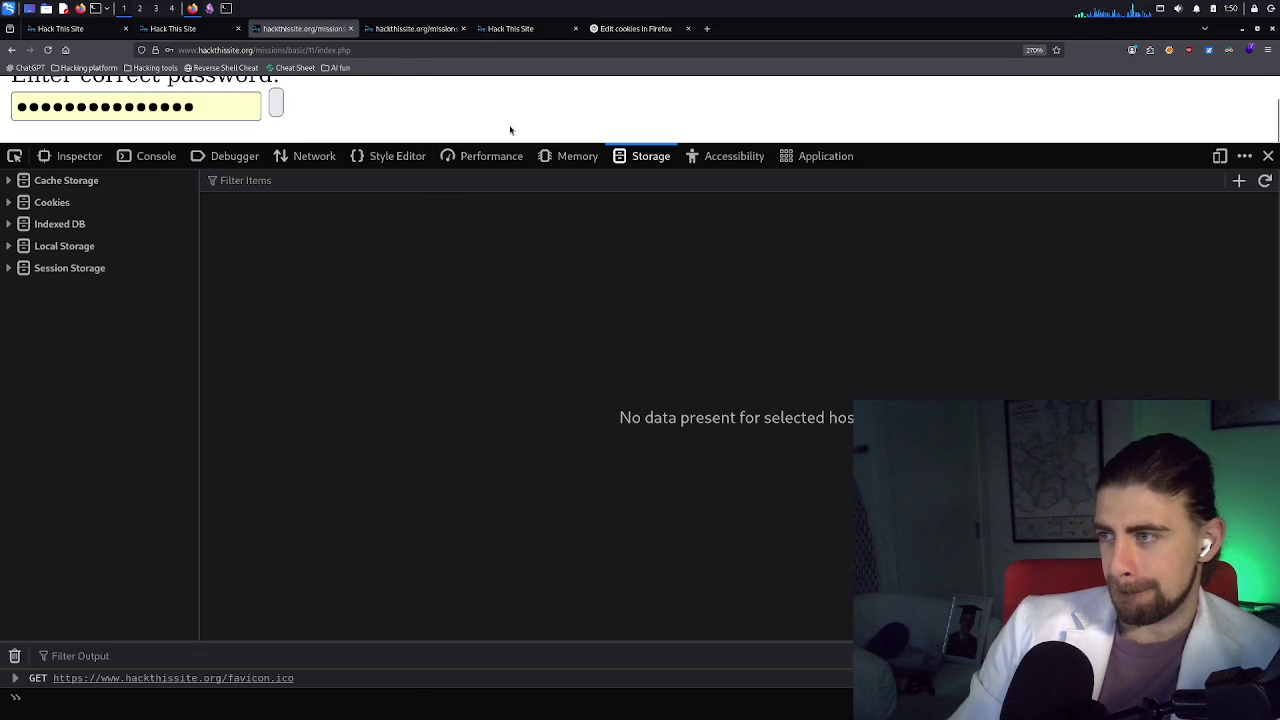
# Return to the Network panel and show the POST index.php request's TLSv1.2 security details
pyautogui.click(577, 160)
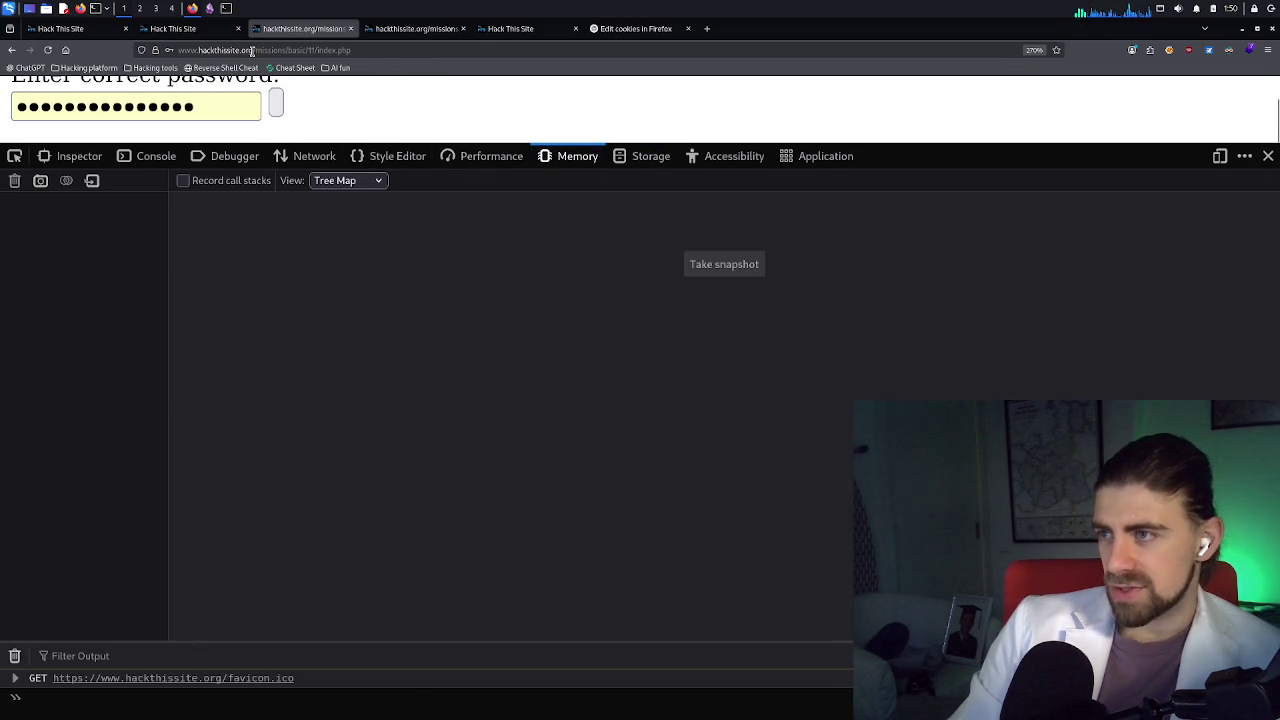
pyautogui.click(495, 160)
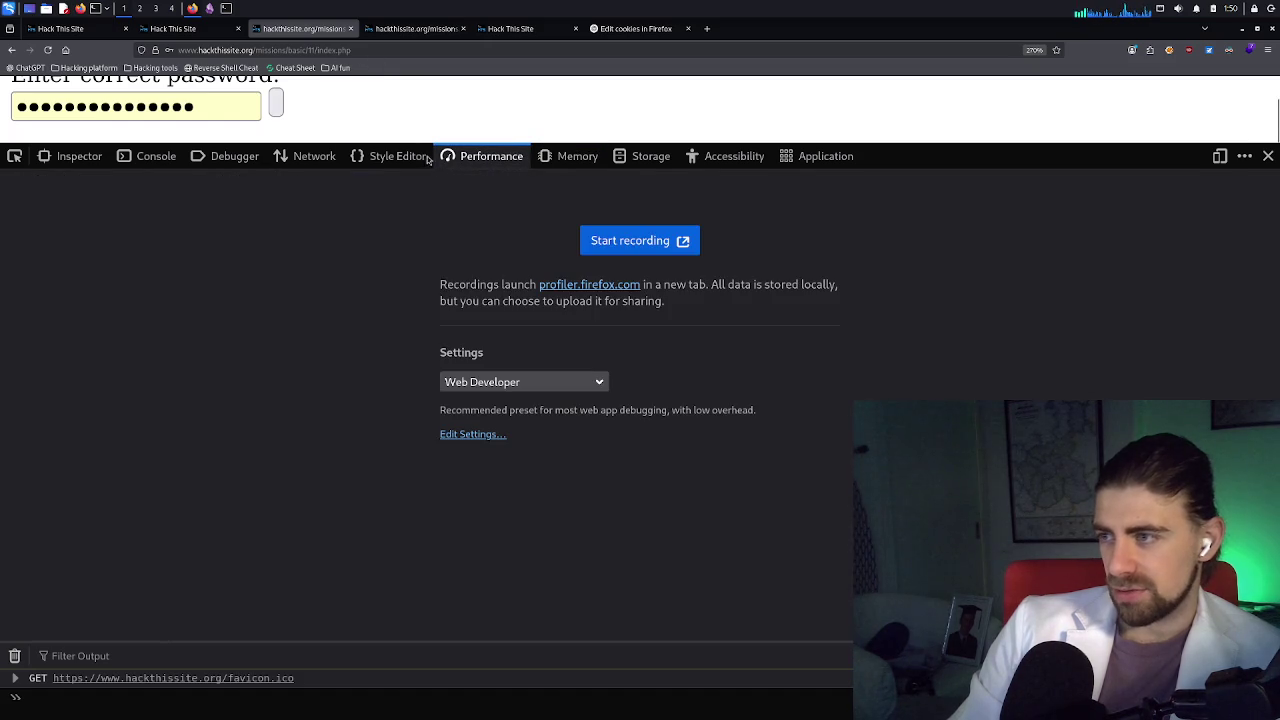
pyautogui.click(398, 158)
pyautogui.click(318, 158)
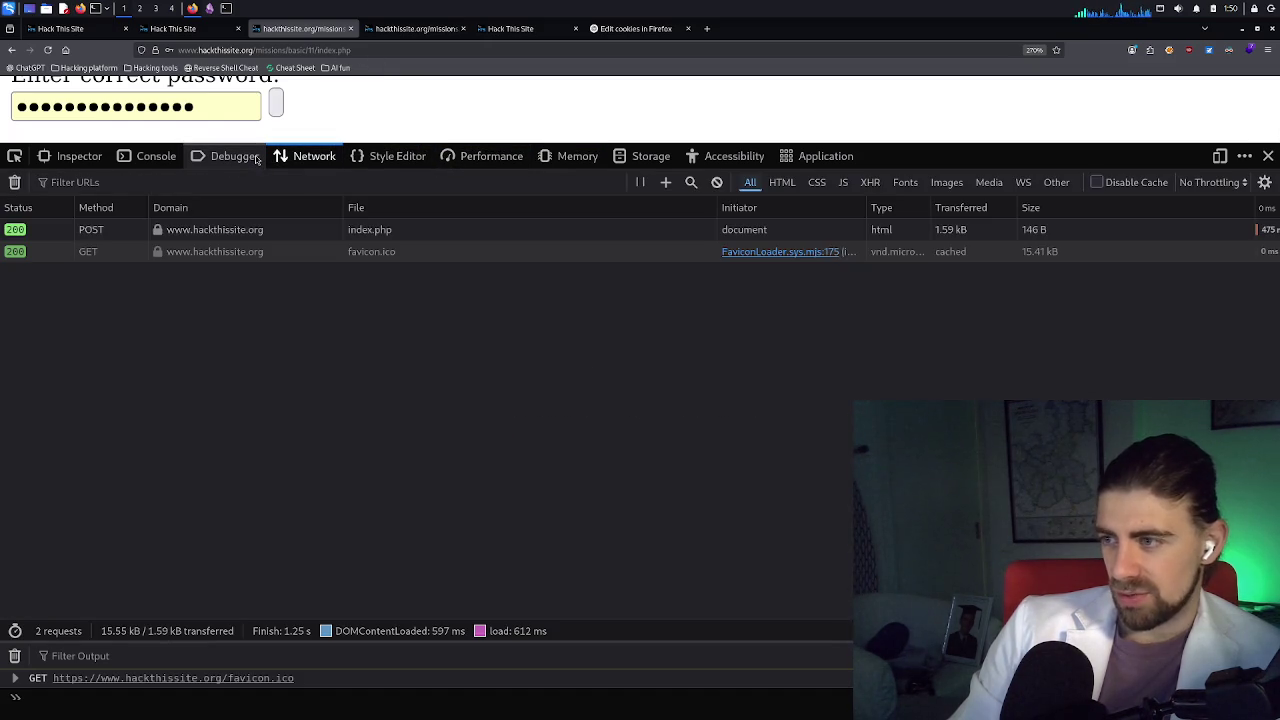
pyautogui.click(270, 230)
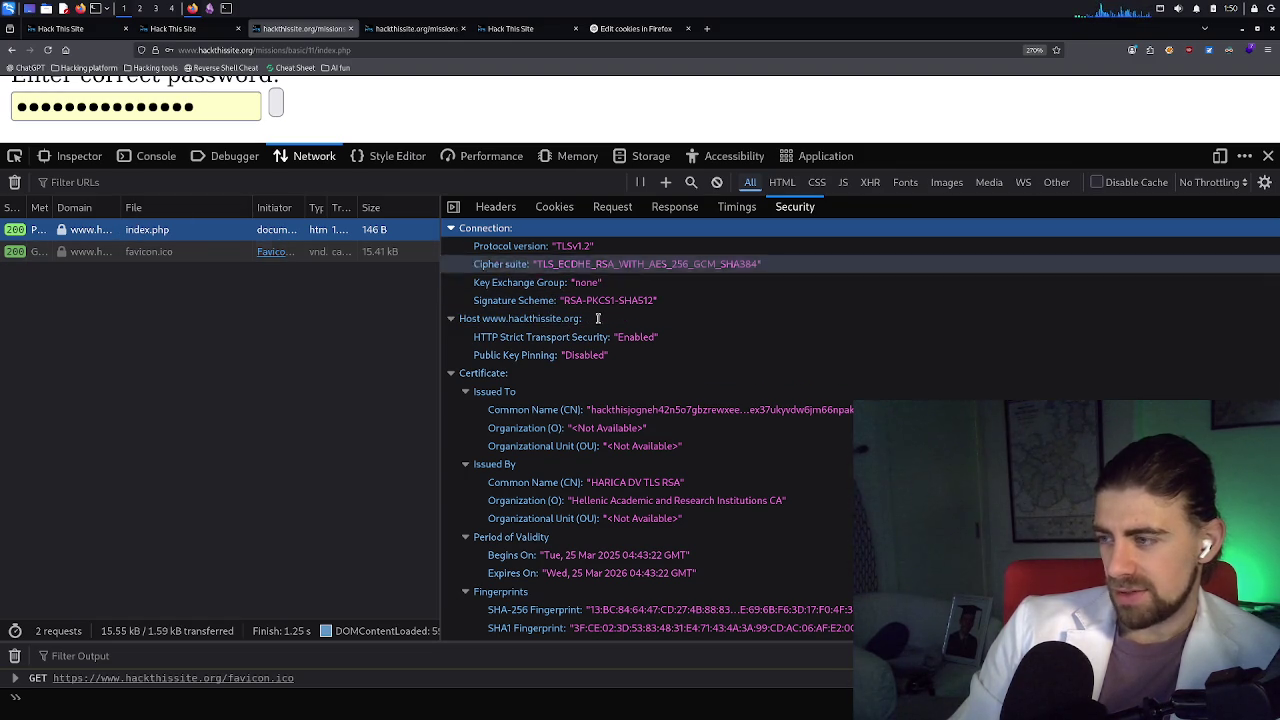
pyautogui.scroll(-1, 622, 340)
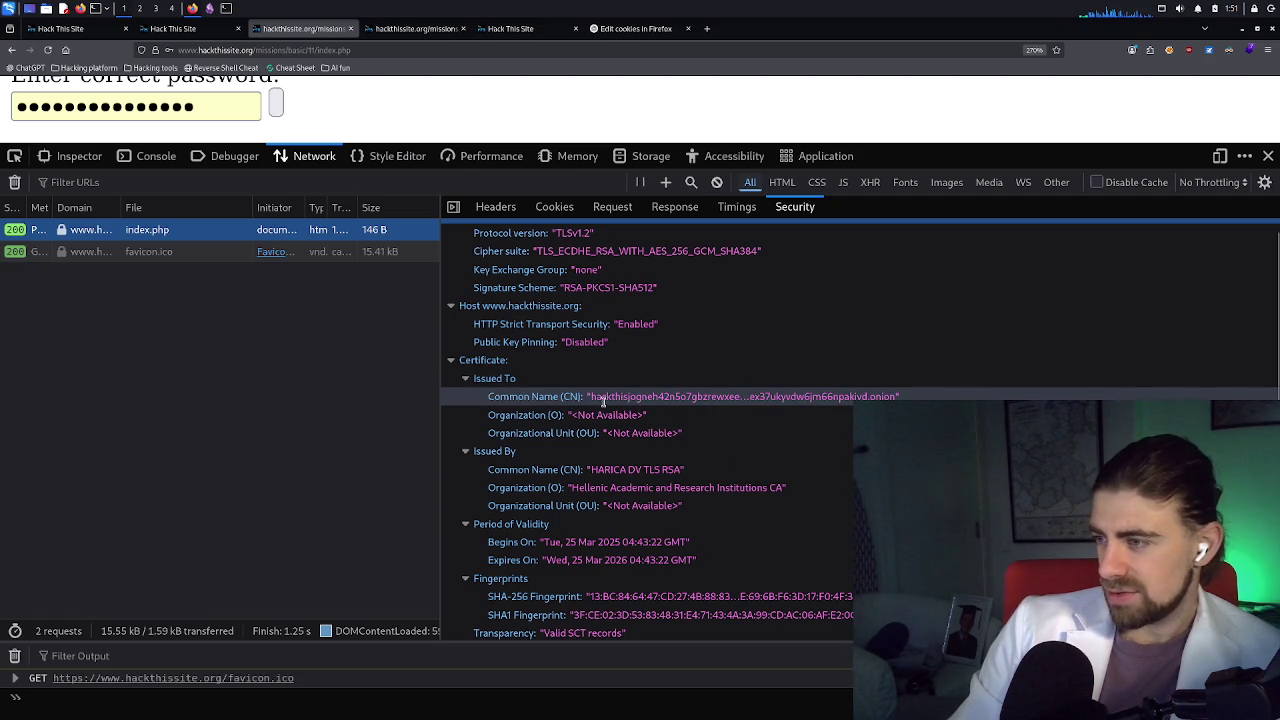
# Examine the certificate's Common Name onion address by selecting parts of it
pyautogui.tripleClick(521, 397)
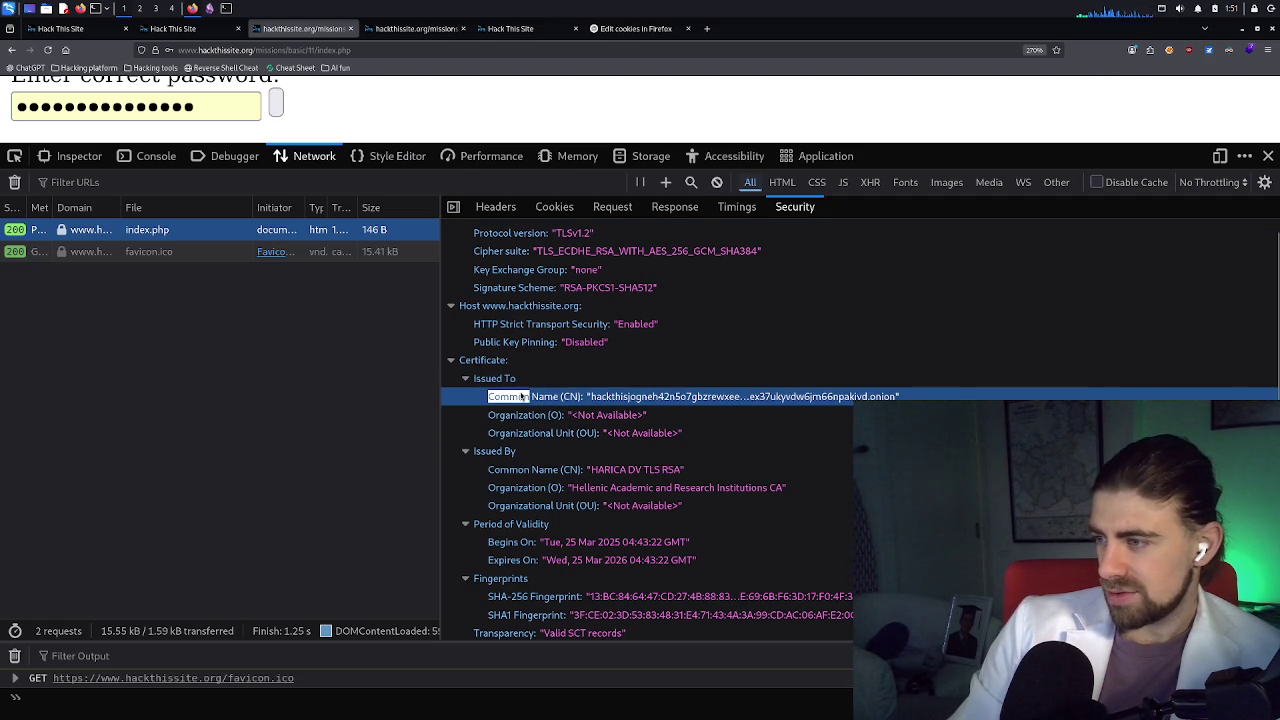
pyautogui.click(768, 404)
pyautogui.tripleClick(770, 404)
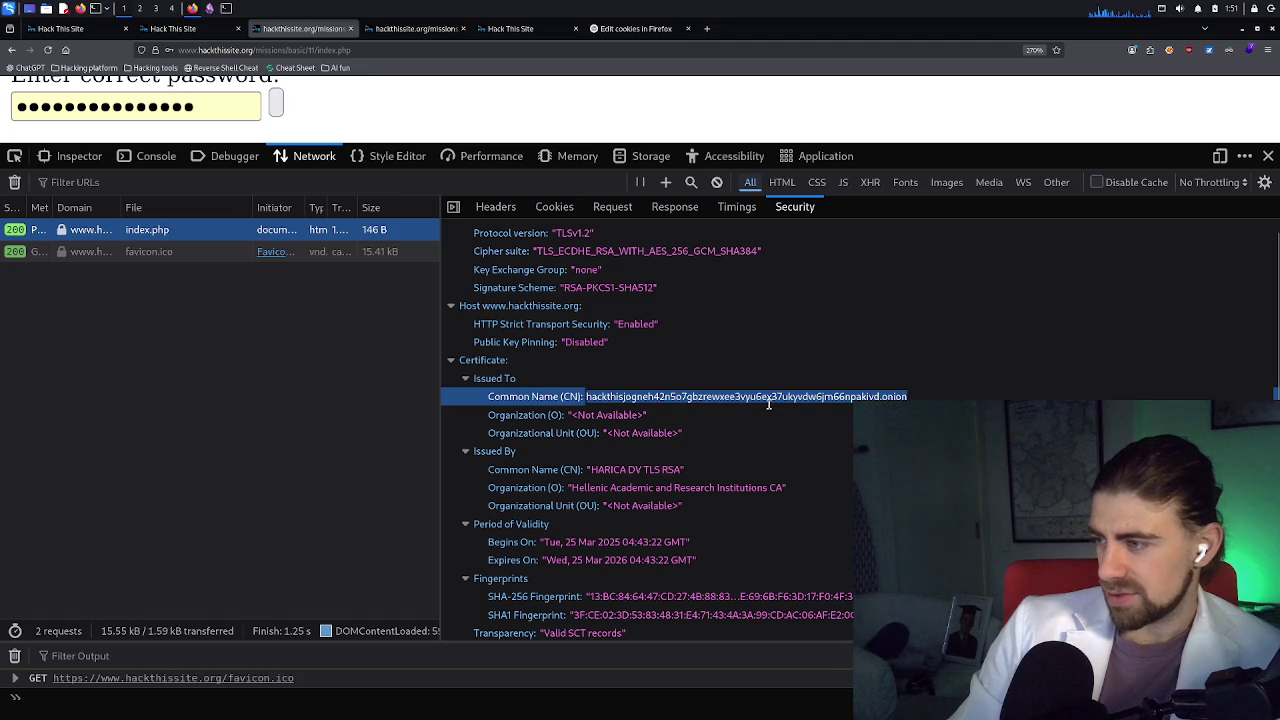
pyautogui.click(765, 400)
pyautogui.moveTo(624, 398); pyautogui.dragTo(791, 397)
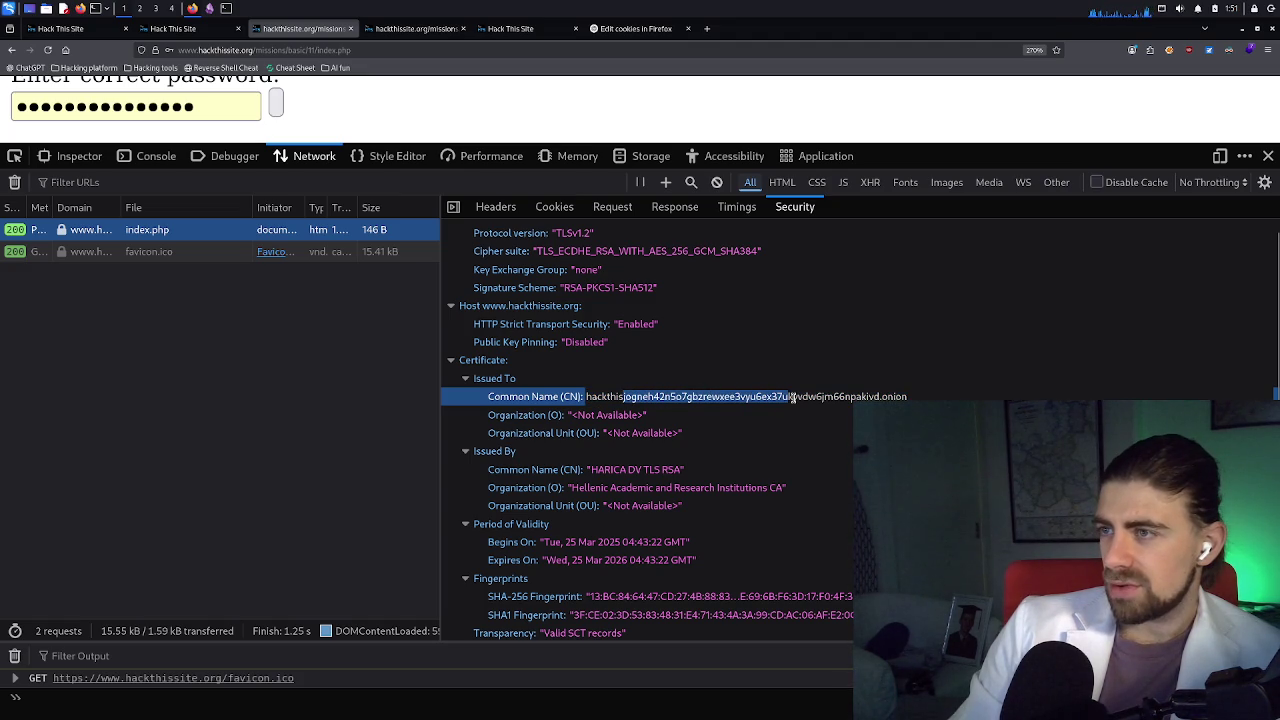
pyautogui.click(790, 397)
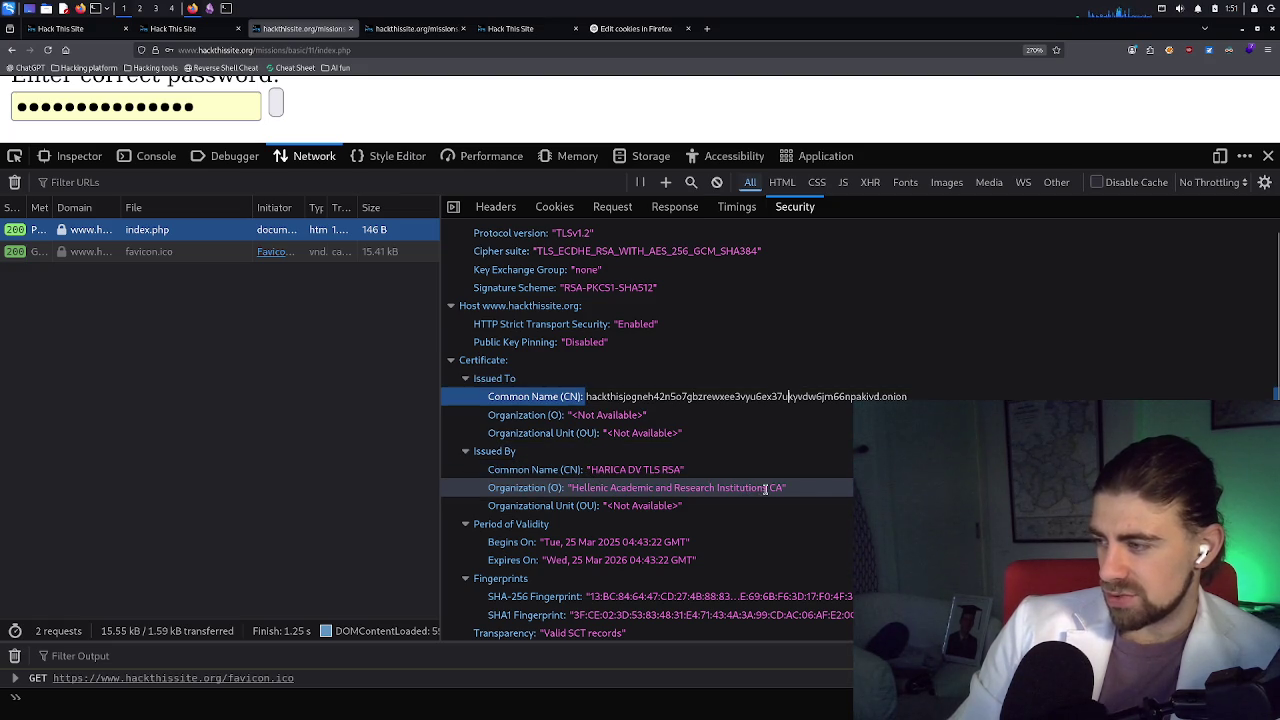
# Highlight 'Hellenic' in the issuer organization, then show the request's timing breakdown
pyautogui.doubleClick(585, 488)
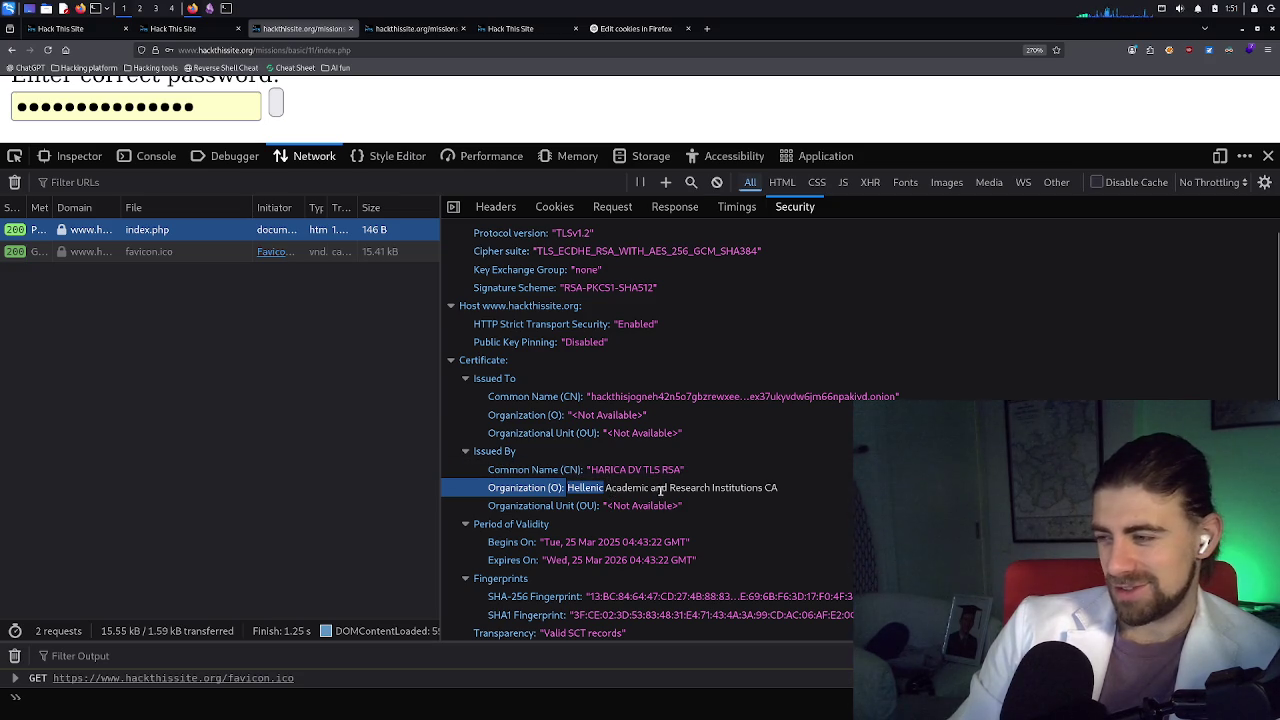
pyautogui.click(650, 505)
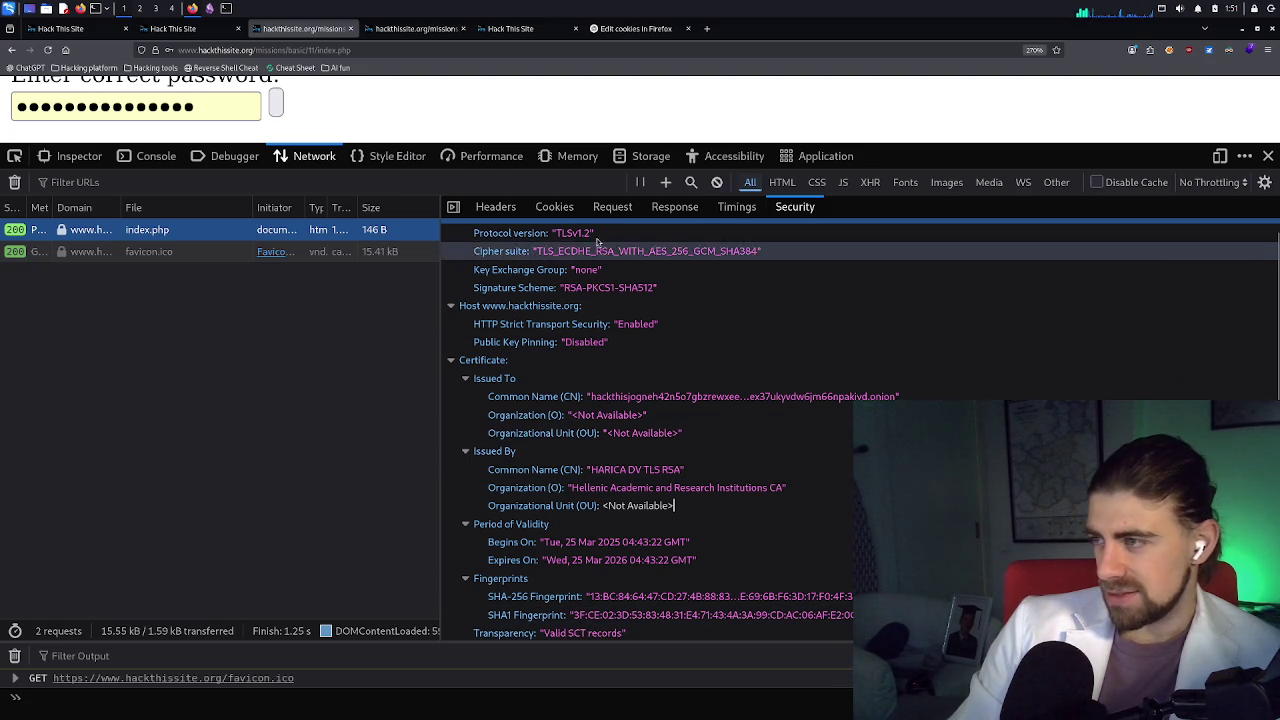
pyautogui.click(736, 211)
# View the index.php HTML response, then submit 'abcdef' as a test password
pyautogui.click(668, 211)
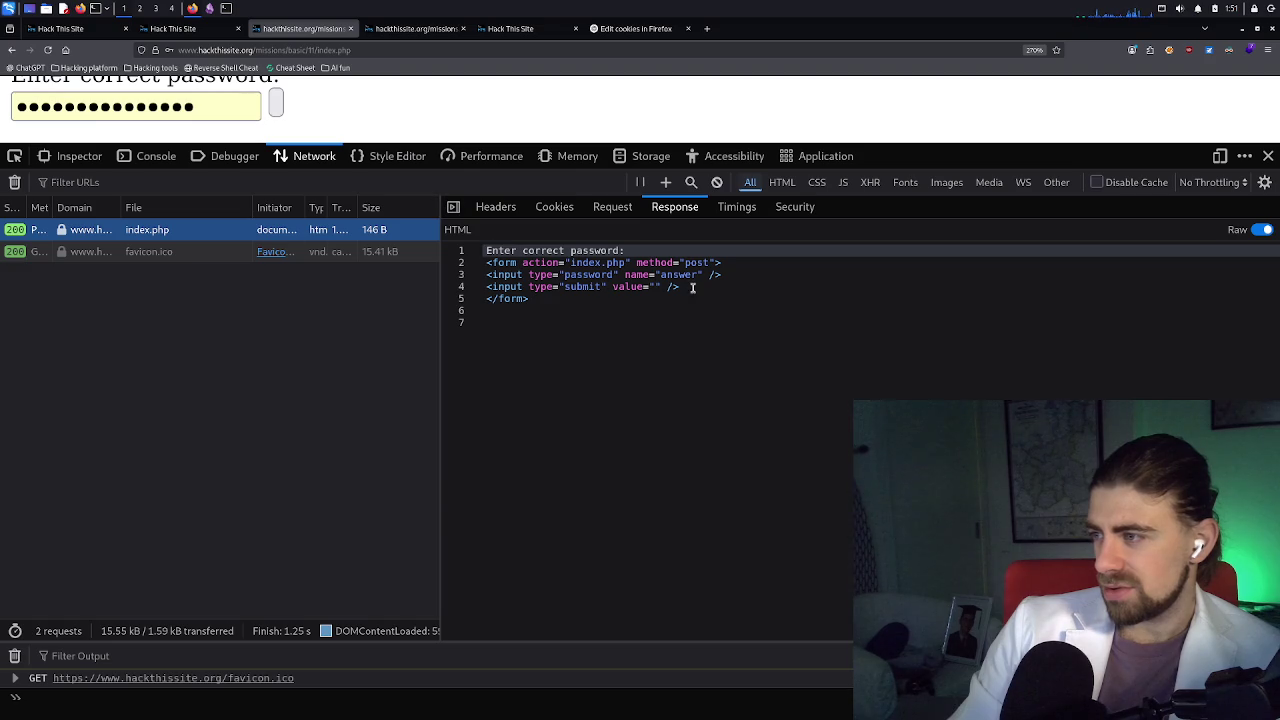
pyautogui.doubleClick(134, 105)
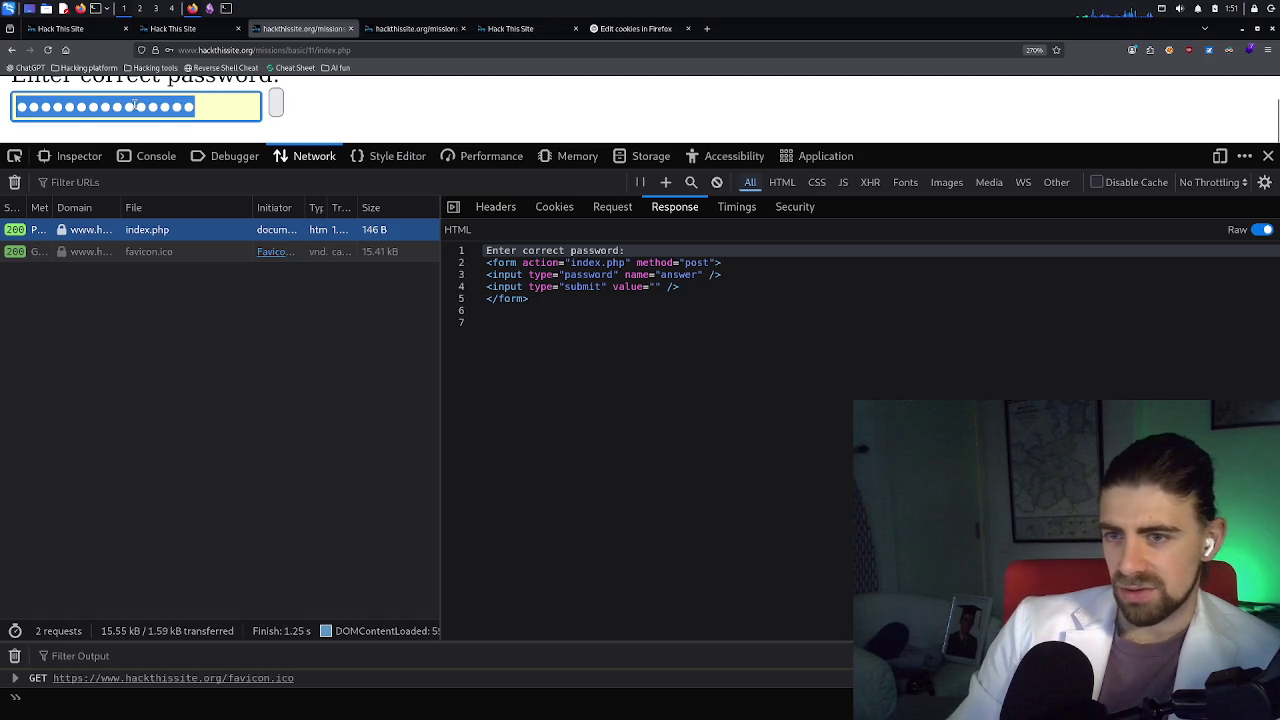
pyautogui.write('abcdef')
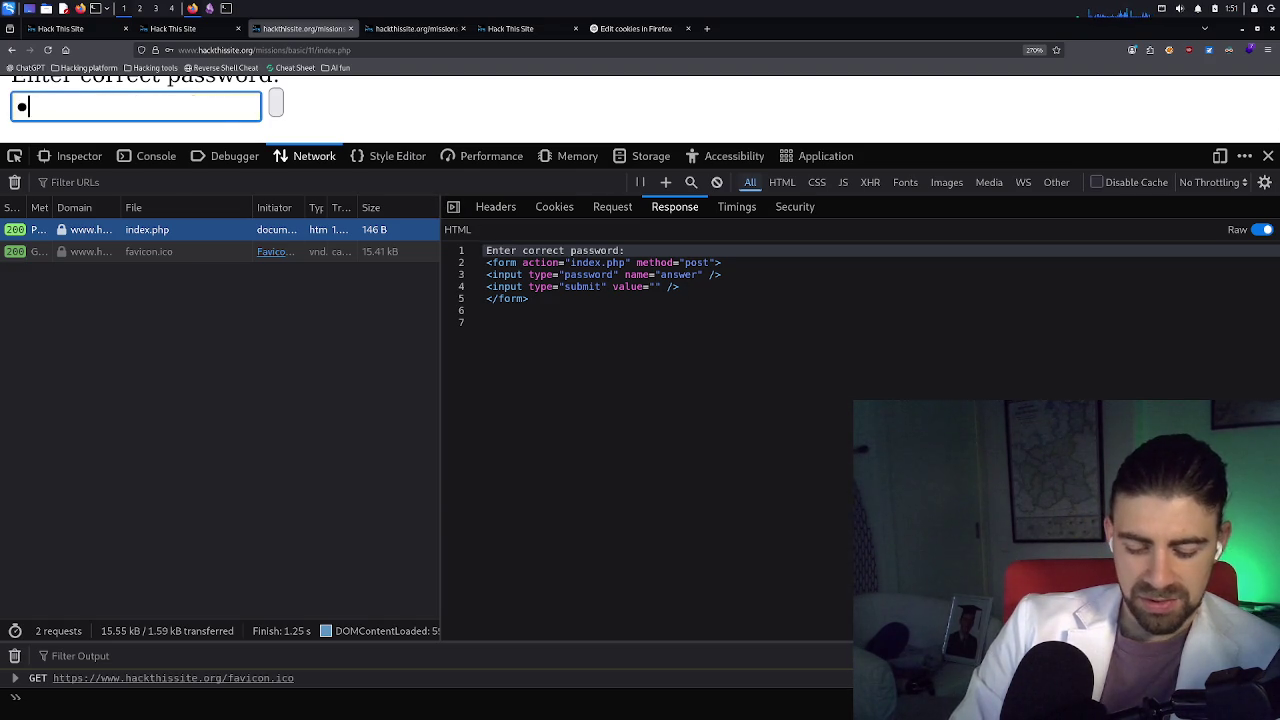
pyautogui.press('Return')
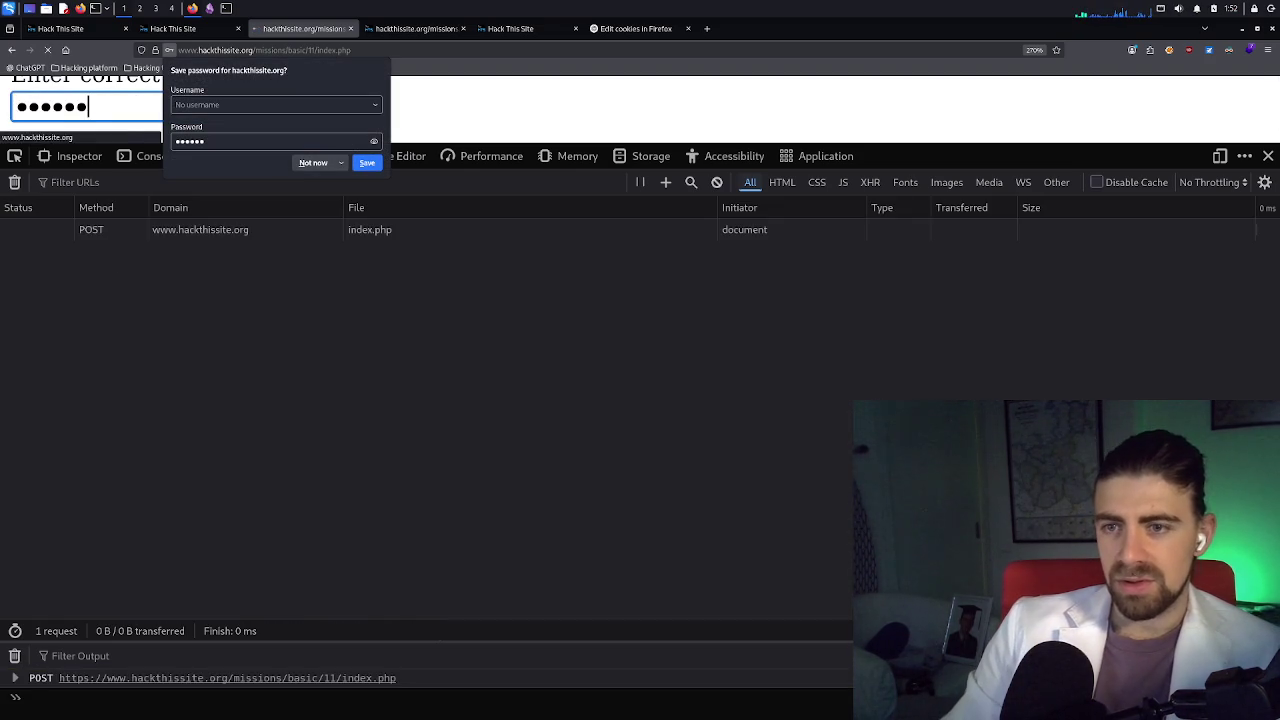
# Decline saving the password and replace the field's contents with 'a'
pyautogui.click(313, 163)
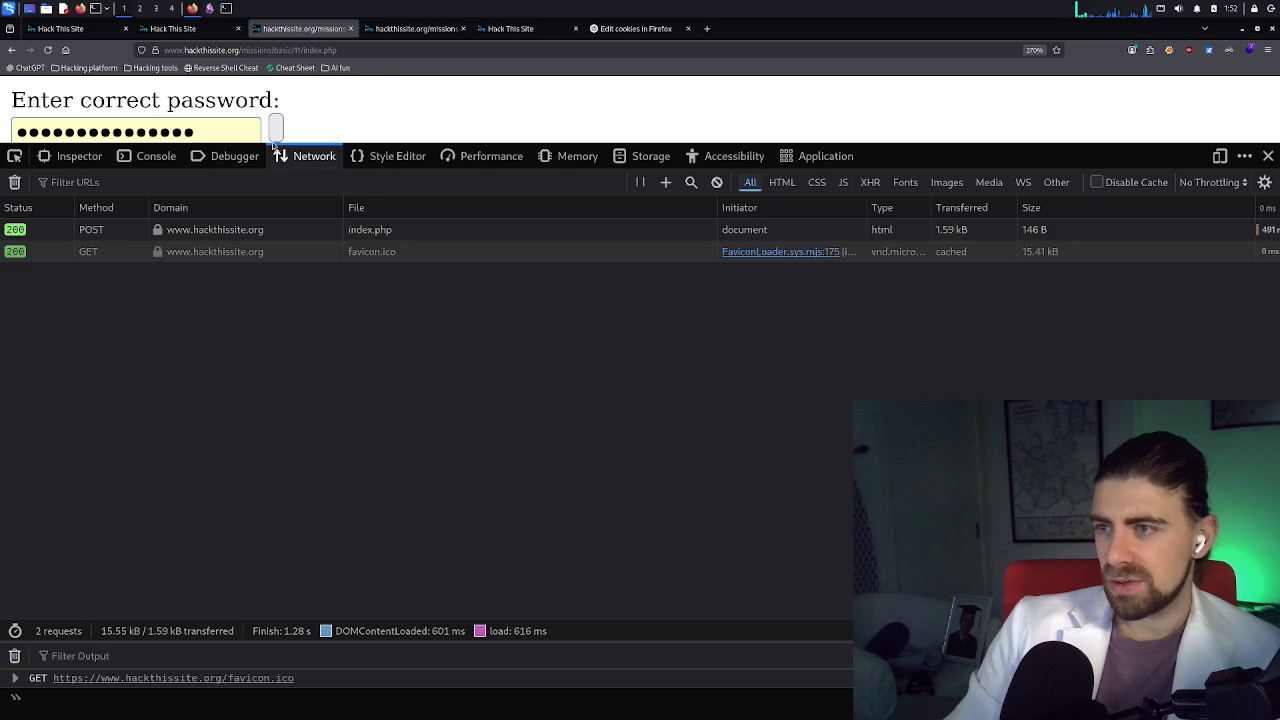
pyautogui.doubleClick(213, 129)
pyautogui.write('a')
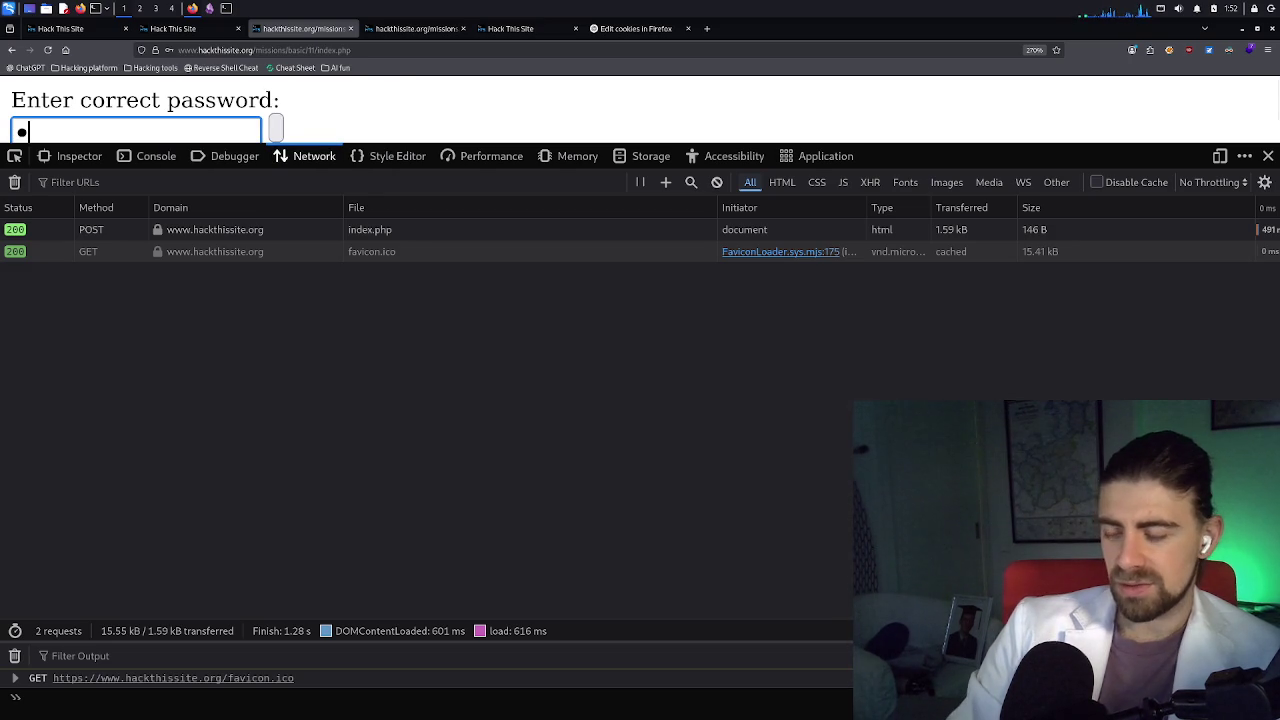
# Search 'onlinefuzzerURL' in a new tab, open Pentest-Tools URL Fuzzer, then return to Hack This Site
pyautogui.click(707, 29)
pyautogui.write('onlin')
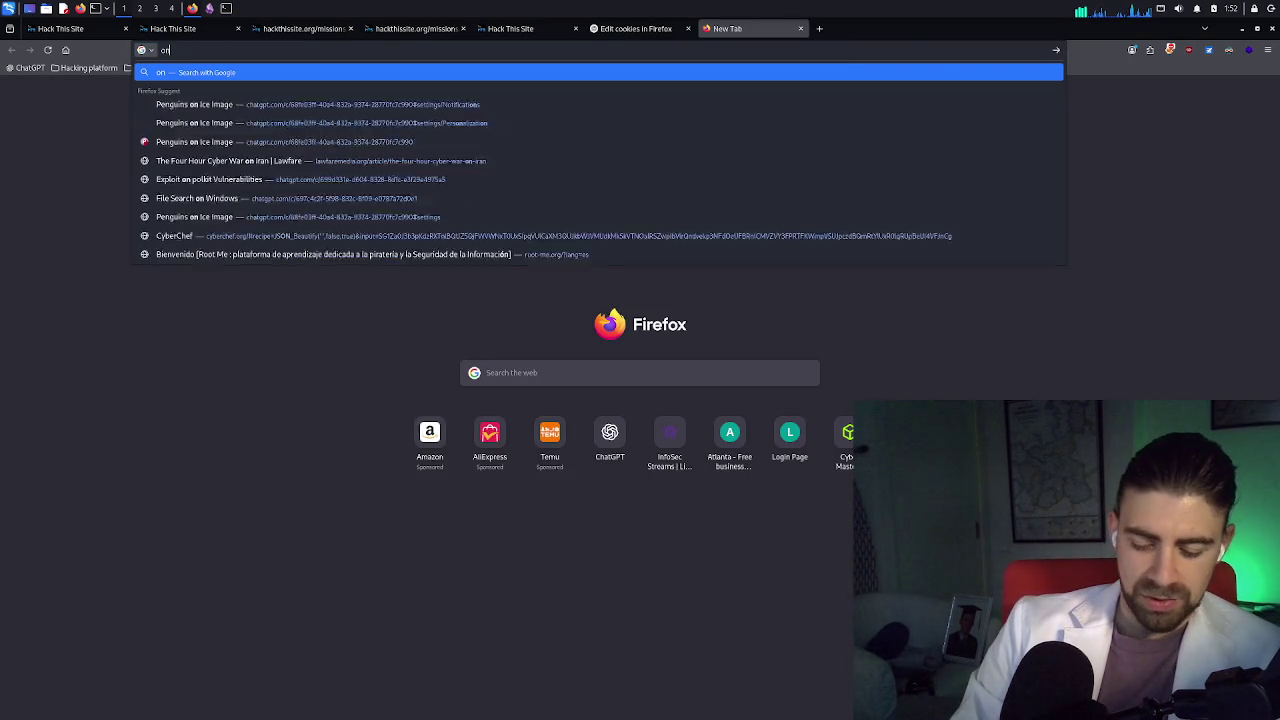
pyautogui.write('e')
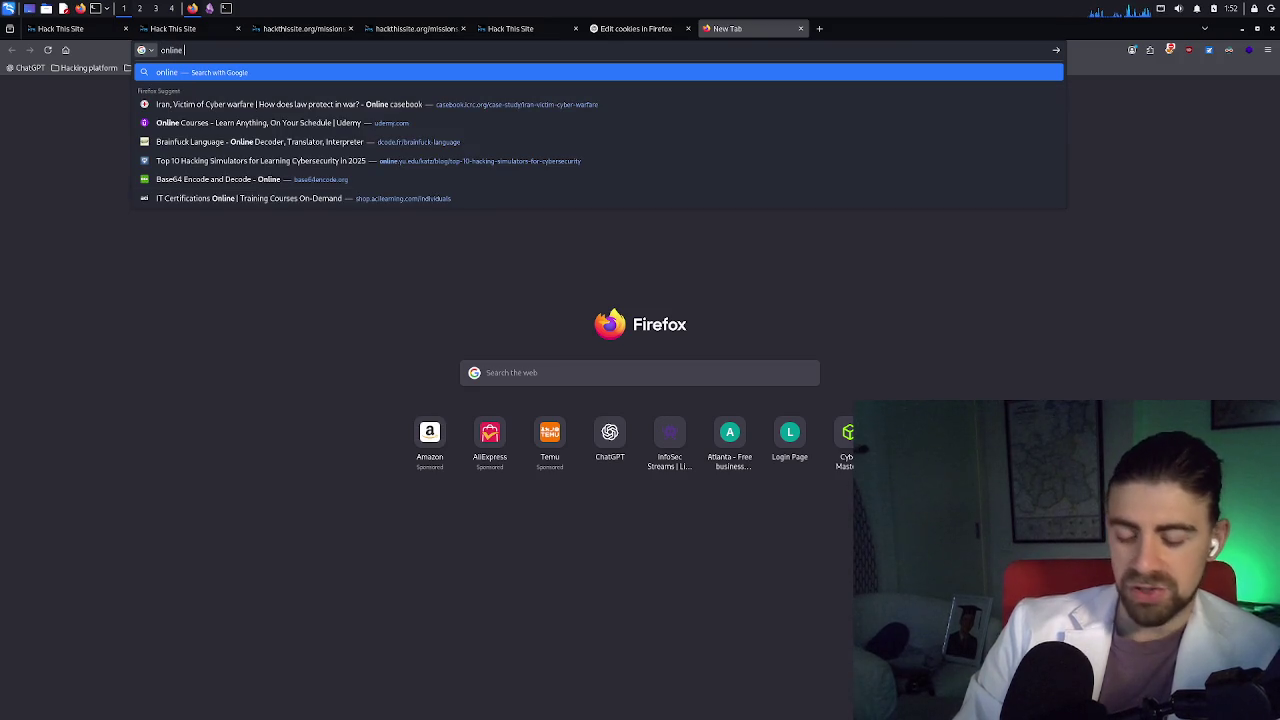
pyautogui.write('fuzzer')
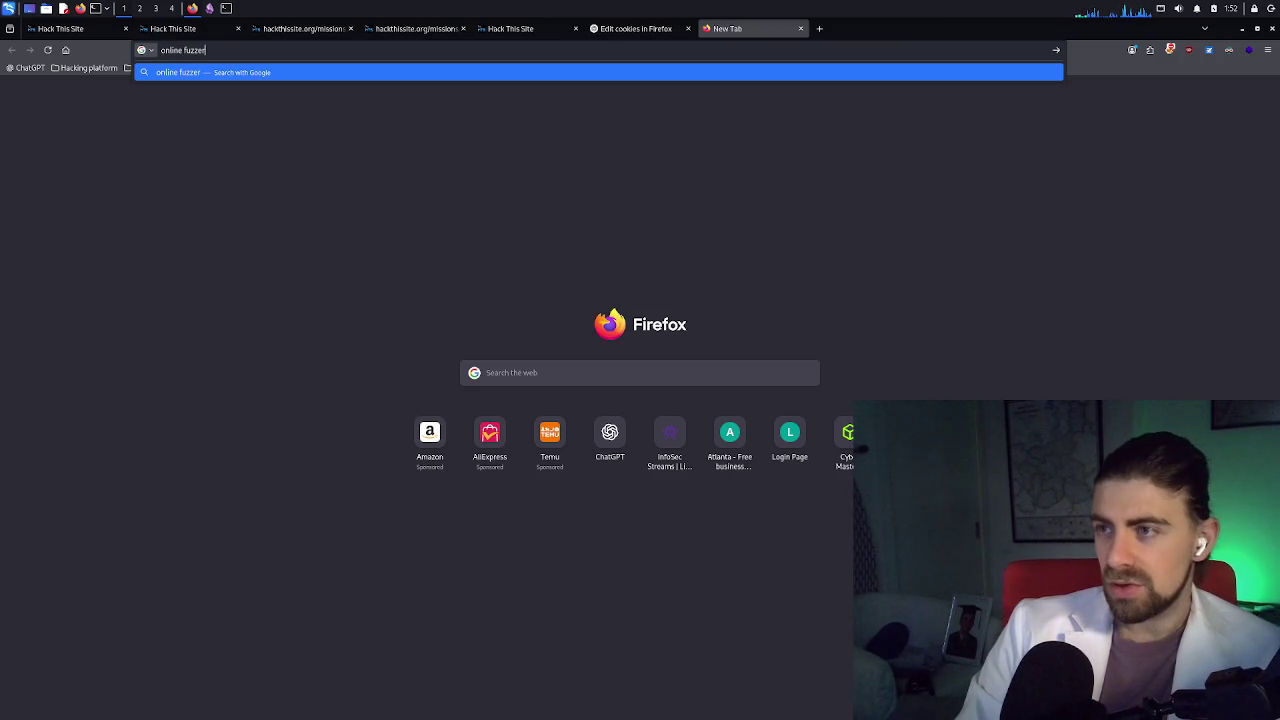
pyautogui.write('URL')
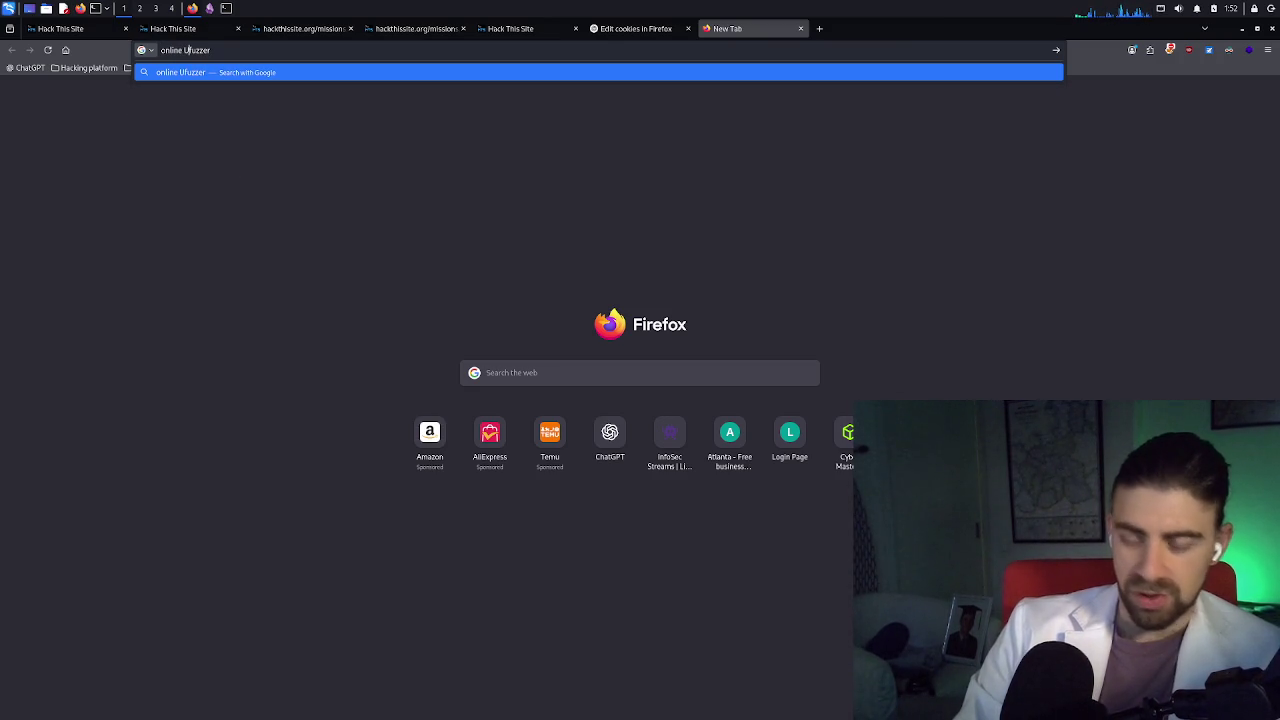
pyautogui.press('Return')
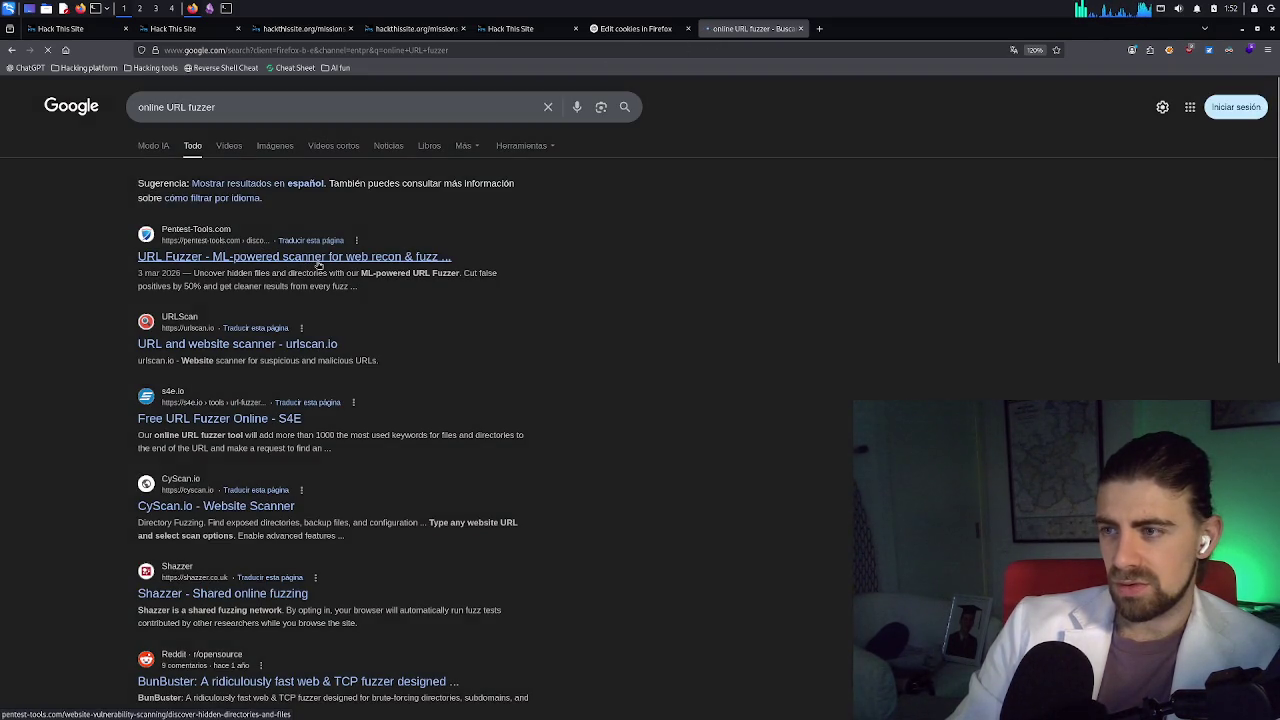
pyautogui.click(315, 262)
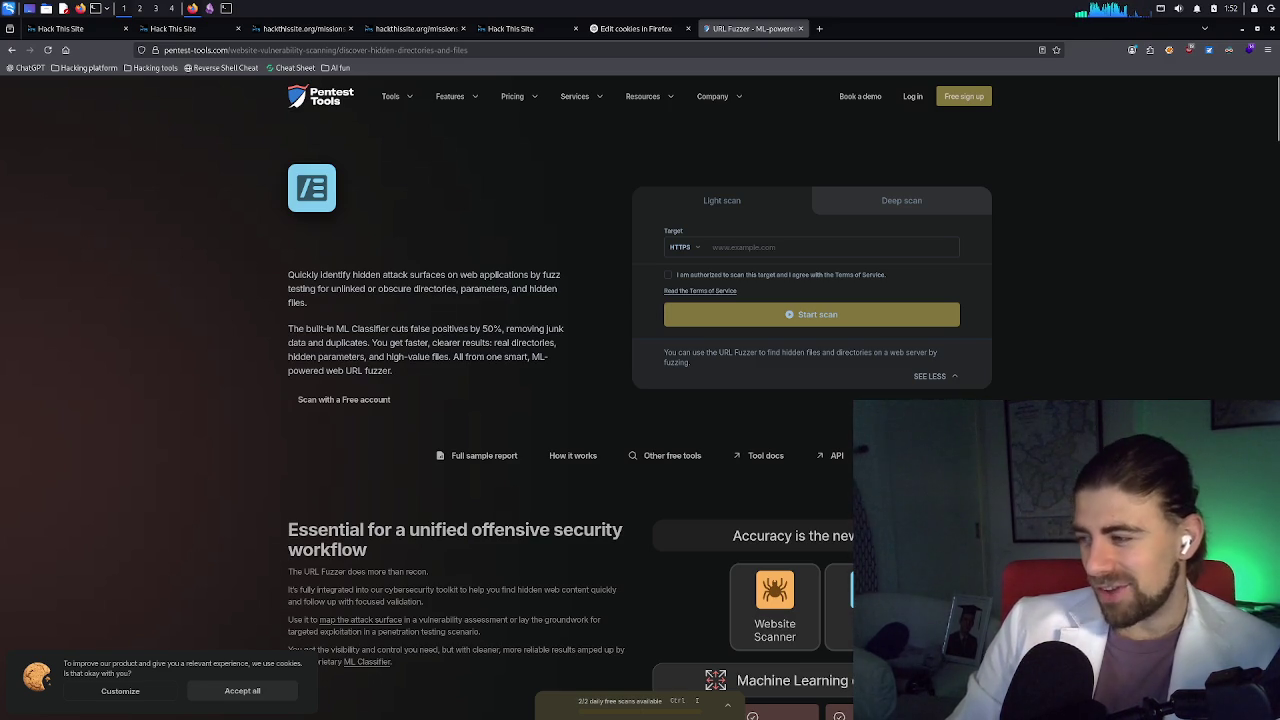
pyautogui.scroll(-3, 640, 661)
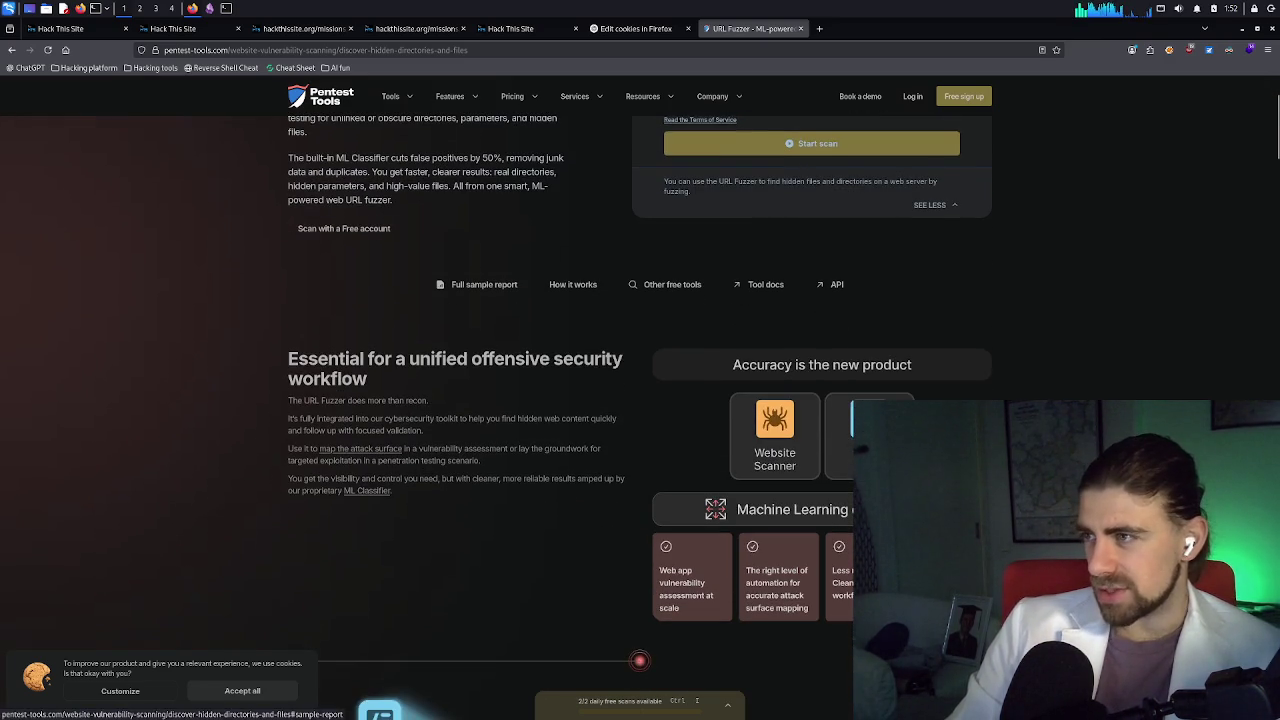
pyautogui.click(535, 29)
# On the Basic 11 tab, review the index.php POST's Security, Timings and Response details
pyautogui.click(375, 29)
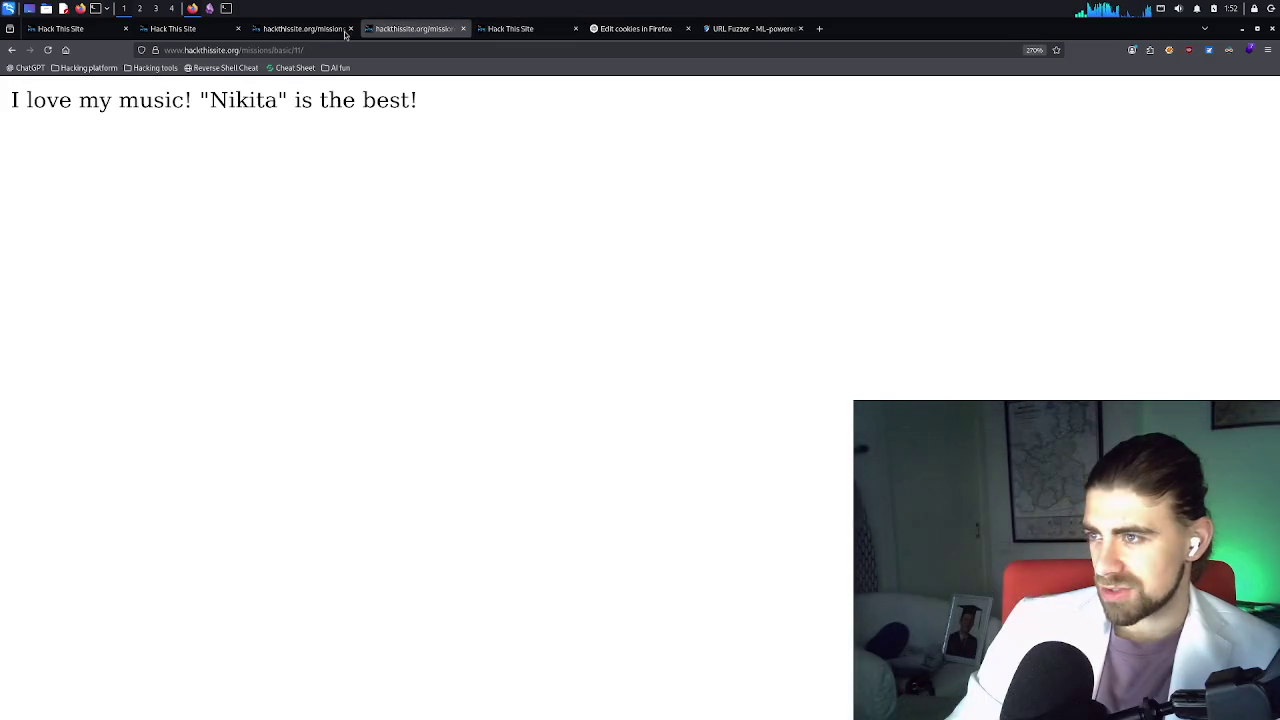
pyautogui.click(343, 30)
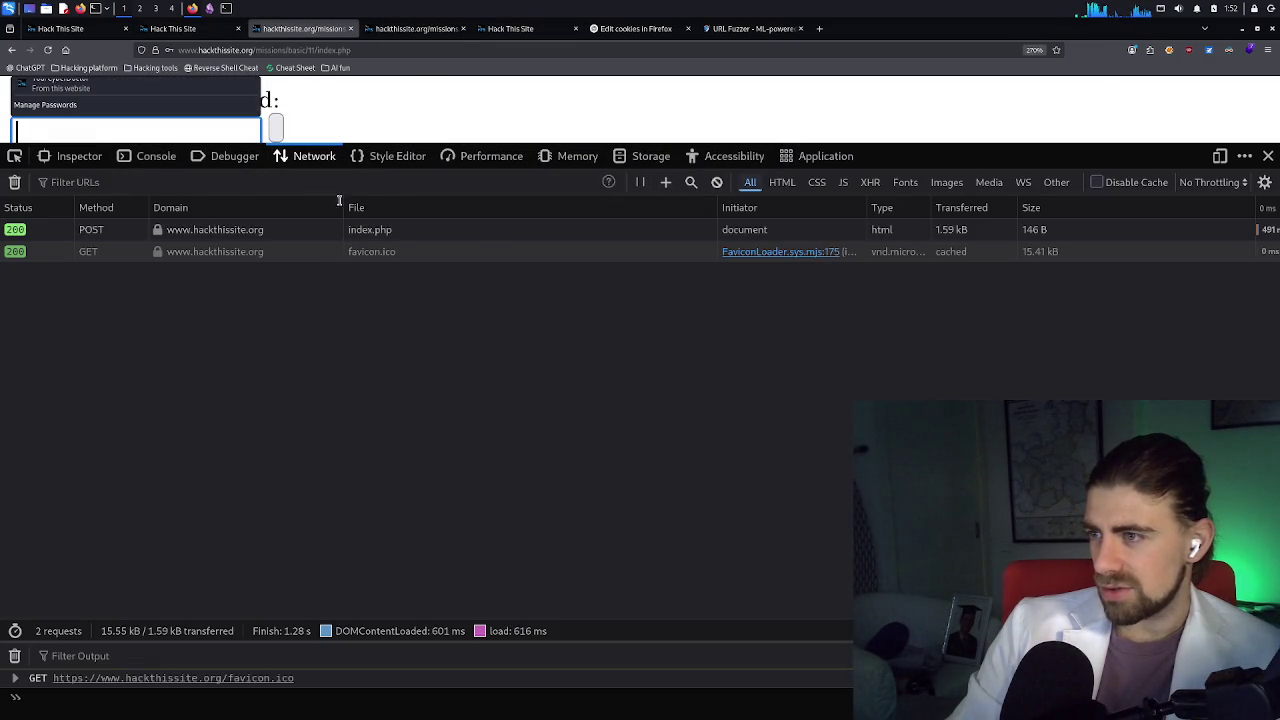
pyautogui.click(272, 229)
pyautogui.click(783, 207)
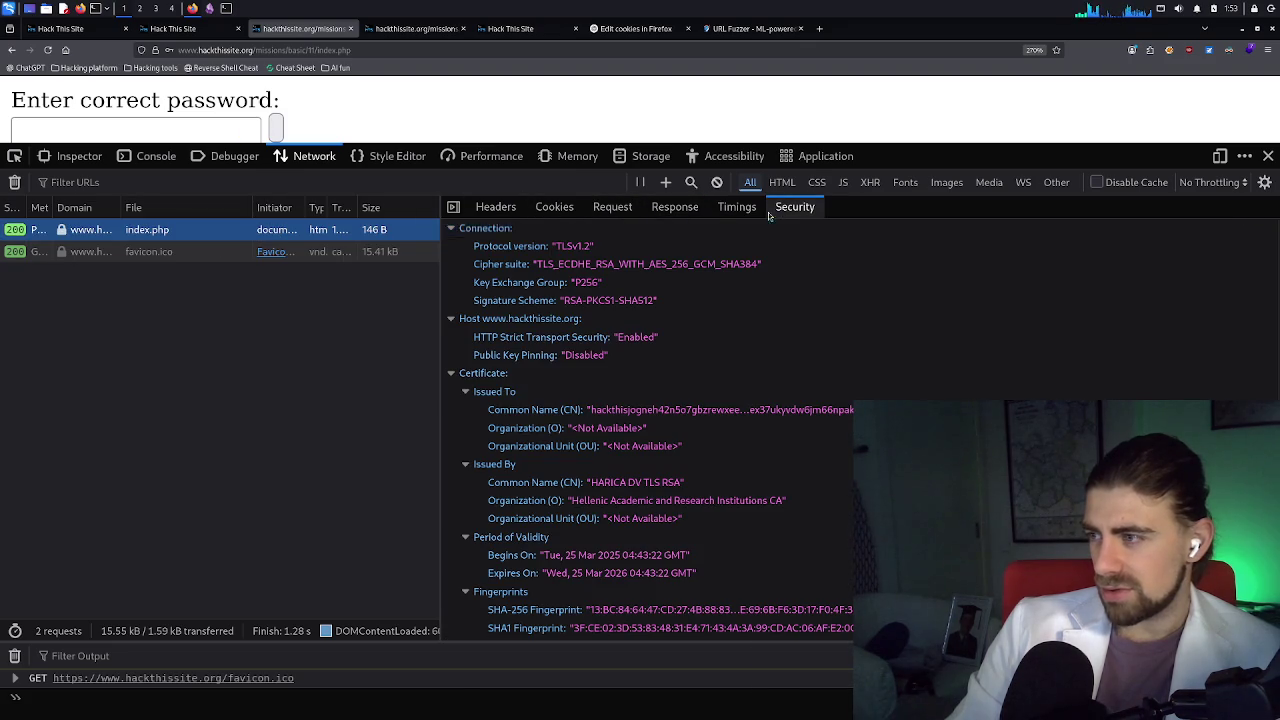
pyautogui.scroll(-1, 692, 282)
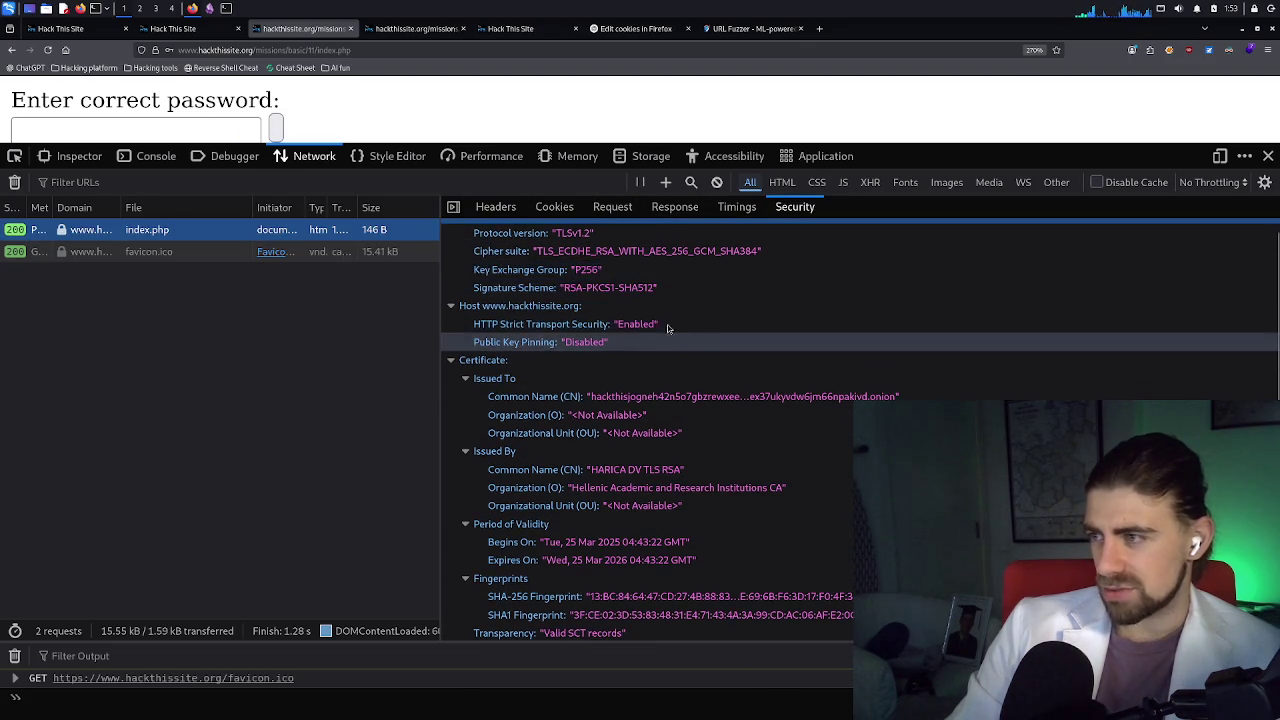
pyautogui.scroll(1, 594, 348)
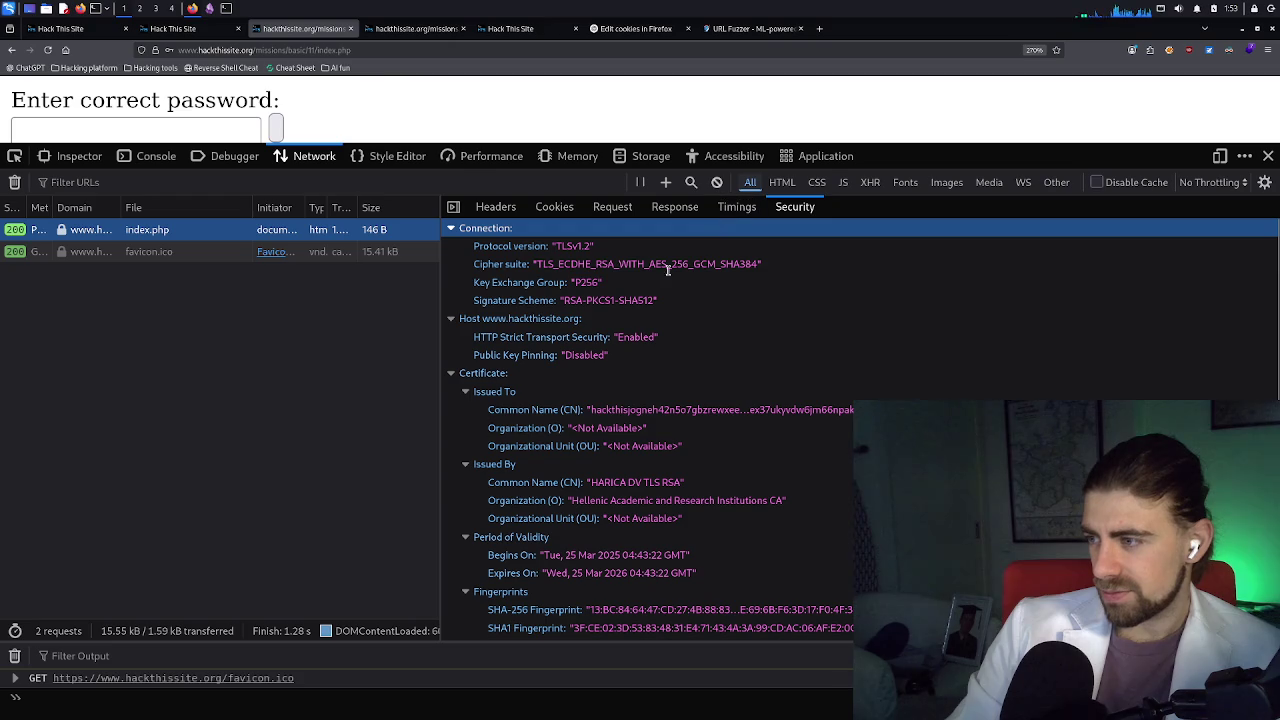
pyautogui.click(709, 211)
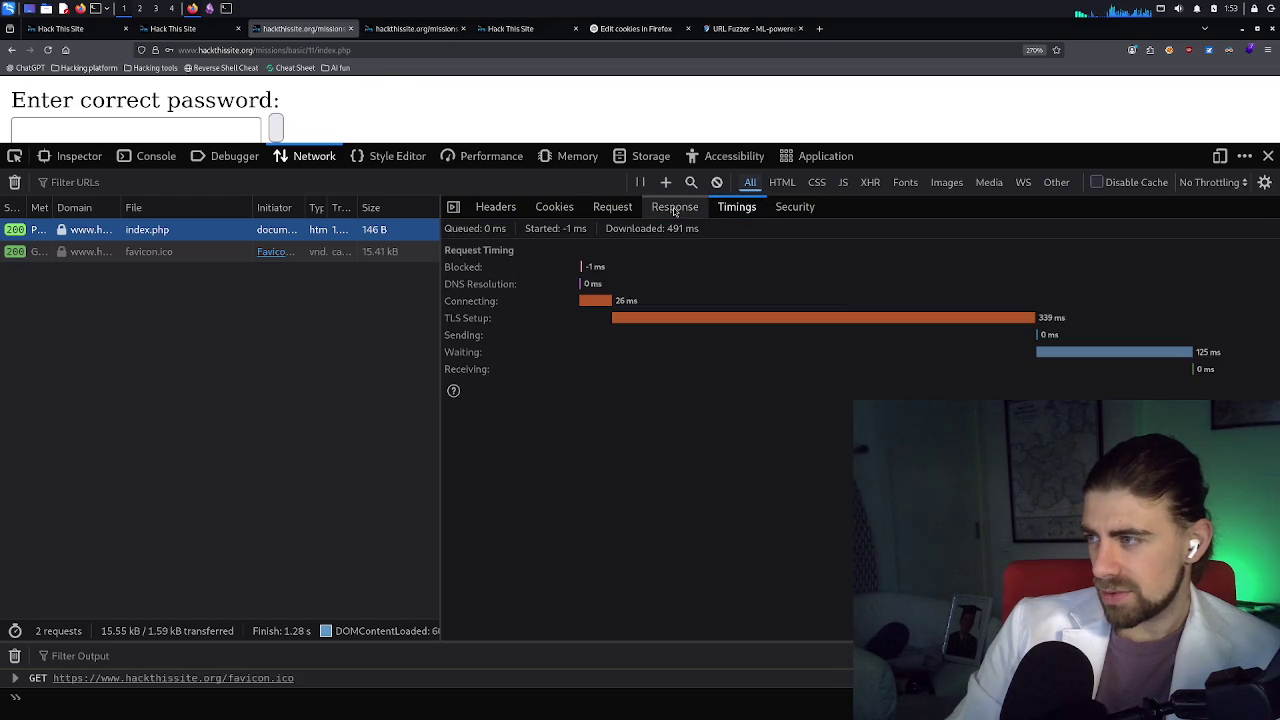
pyautogui.click(676, 210)
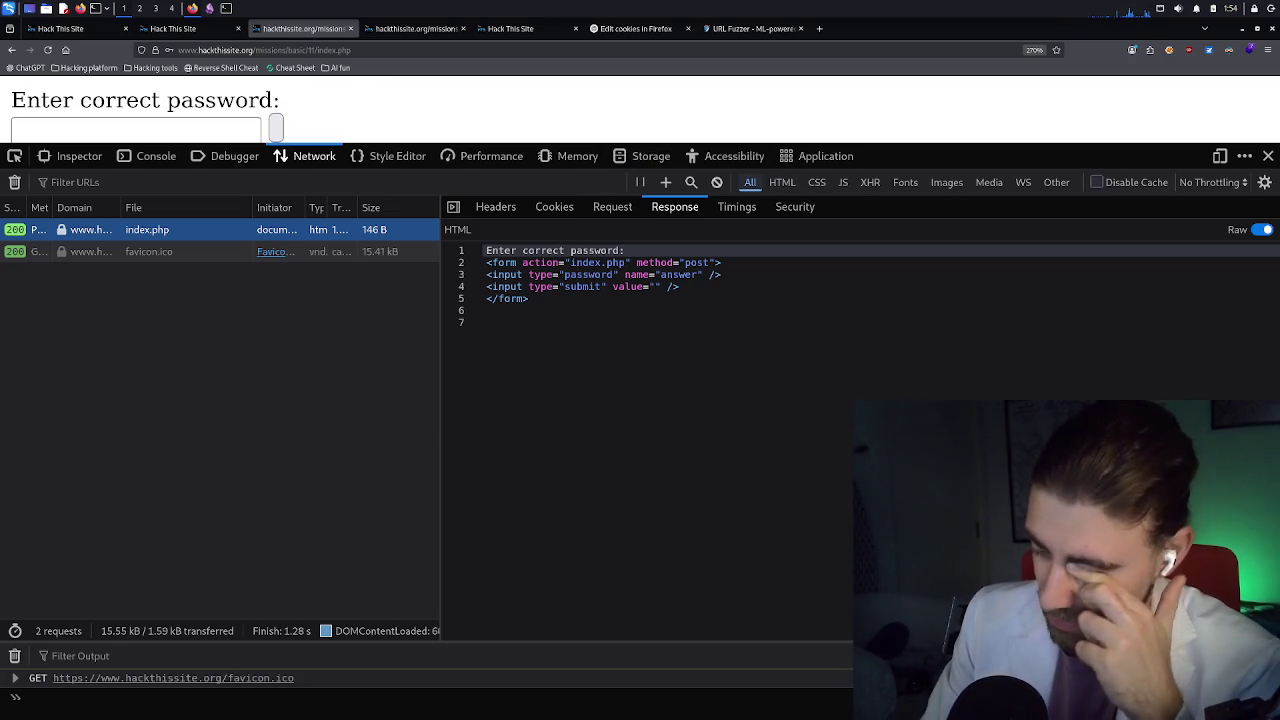
pyautogui.click(750, 28)
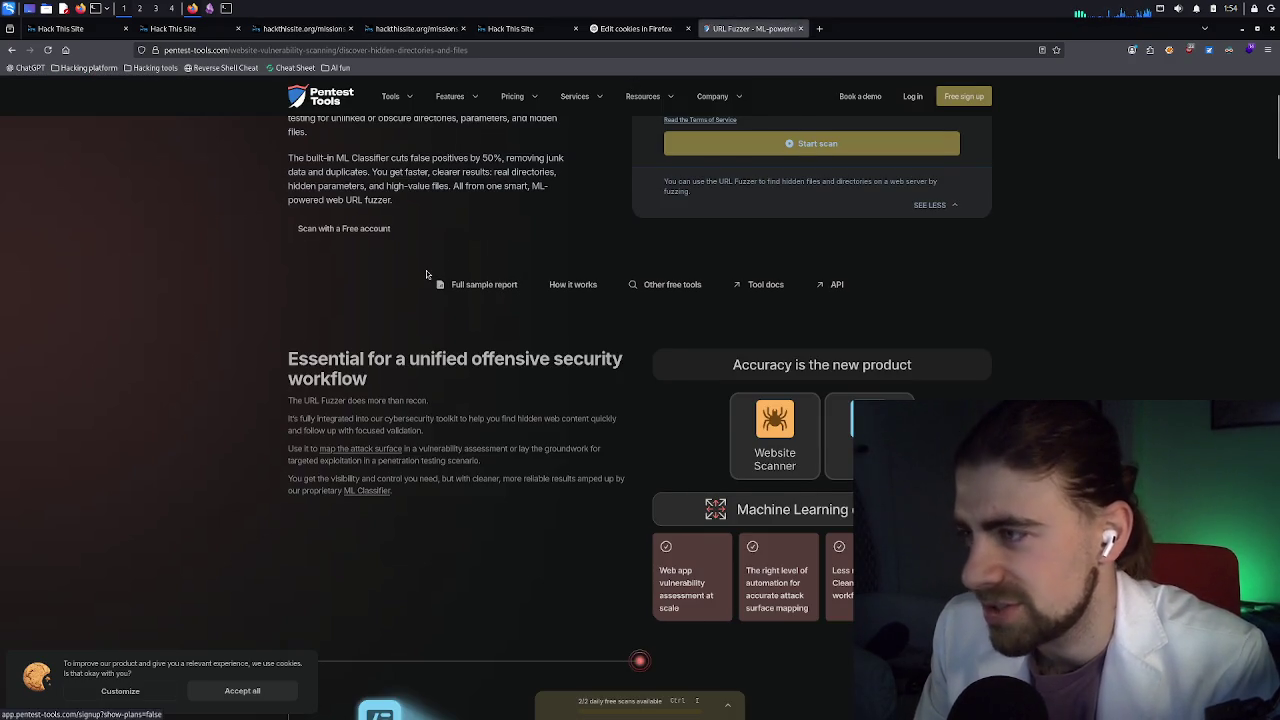
pyautogui.scroll(3, 425, 270)
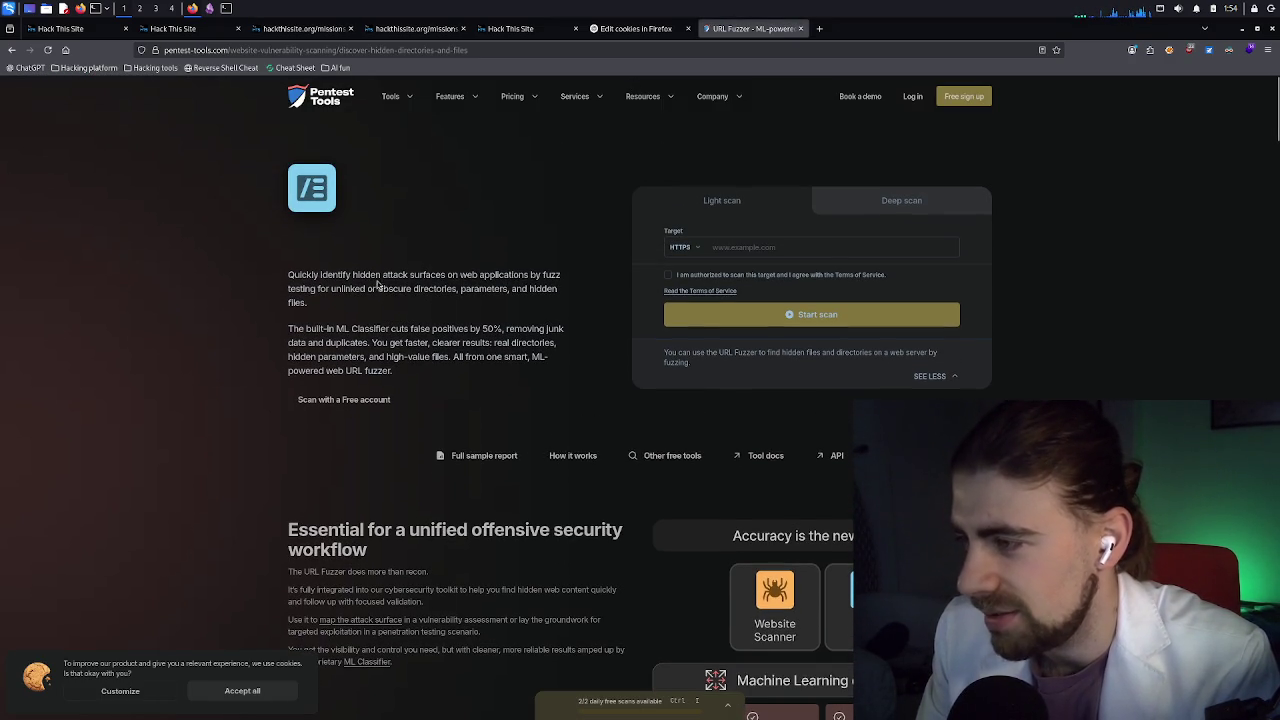
pyautogui.moveTo(376, 279); pyautogui.dragTo(379, 293)
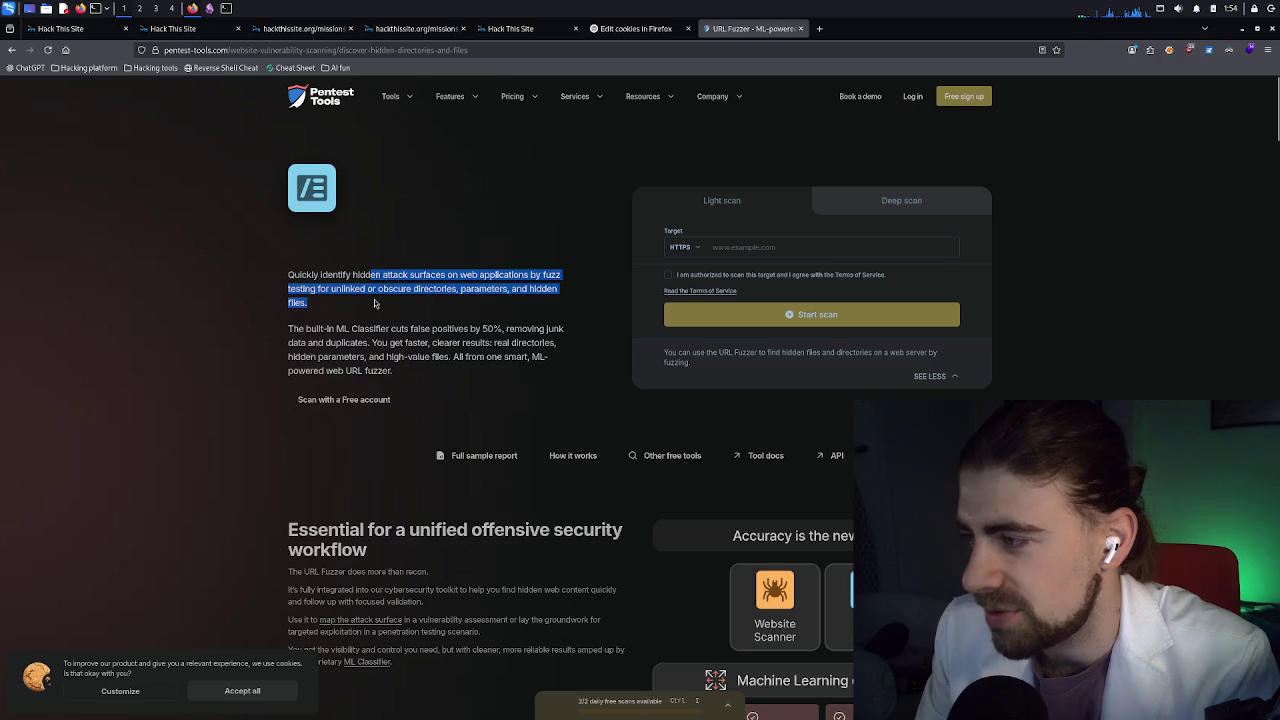
pyautogui.click(375, 305)
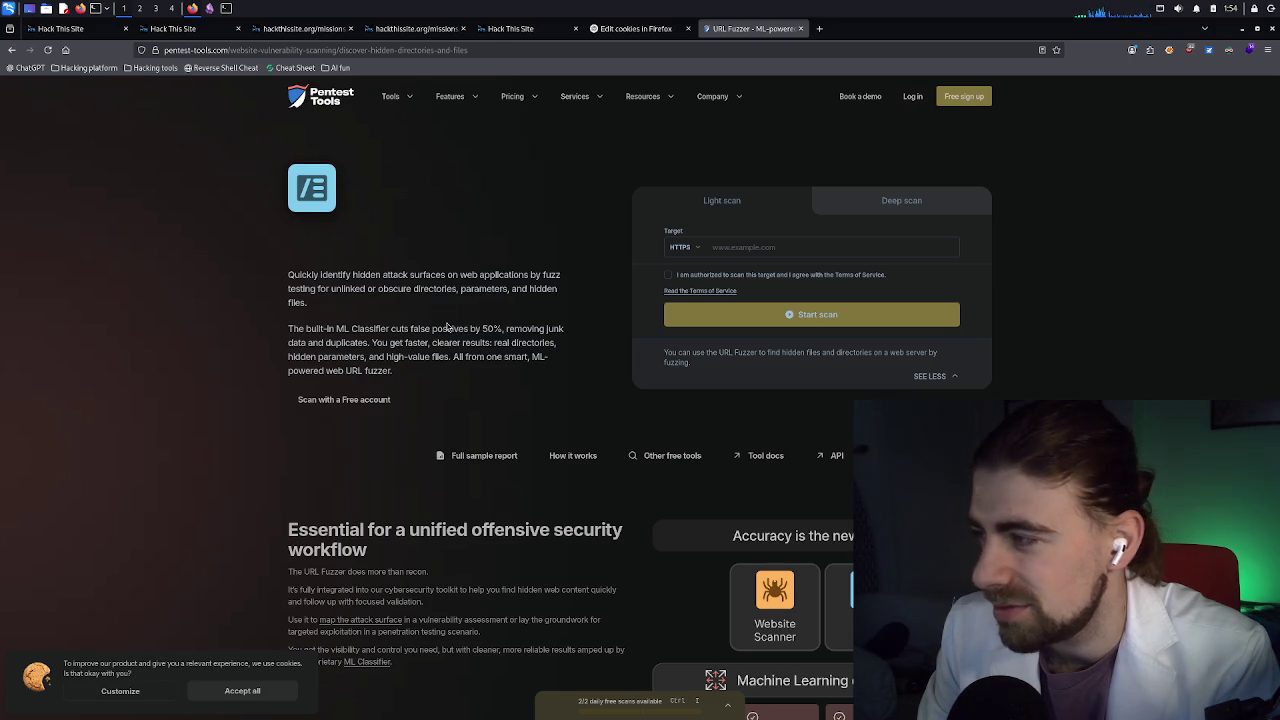
pyautogui.click(735, 251)
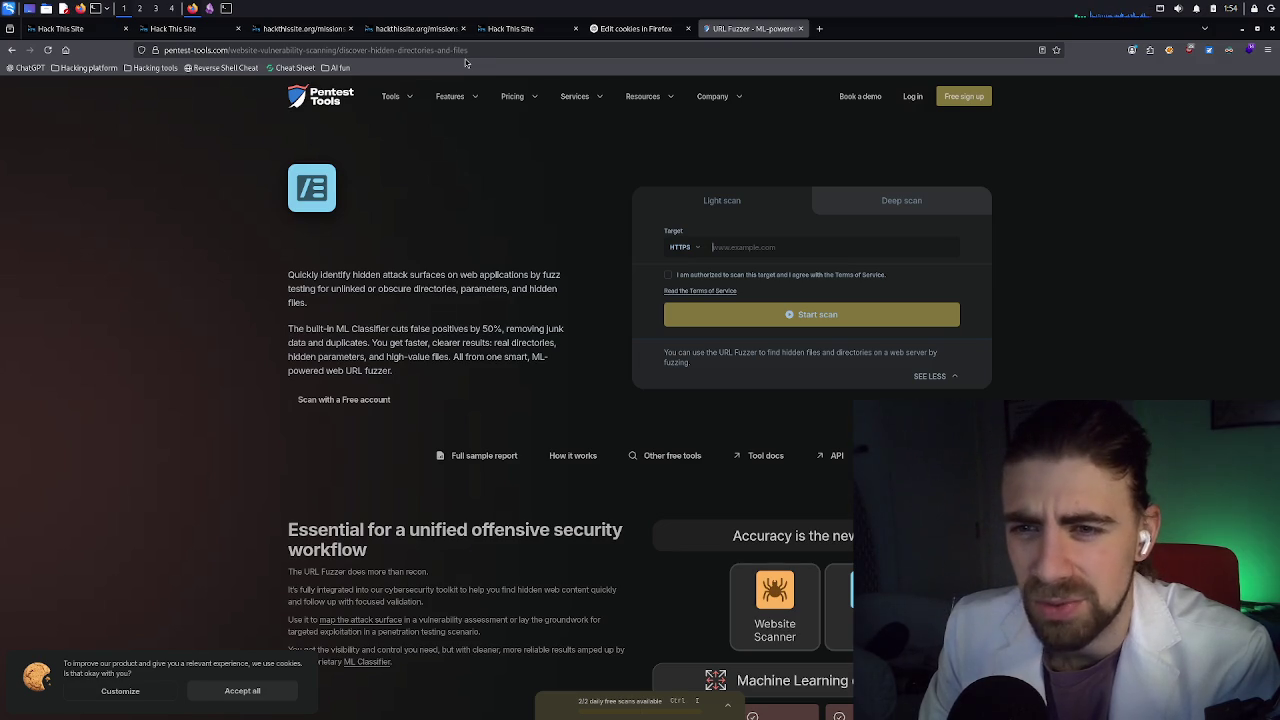
pyautogui.click(310, 303)
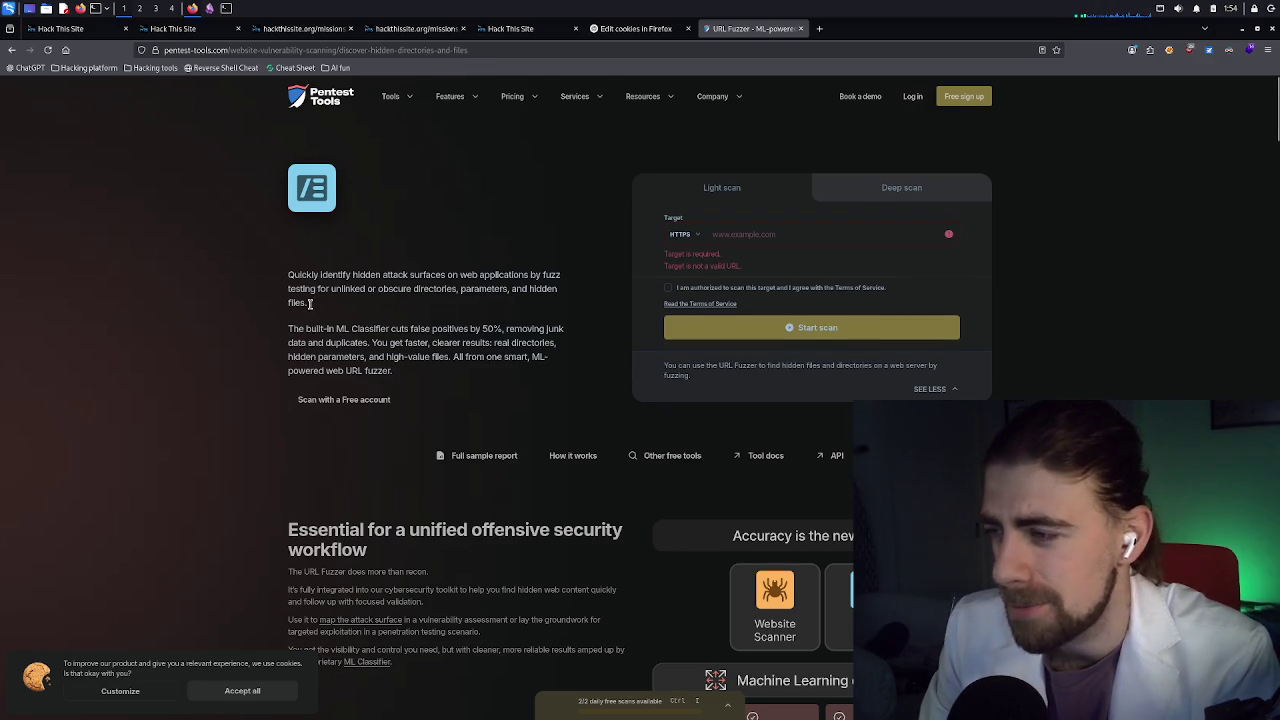
pyautogui.moveTo(351, 325)
pyautogui.mouseDown()
pyautogui.moveTo(380, 362)
pyautogui.moveTo(422, 371)
pyautogui.mouseUp()
pyautogui.click(380, 368)
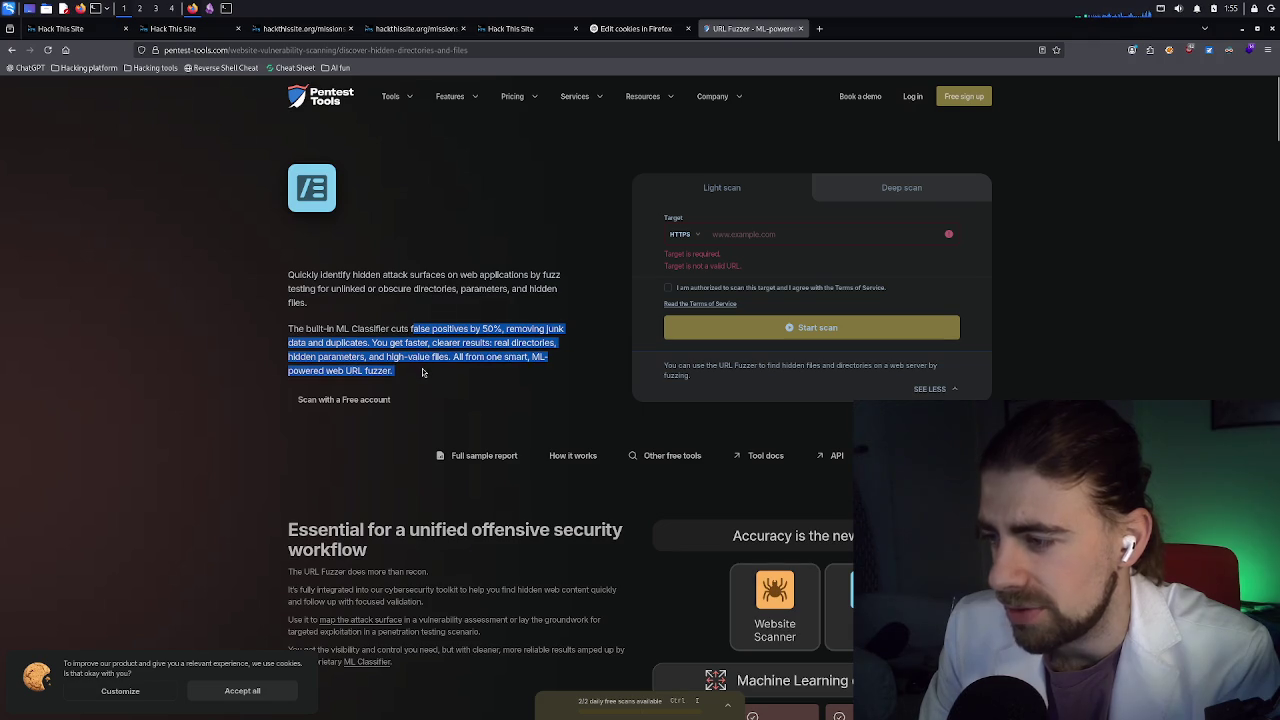
pyautogui.click(422, 372)
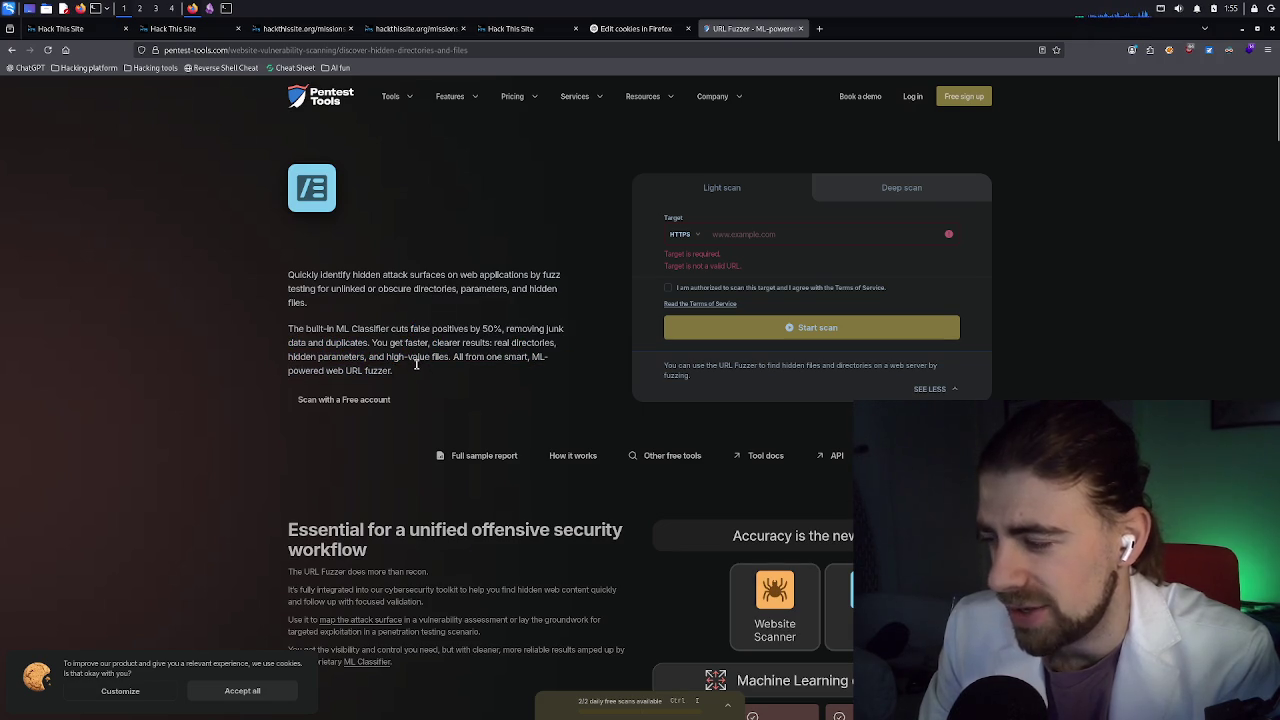
pyautogui.scroll(-2, 409, 343)
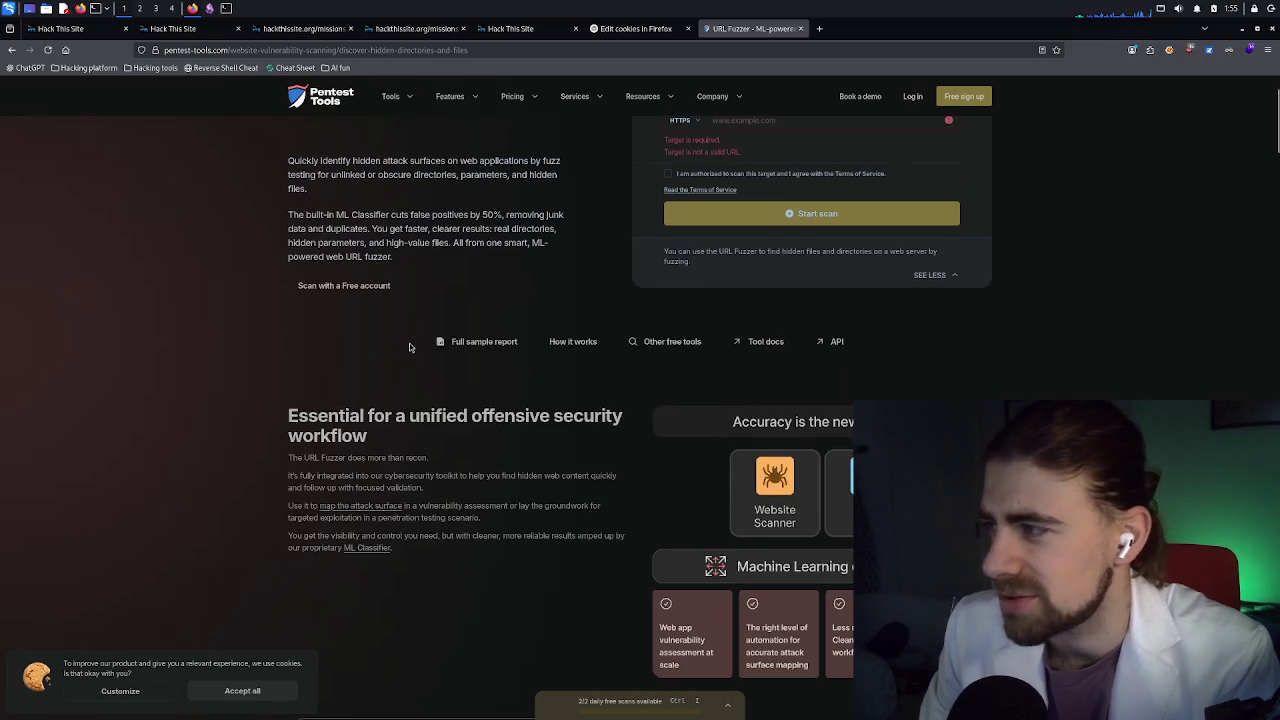
pyautogui.scroll(2, 409, 343)
pyautogui.click(413, 28)
# Paste the Basic 11 index.php address as the URL Fuzzer target, confirm authorization and start scanning
pyautogui.click(279, 30)
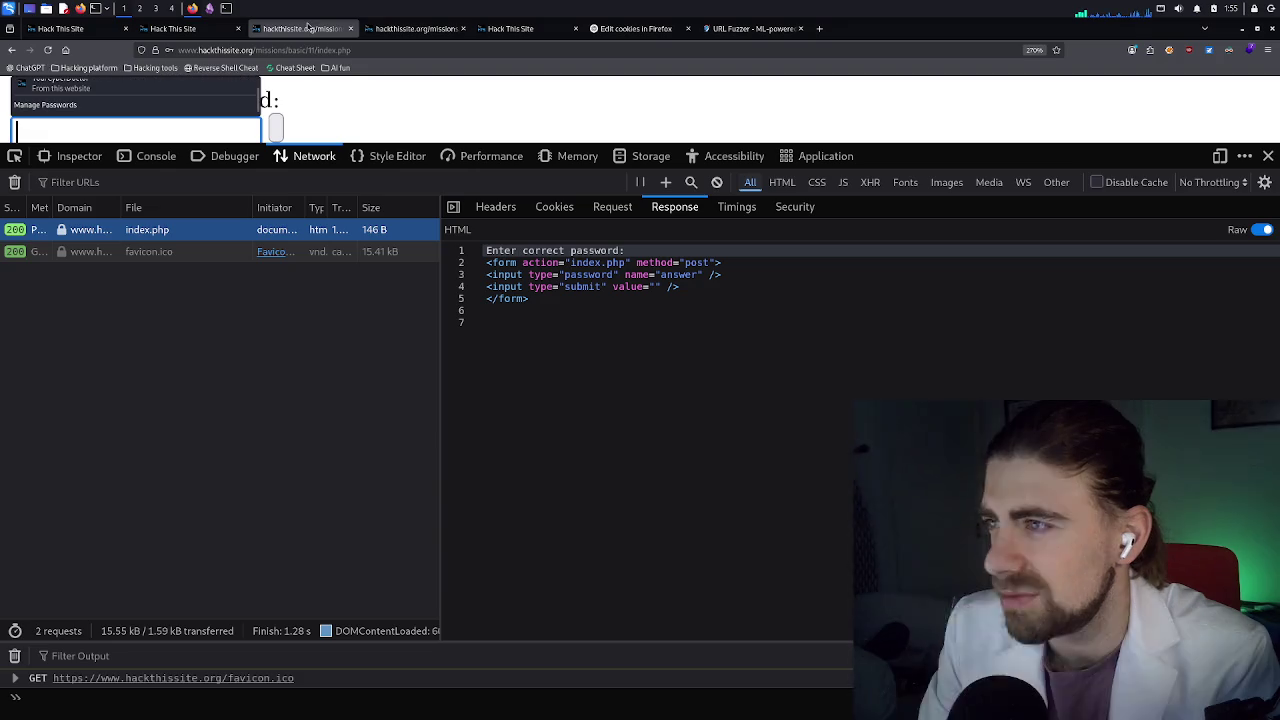
pyautogui.click(322, 50)
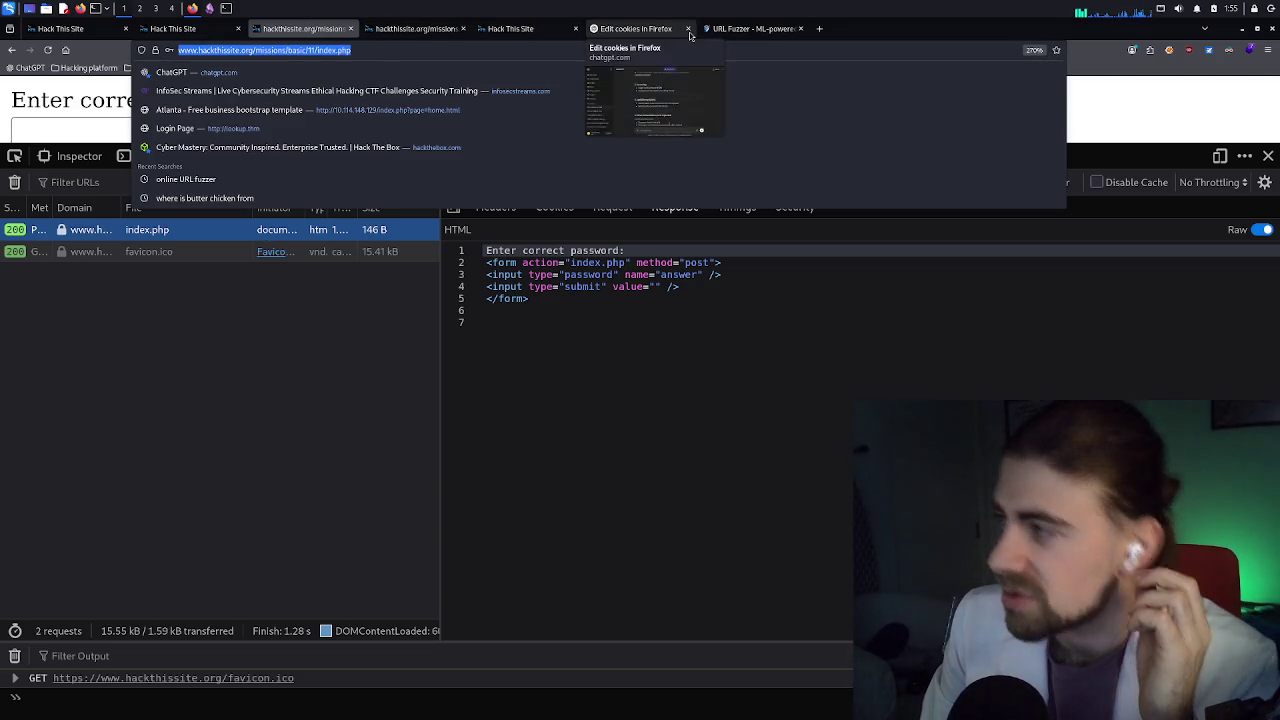
pyautogui.click(745, 28)
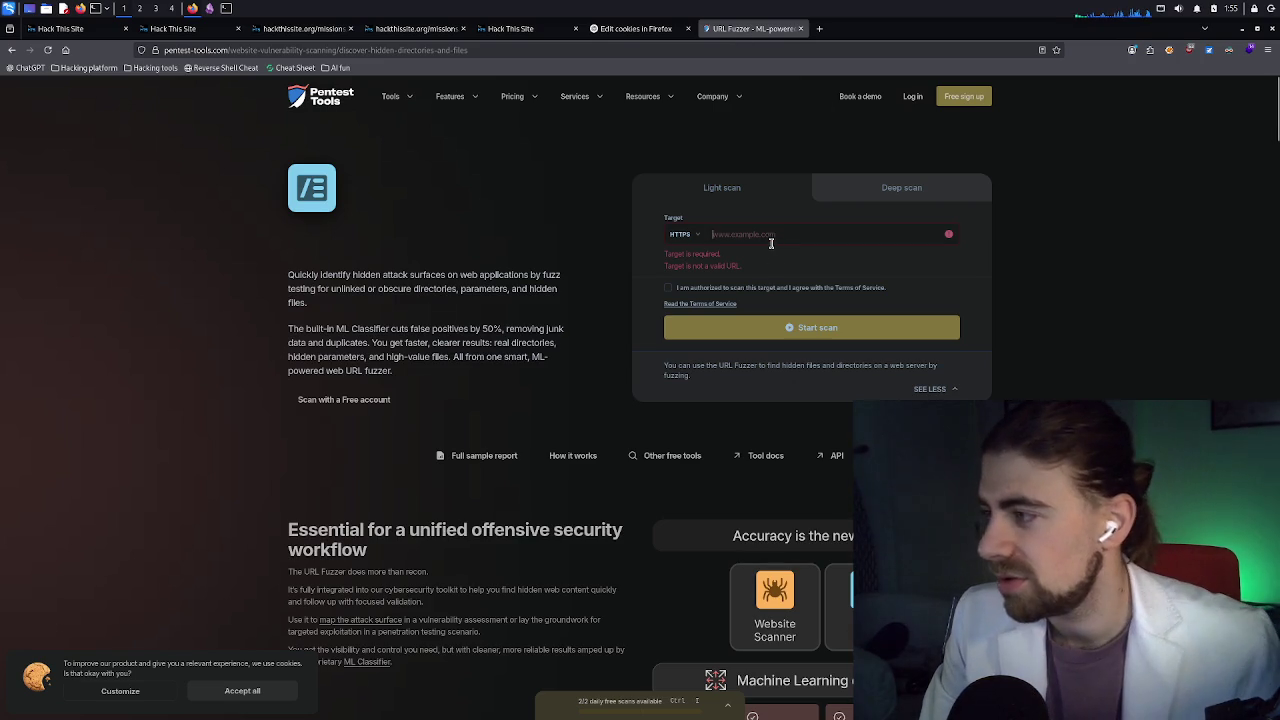
pyautogui.click(710, 234)
pyautogui.write('www.hackthissite.org/missions/basic/11/index.php')
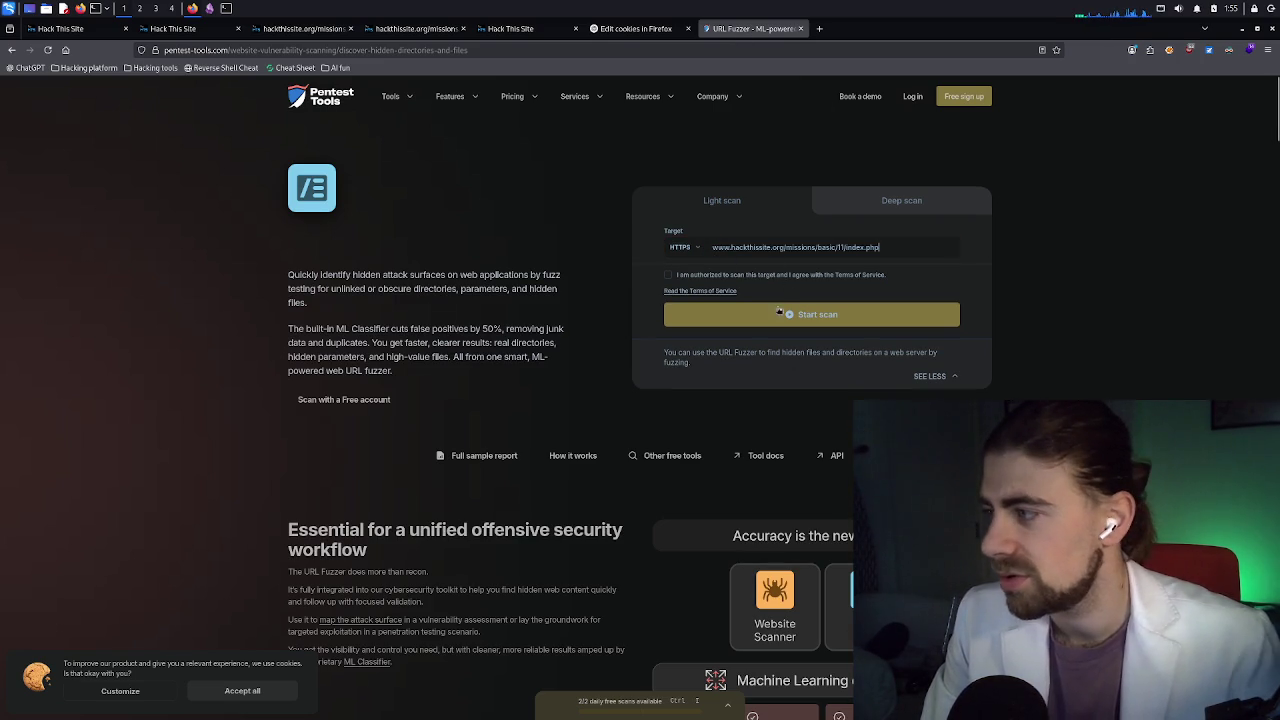
pyautogui.click(775, 316)
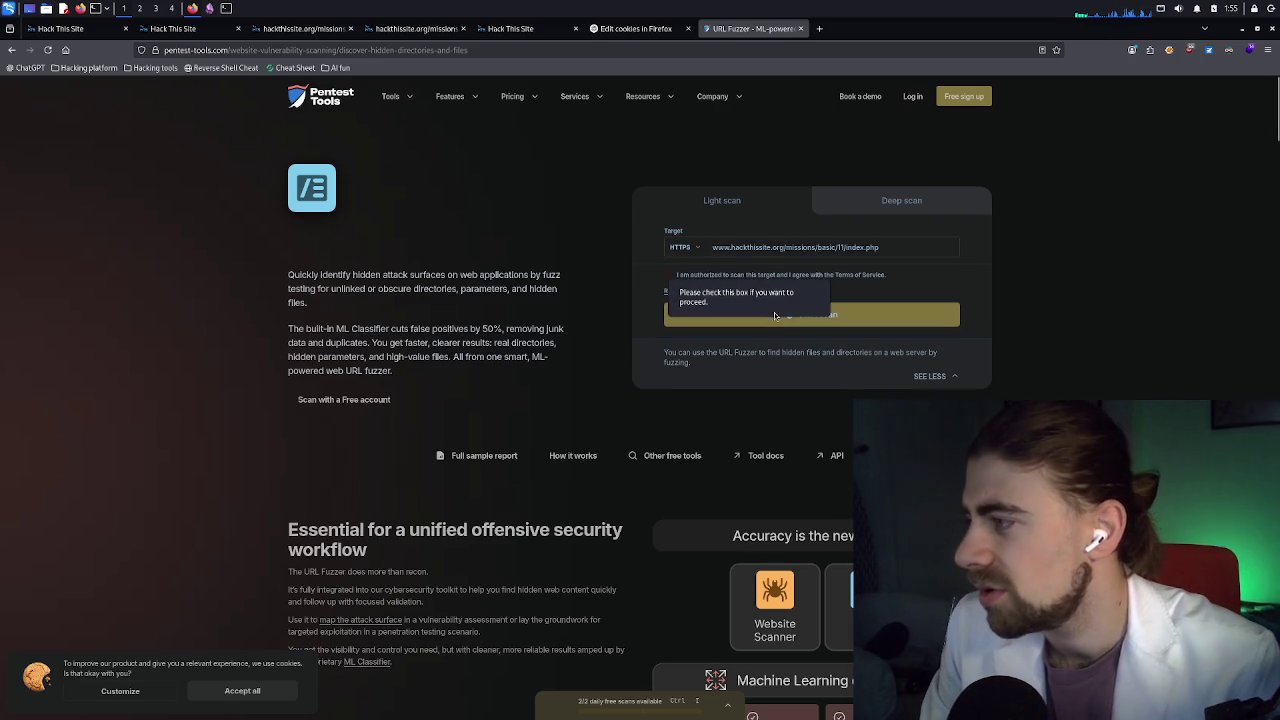
pyautogui.click(669, 269)
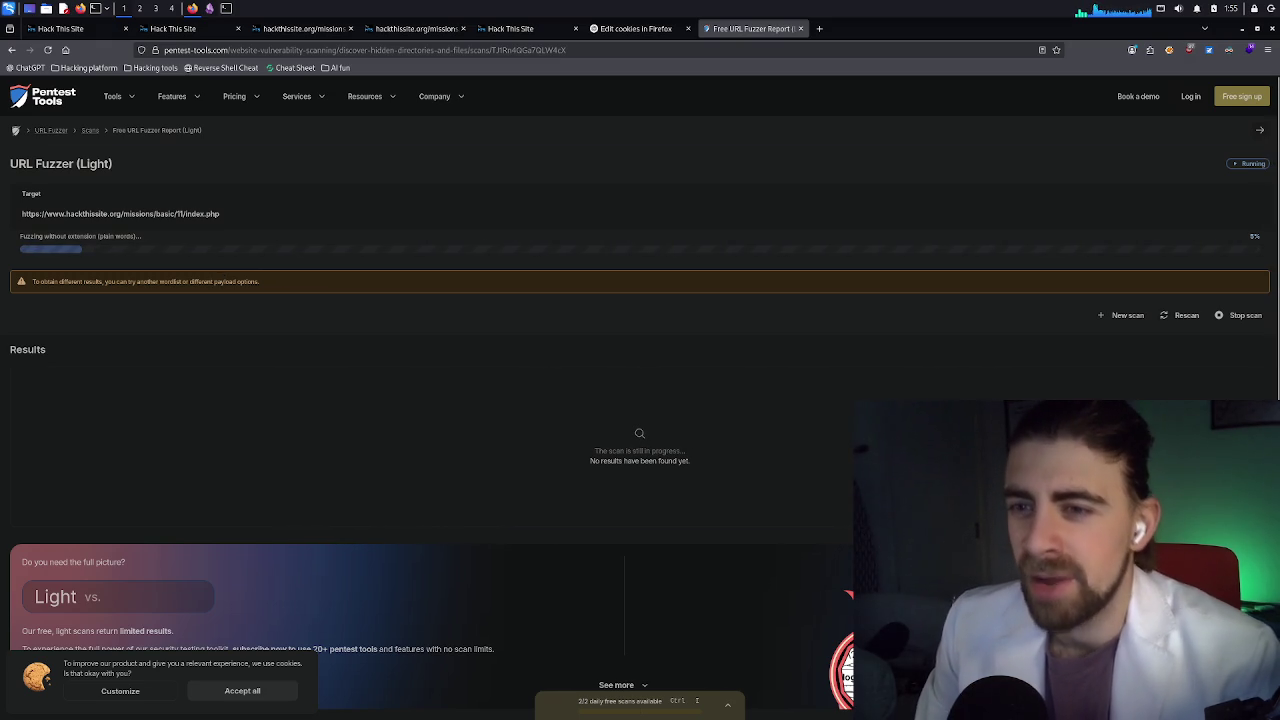
# Replace the recalled gobuster command with hydra and enlarge the terminal text
pyautogui.click(225, 9)
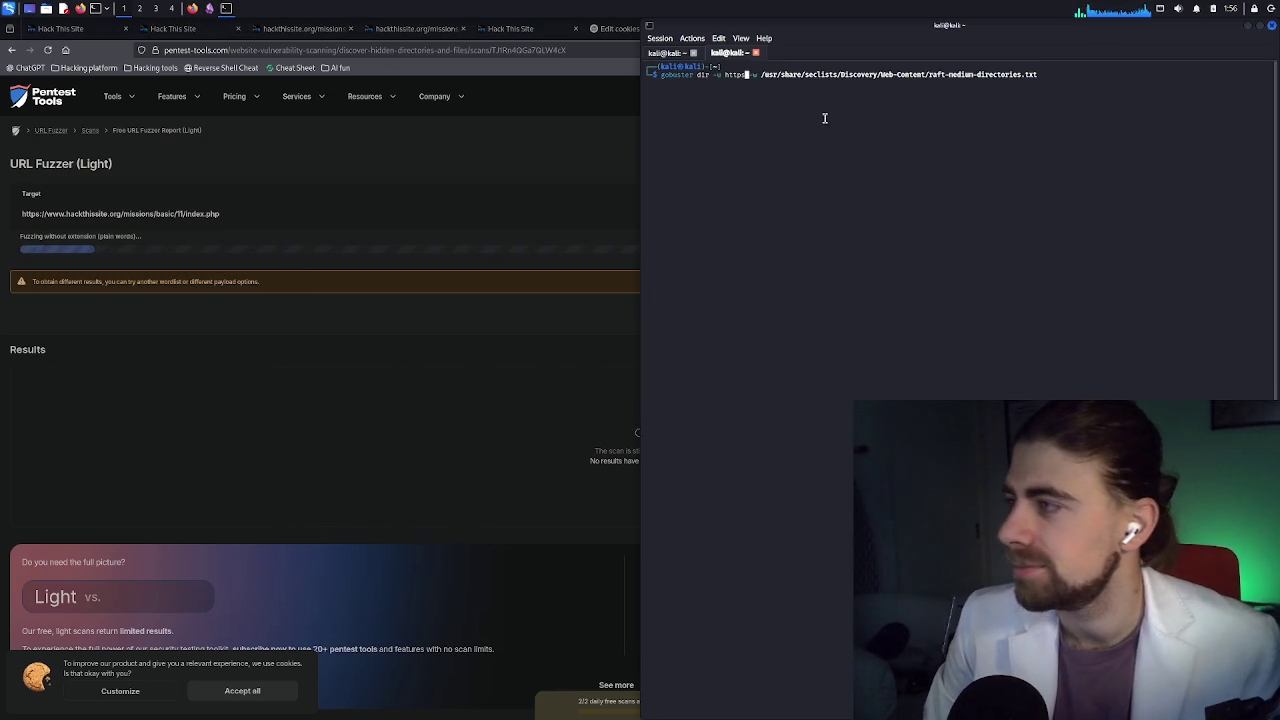
pyautogui.press('Right')
pyautogui.press('Right')
pyautogui.press('Right')
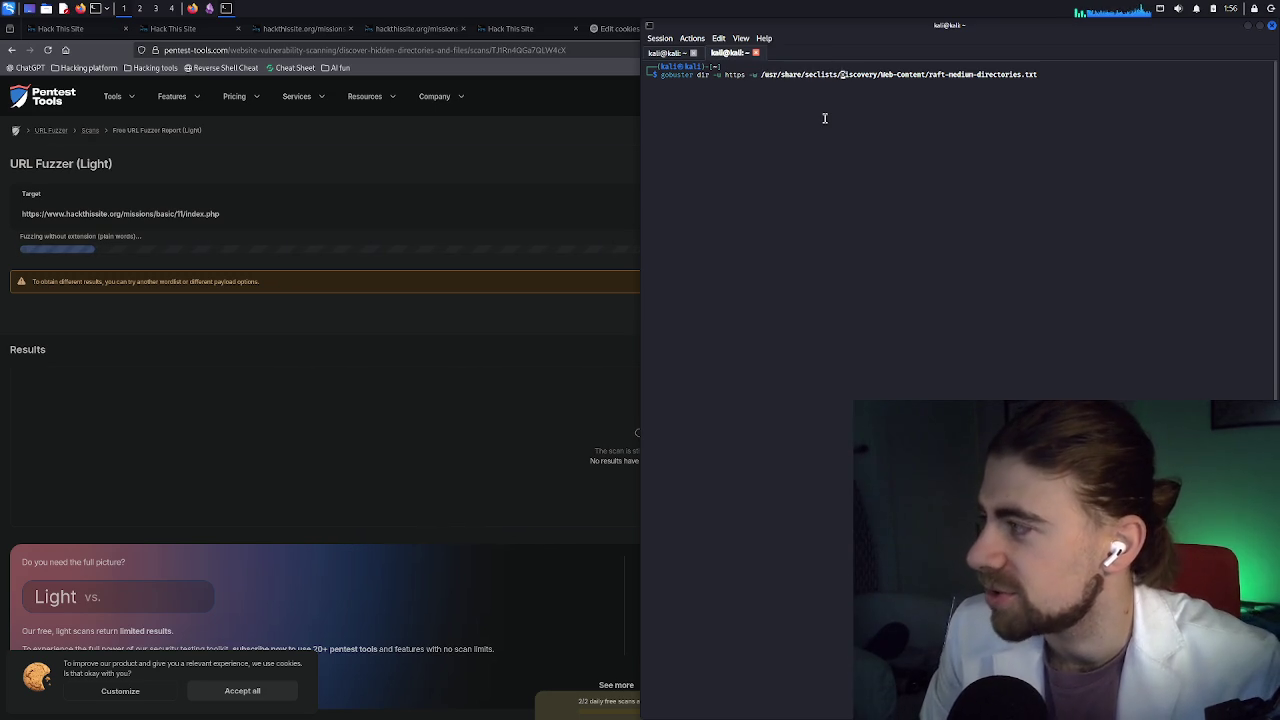
pyautogui.press('Right')
pyautogui.press('Right')
pyautogui.press('Right')
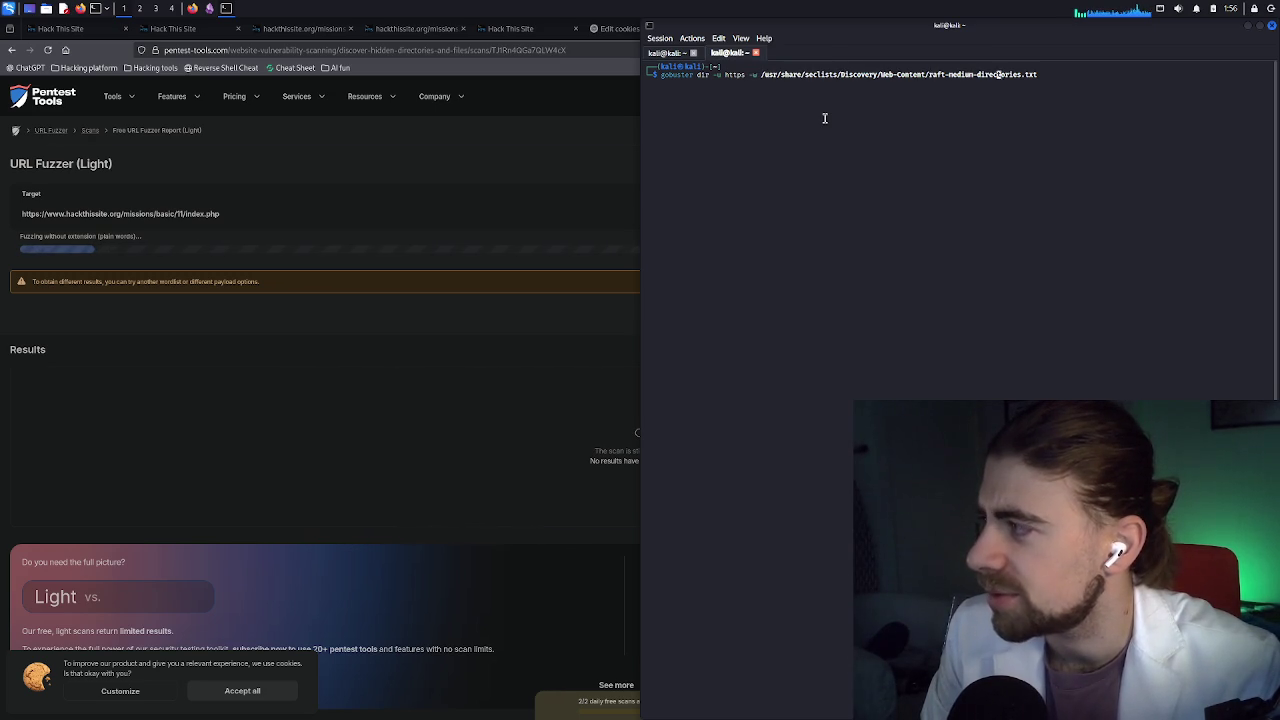
pyautogui.press('Right')
pyautogui.press('Right')
pyautogui.press('Right')
pyautogui.press('BackSpace')
pyautogui.press('BackSpace')
pyautogui.press('BackSpace')
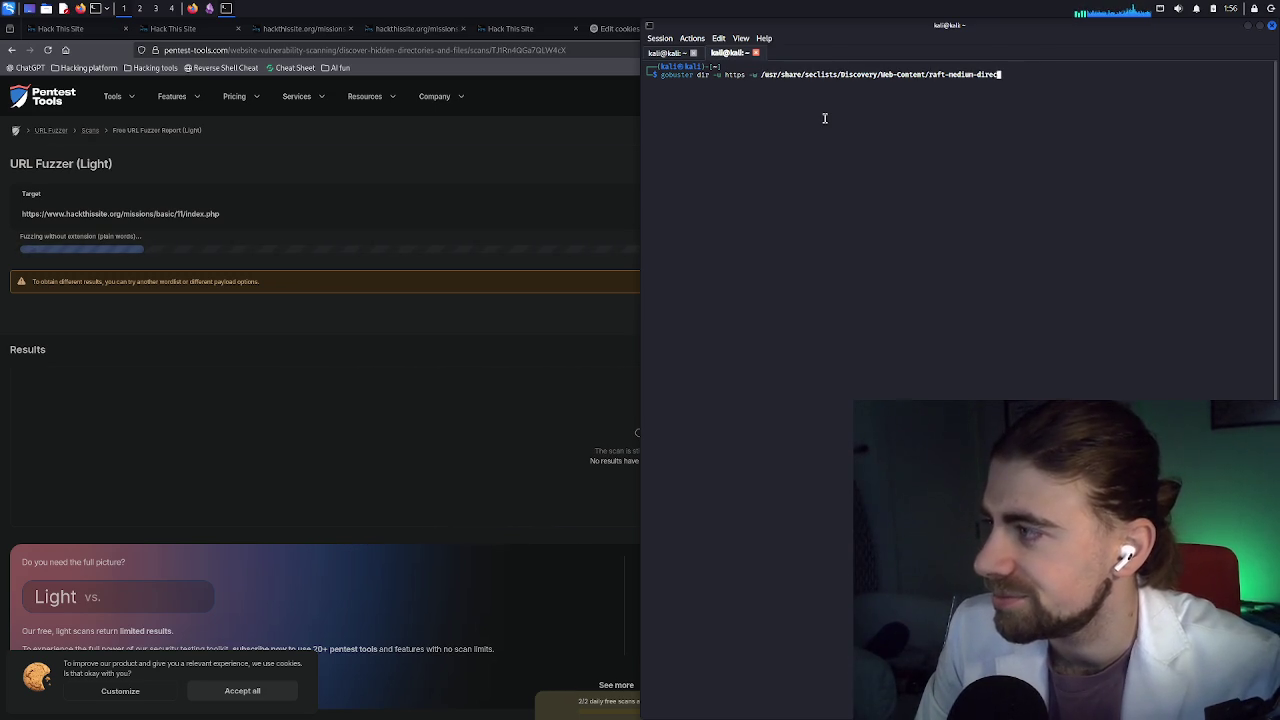
pyautogui.press('BackSpace')
pyautogui.press('BackSpace')
pyautogui.press('BackSpace')
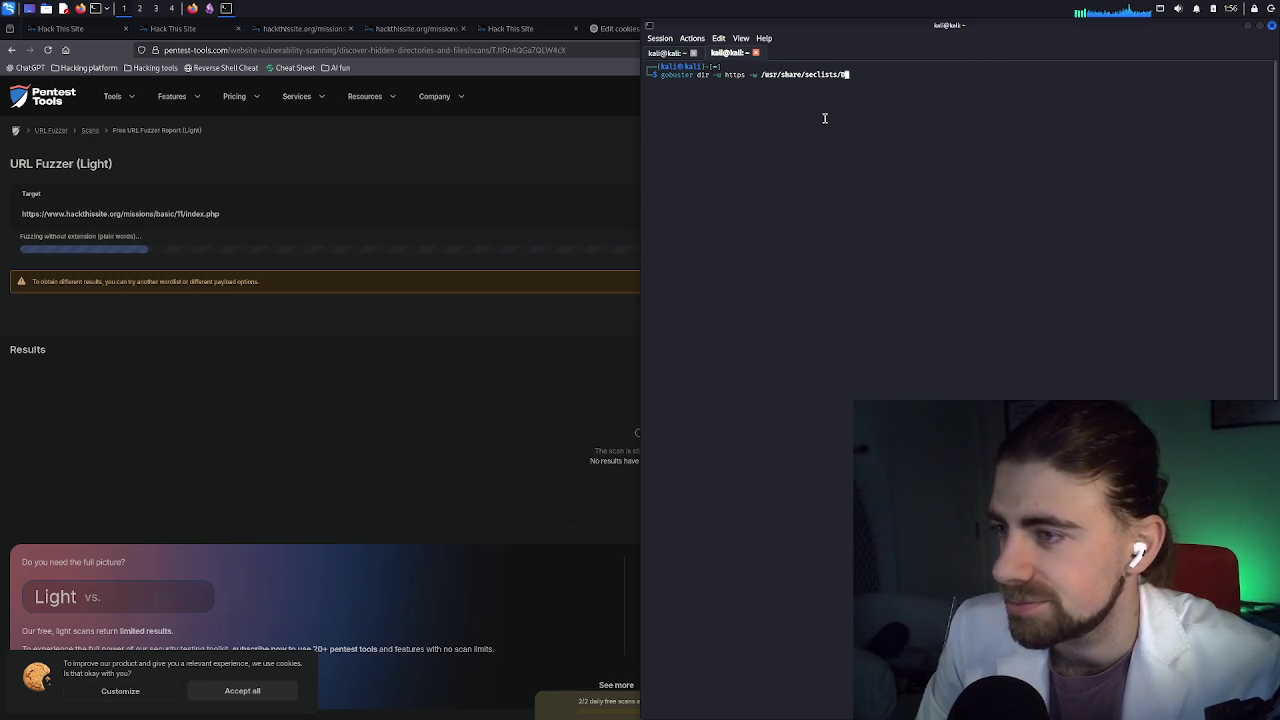
pyautogui.press('BackSpace')
pyautogui.press('BackSpace')
pyautogui.press('BackSpace')
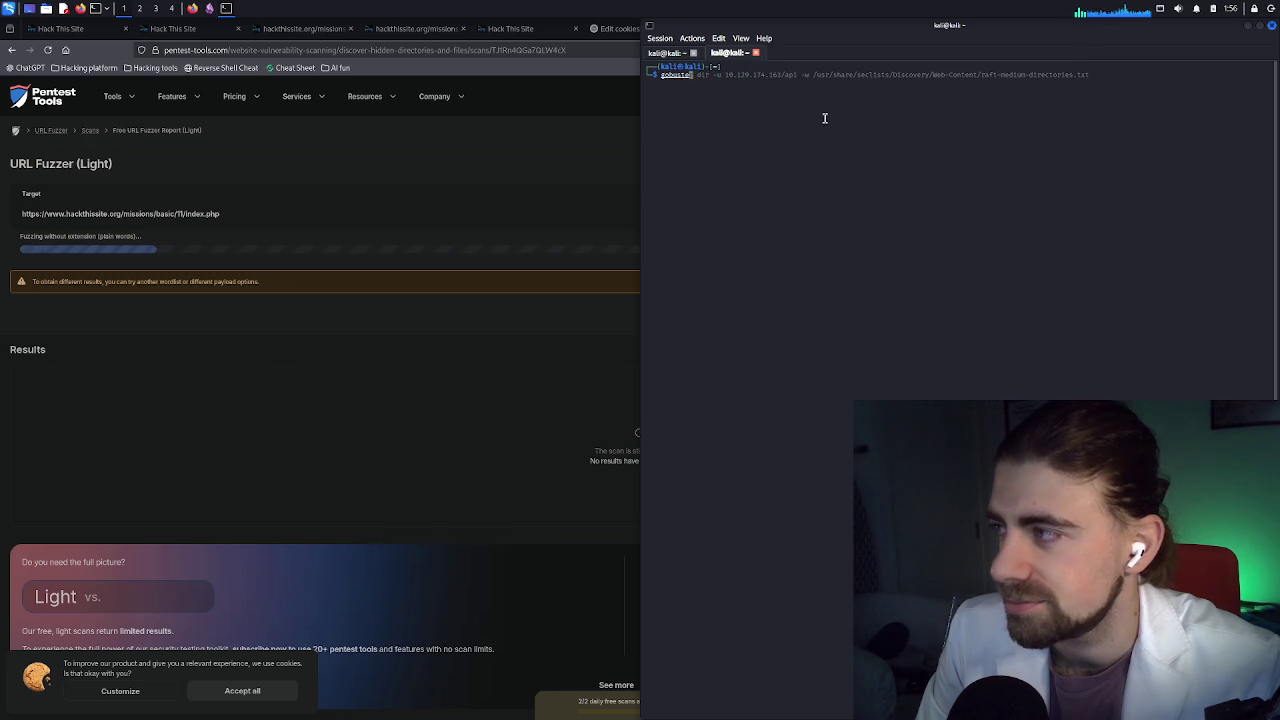
pyautogui.write('hydra')
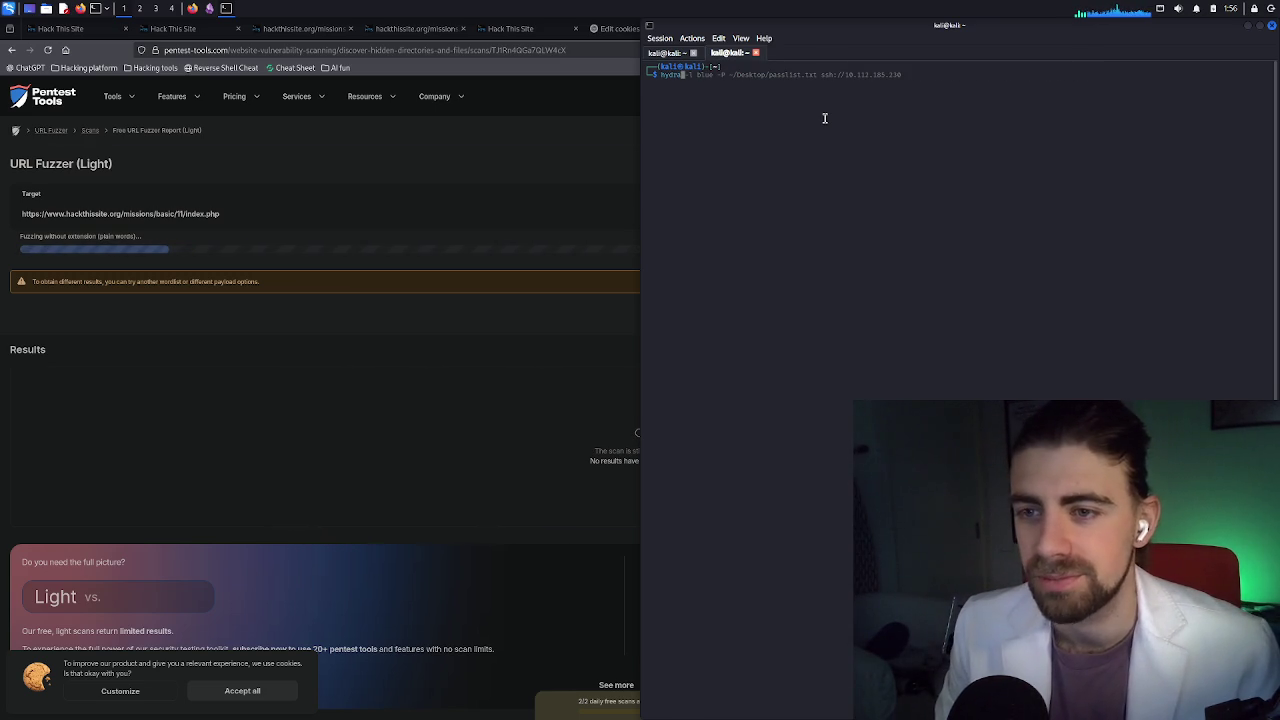
pyautogui.hotkey('ctrl', '+')
pyautogui.hotkey('ctrl', '+')
pyautogui.hotkey('ctrl', '+')
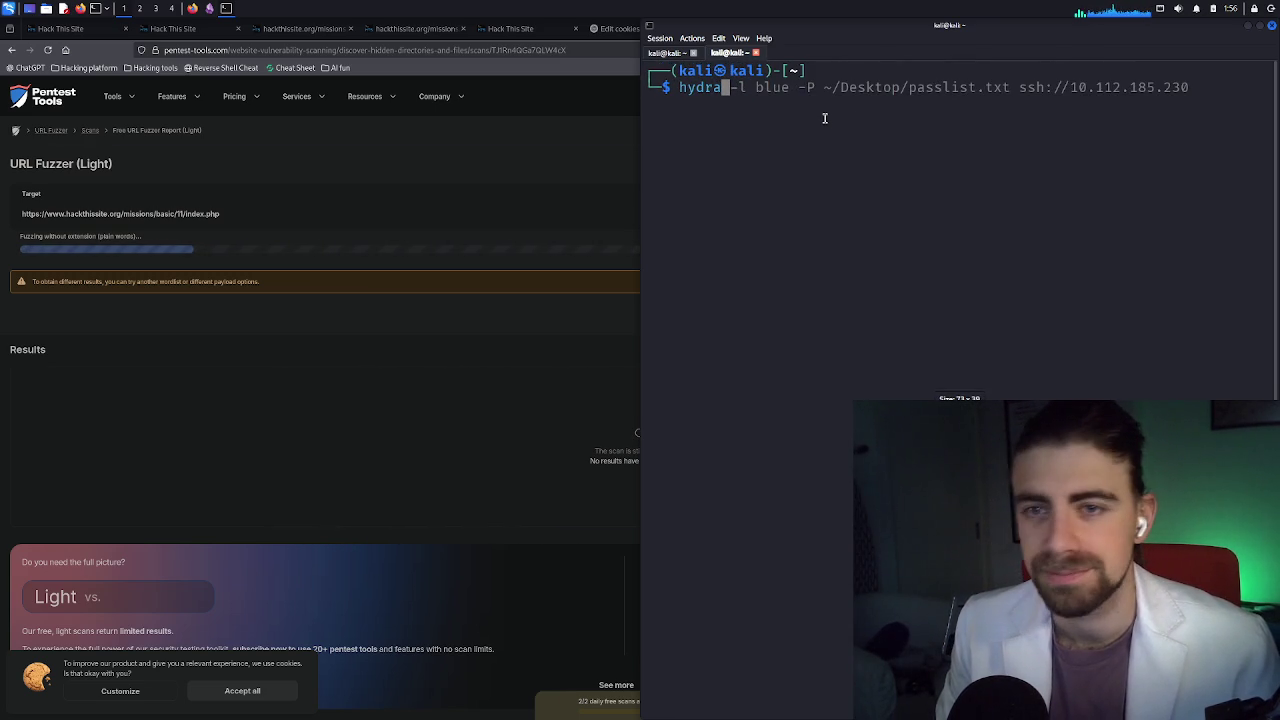
pyautogui.hotkey('ctrl', '+')
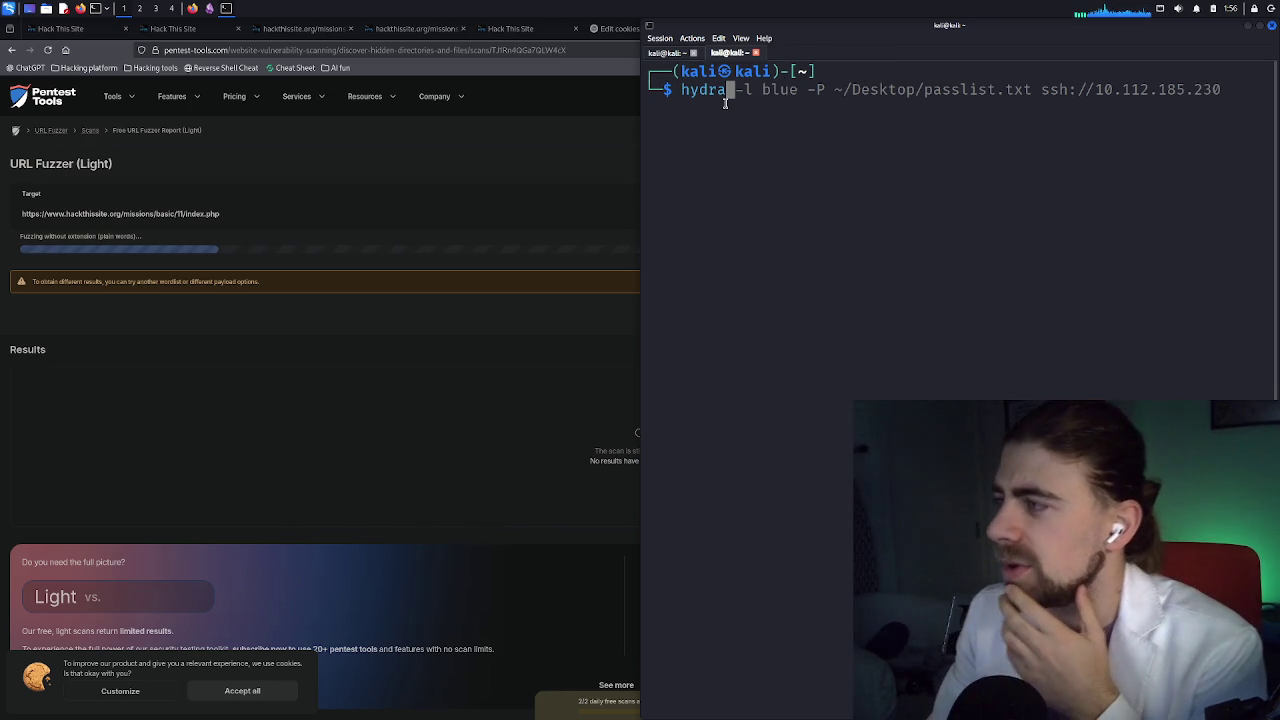
# Trim the hydra command to 'hydra -P' and run it, which errors without a password list
pyautogui.press('Right')
pyautogui.press('Right')
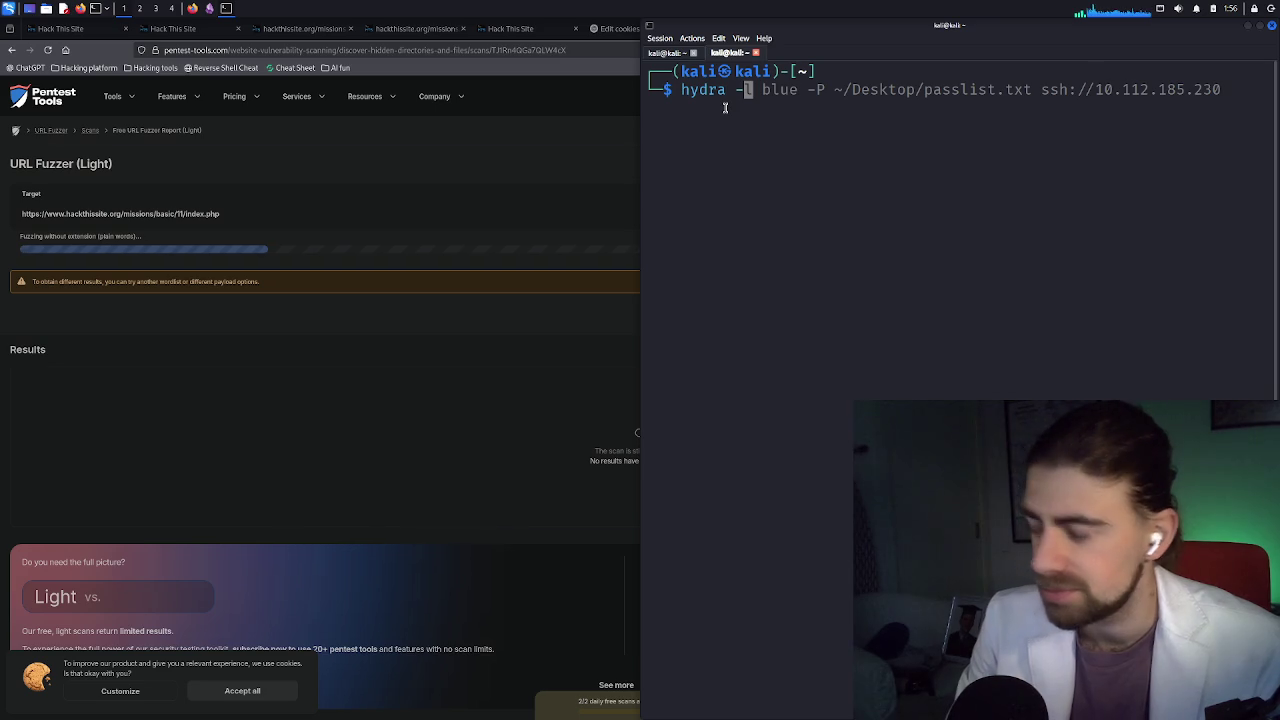
pyautogui.hotkey('ctrl', 'k')
pyautogui.write('P')
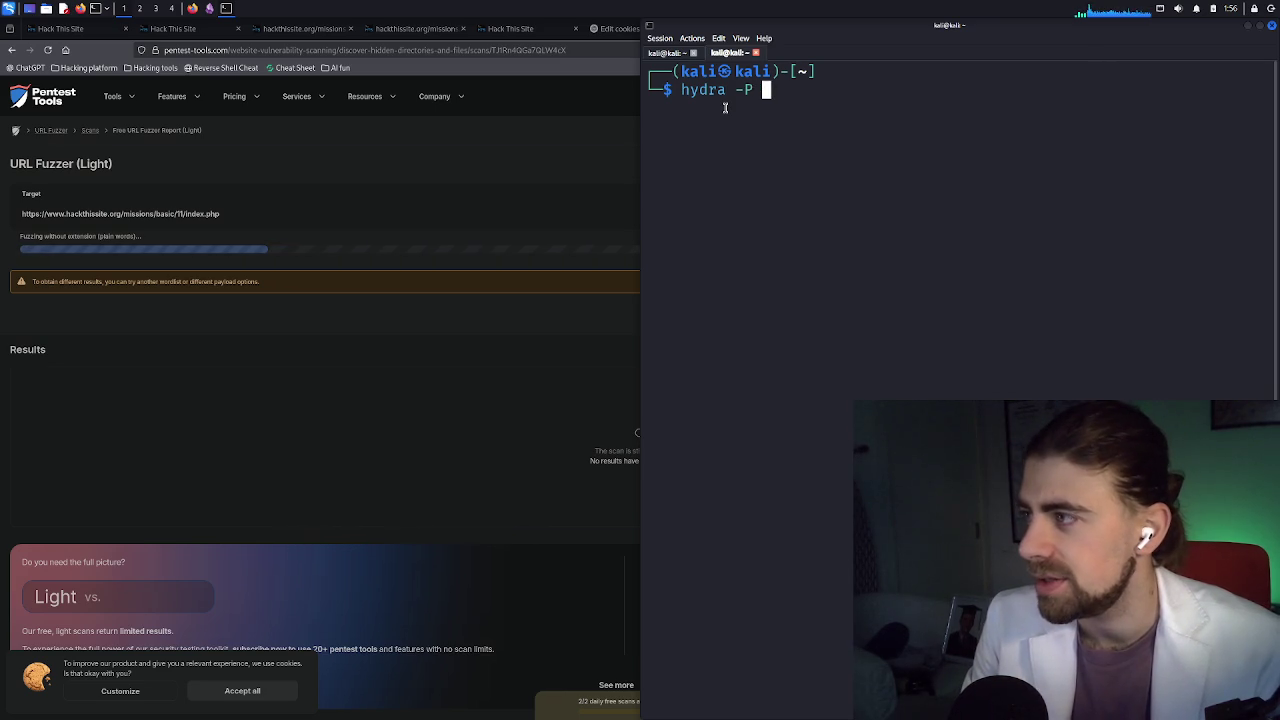
pyautogui.hotkey('ctrl', '_')
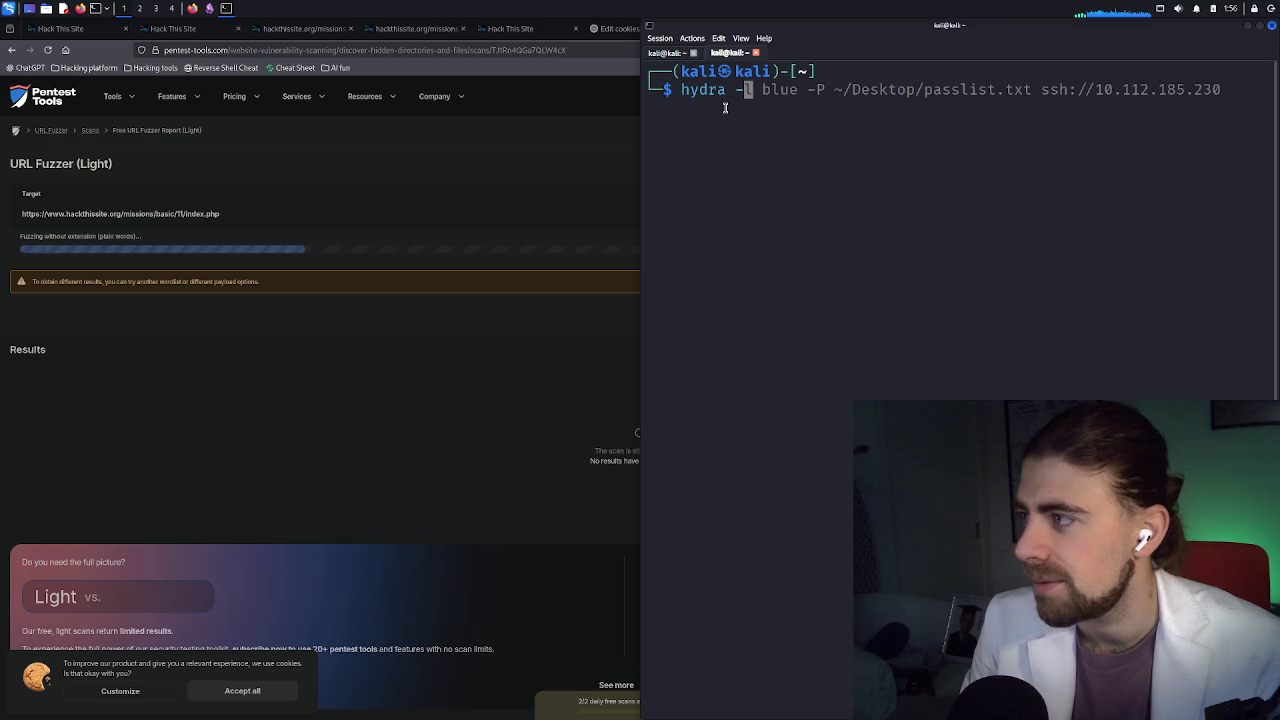
pyautogui.press('End')
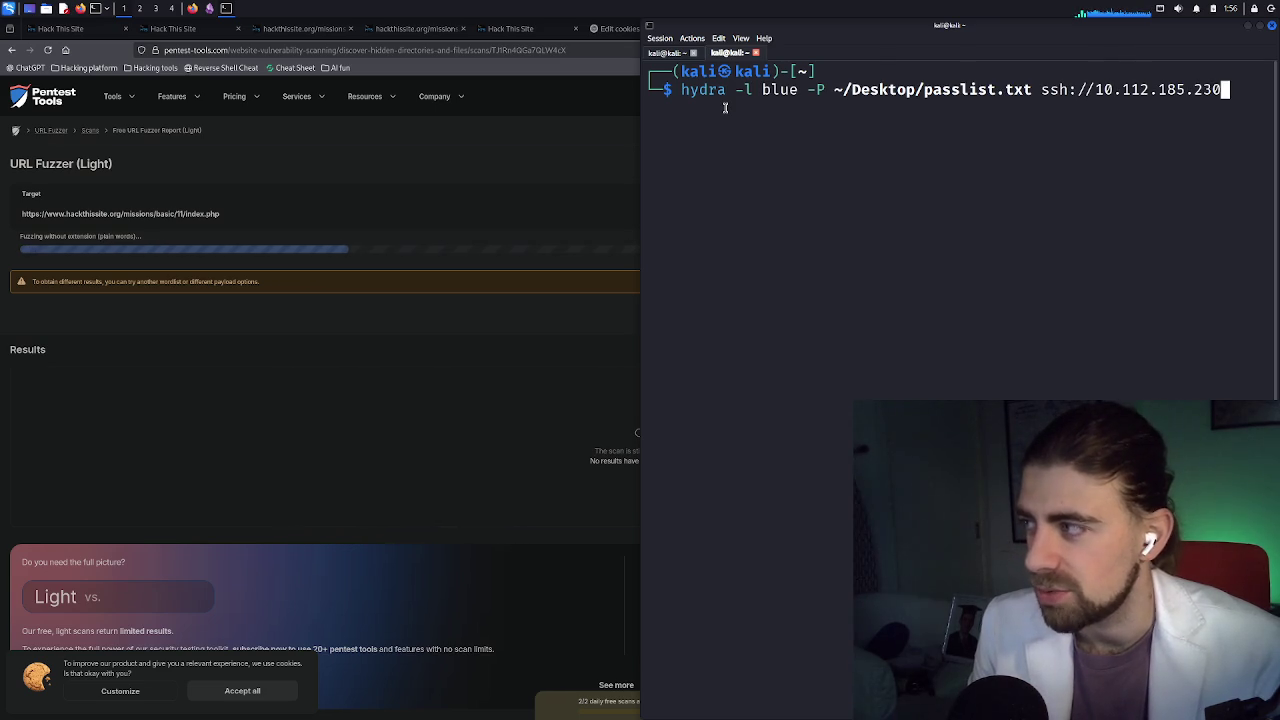
pyautogui.press('Left')
pyautogui.press('Left')
pyautogui.press('Left')
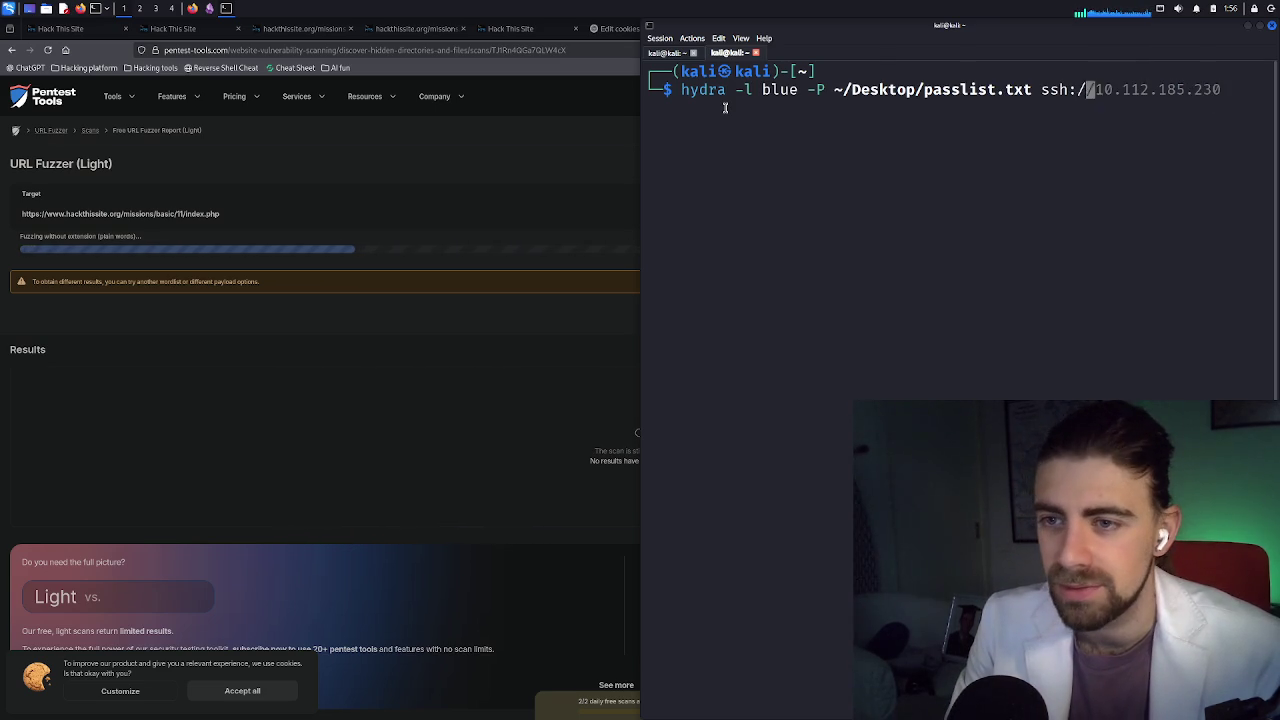
pyautogui.press('Left')
pyautogui.press('Left')
pyautogui.press('Left')
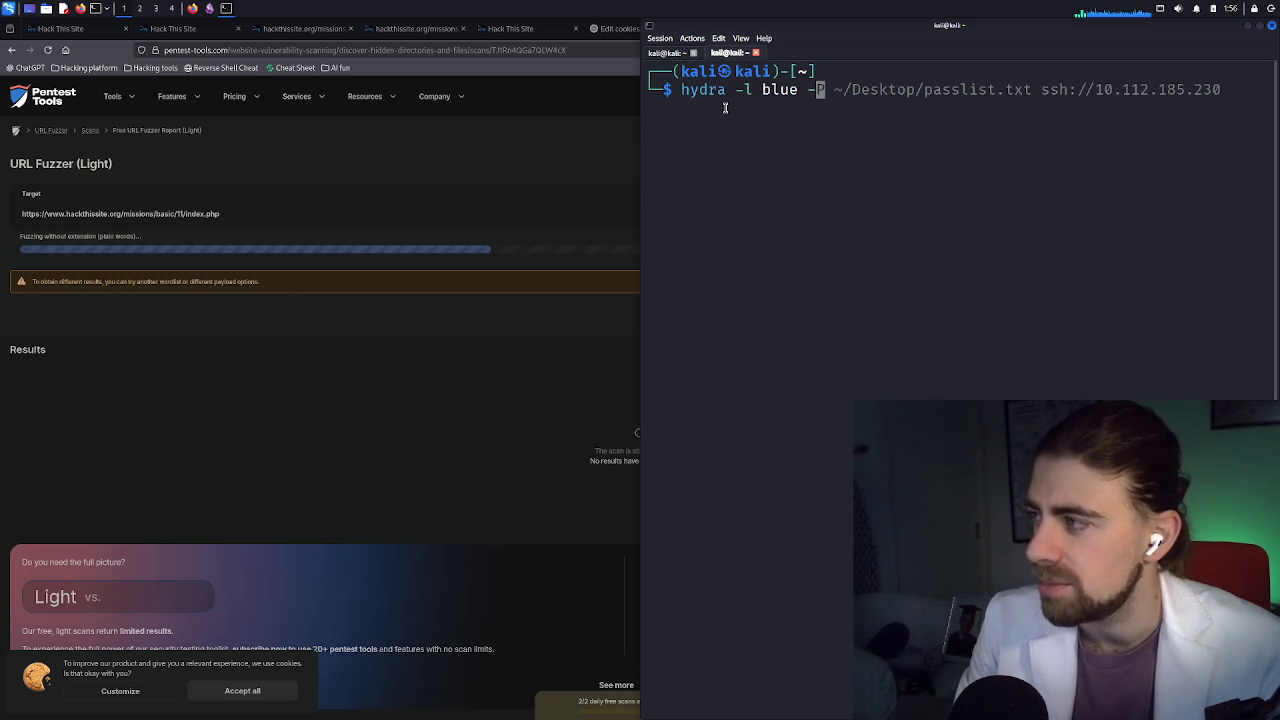
pyautogui.press('Left')
pyautogui.press('Left')
pyautogui.press('Left')
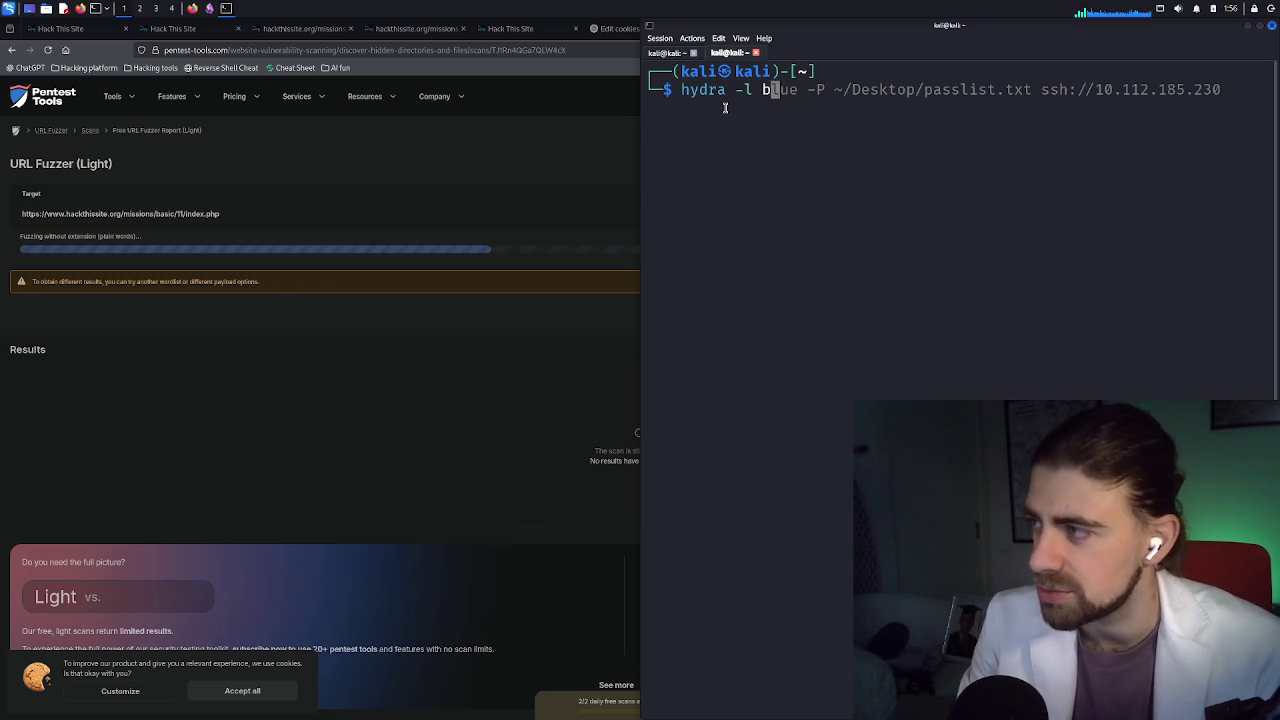
pyautogui.hotkey('ctrl', 'k')
pyautogui.write('P')
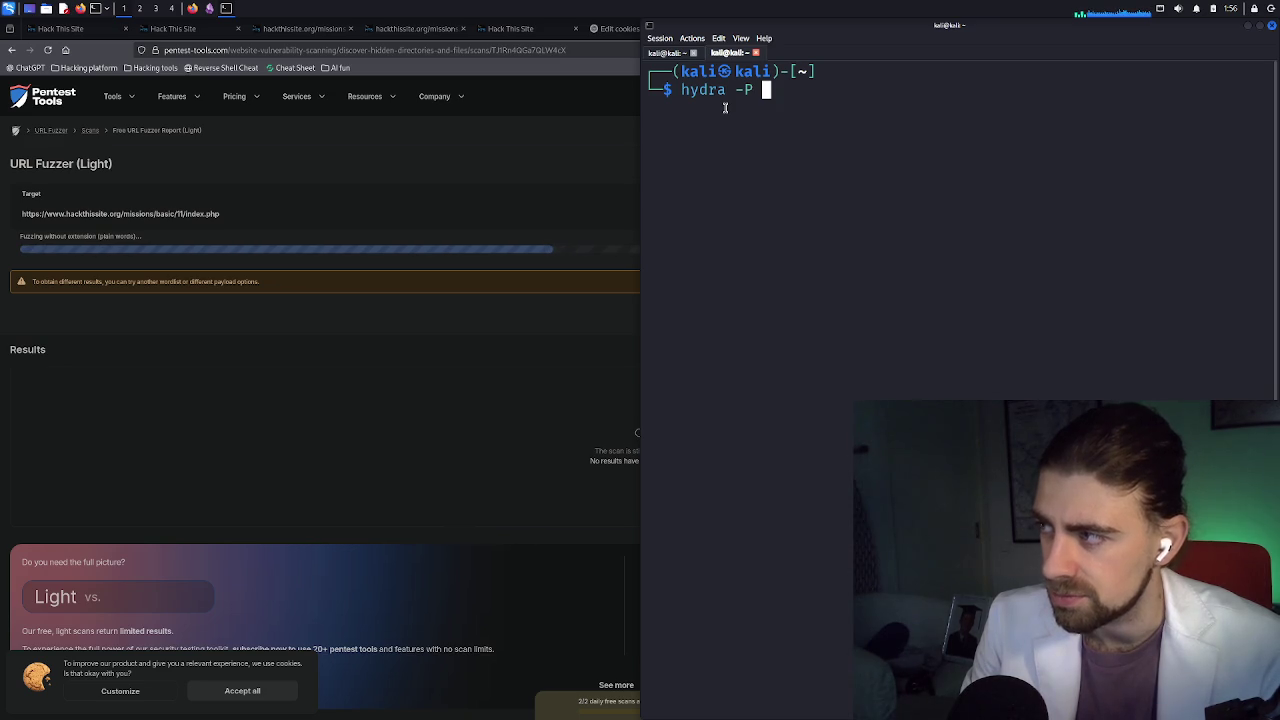
pyautogui.press('Return')
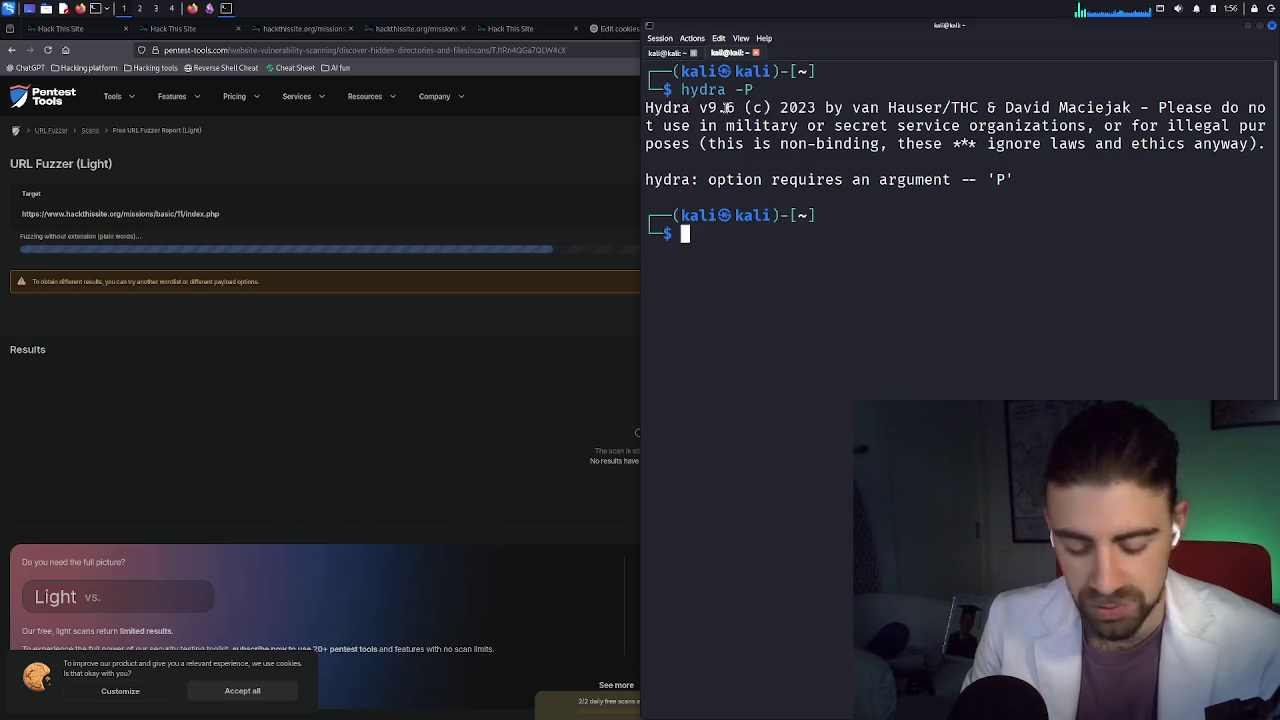
pyautogui.press('Return')
# Change into /etc and list all its files with 'ls -la'
pyautogui.press('Up')
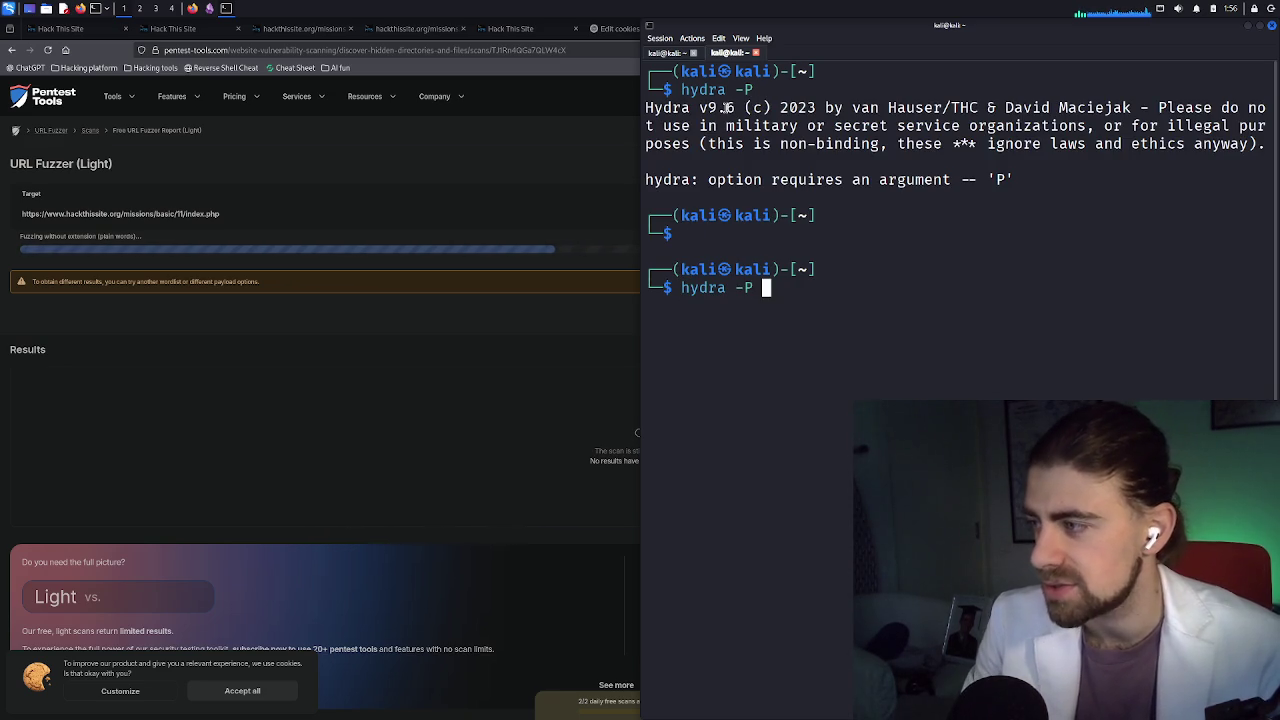
pyautogui.press('BackSpace')
pyautogui.press('BackSpace')
pyautogui.press('BackSpace')
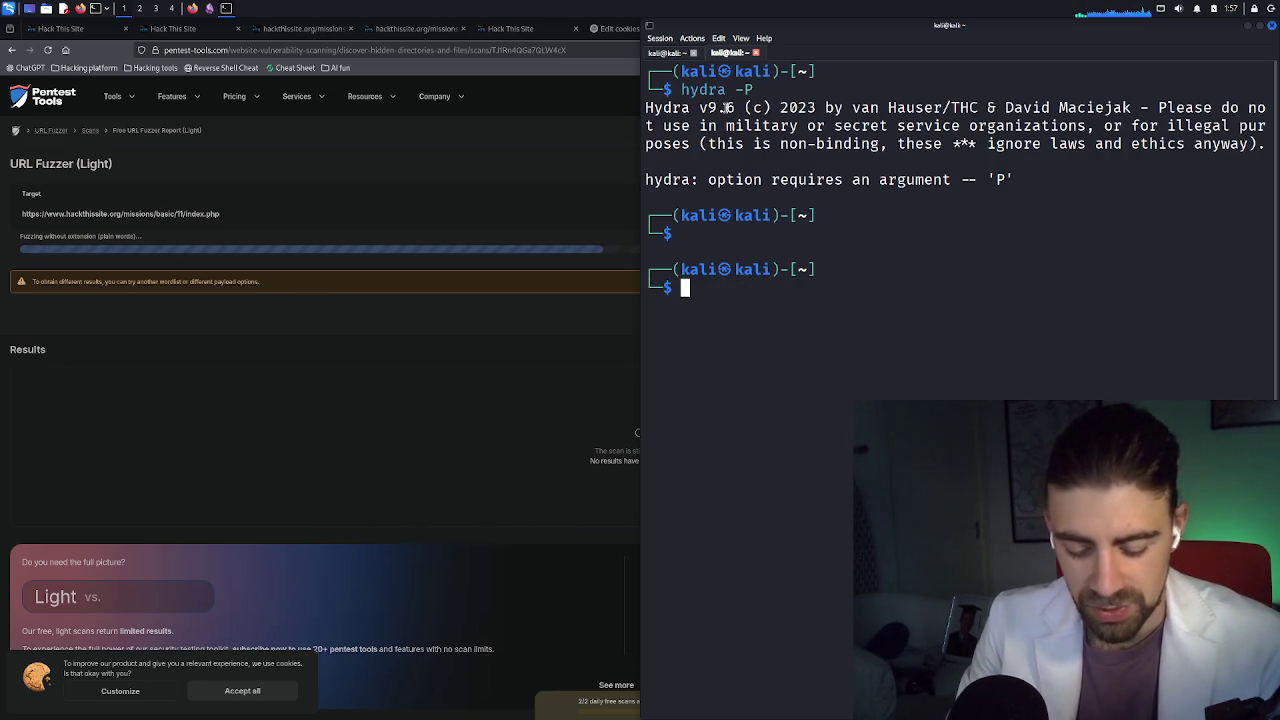
pyautogui.write('cd /')
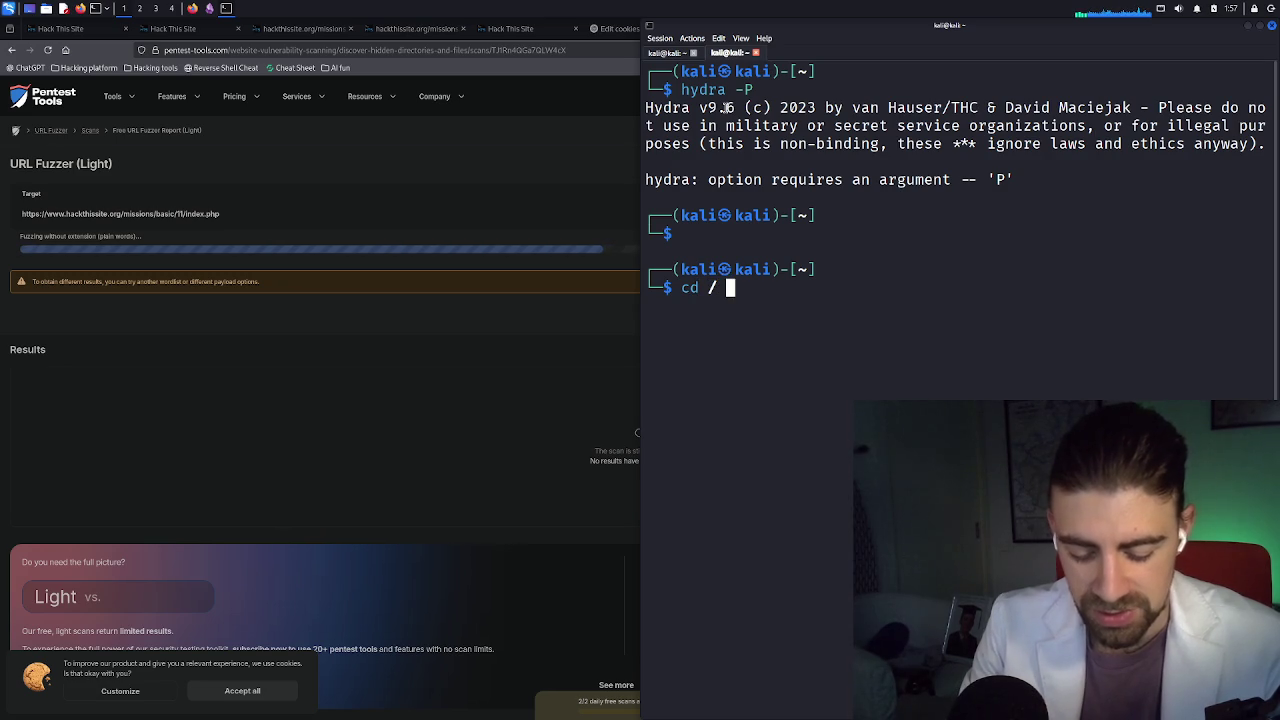
pyautogui.press('BackSpace')
pyautogui.write('etc')
pyautogui.press('Return')
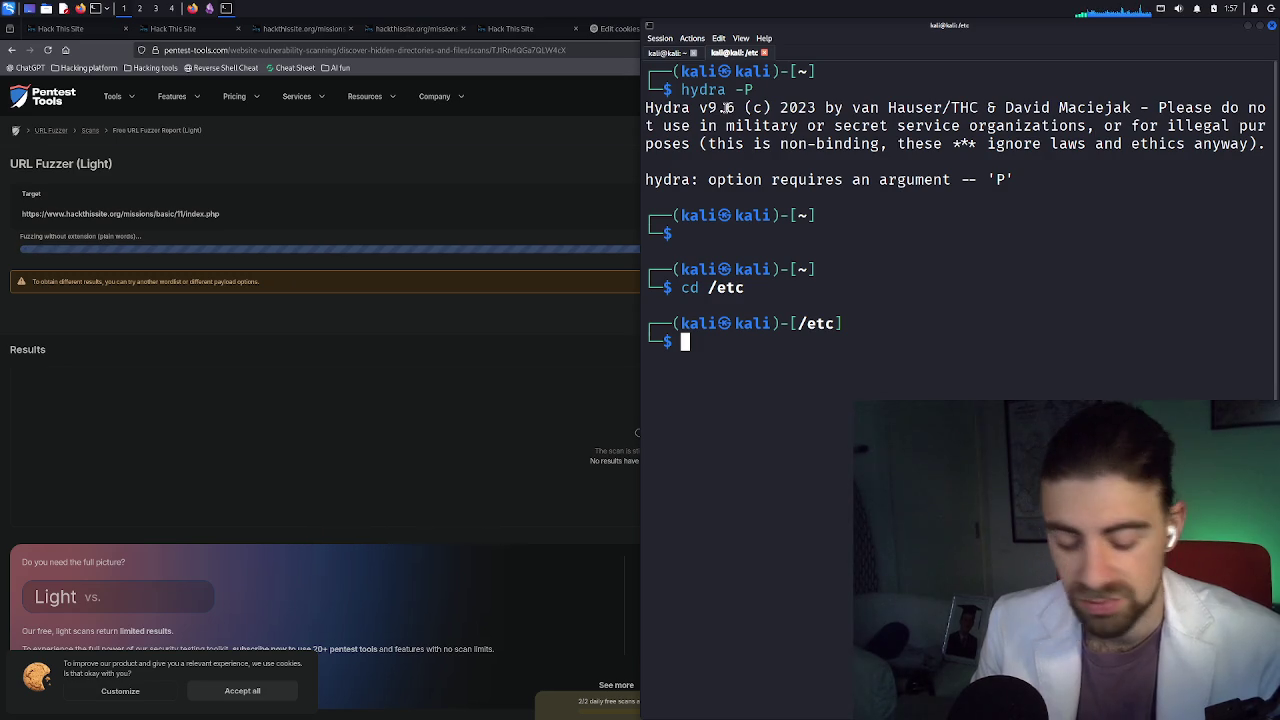
pyautogui.write('ffuf')
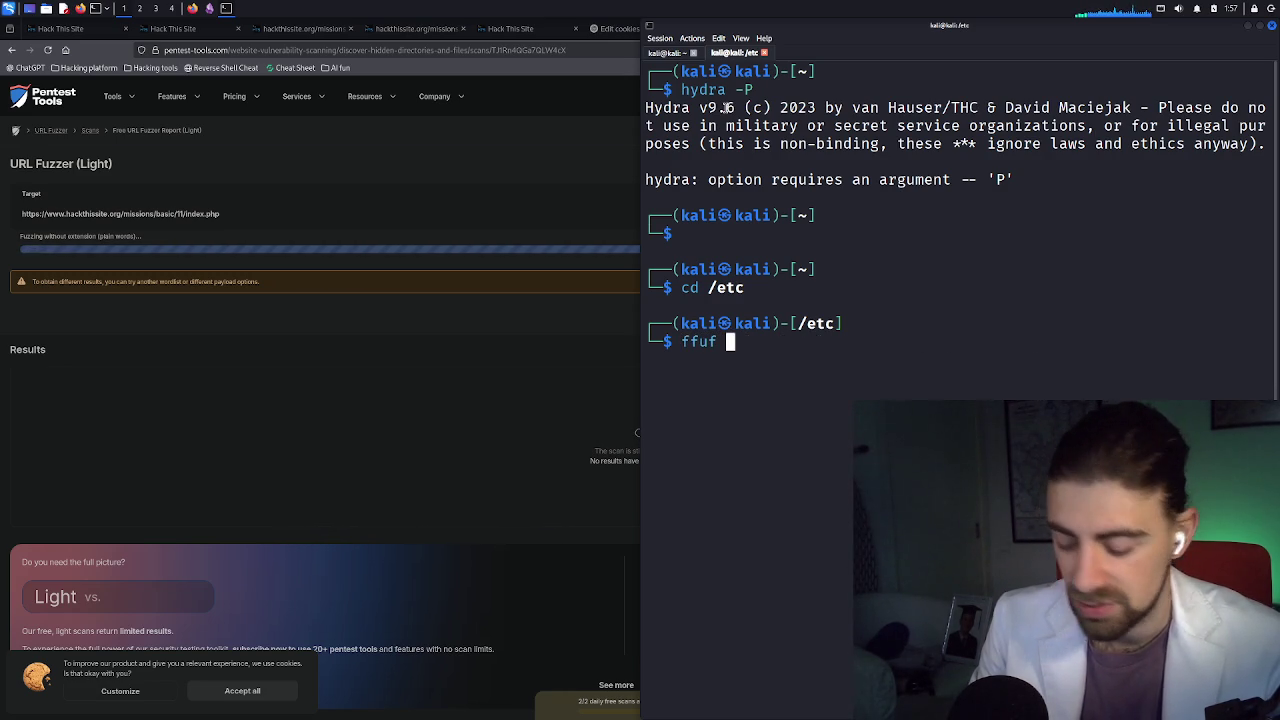
pyautogui.press('BackSpace')
pyautogui.press('BackSpace')
pyautogui.press('BackSpace')
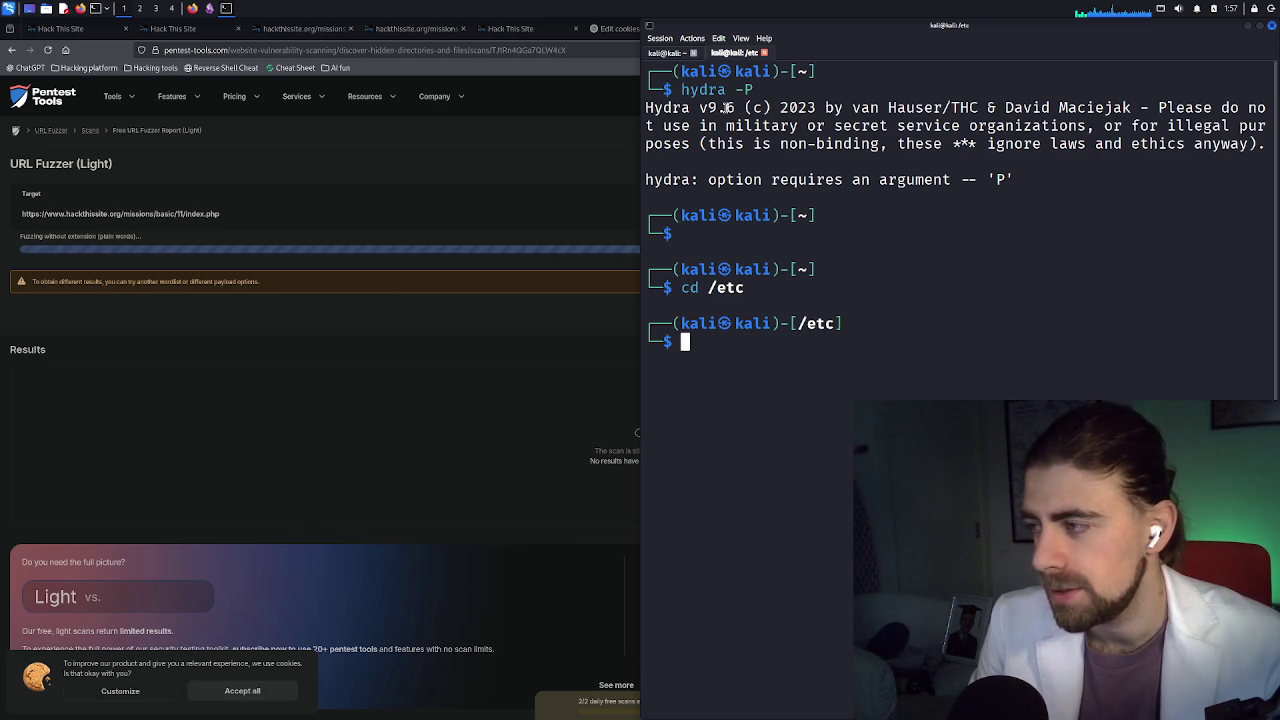
pyautogui.write('ls -la')
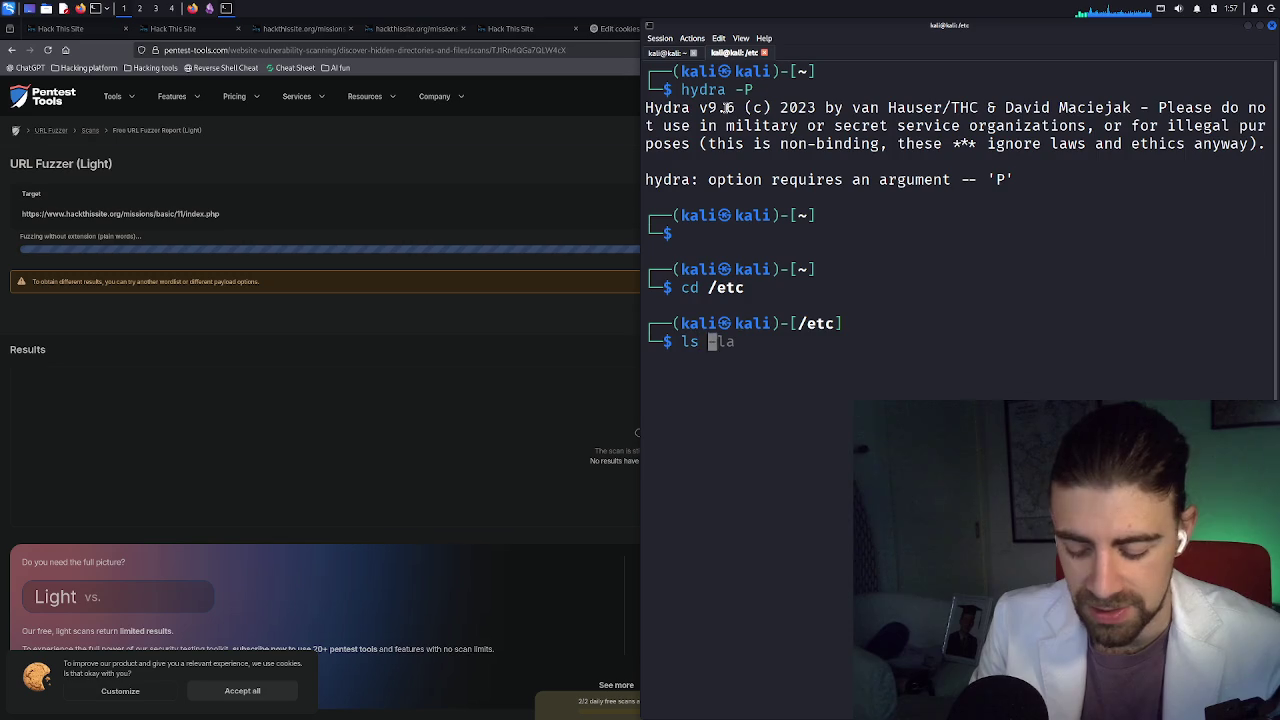
pyautogui.press('Return')
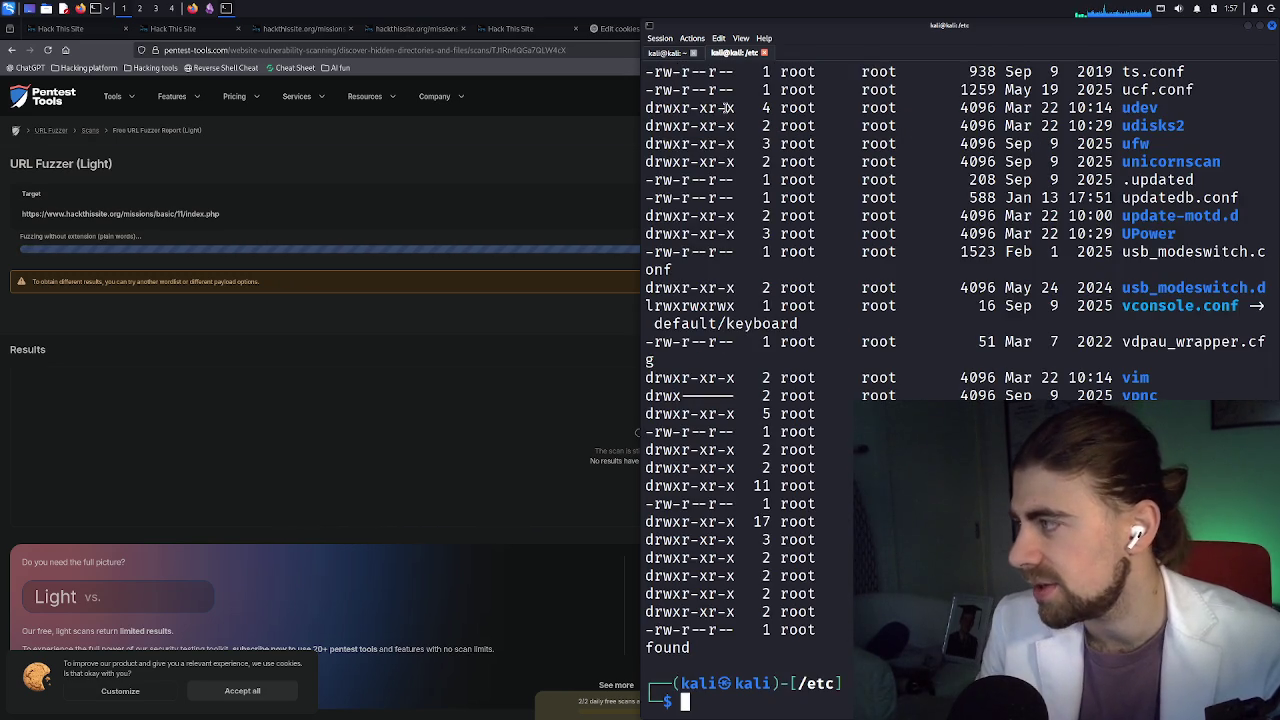
pyautogui.scroll(2, 792, 352)
pyautogui.scroll(-2, 779, 398)
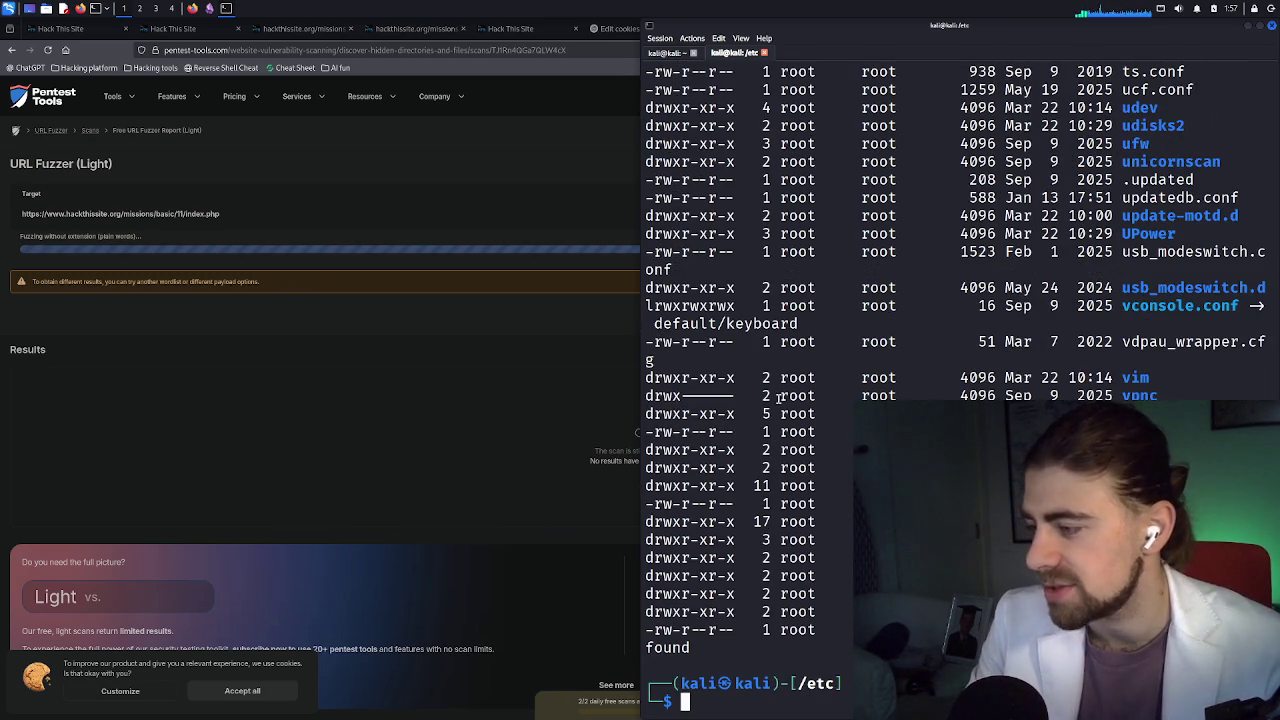
# Try 'cd secl' from /etc, which fails, then begin a 'locate di' search
pyautogui.write('cd se')
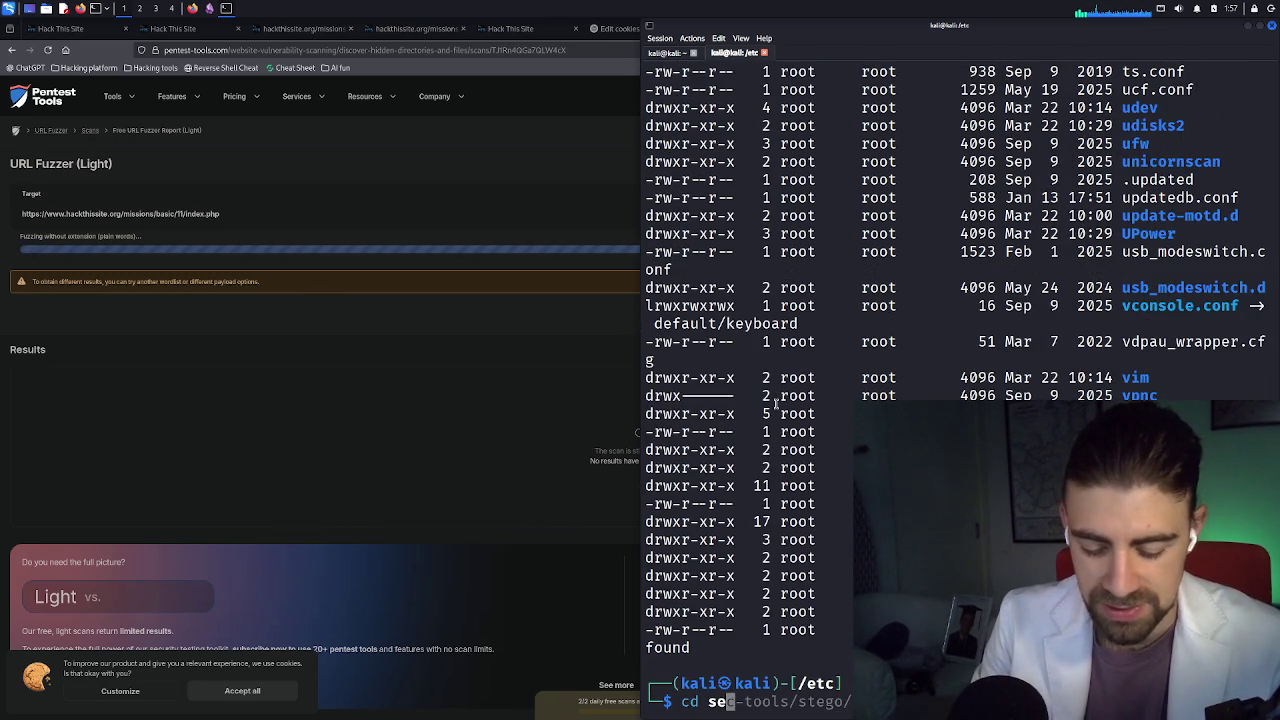
pyautogui.write('cl')
pyautogui.press('Tab')
pyautogui.press('Return')
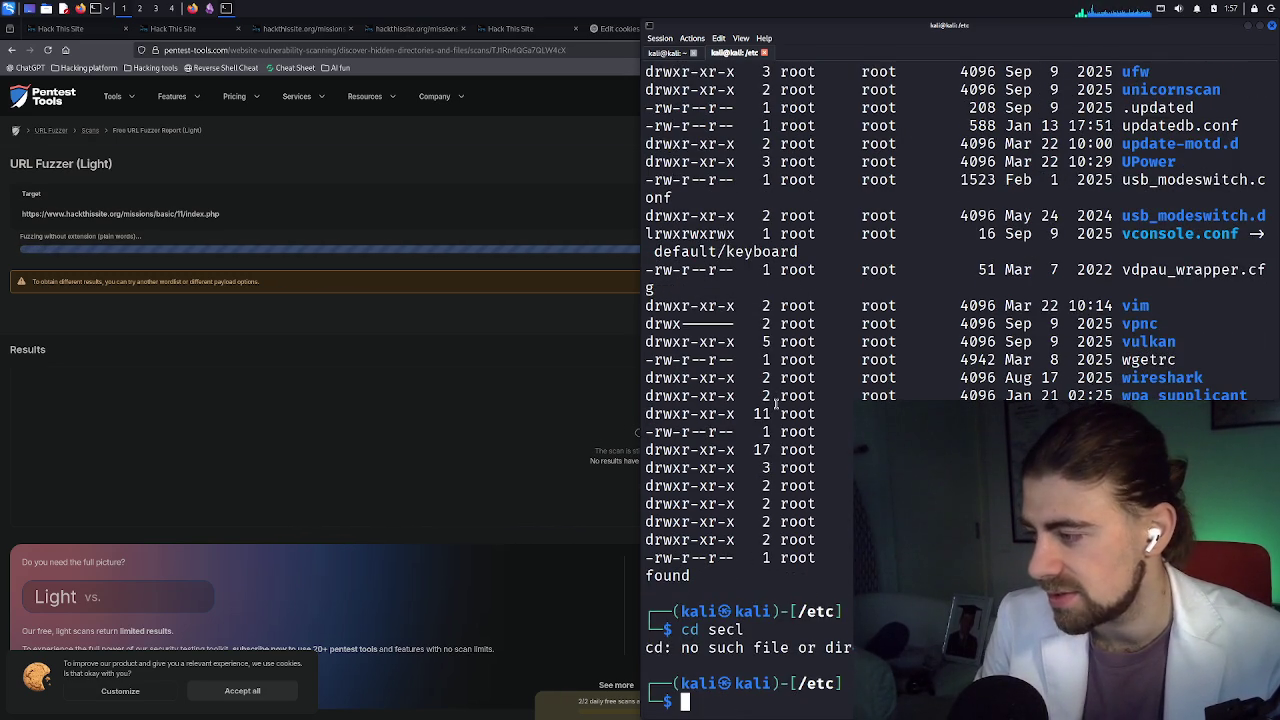
pyautogui.write('cd ')
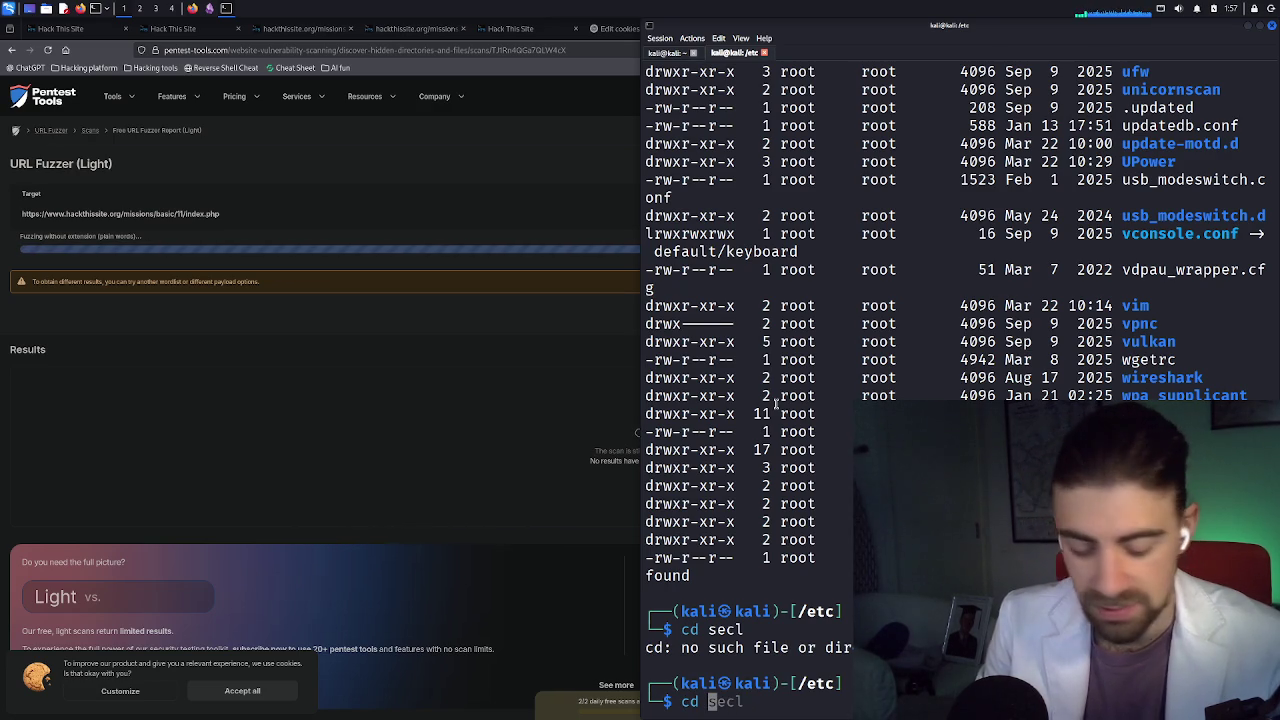
pyautogui.write('wordli')
pyautogui.press('BackSpace')
pyautogui.press('BackSpace')
pyautogui.press('BackSpace')
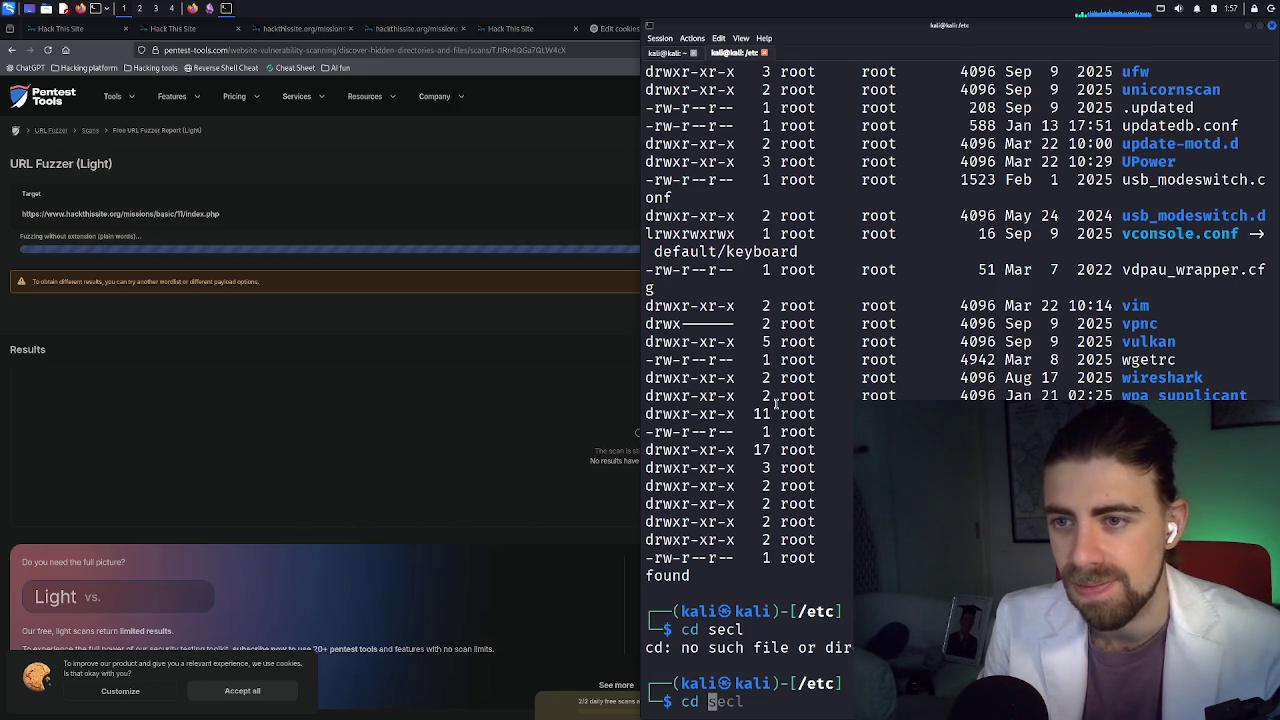
pyautogui.write('dirb')
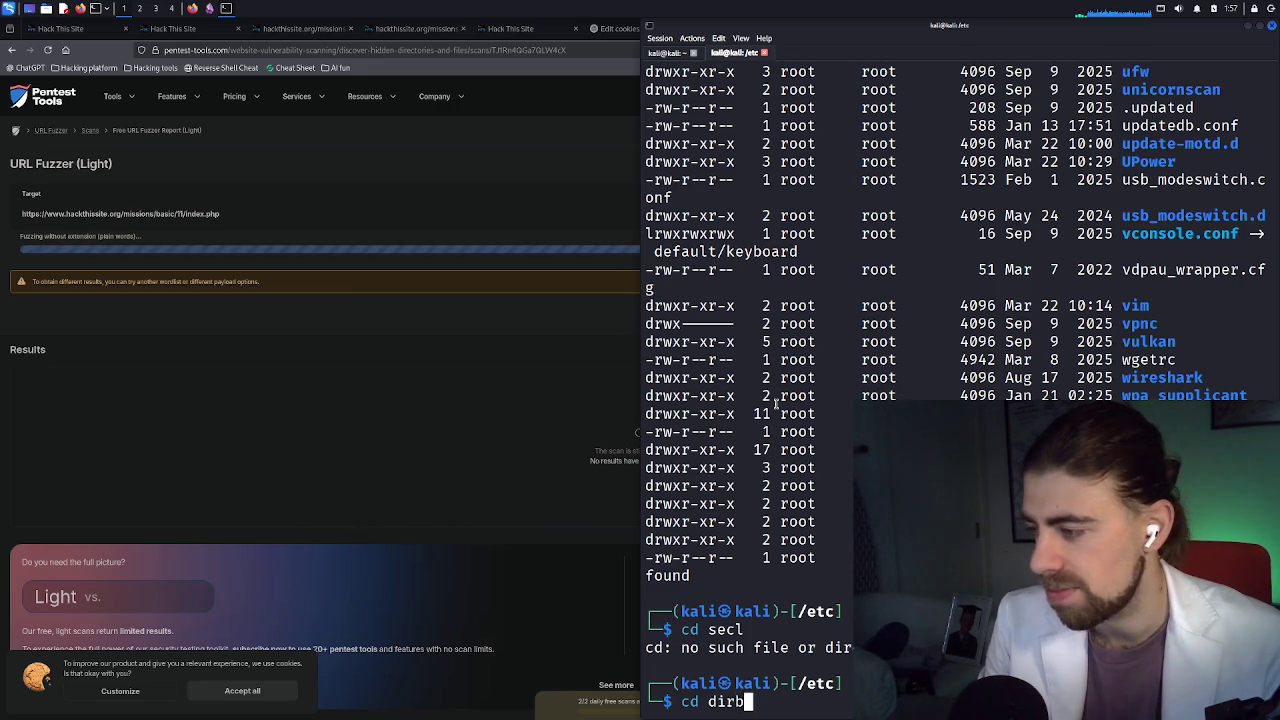
pyautogui.press('BackSpace')
pyautogui.press('BackSpace')
pyautogui.press('BackSpace')
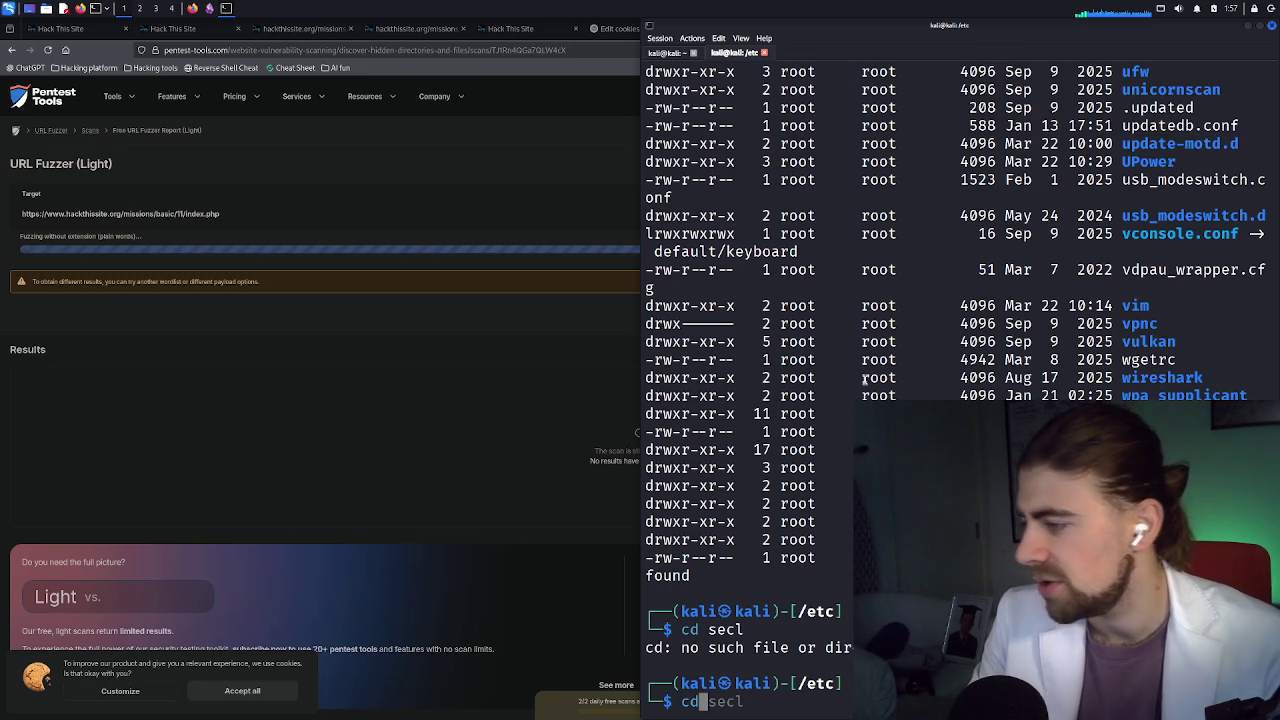
pyautogui.press('BackSpace')
pyautogui.press('BackSpace')
pyautogui.write('loca')
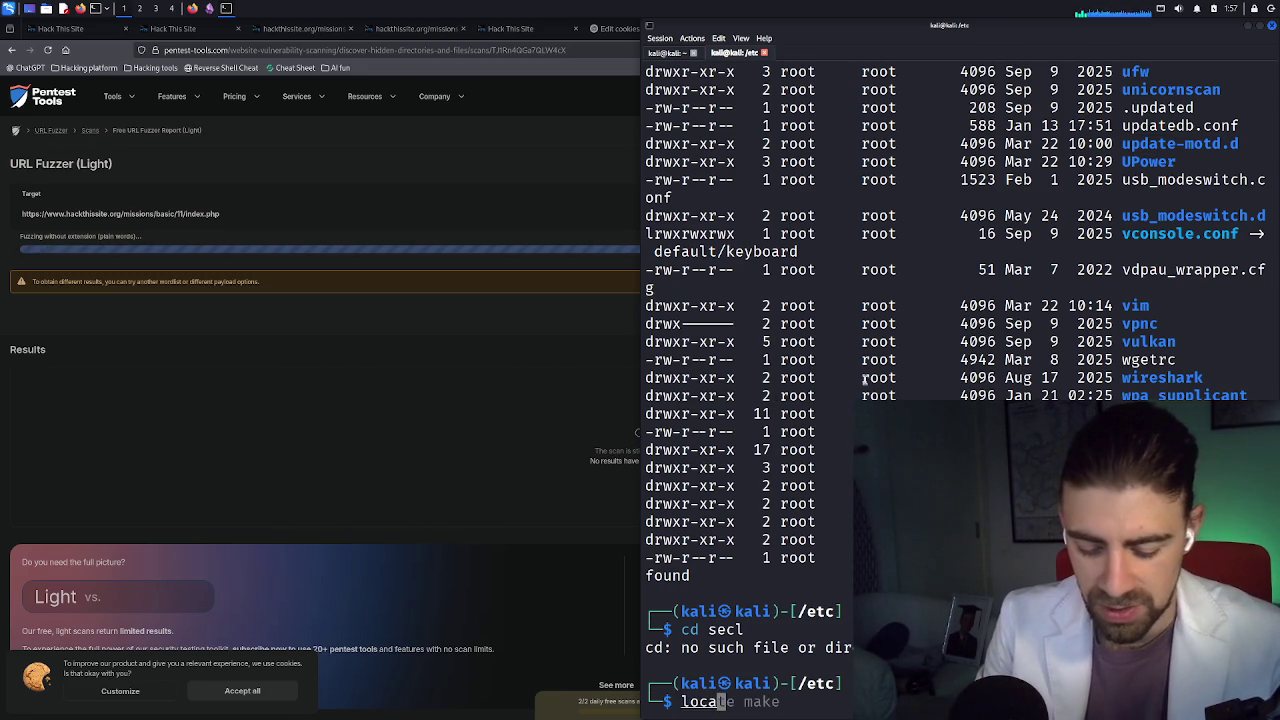
pyautogui.write('te di')
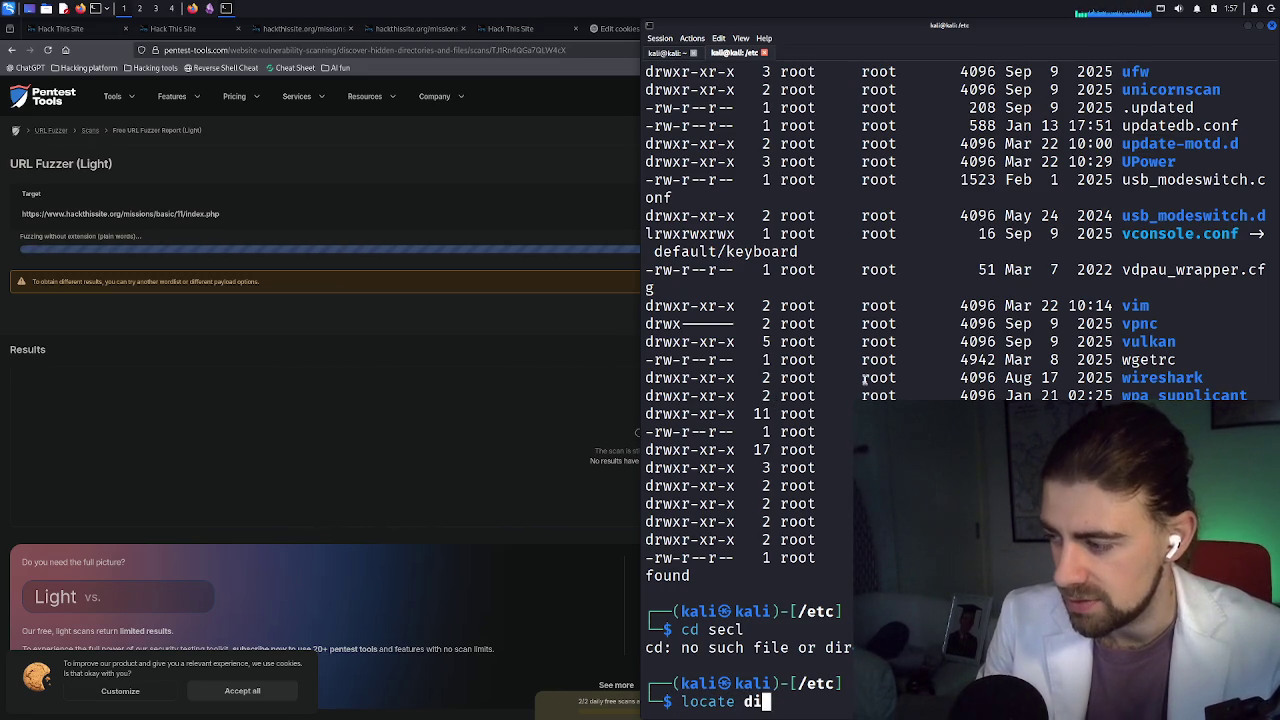
# Search the system with 'locate seclists'
pyautogui.press('BackSpace')
pyautogui.press('BackSpace')
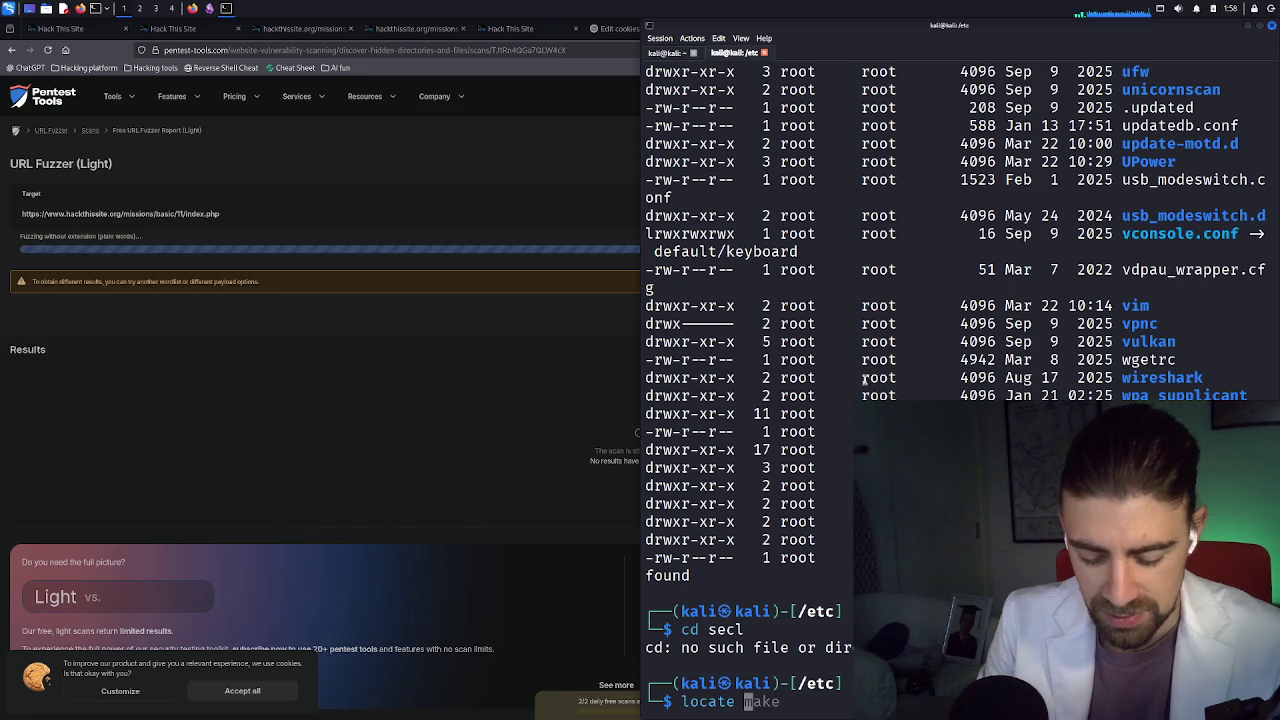
pyautogui.write('seclist')
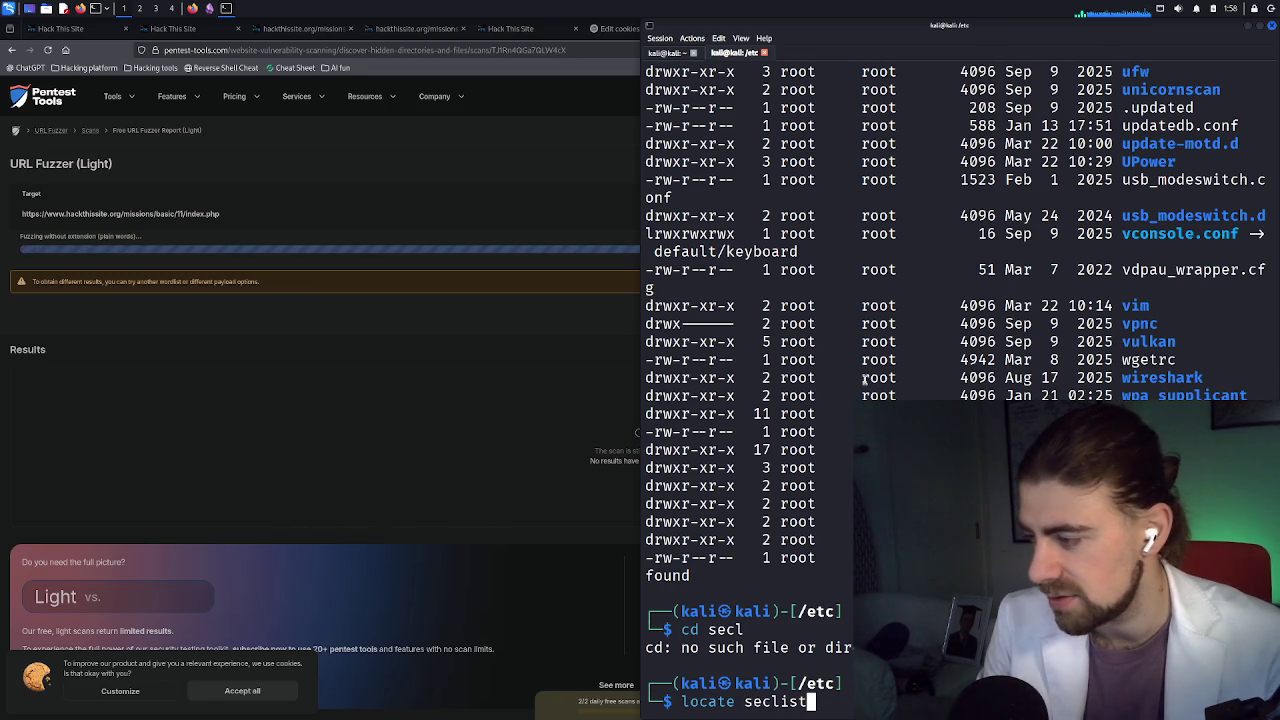
pyautogui.write('s')
pyautogui.press('Return')
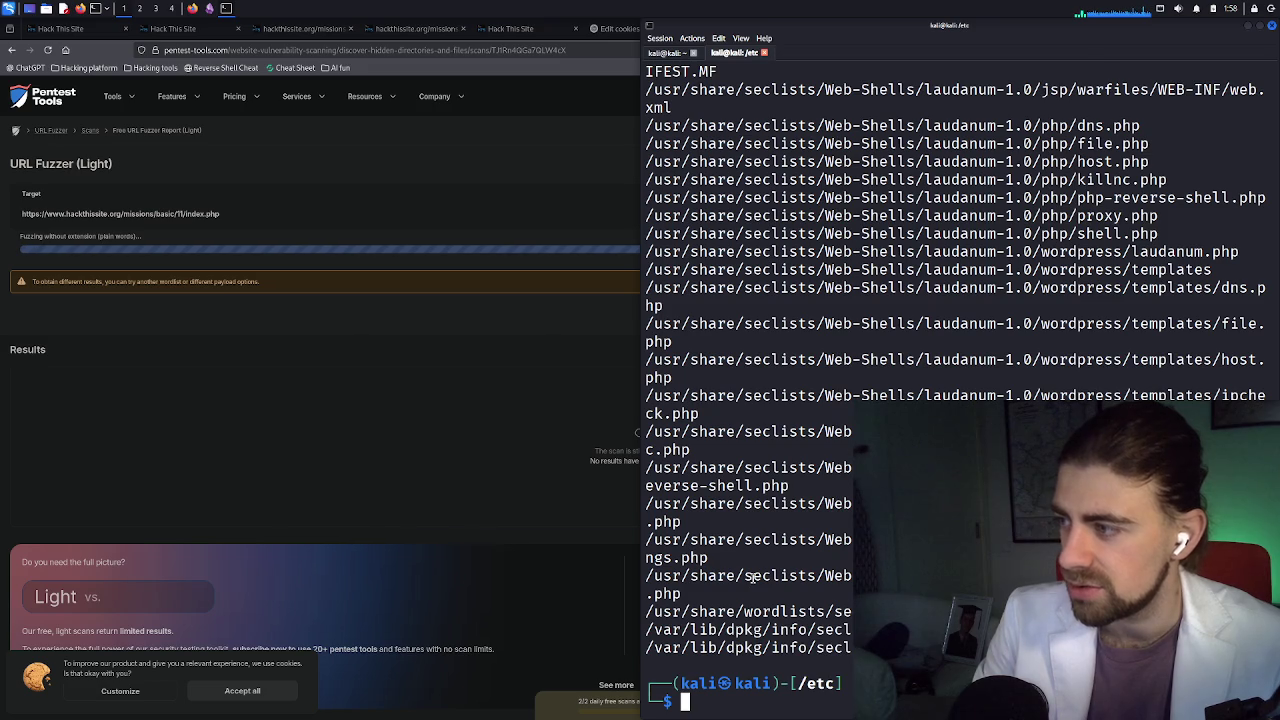
# Enter /usr/share/seclists, list its wordlist categories, and maximize the terminal window
pyautogui.write('cd /usr')
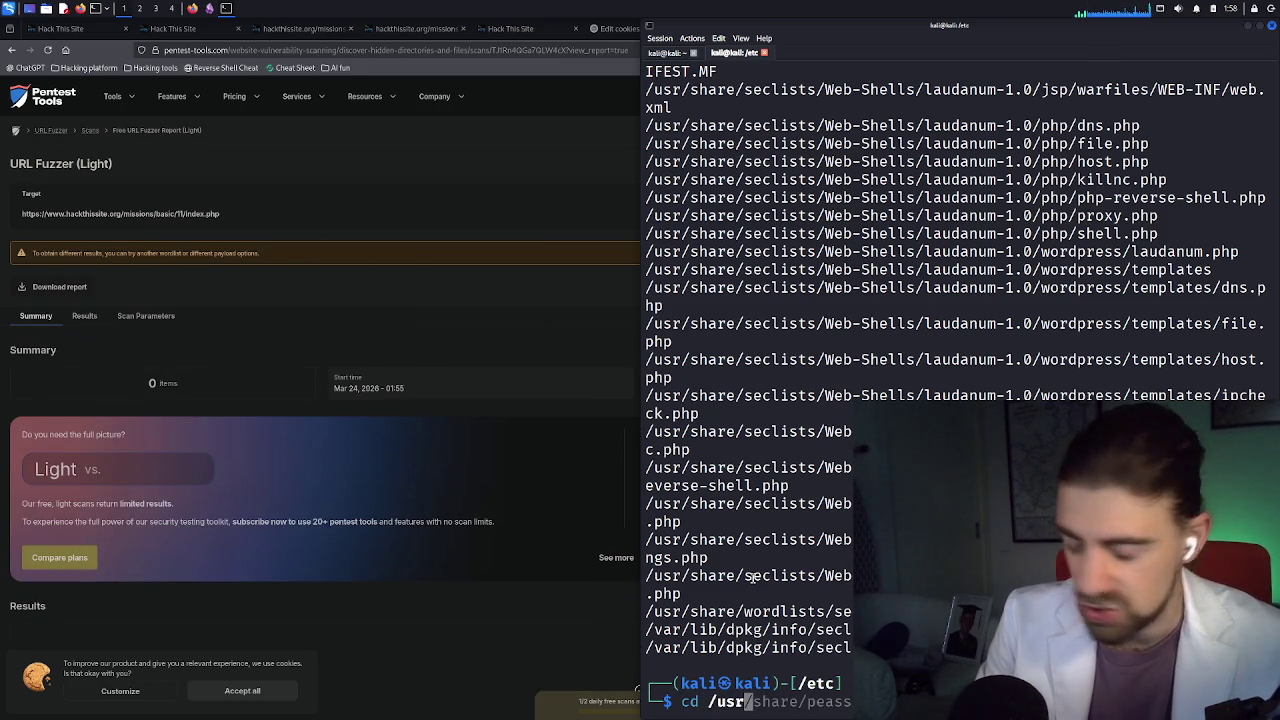
pyautogui.write('/share')
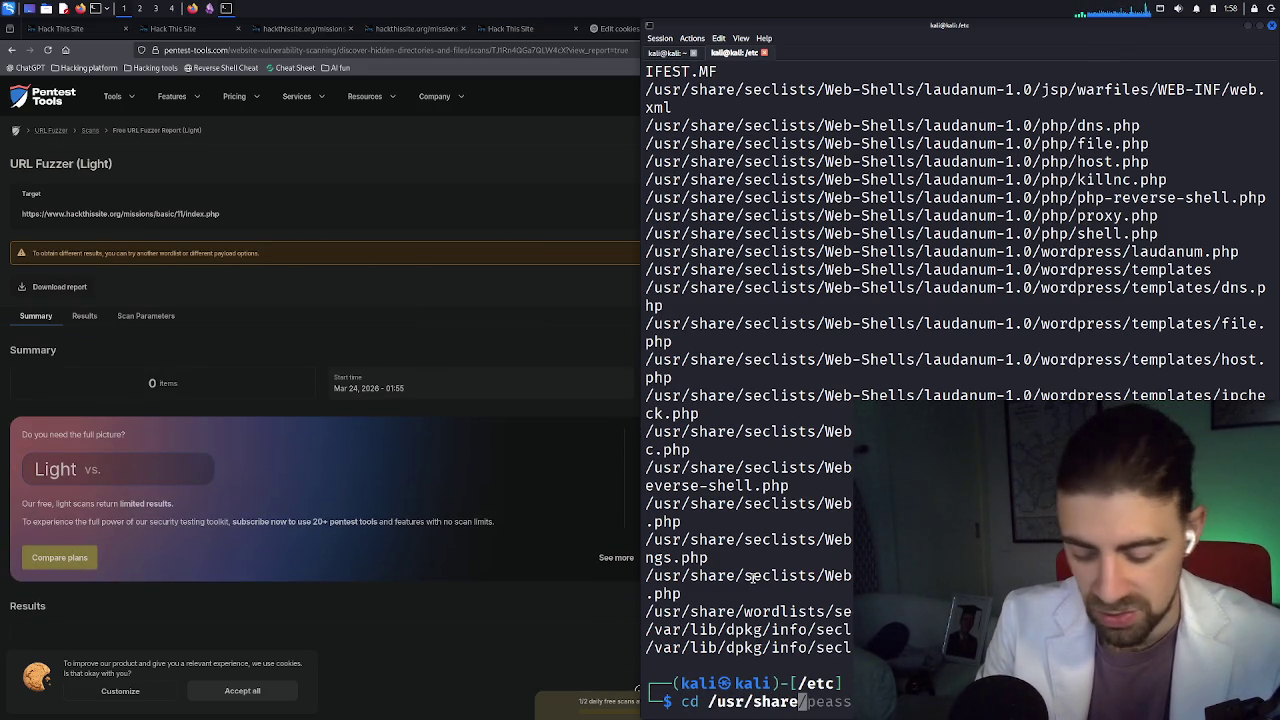
pyautogui.write('/secli')
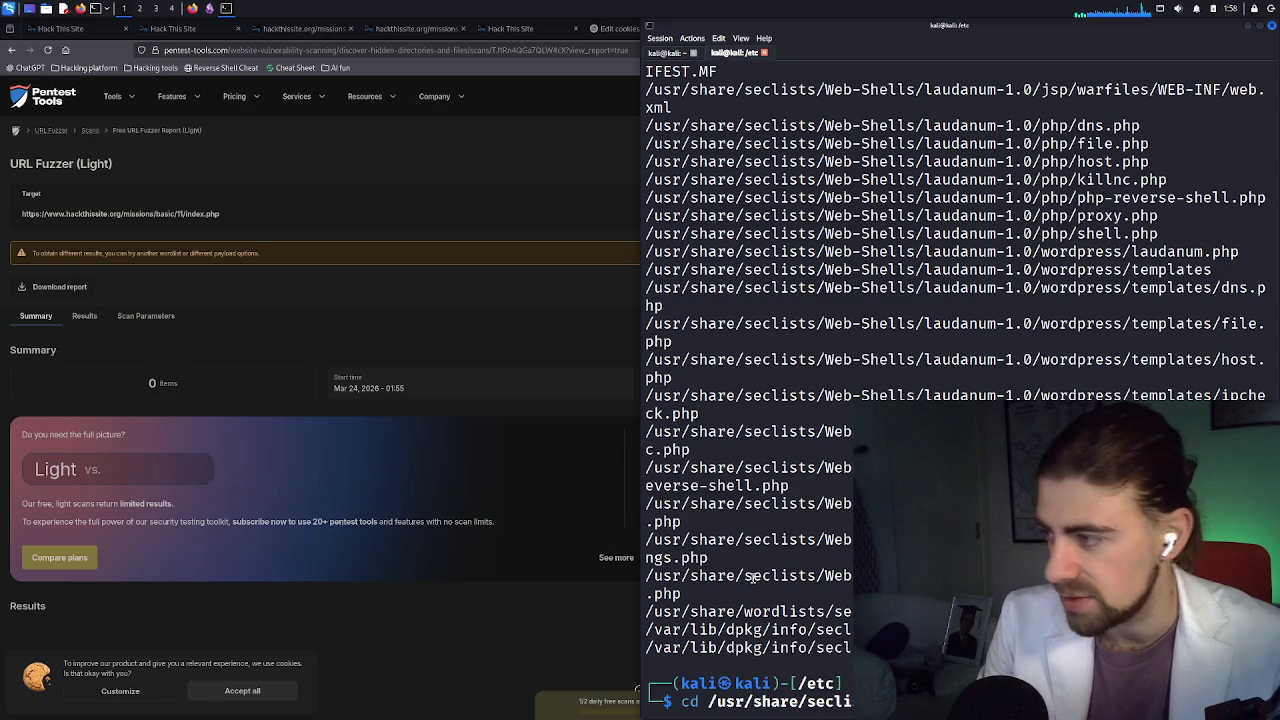
pyautogui.press('Return')
pyautogui.write('ls')
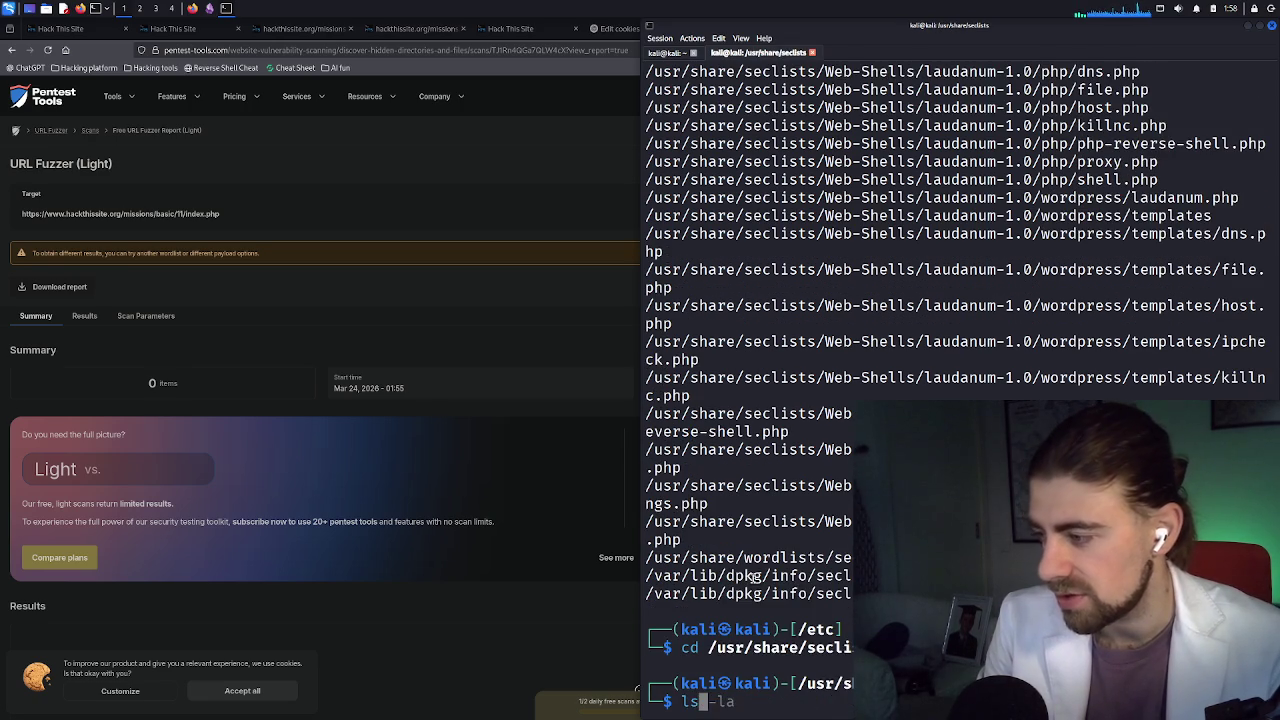
pyautogui.press('Return')
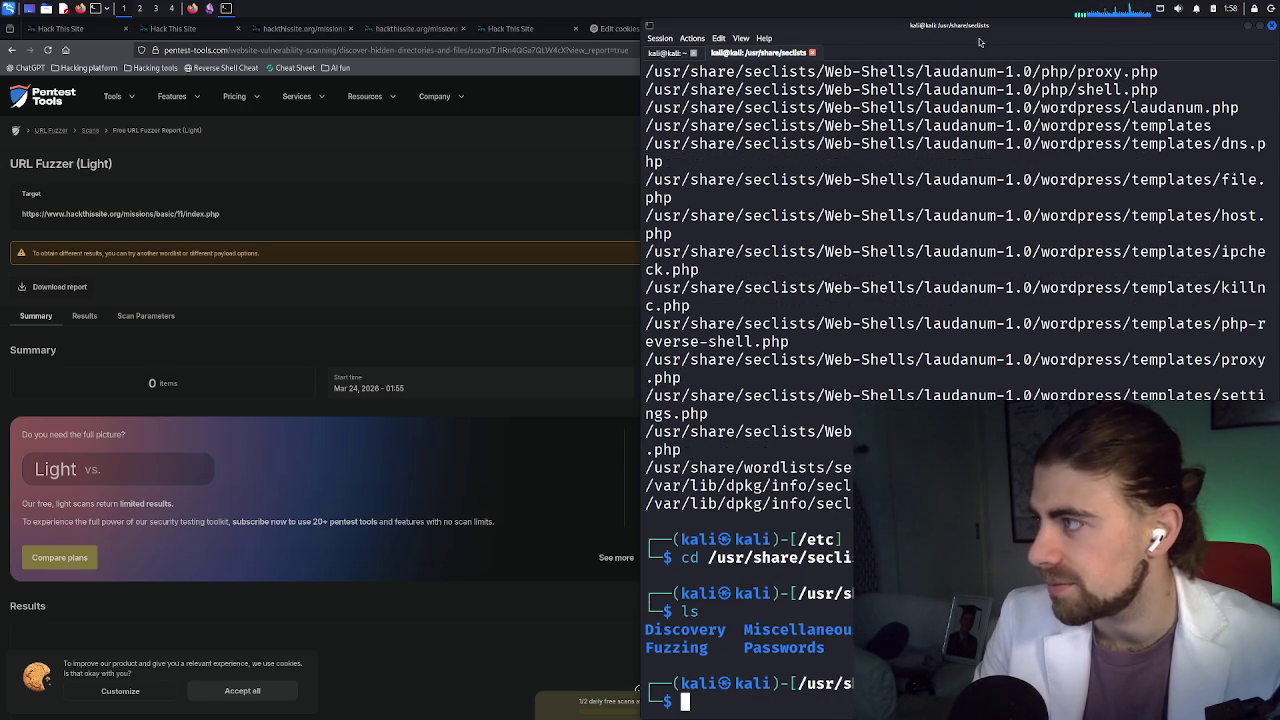
pyautogui.moveTo(934, 39); pyautogui.dragTo(216, 35)
pyautogui.doubleClick(216, 35)
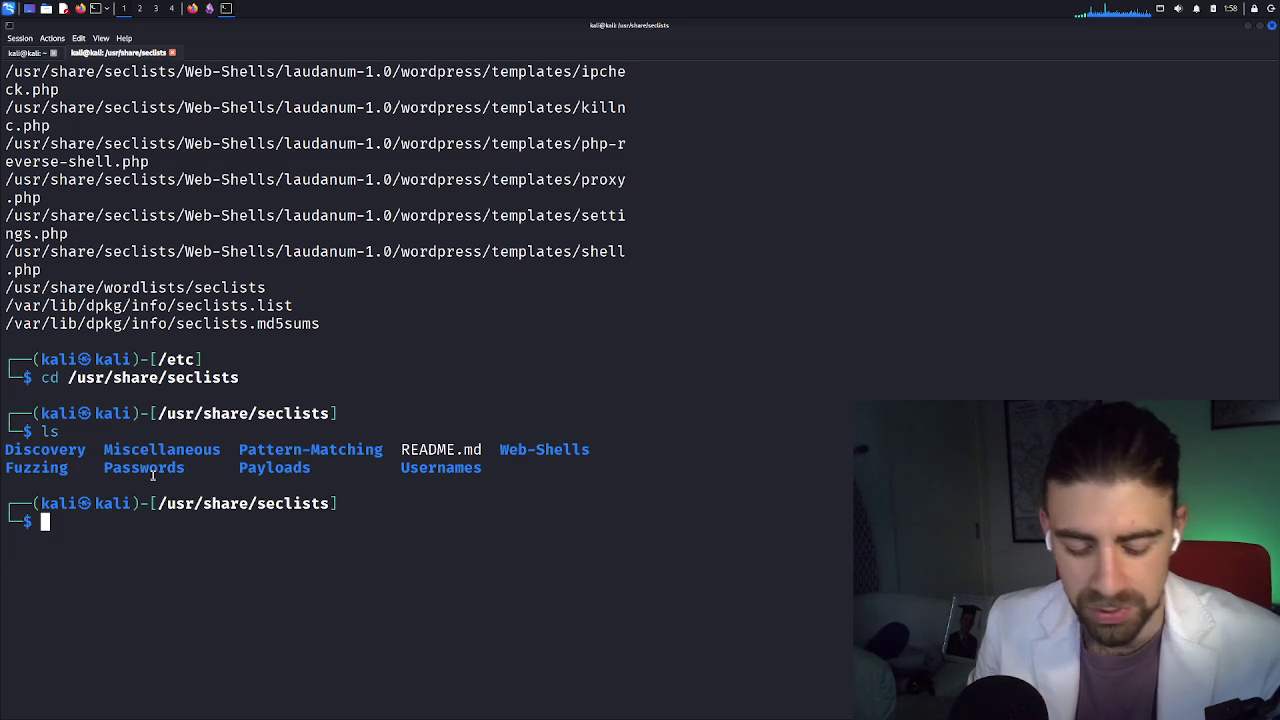
# Discard the half-typed ffuf command and change into the seclists Passwords folder
pyautogui.write('fuff')
pyautogui.press('BackSpace')
pyautogui.press('BackSpace')
pyautogui.press('BackSpace')
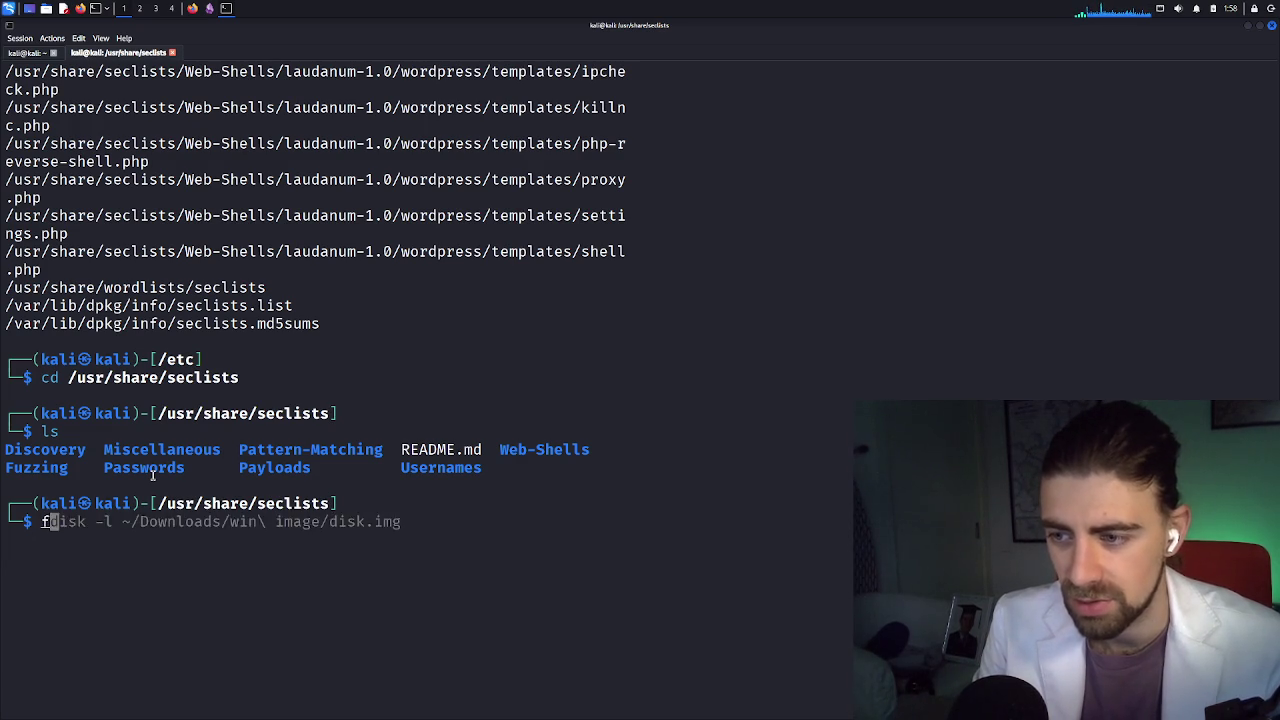
pyautogui.write('fuf')
pyautogui.press('BackSpace')
pyautogui.press('BackSpace')
pyautogui.press('BackSpace')
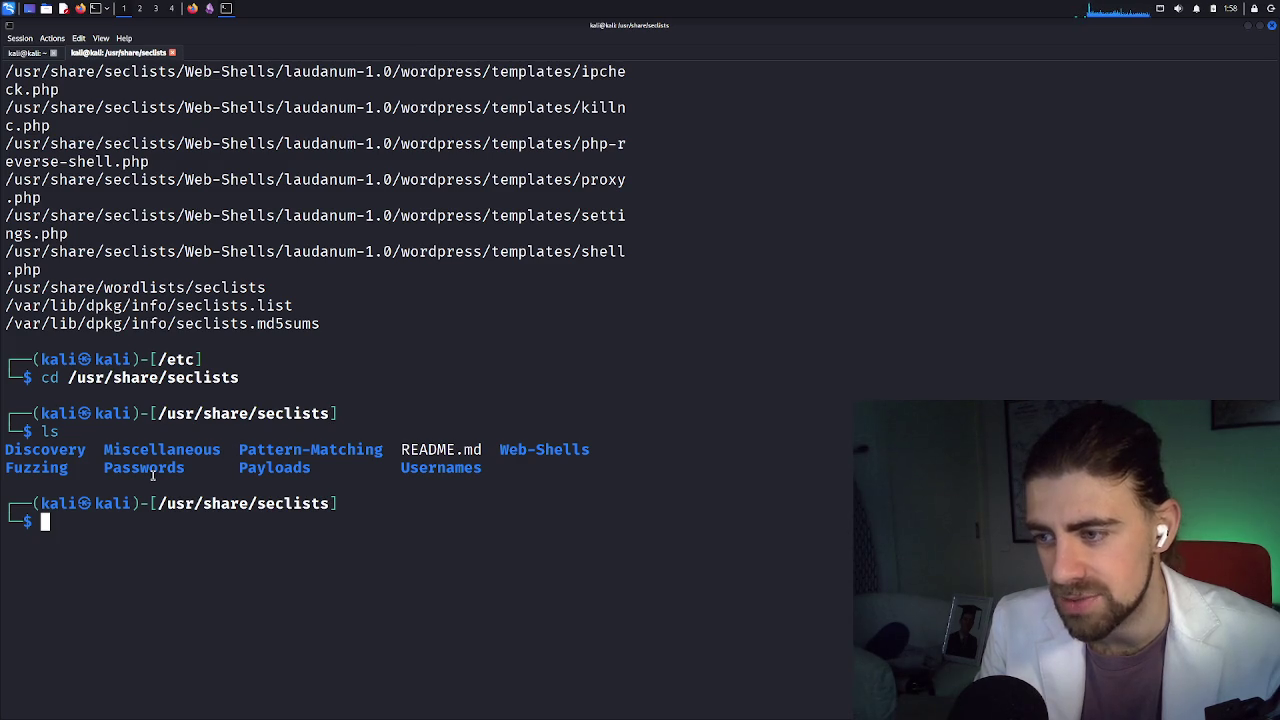
pyautogui.write('cd Pa')
pyautogui.press('Tab')
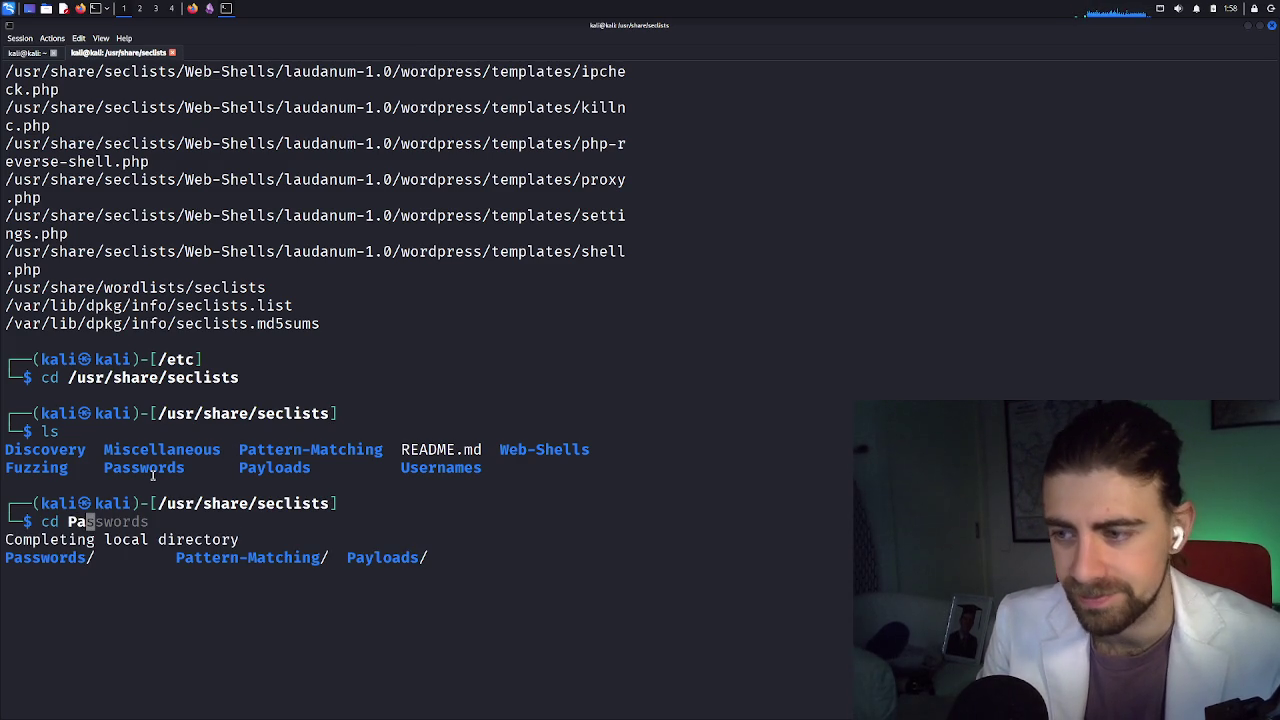
pyautogui.write('ss')
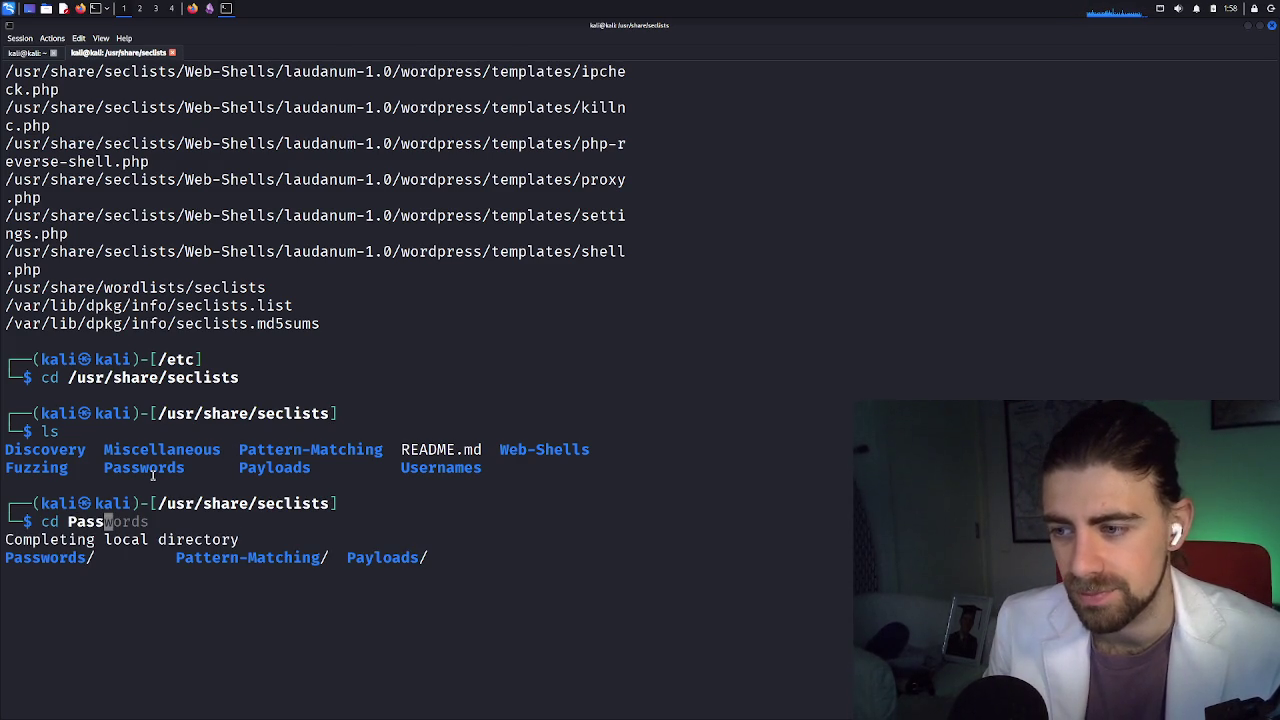
pyautogui.press('Right')
pyautogui.press('Return')
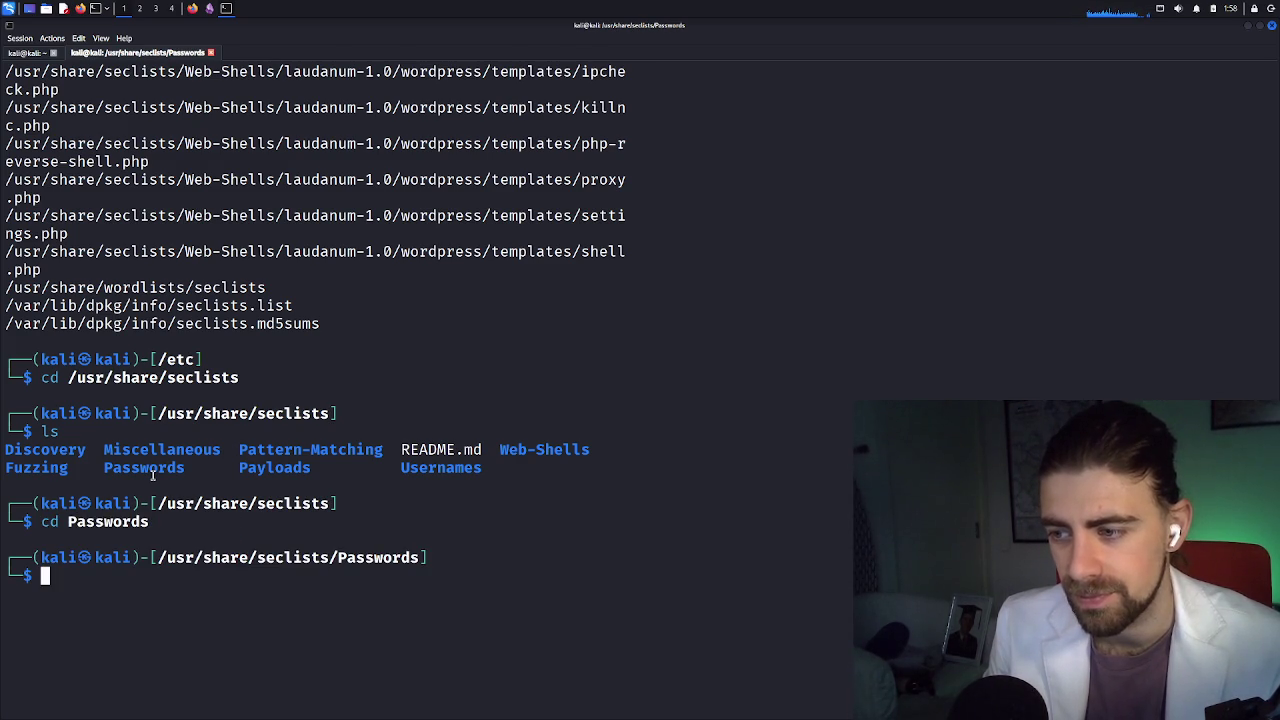
# List the Passwords wordlists and start a head command on days.txt
pyautogui.write('ls')
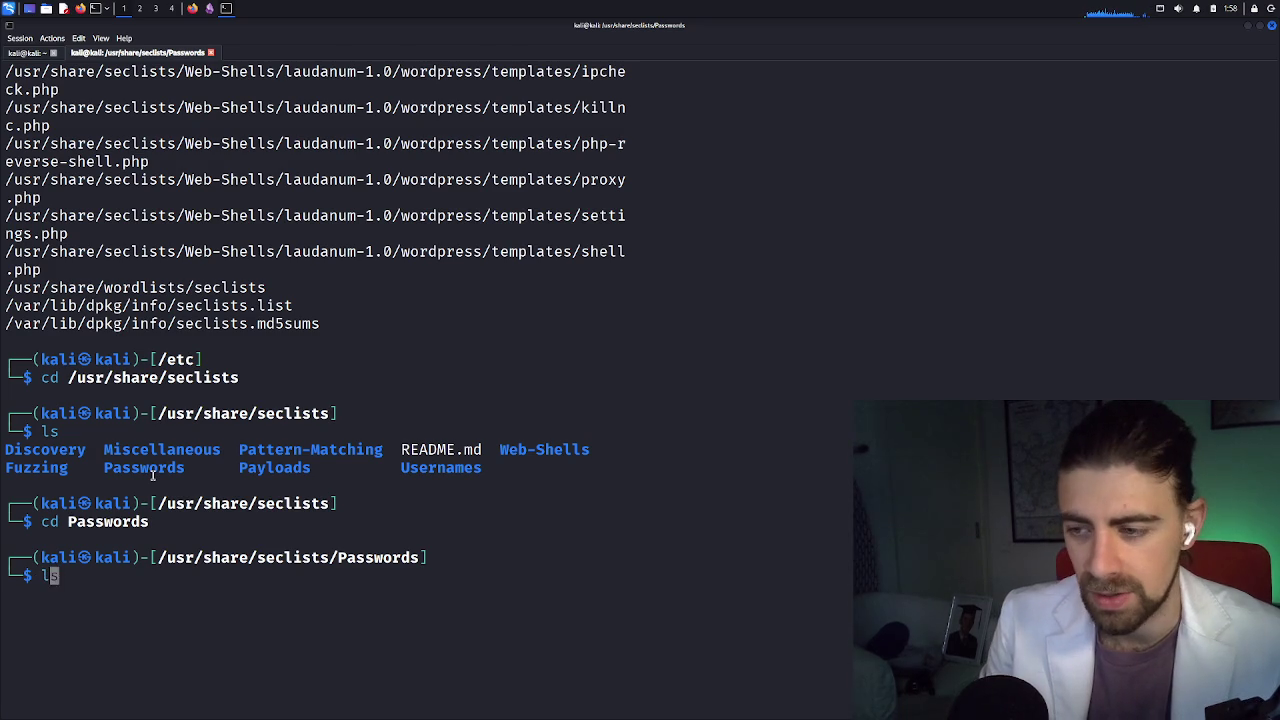
pyautogui.press('Return')
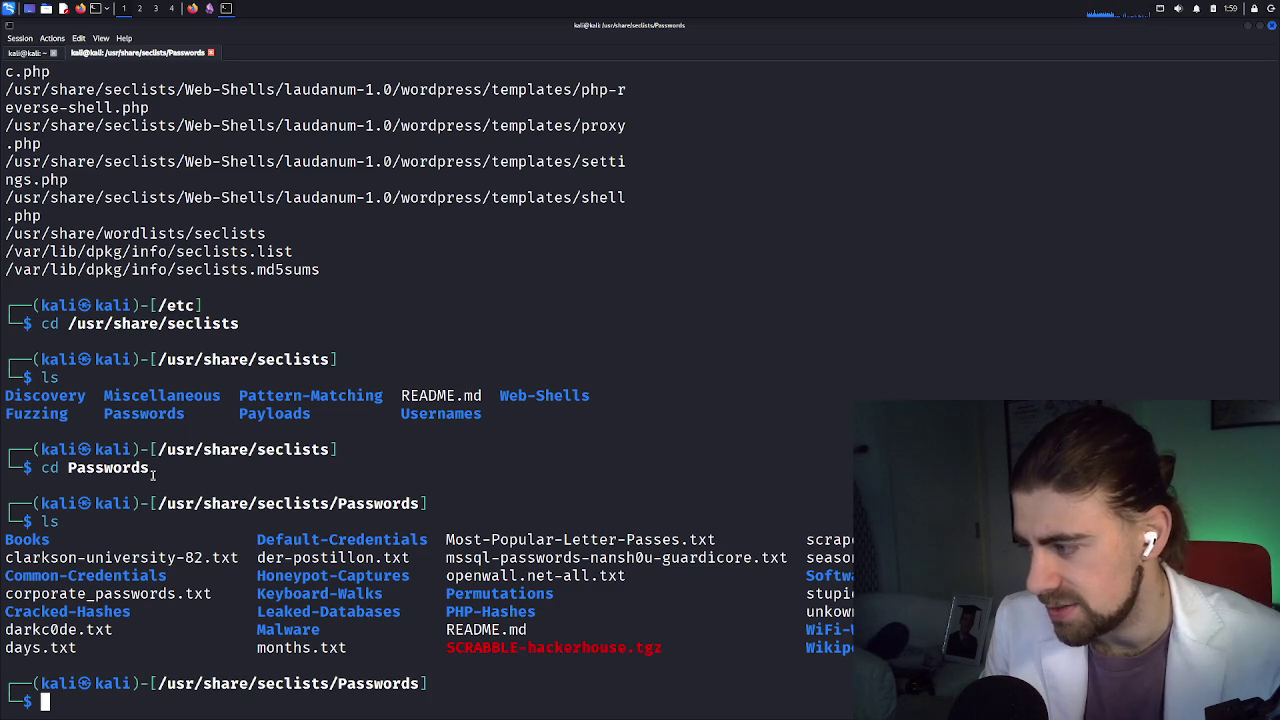
pyautogui.write('head ')
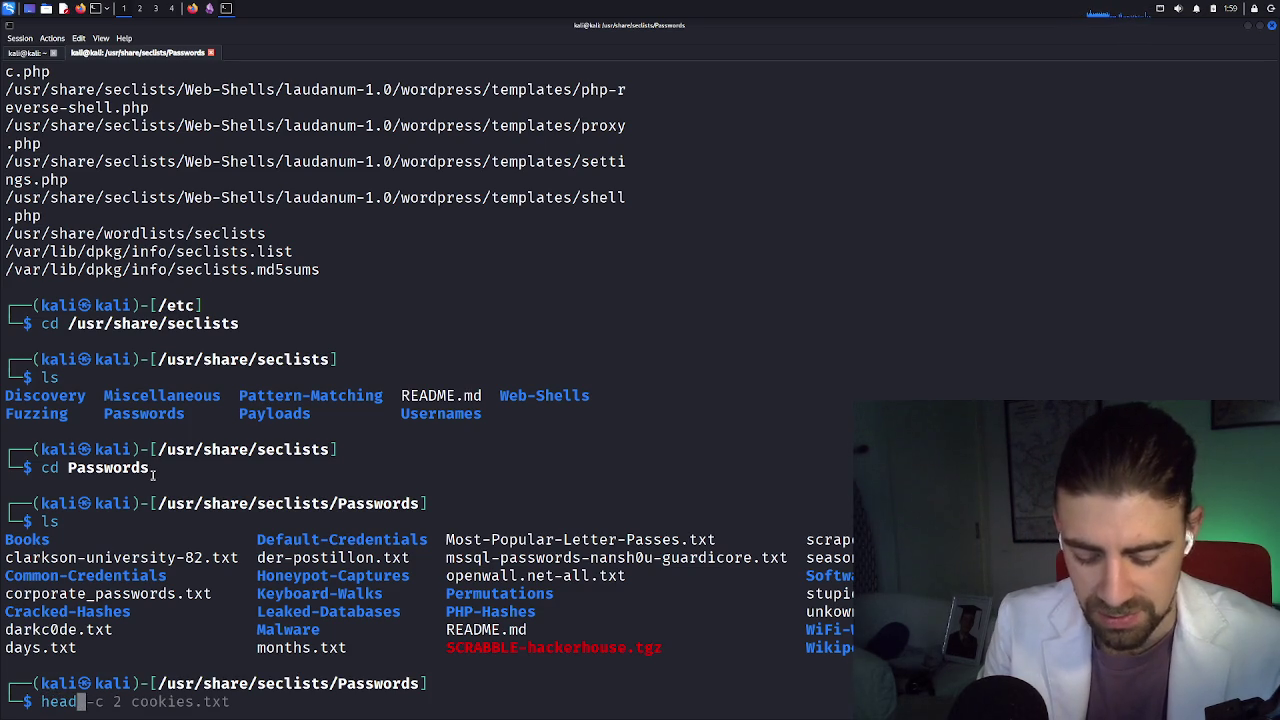
pyautogui.write('days.txt')
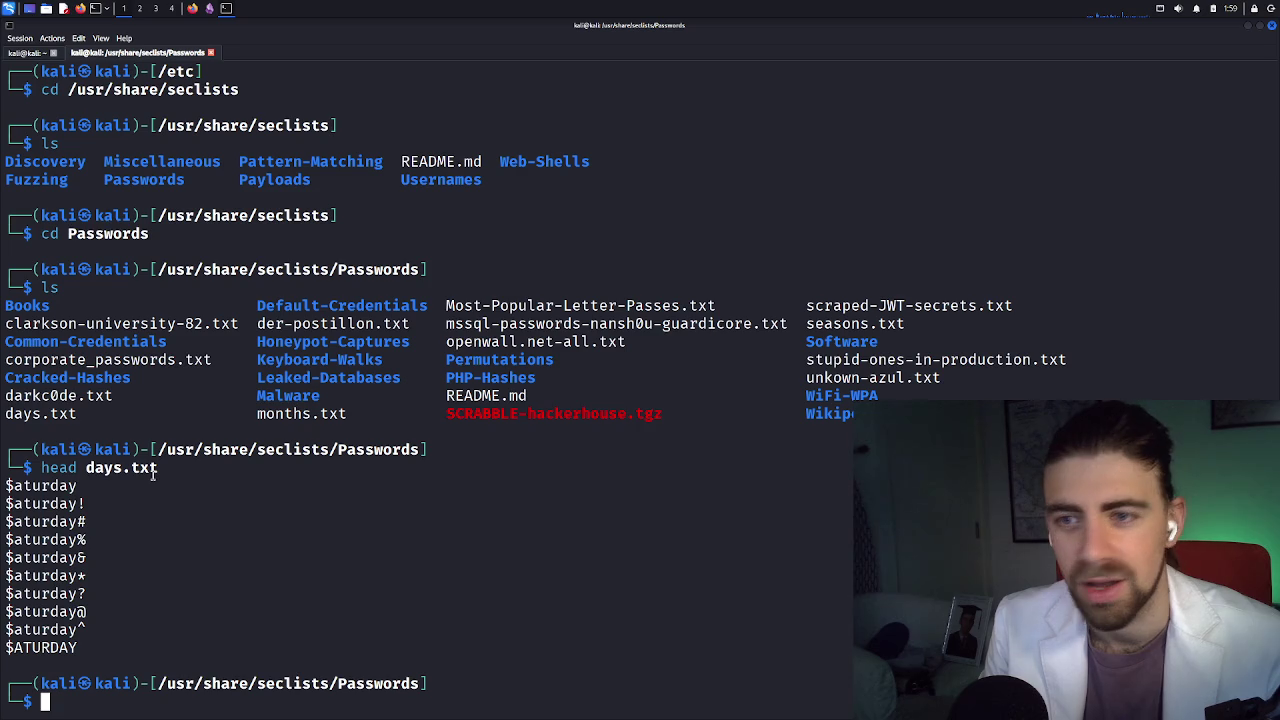
# Download the URL Fuzzer scan report as a PDF and scroll down through it
pyautogui.click(192, 8)
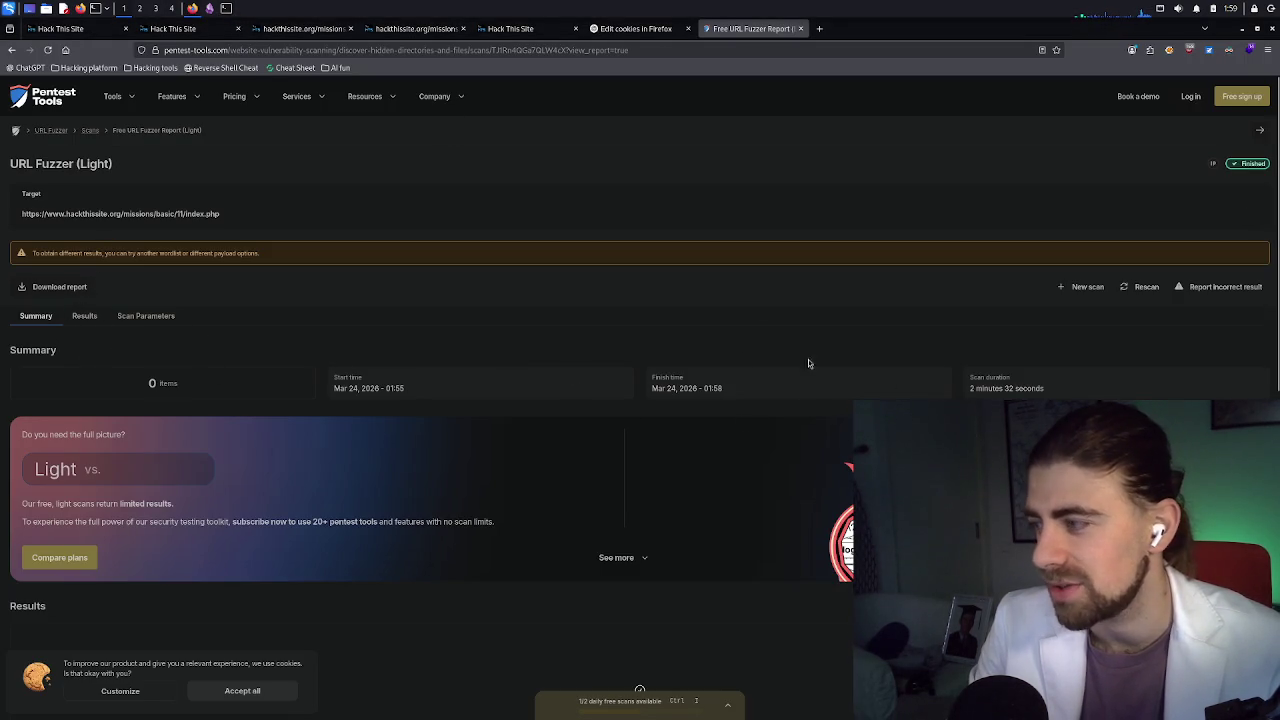
pyautogui.click(35, 288)
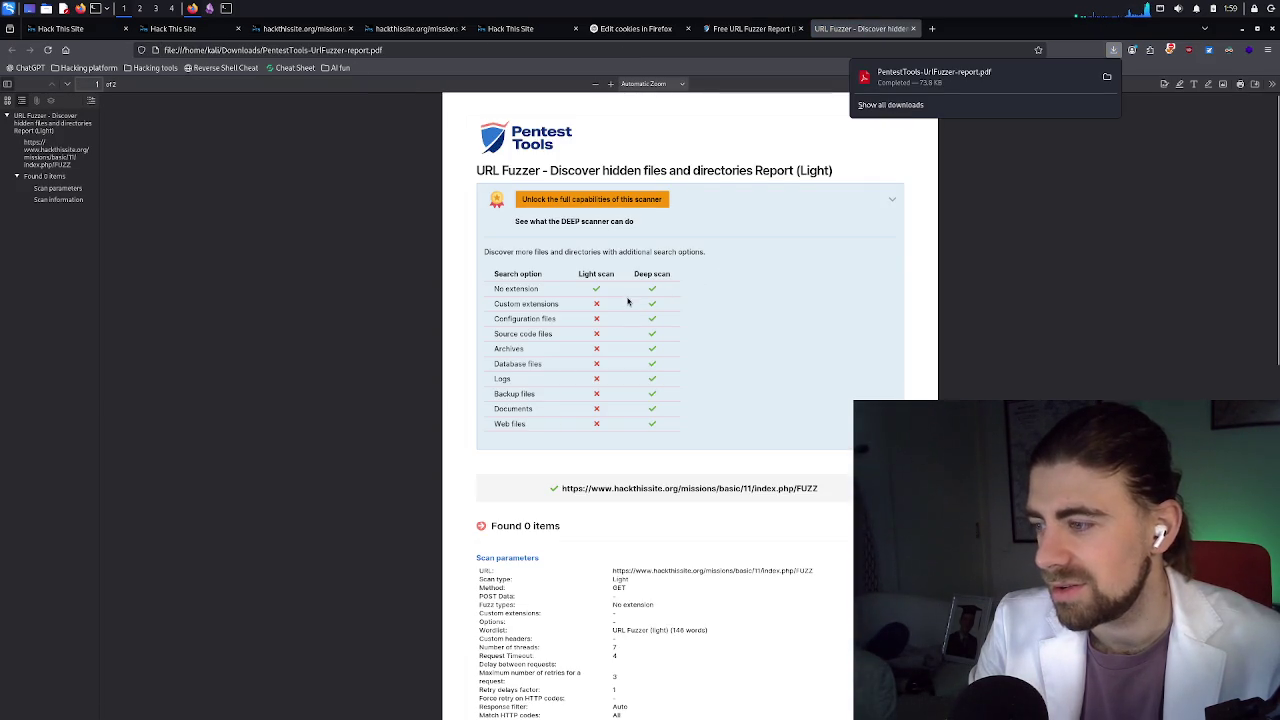
pyautogui.scroll(-3, 657, 306)
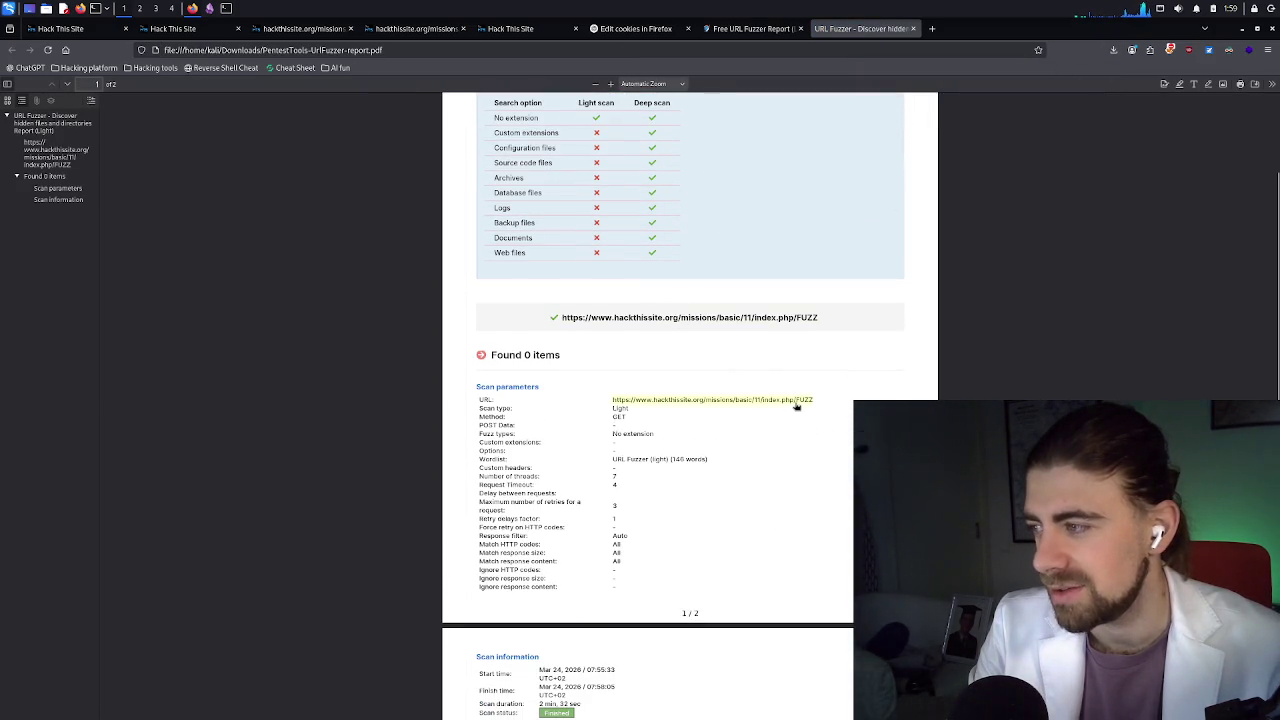
pyautogui.scroll(-2, 723, 420)
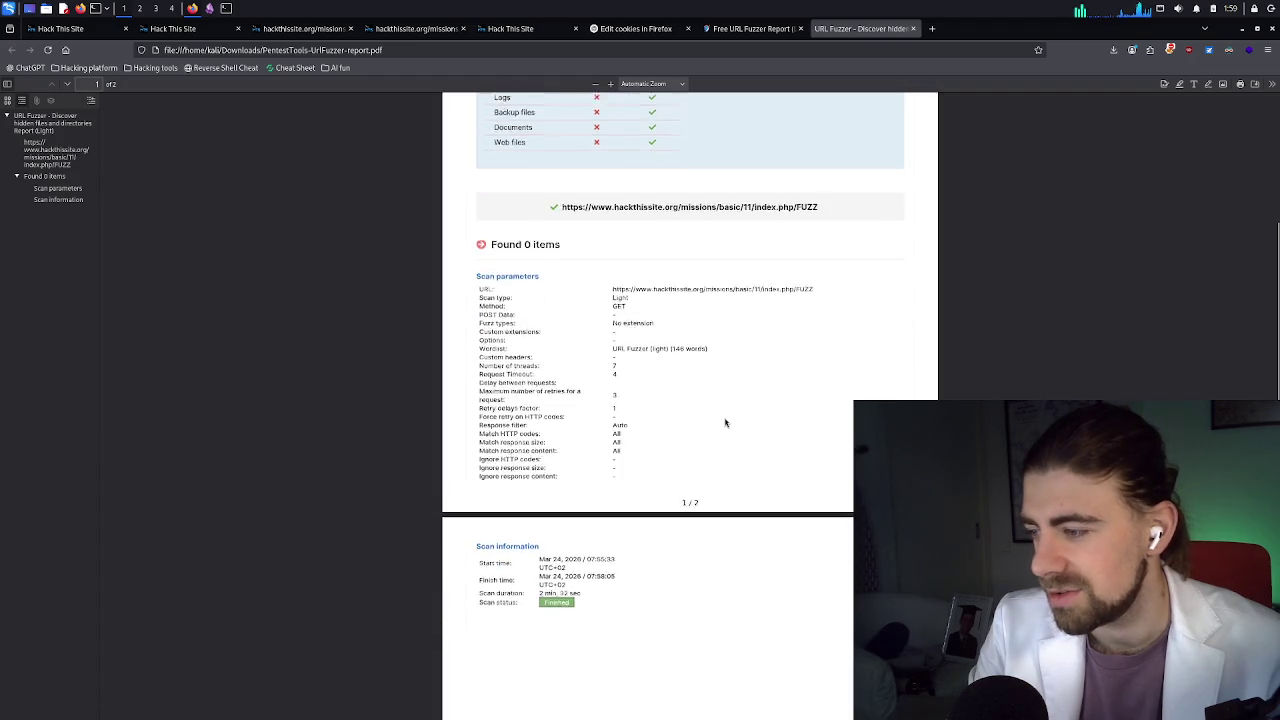
pyautogui.scroll(-1, 725, 422)
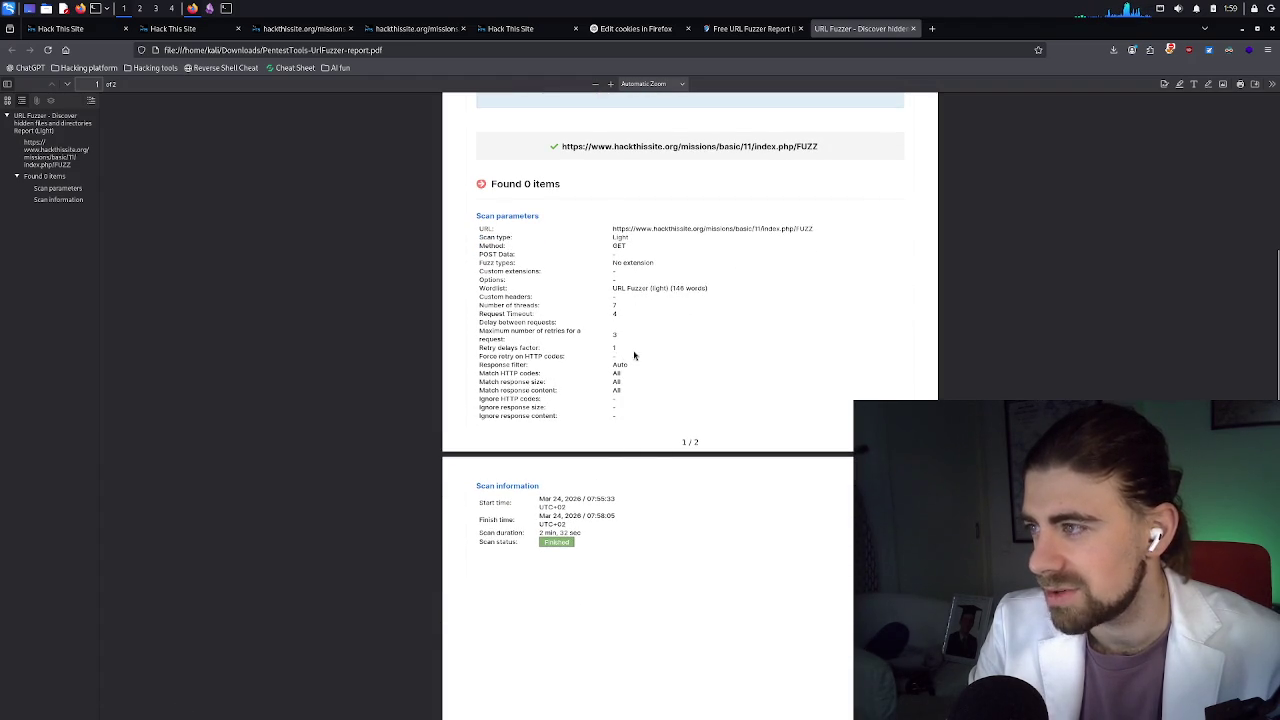
# Highlight the 'Found 0 items' result in the report to confirm the empty scan
pyautogui.moveTo(523, 184); pyautogui.dragTo(561, 198)
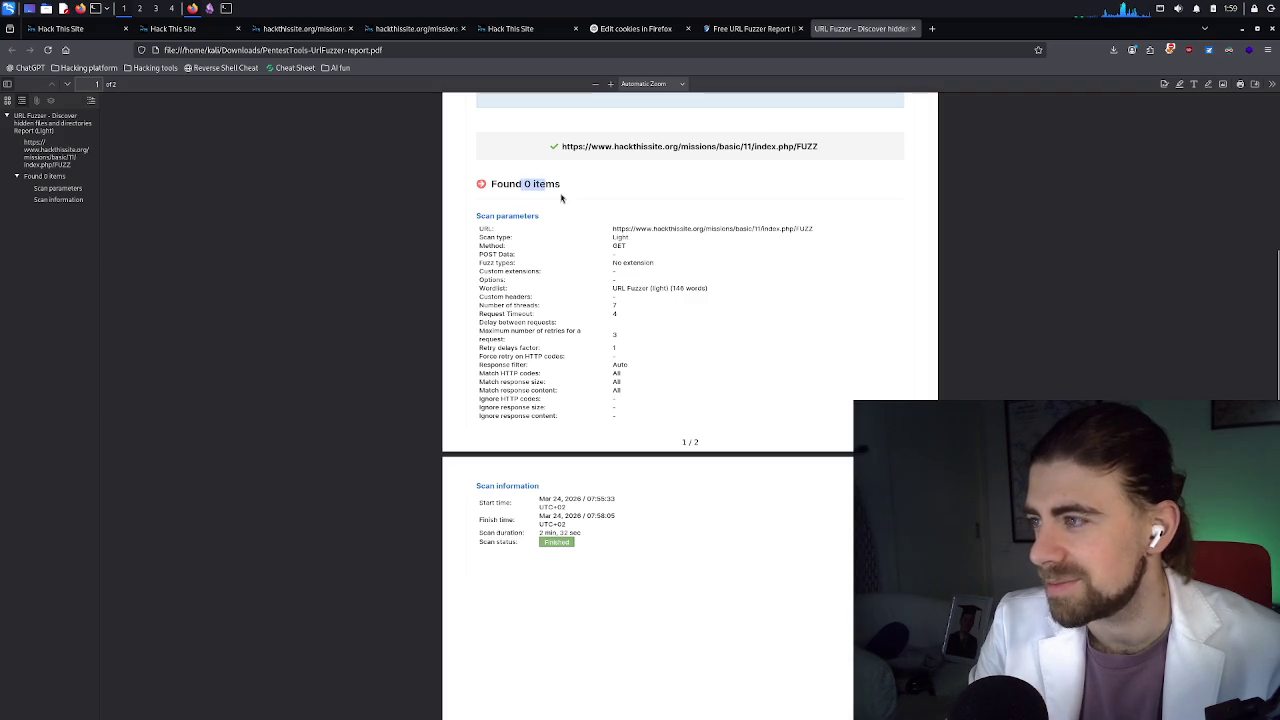
pyautogui.click(559, 191)
pyautogui.tripleClick(559, 184)
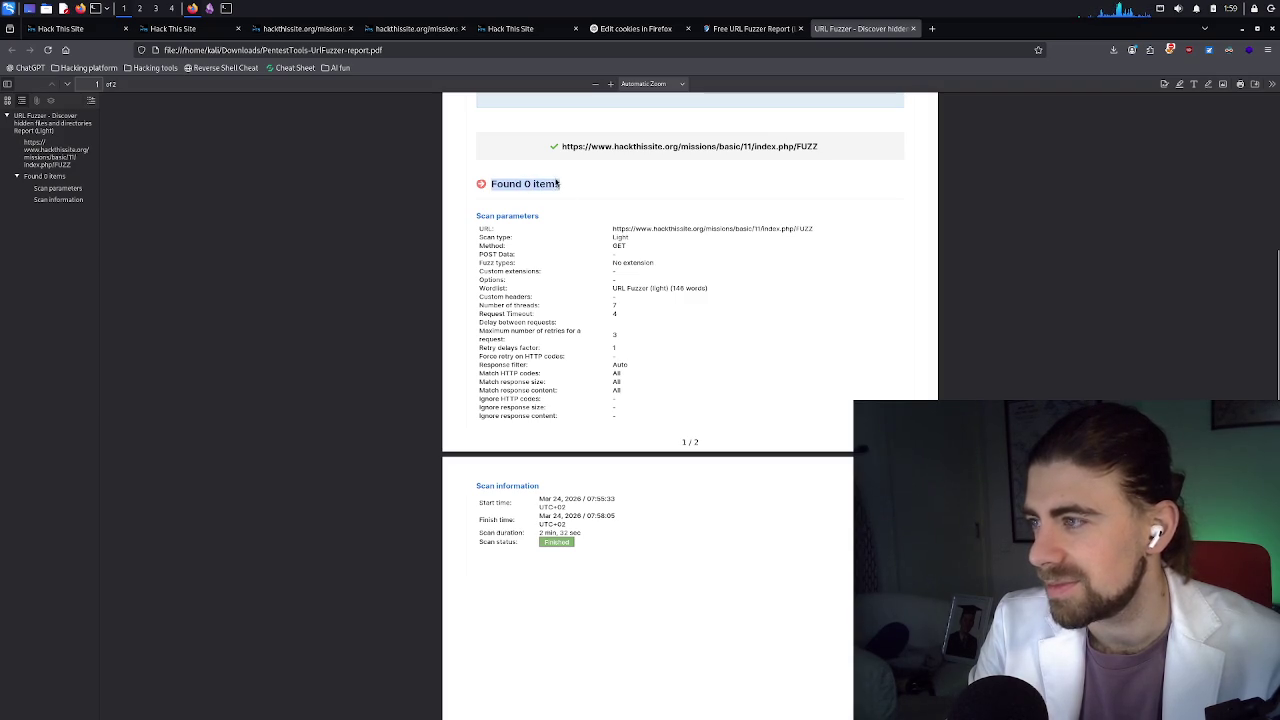
pyautogui.click(559, 184)
pyautogui.click(765, 266)
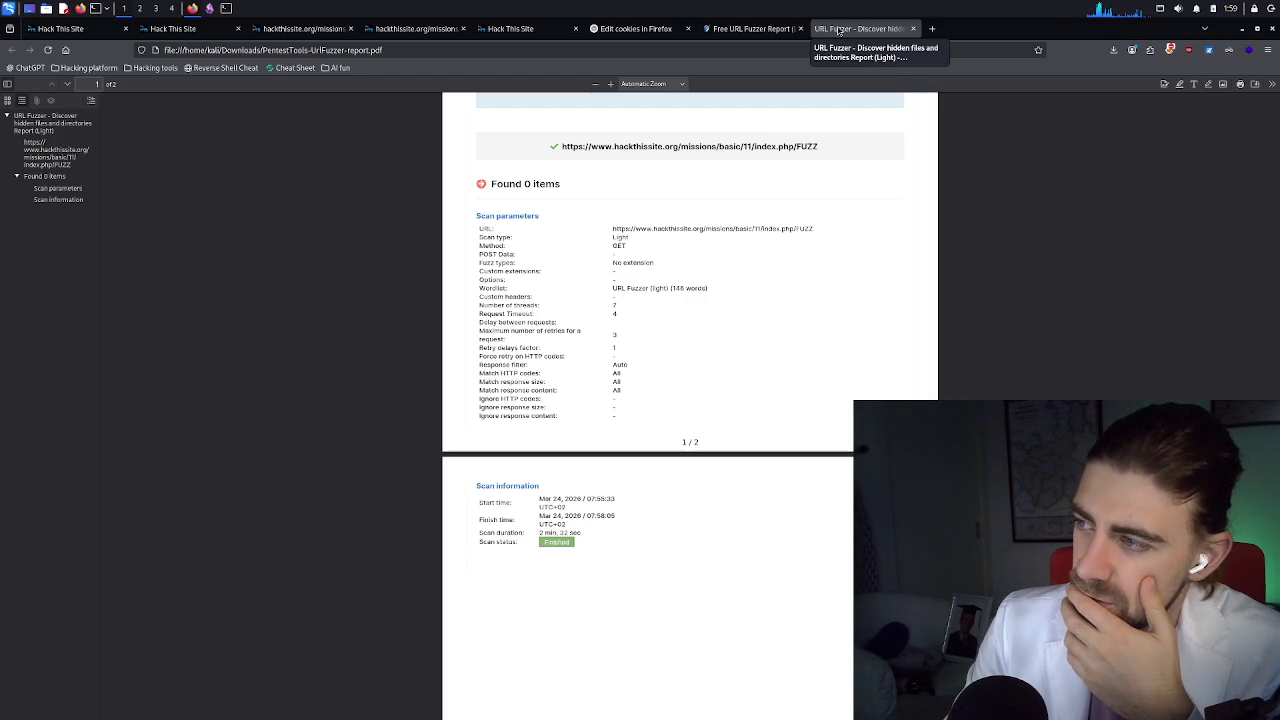
# Cycle through the PDF, Pentest-Tools and ChatGPT tabs, ending back at the Kali terminal
pyautogui.click(226, 8)
pyautogui.click(192, 8)
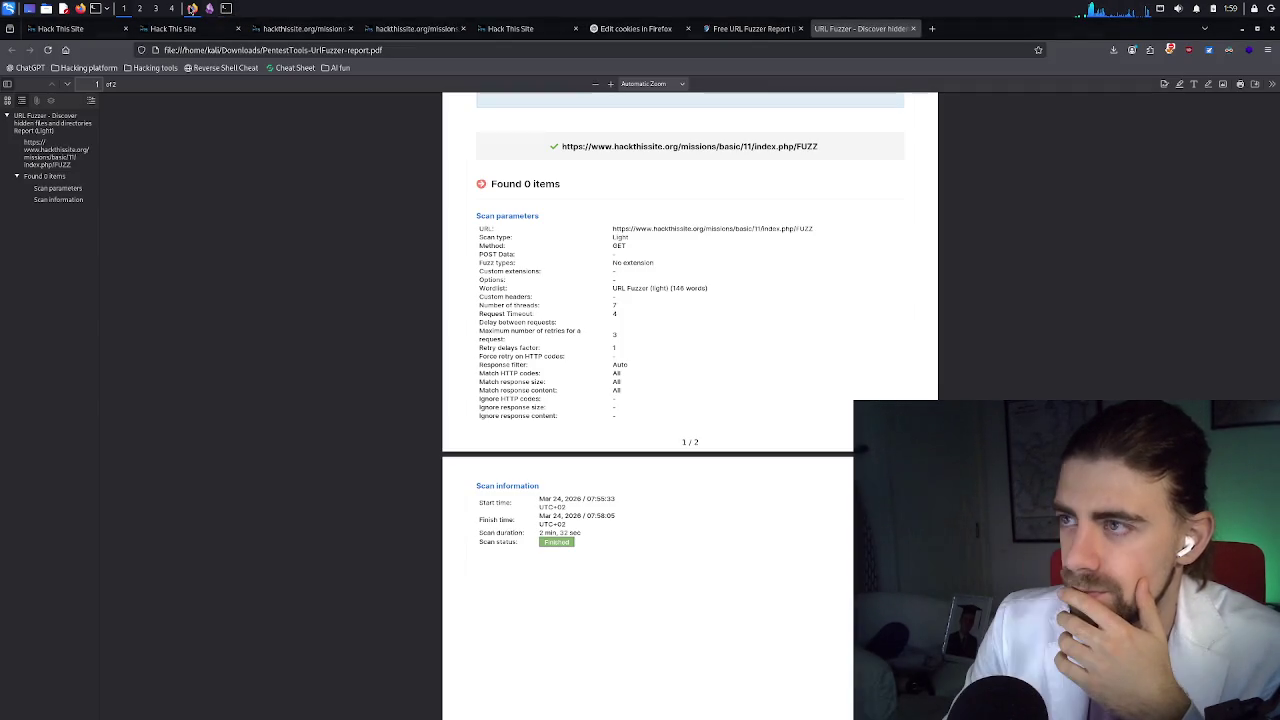
pyautogui.click(750, 28)
pyautogui.click(627, 28)
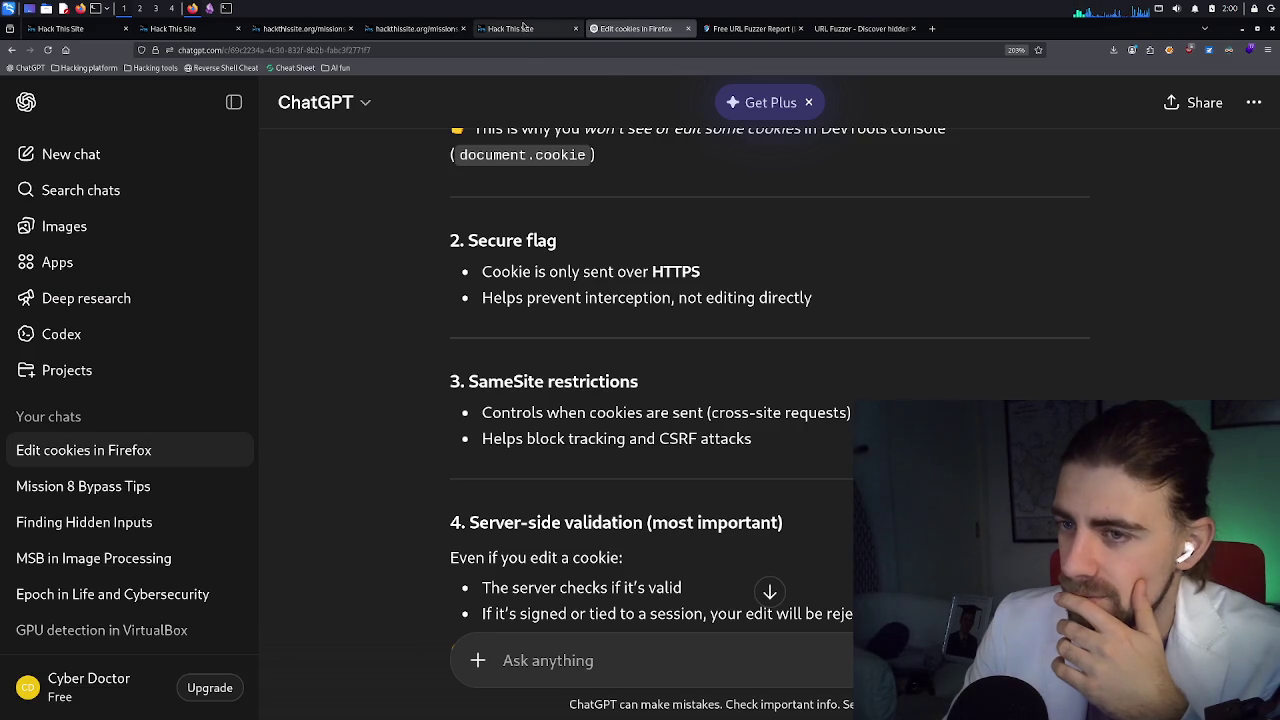
pyautogui.click(228, 8)
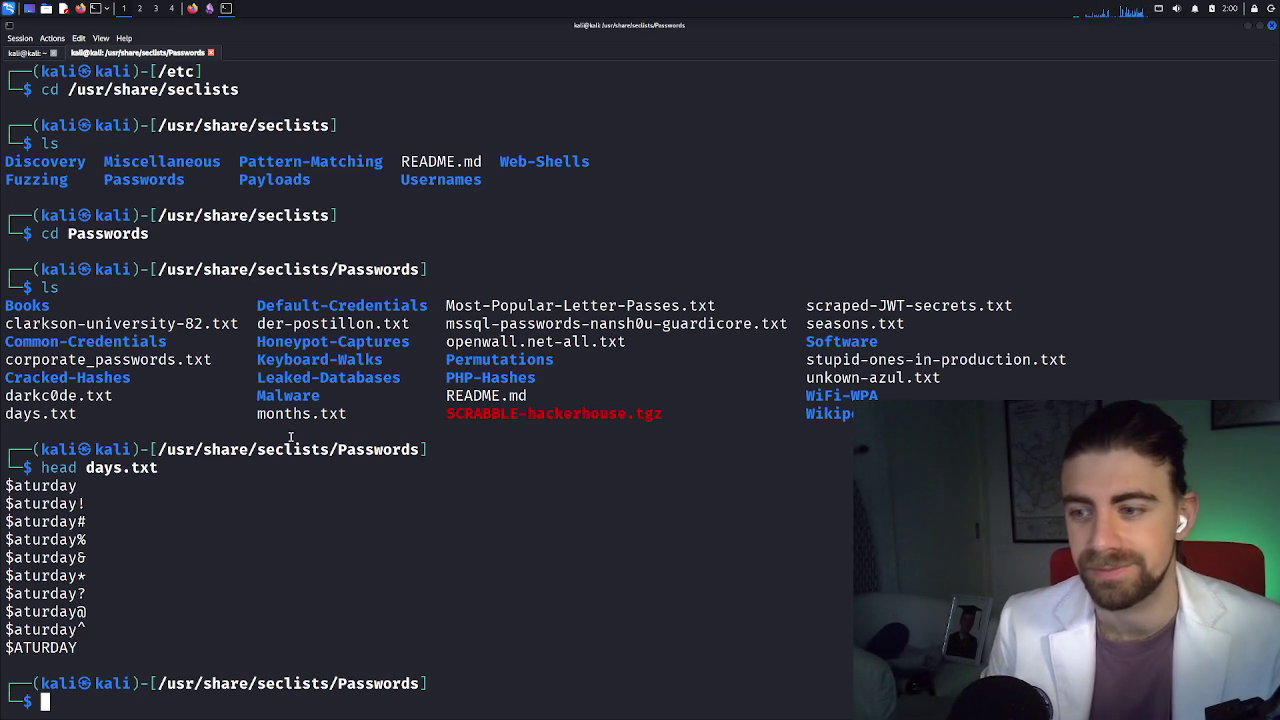
# Replace the unfinished 'head day' line with the start of an ffuf command
pyautogui.write('head day')
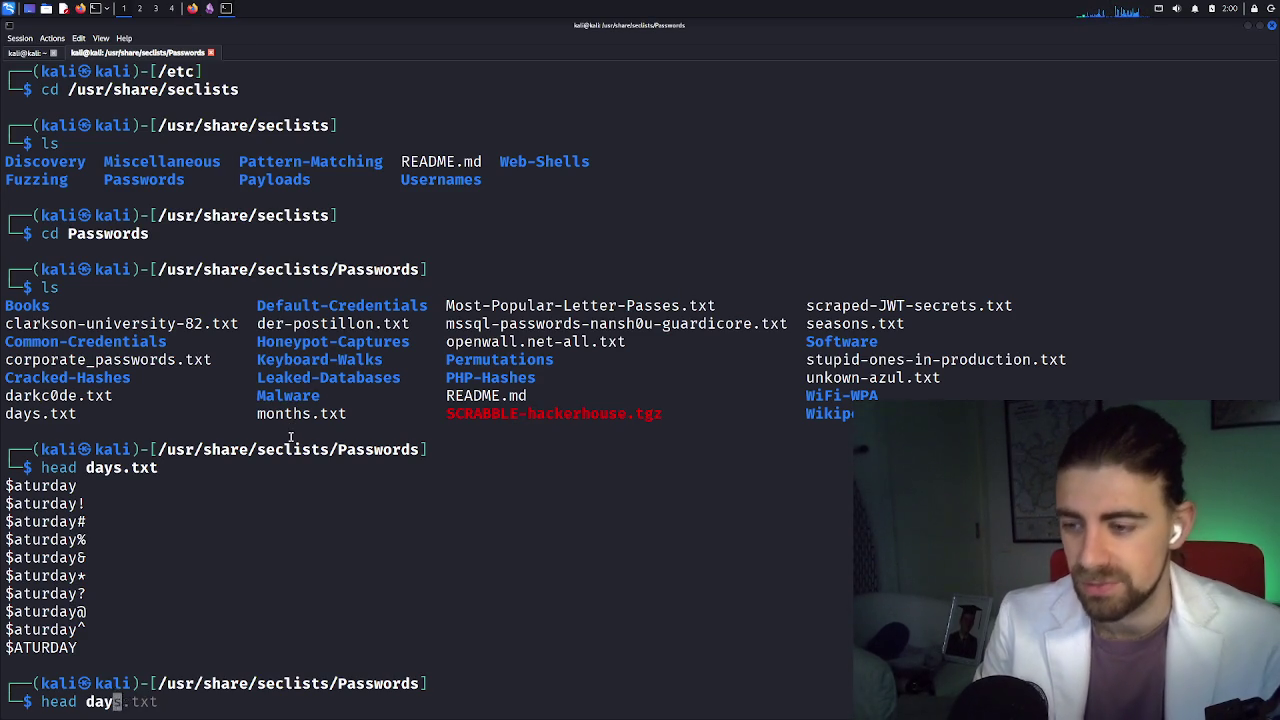
pyautogui.press('BackSpace')
pyautogui.press('BackSpace')
pyautogui.press('BackSpace')
pyautogui.write('ffuf')
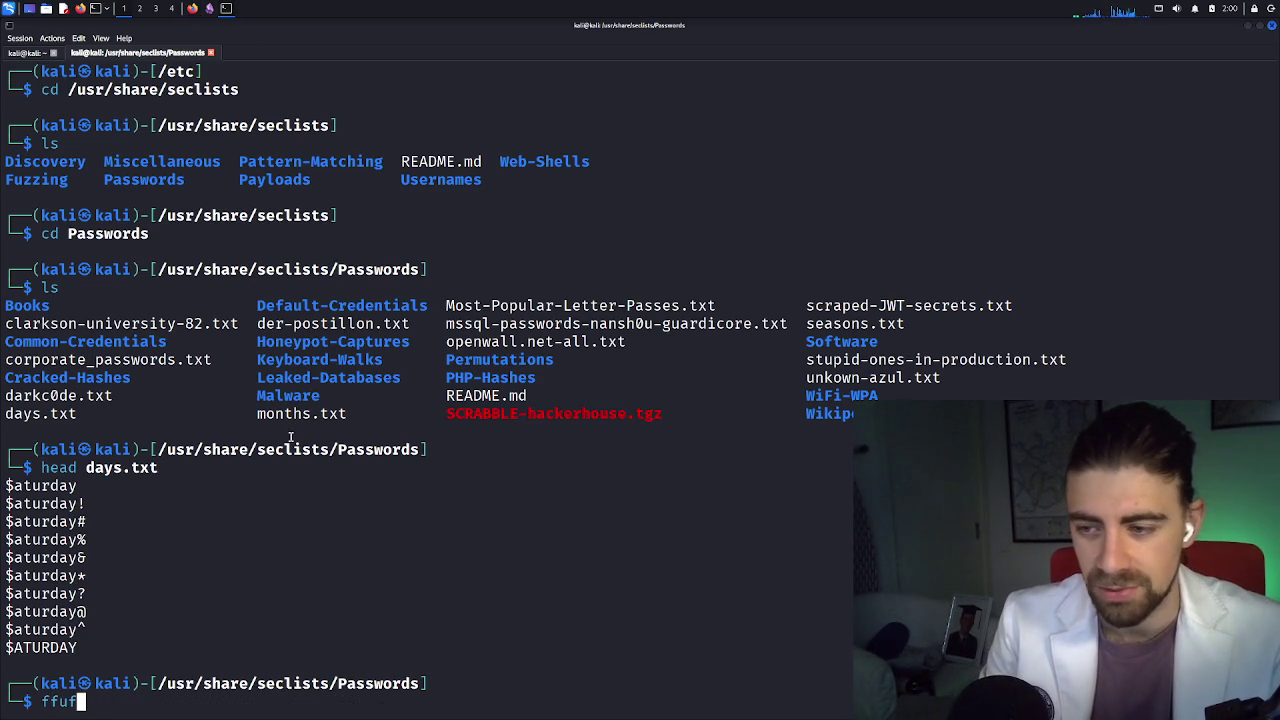
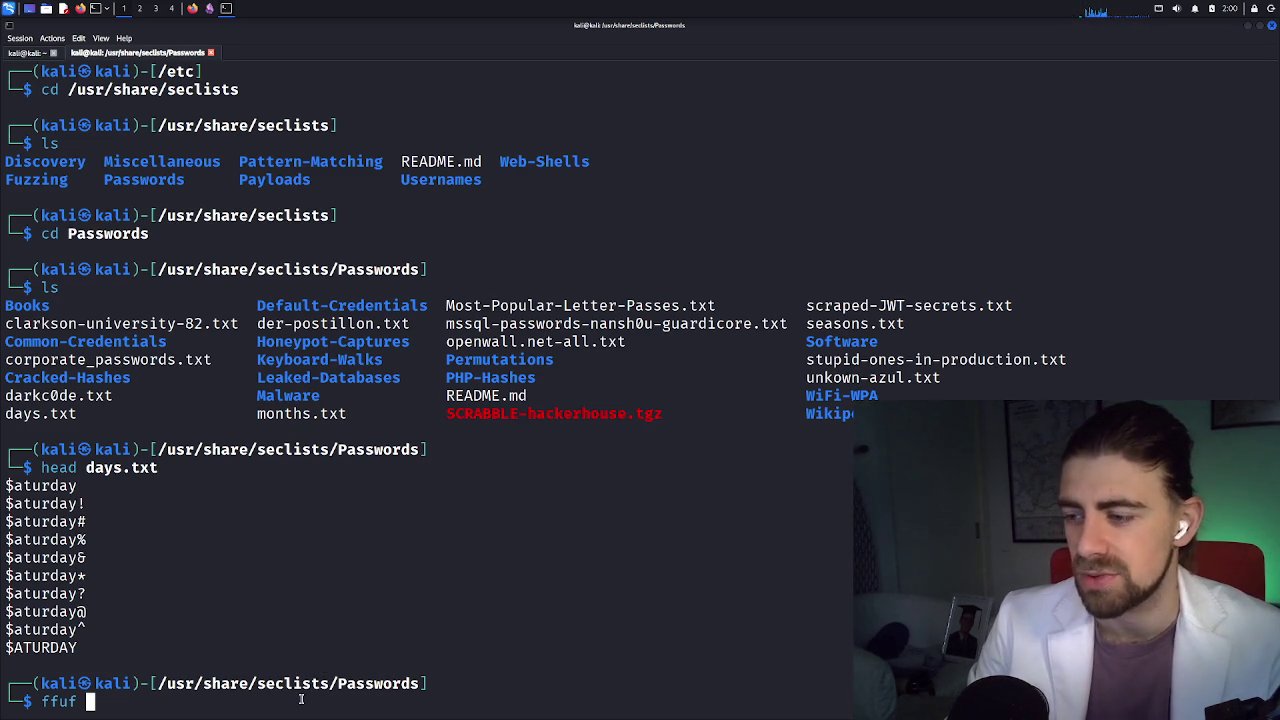
# Clear the half-typed ffuf command, go up to the seclists folder and list it
pyautogui.press('BackSpace')
pyautogui.press('BackSpace')
pyautogui.press('BackSpace')
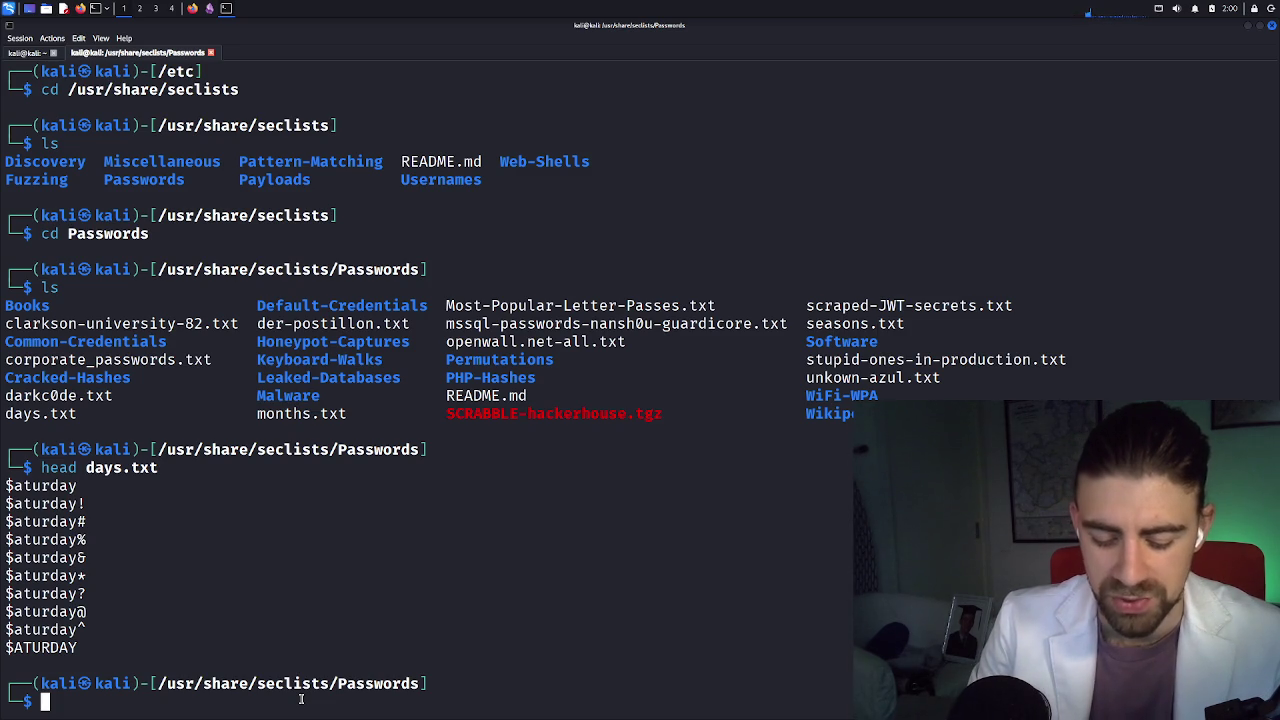
pyautogui.write('cd ..')
pyautogui.press('Return')
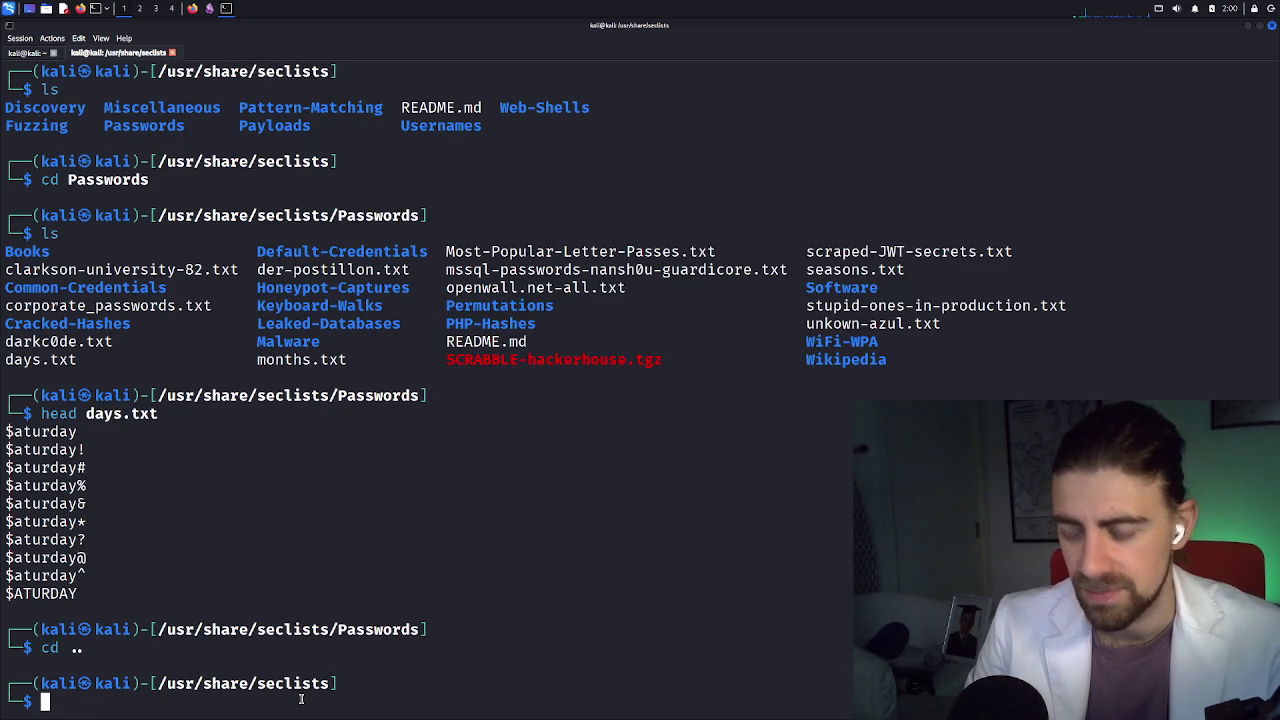
pyautogui.write('ls')
pyautogui.press('Return')
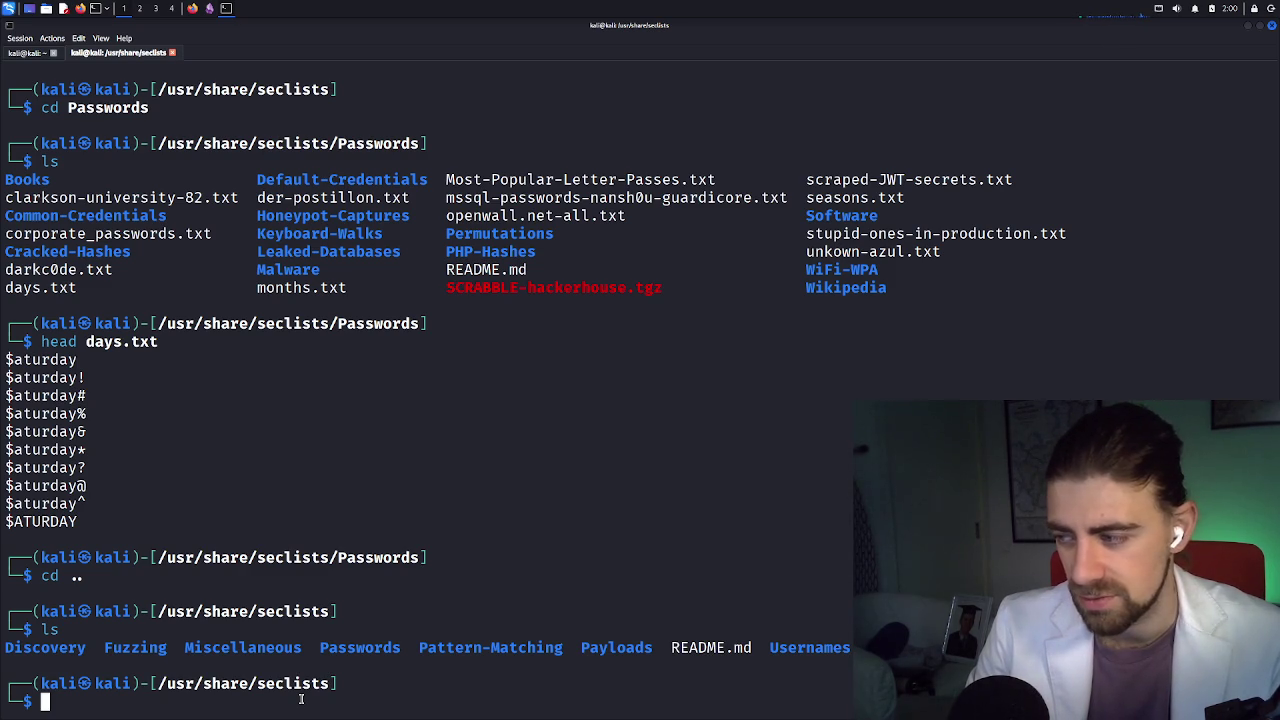
# Enter the Fuzzing folder, completing 'cd Fuzz' to 'cd Fuzzing'
pyautogui.write('cd Fu')
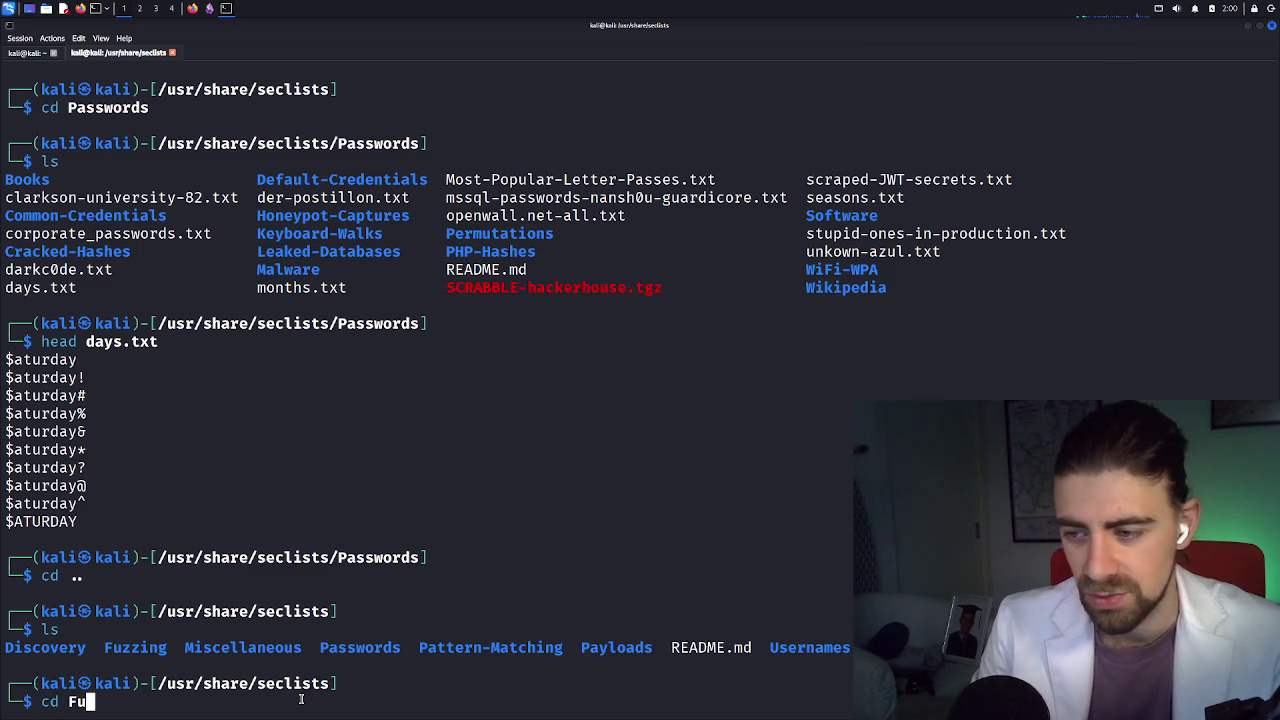
pyautogui.write('zz')
pyautogui.press('Return')
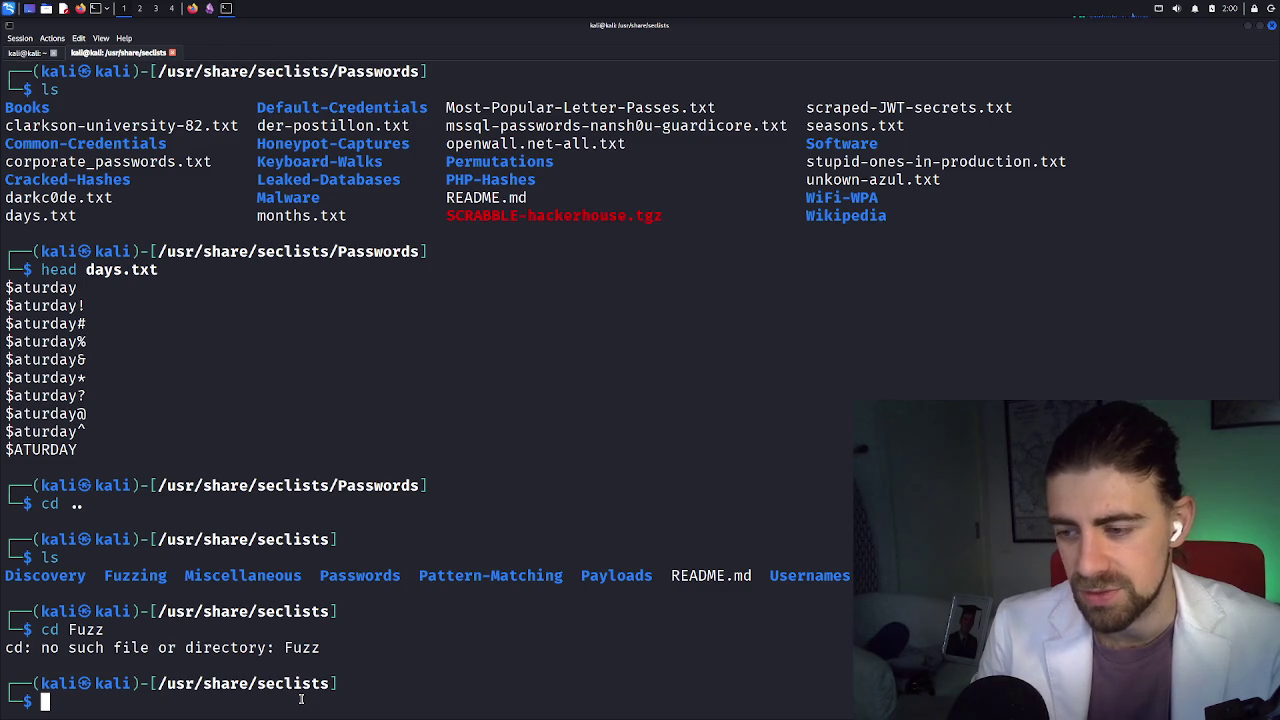
pyautogui.write('cd Fuzz')
pyautogui.press('Tab')
pyautogui.press('Return')
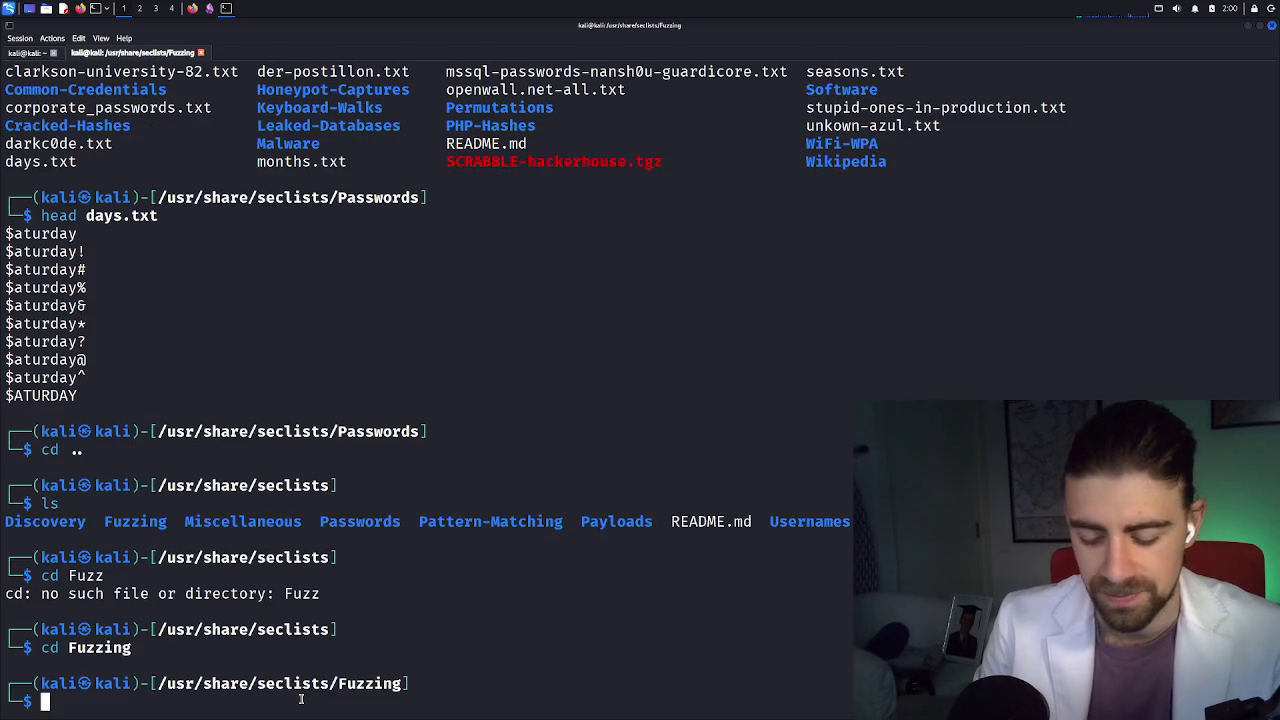
# List the Fuzzing wordlists with 'ls', then 'ls -la', and scroll through the results
pyautogui.write('ls')
pyautogui.press('Return')
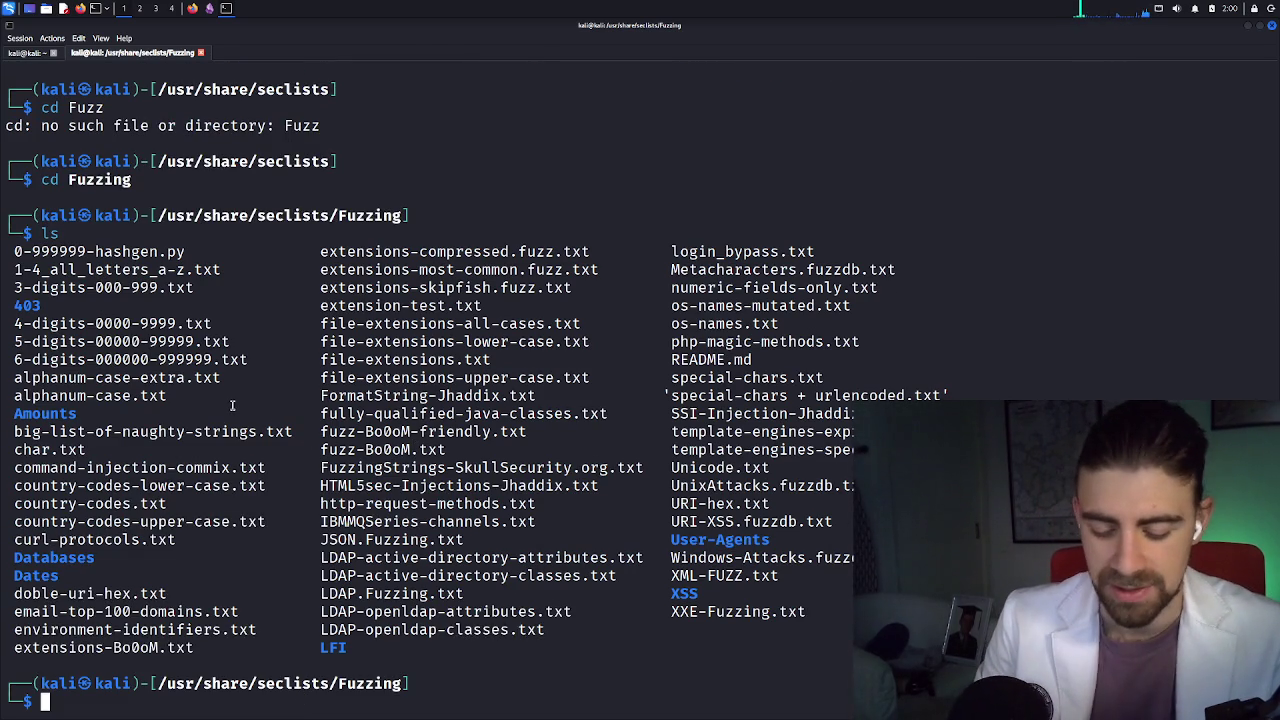
pyautogui.write('ls -la')
pyautogui.press('Return')
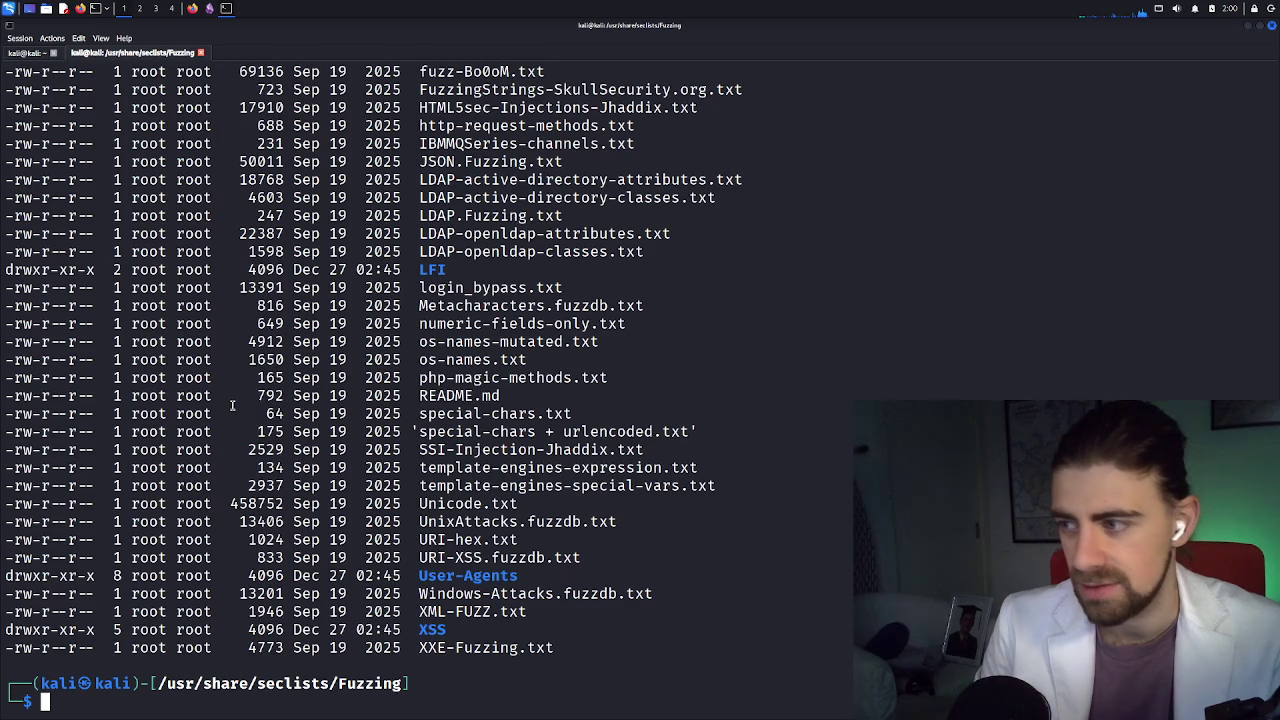
pyautogui.scroll(8, 318, 356)
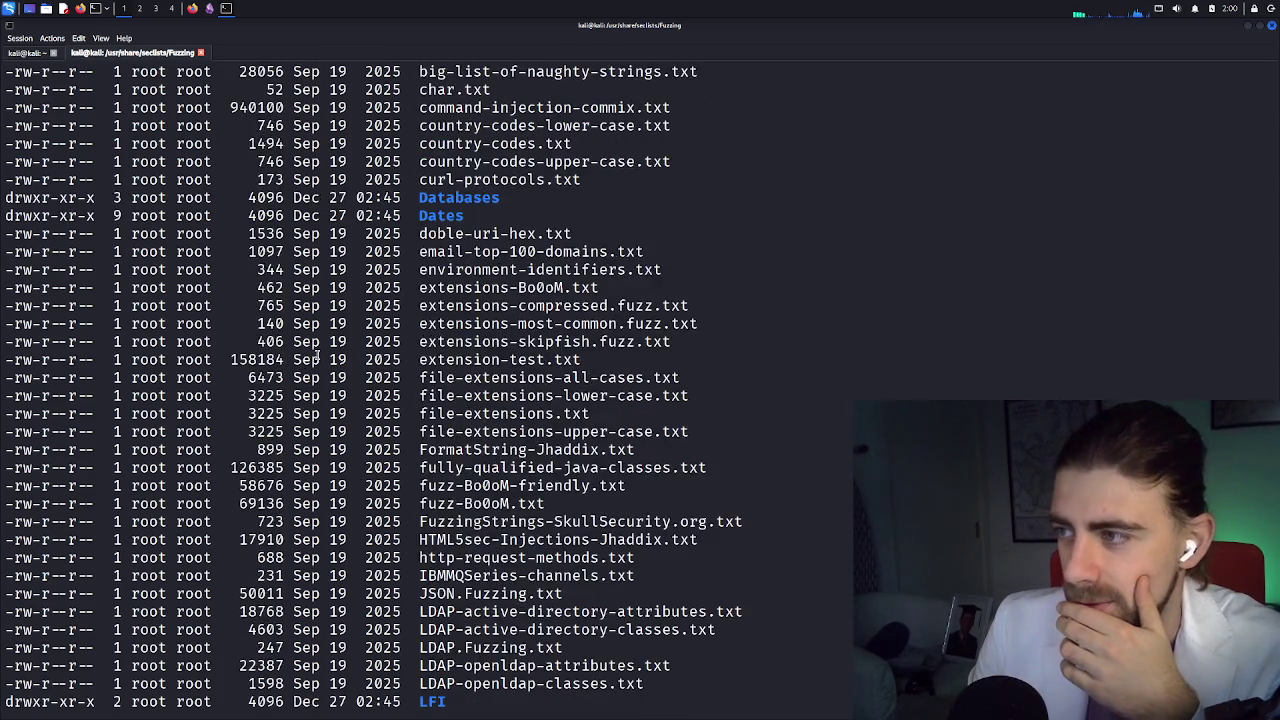
pyautogui.scroll(6, 318, 356)
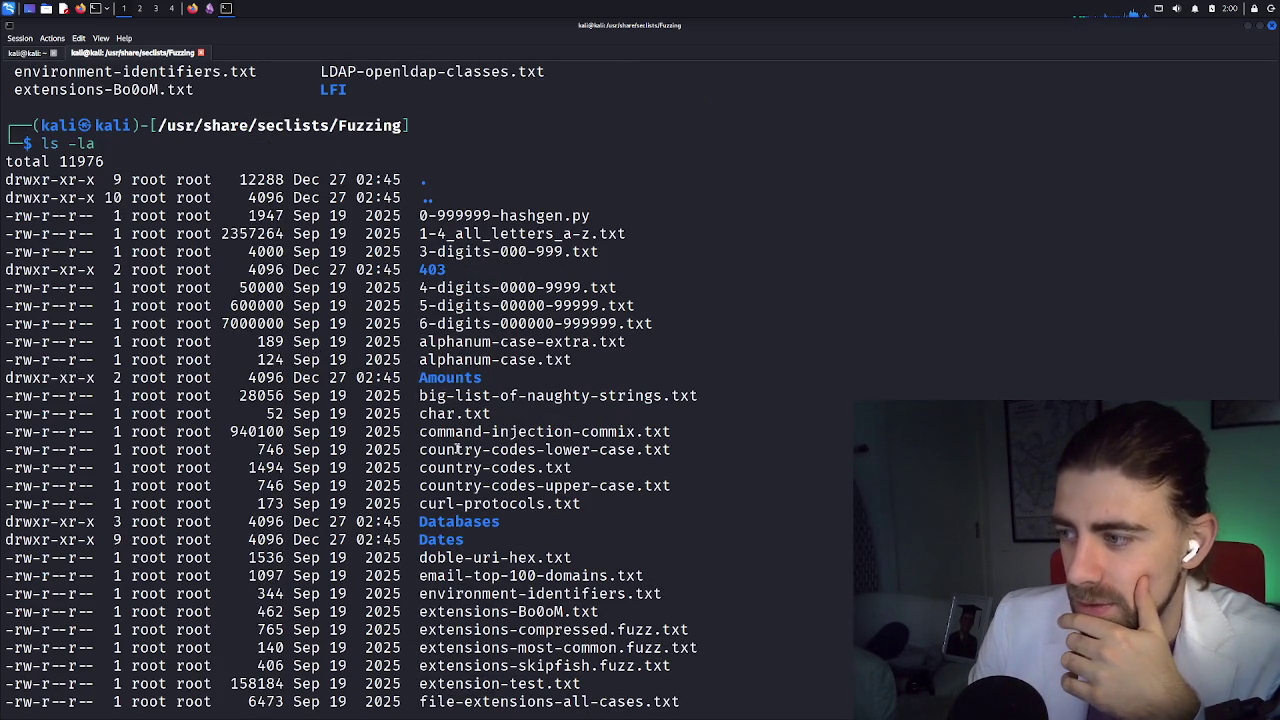
pyautogui.scroll(-2, 458, 450)
pyautogui.scroll(-2, 458, 445)
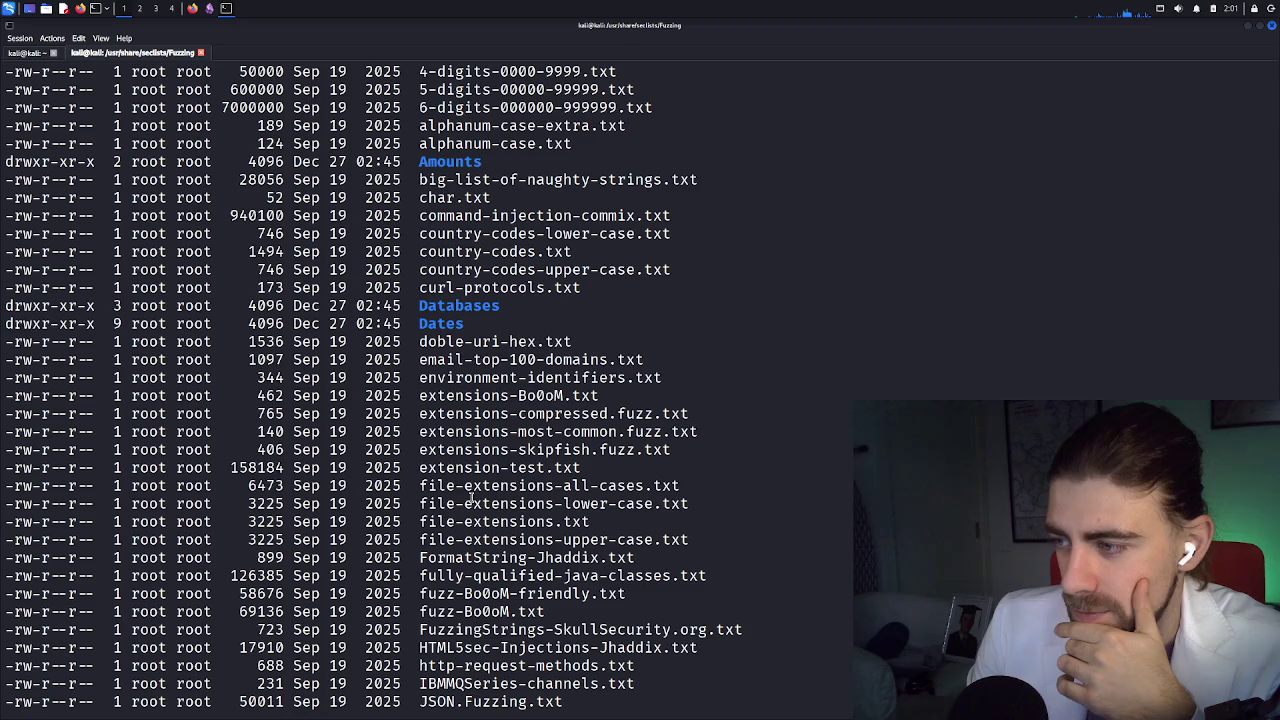
pyautogui.scroll(-3, 461, 465)
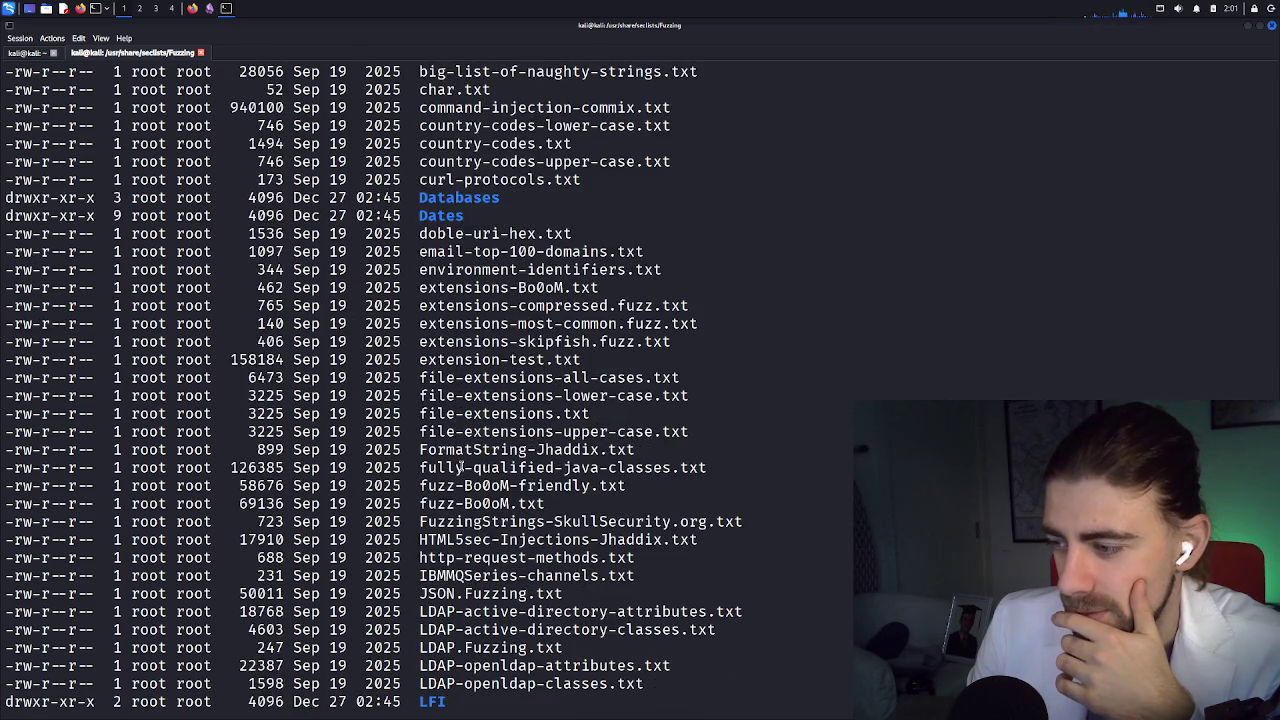
pyautogui.scroll(-2, 491, 580)
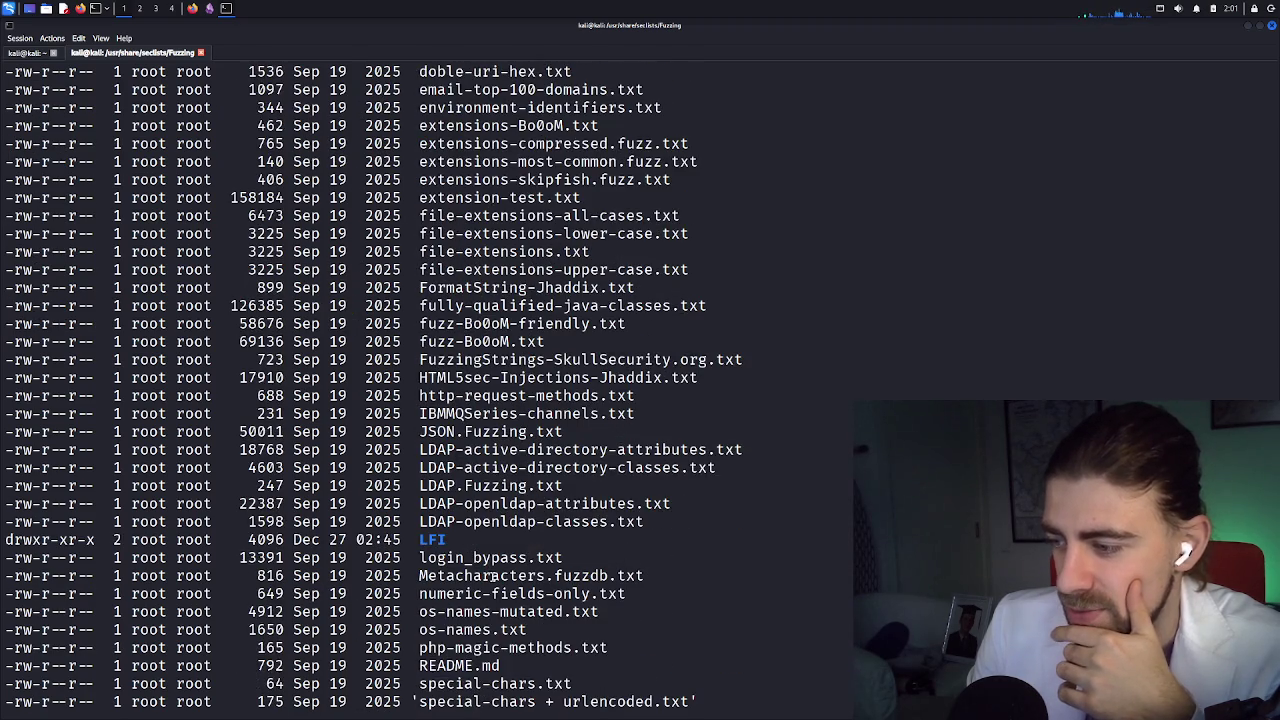
pyautogui.scroll(-1, 493, 577)
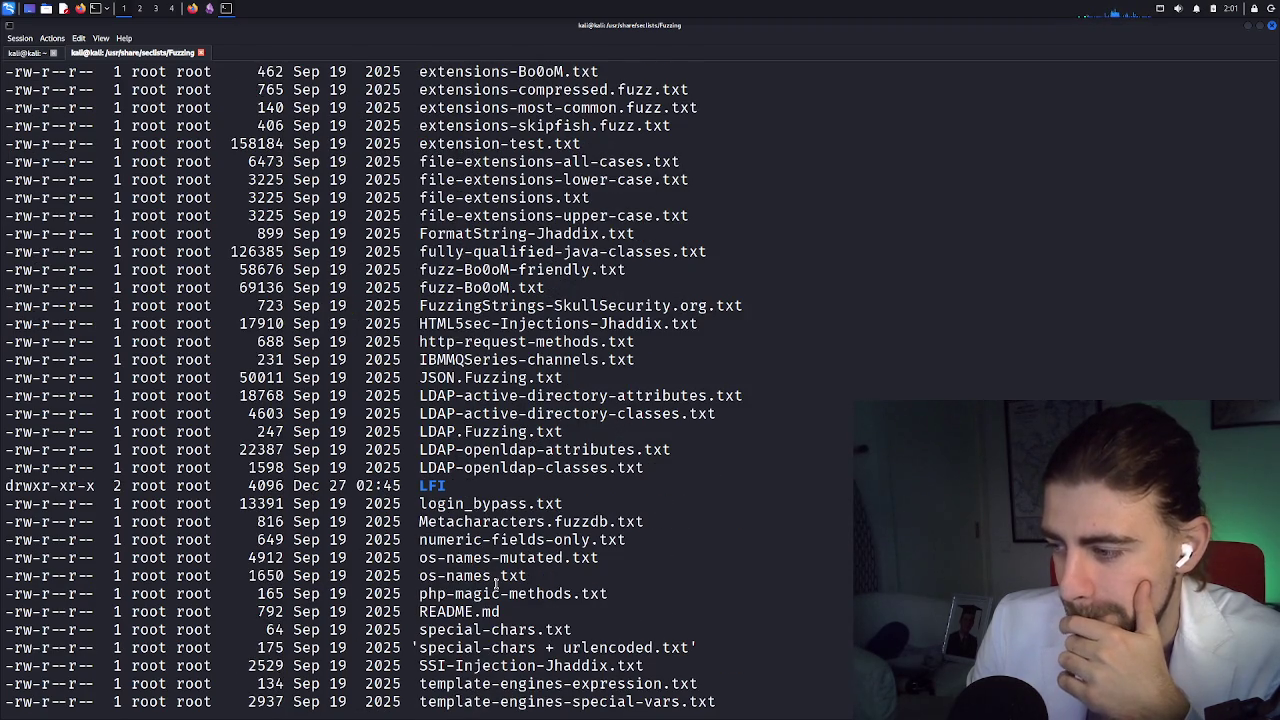
pyautogui.scroll(-2, 495, 582)
pyautogui.scroll(-2, 495, 583)
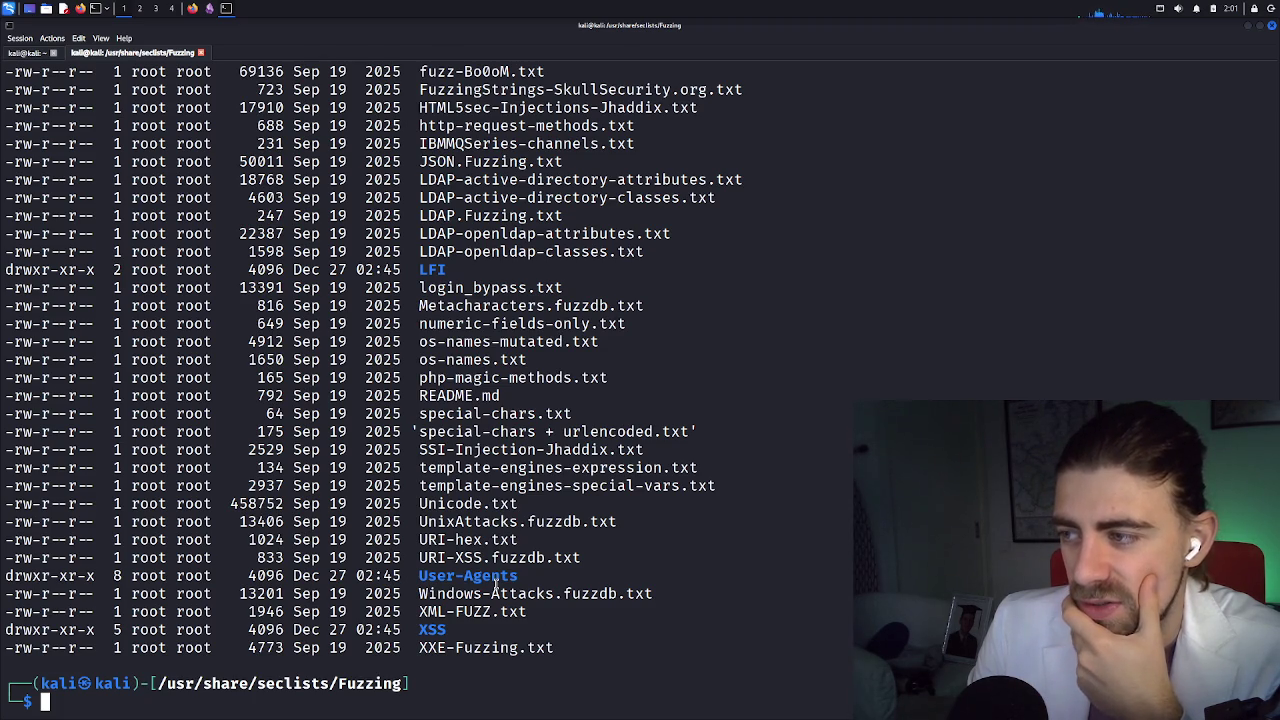
# Highlight fuzz-Bo0oM.txt in the listing, then clear the selection and the prompt
pyautogui.scroll(4, 495, 585)
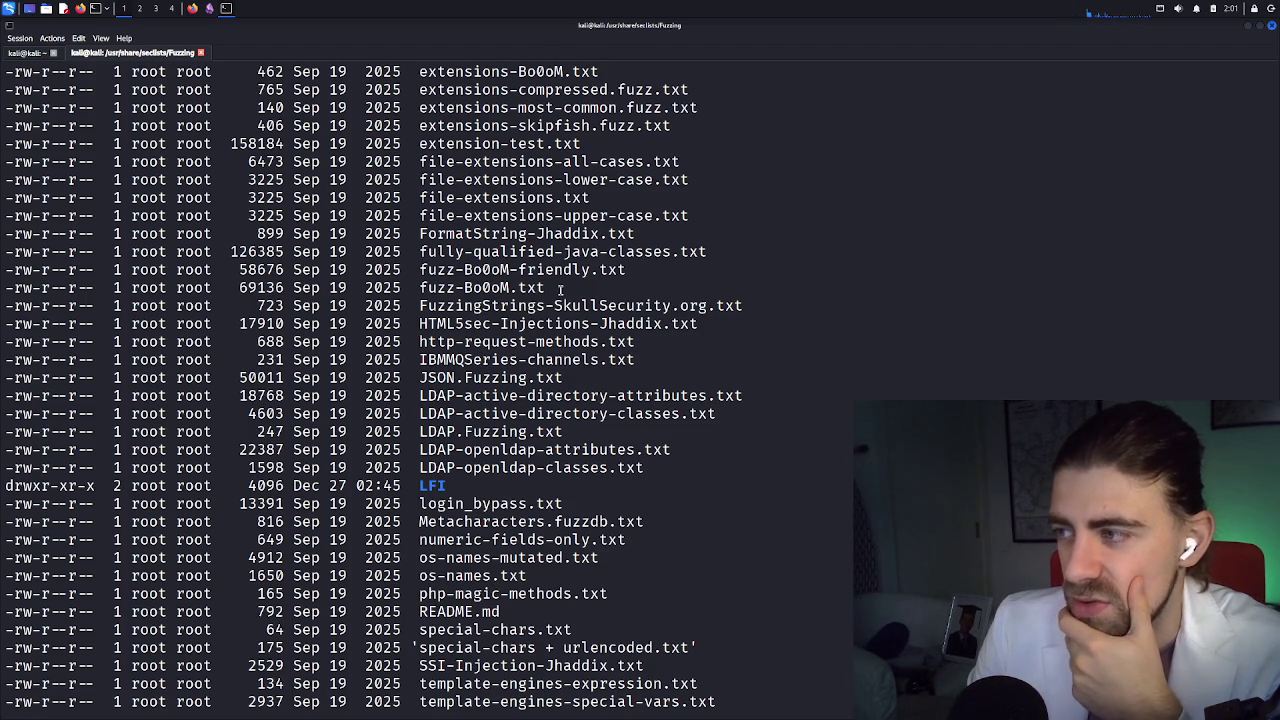
pyautogui.moveTo(560, 289); pyautogui.dragTo(428, 289)
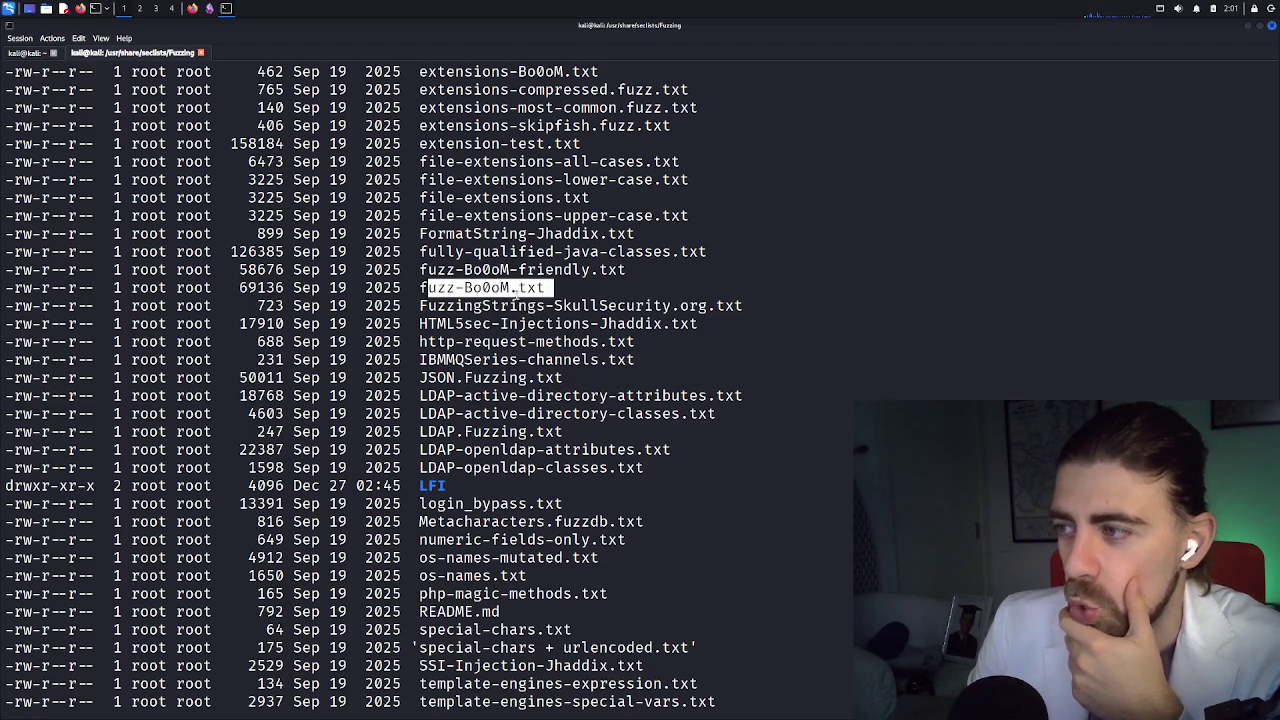
pyautogui.scroll(-4, 512, 294)
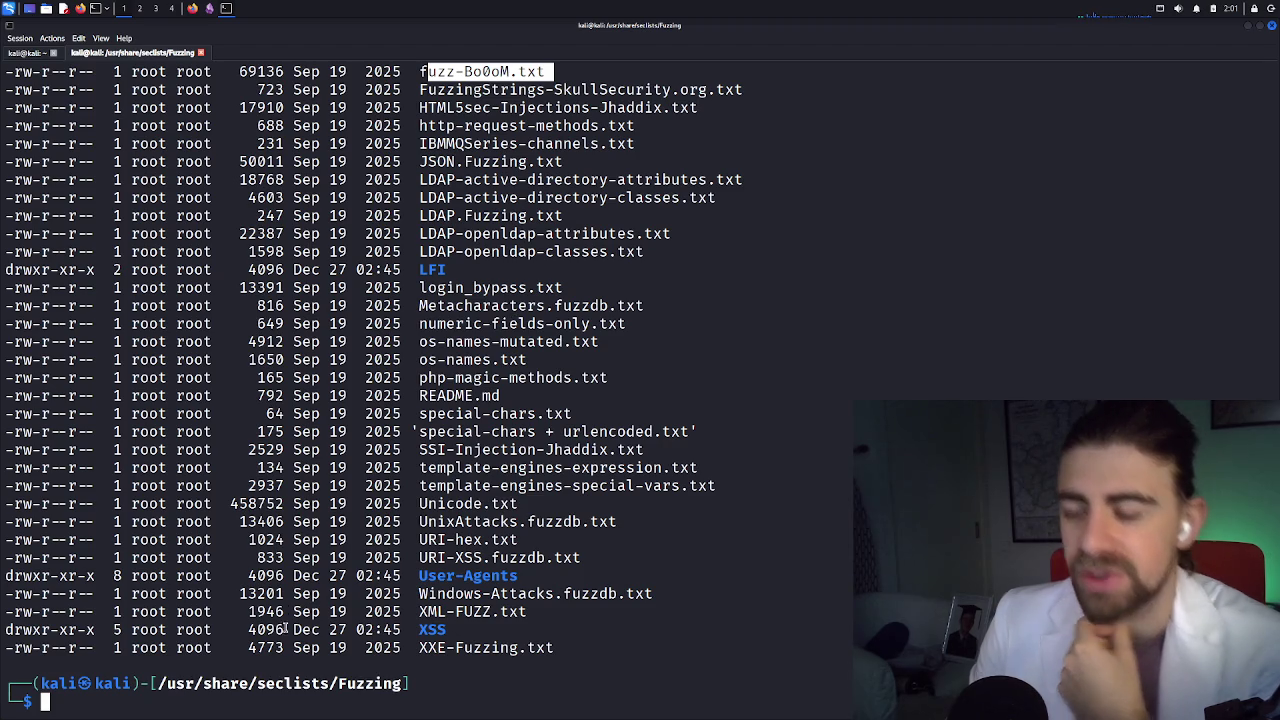
pyautogui.click(310, 700)
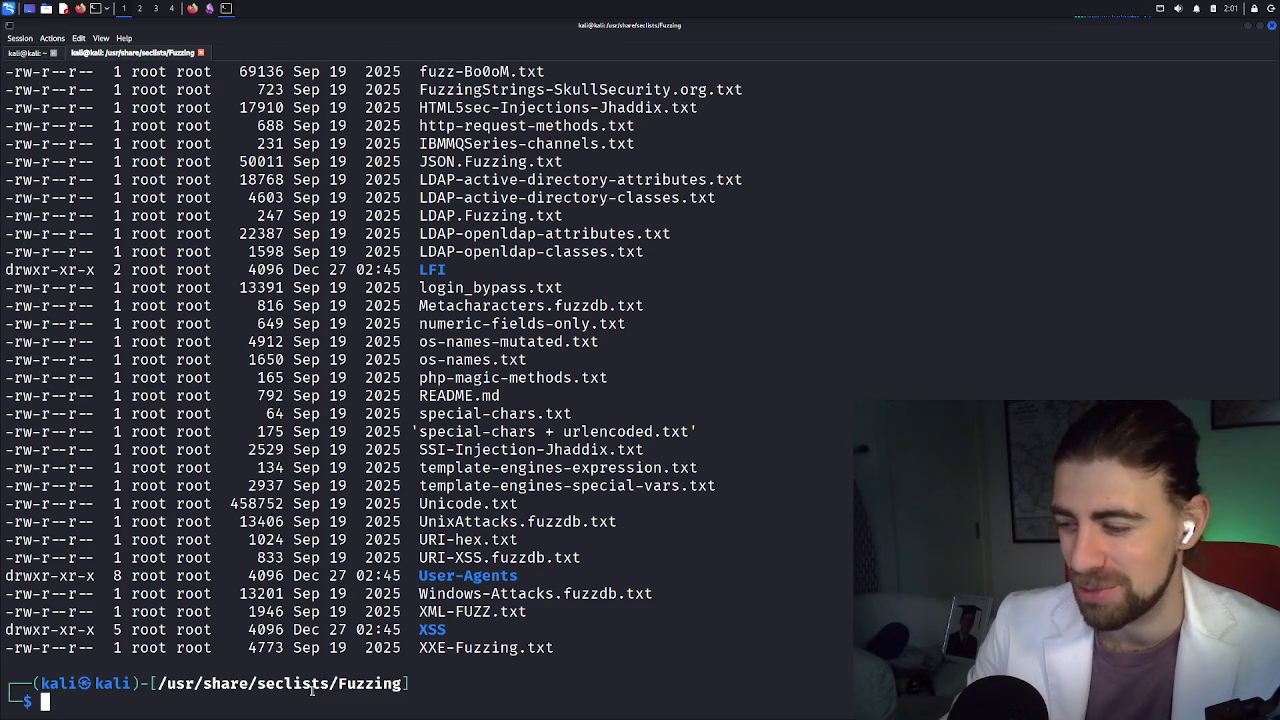
pyautogui.press('Up')
pyautogui.press('Down')
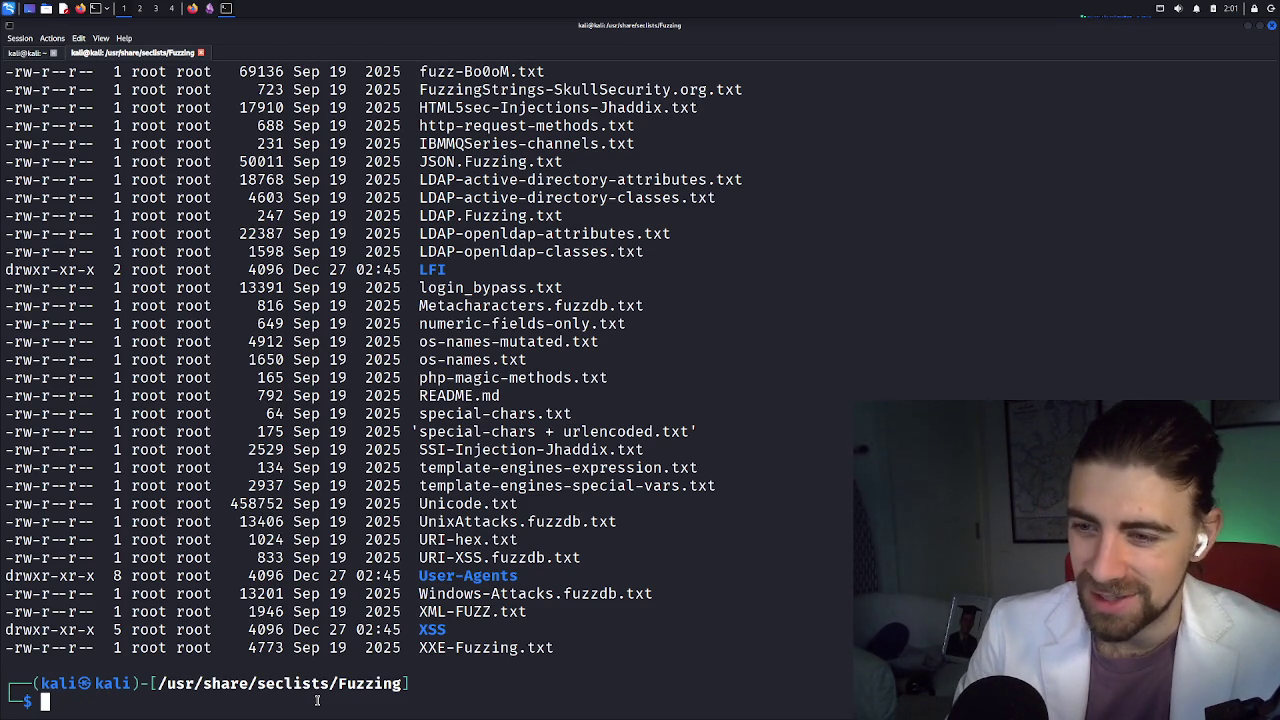
# Turn 'ffuf --h' into 'man ffuf' and open the ffuf manual page
pyautogui.write('ffuf ')
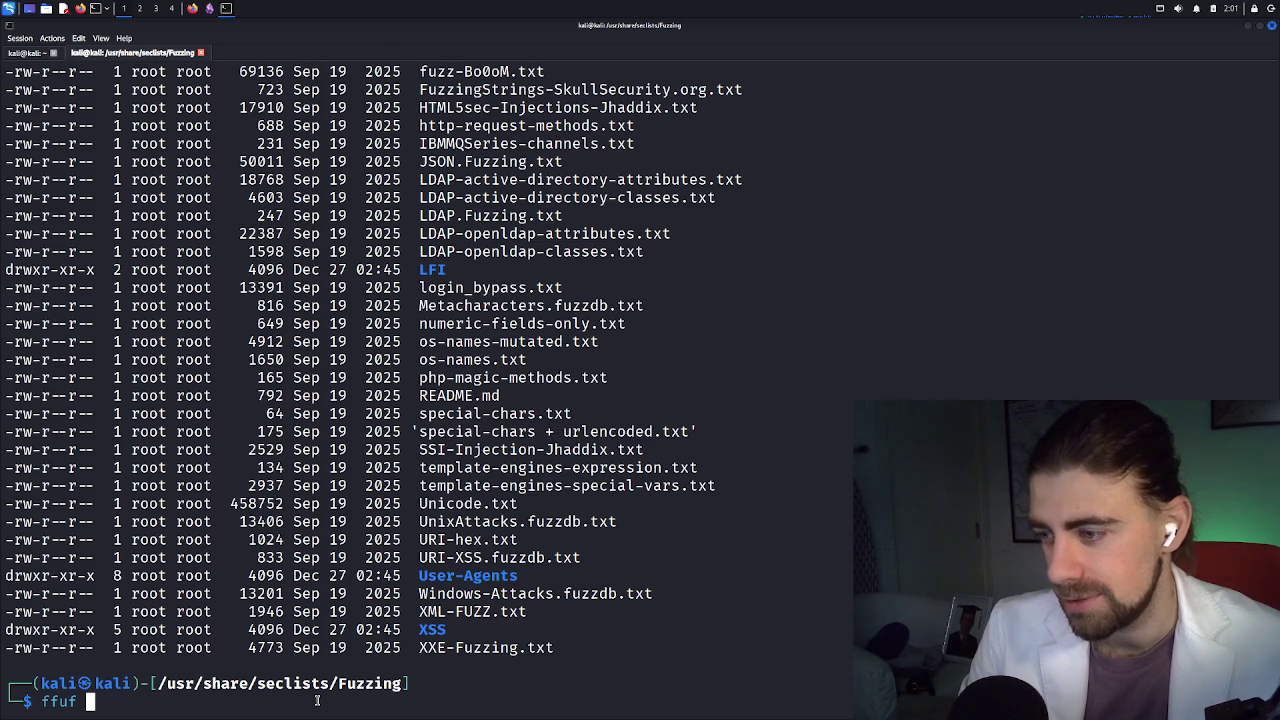
pyautogui.write('--h')
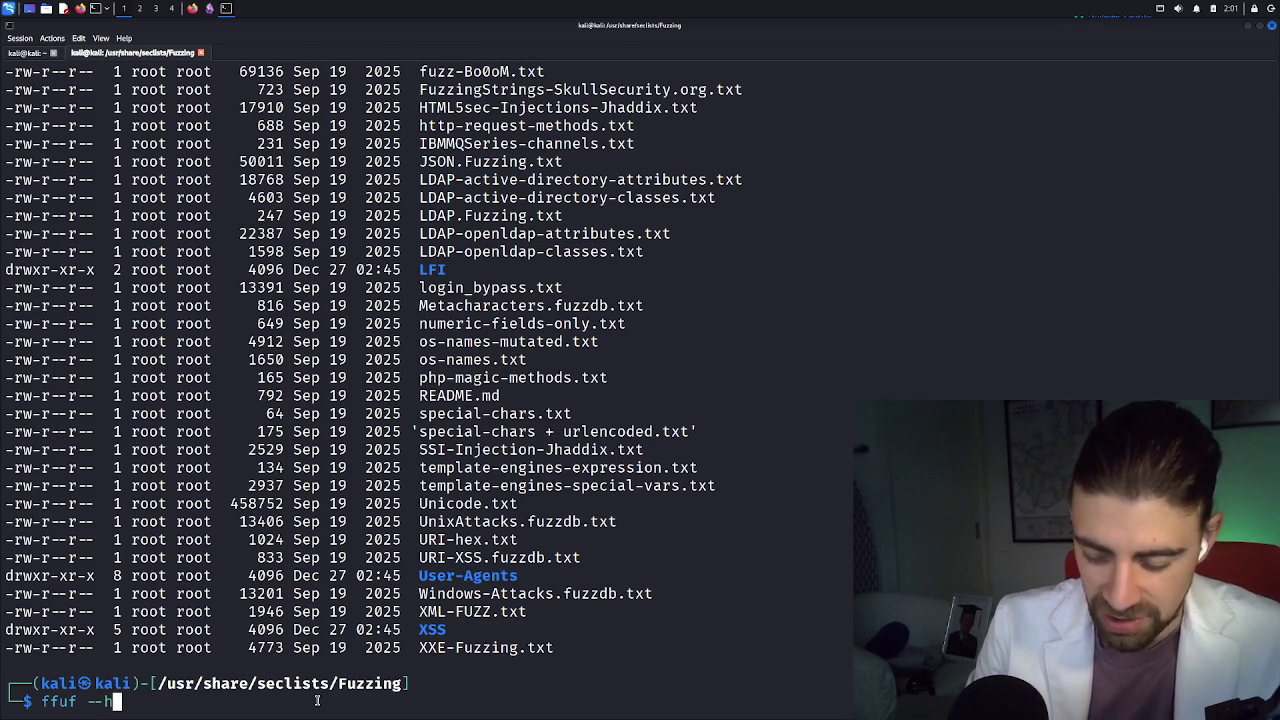
pyautogui.press('BackSpace')
pyautogui.press('BackSpace')
pyautogui.press('BackSpace')
pyautogui.hotkey('ctrl', 'a')
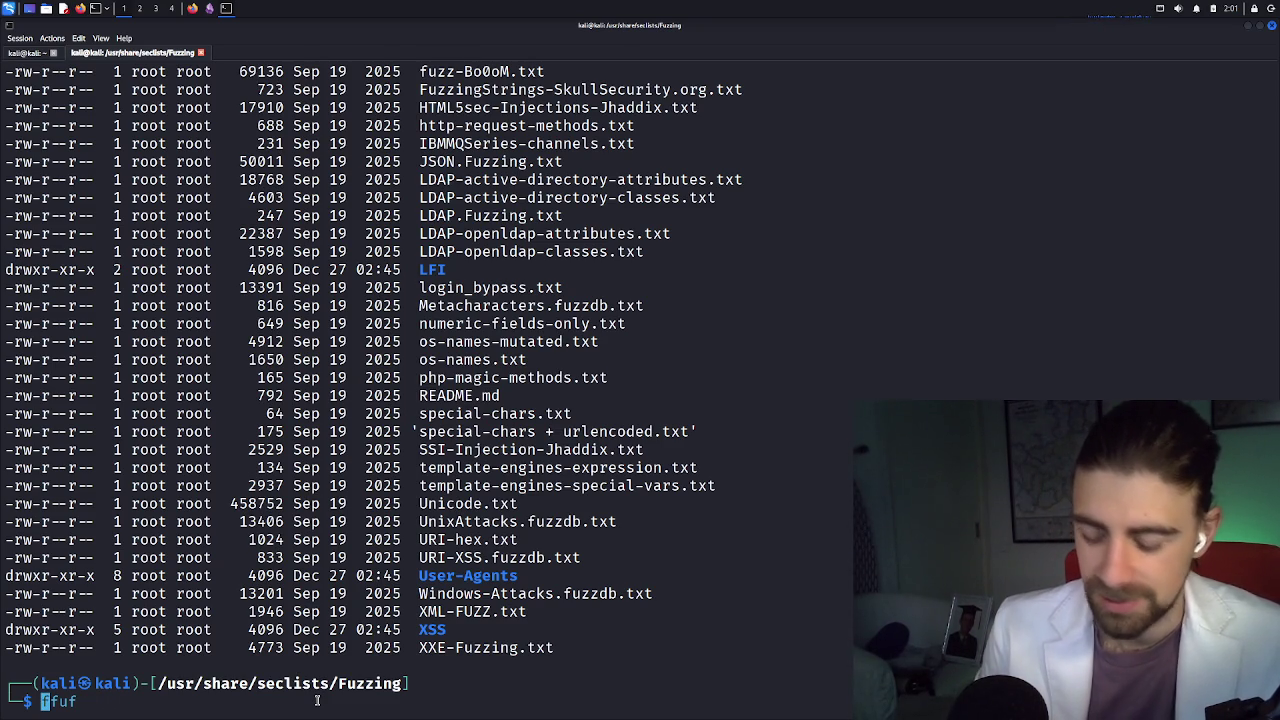
pyautogui.write('man')
pyautogui.press('Return')
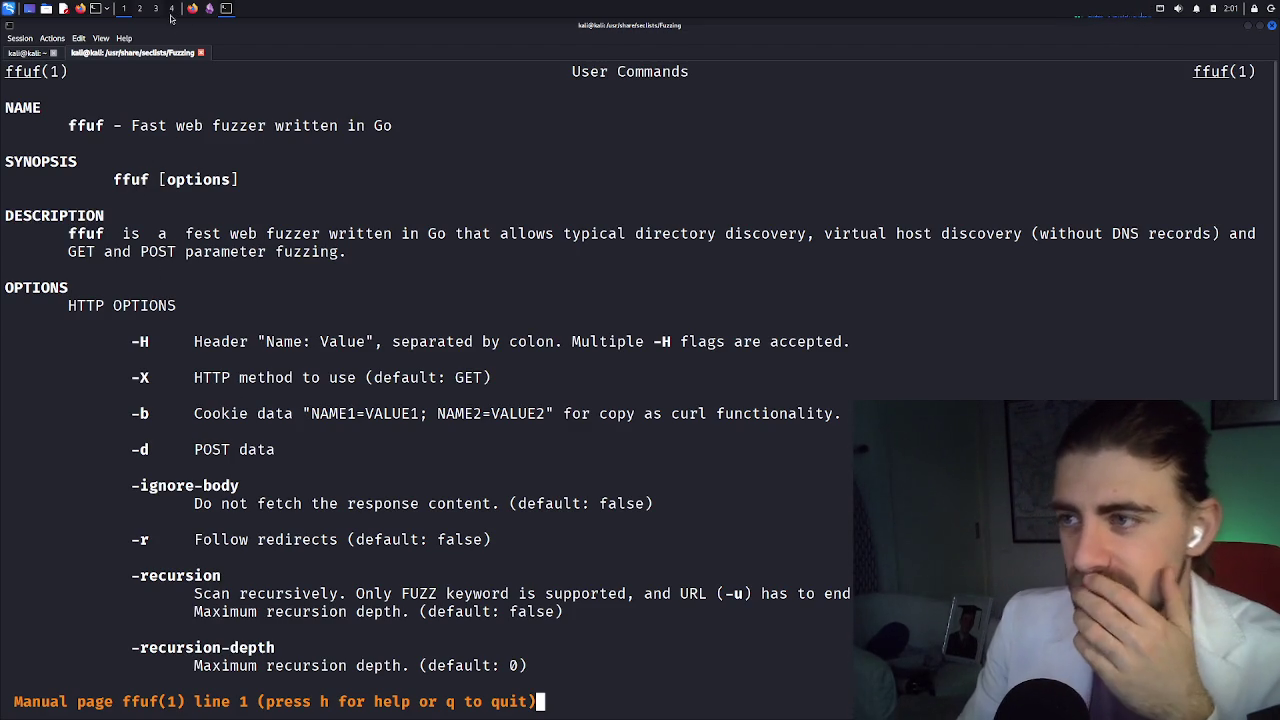
pyautogui.moveTo(139, 126); pyautogui.dragTo(388, 125)
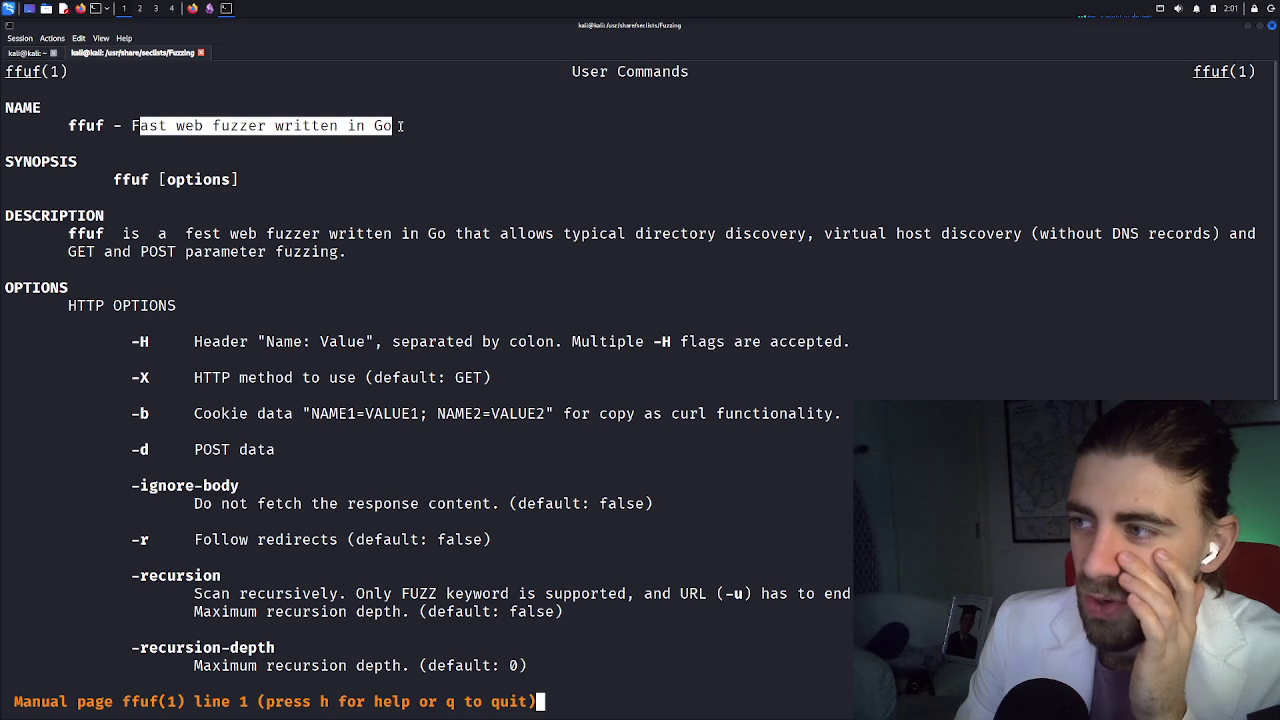
pyautogui.click(390, 126)
# Scroll the ffuf manual down to the matcher and filter options
pyautogui.scroll(-2, 382, 131)
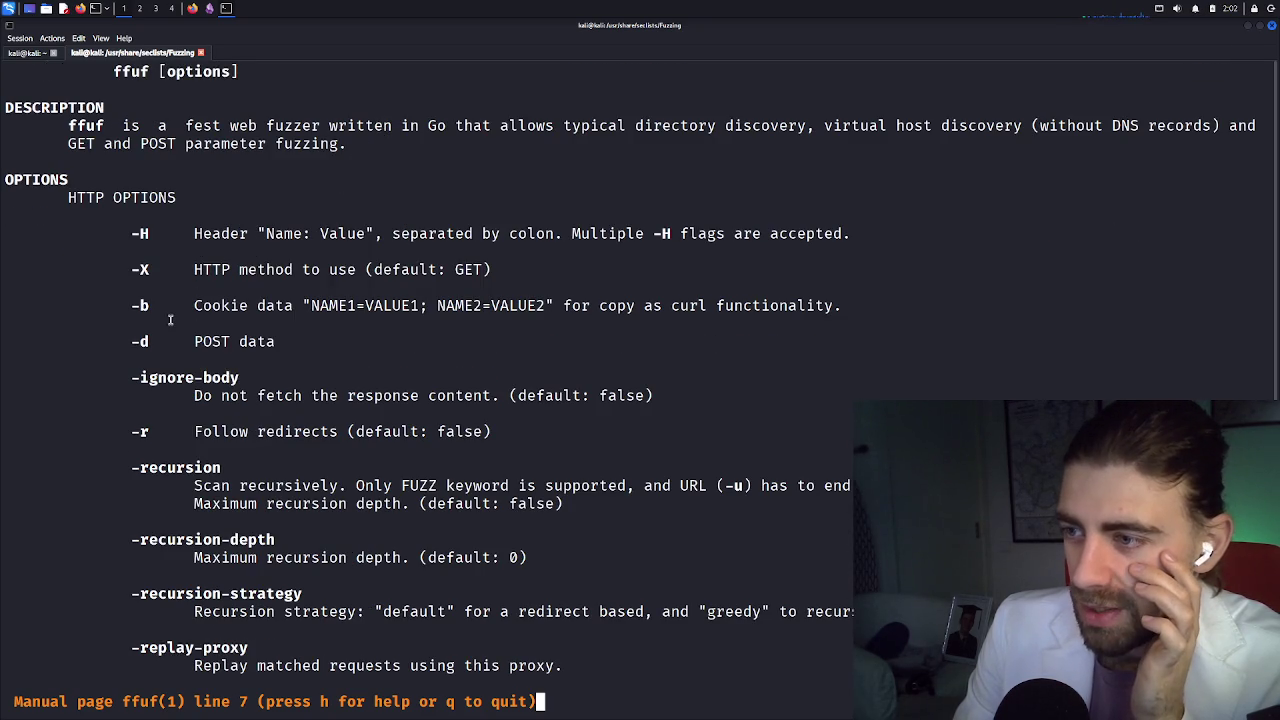
pyautogui.scroll(-2, 199, 425)
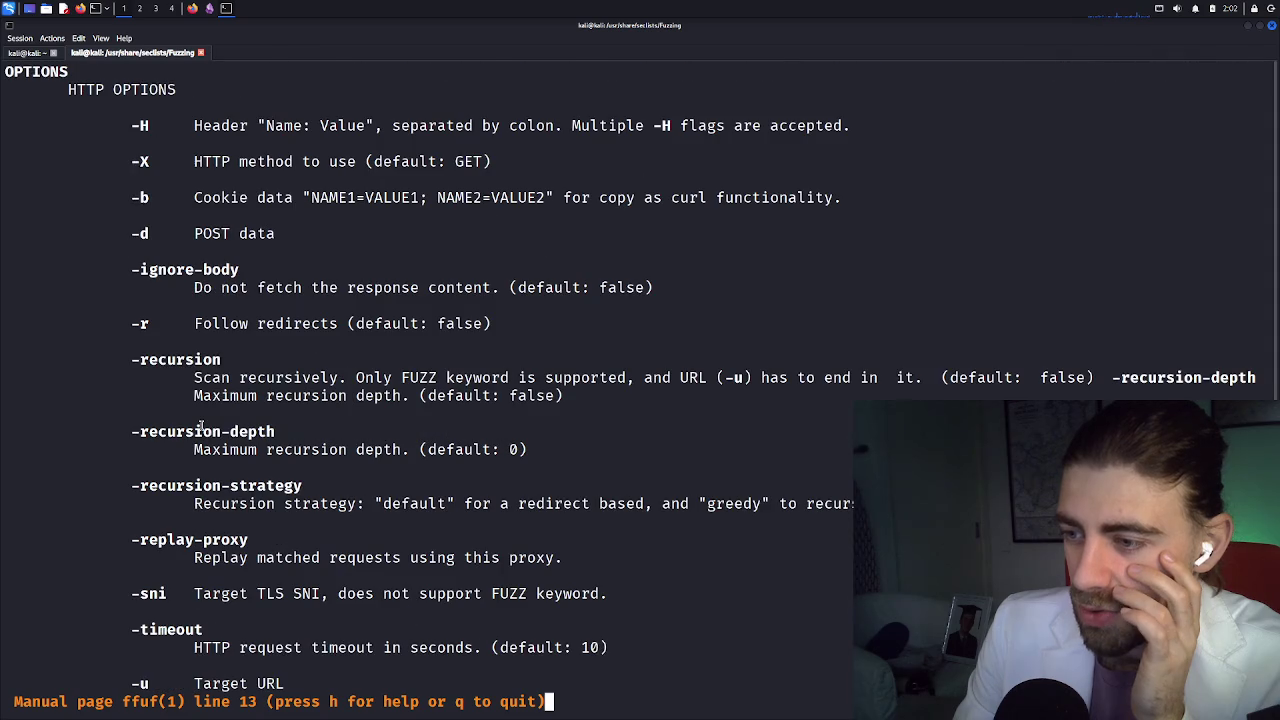
pyautogui.scroll(2, 202, 420)
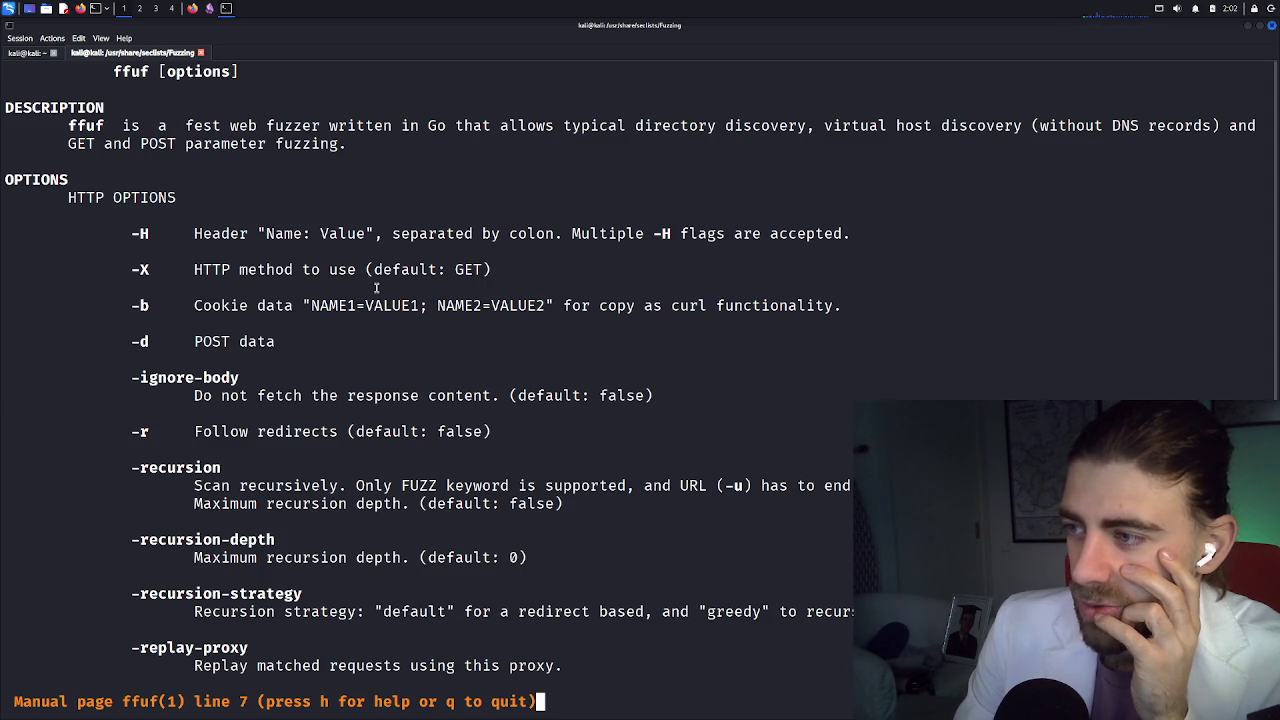
pyautogui.scroll(-1, 376, 289)
pyautogui.scroll(-5, 376, 289)
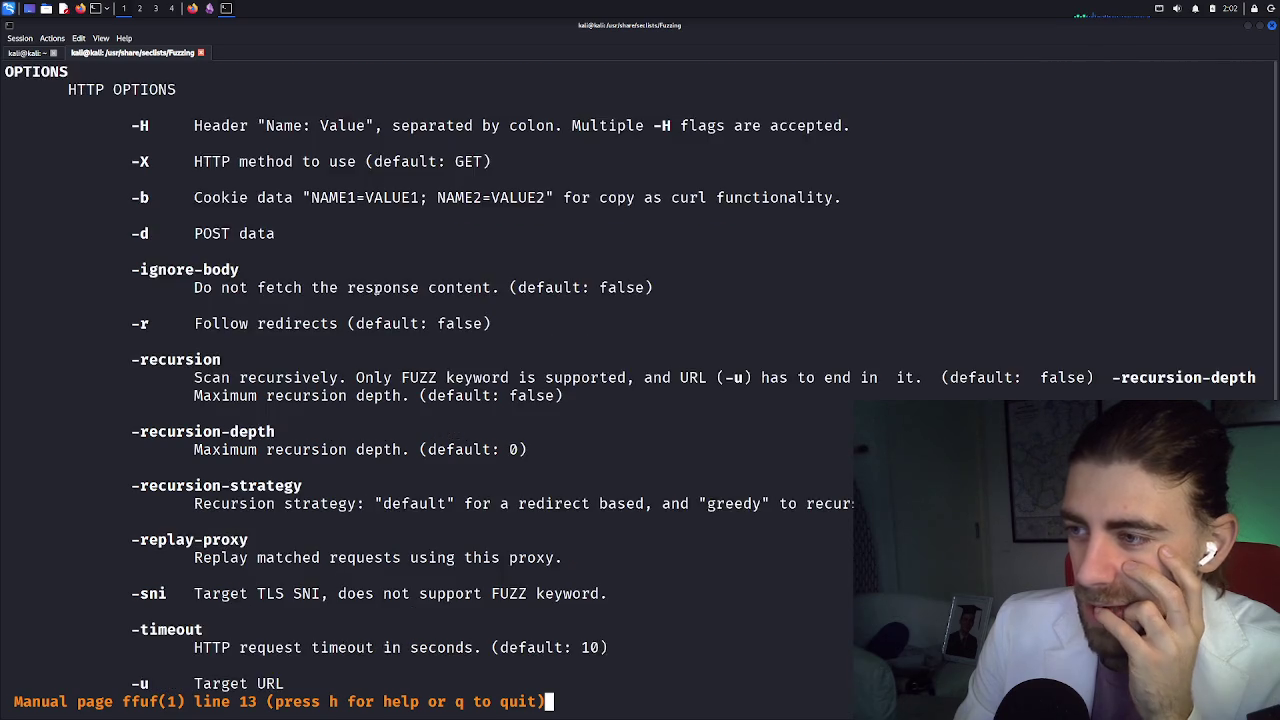
pyautogui.scroll(-9, 376, 289)
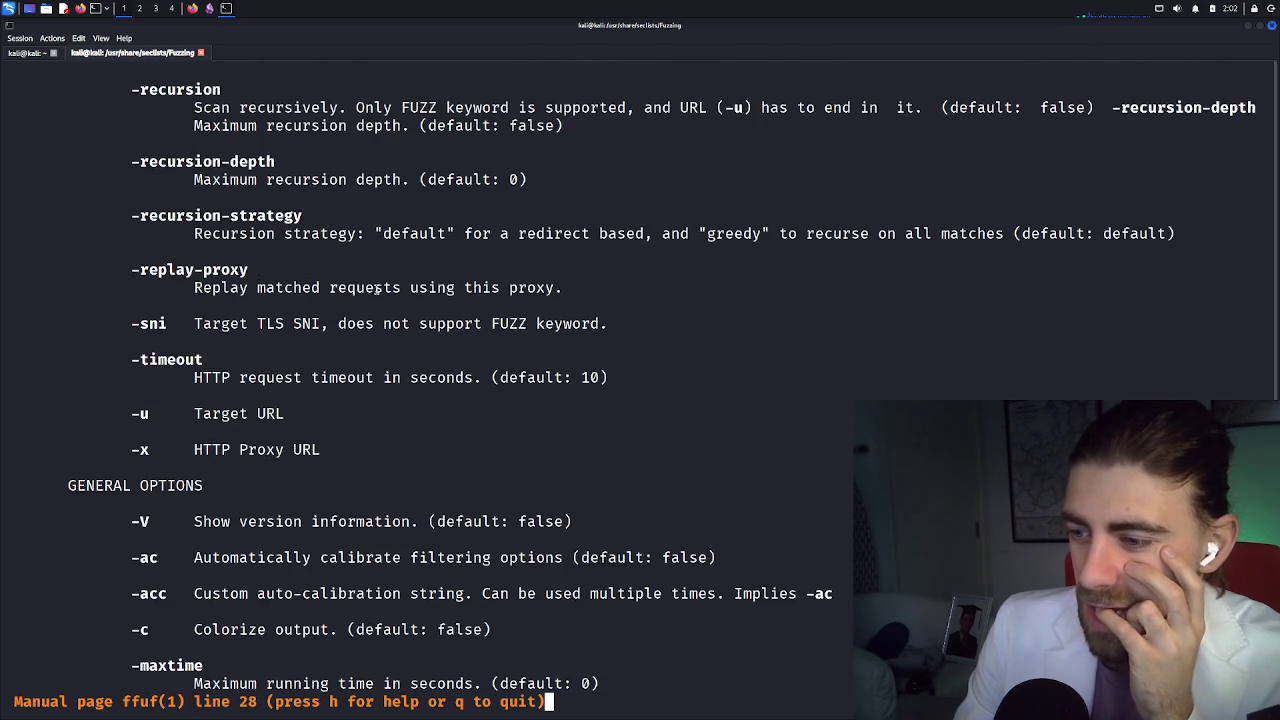
pyautogui.scroll(-8, 376, 289)
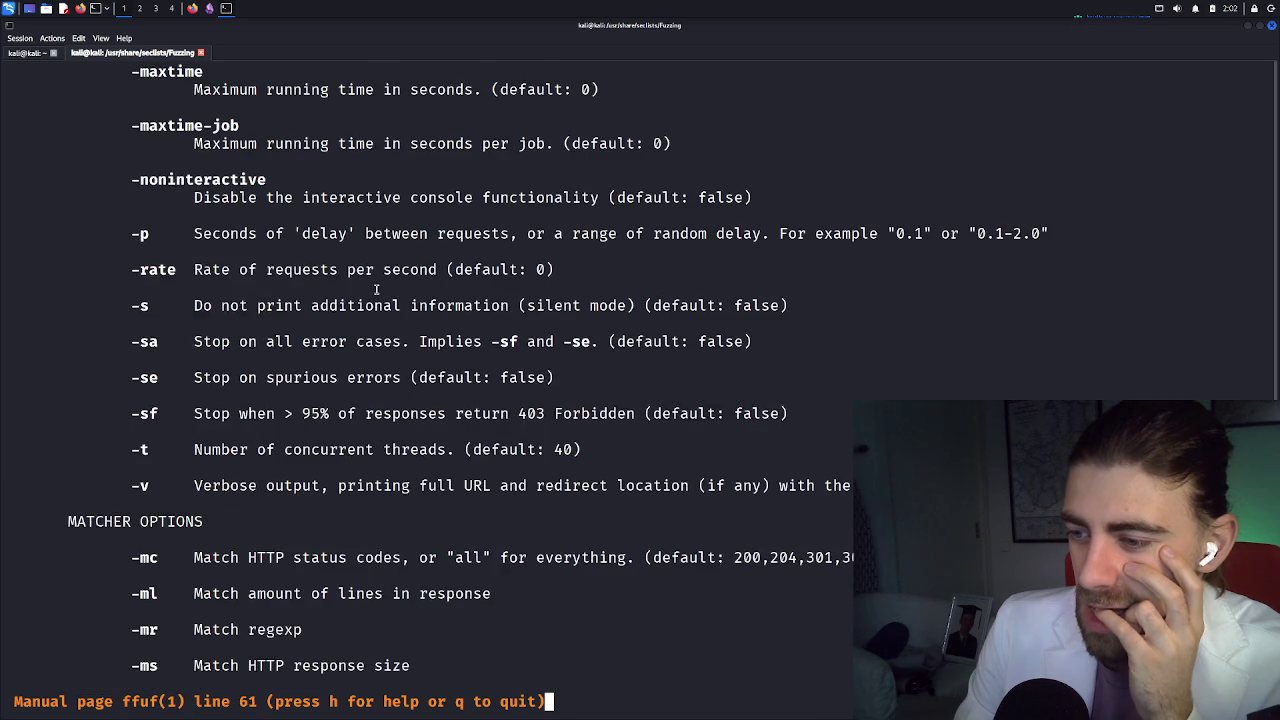
pyautogui.scroll(-3, 376, 289)
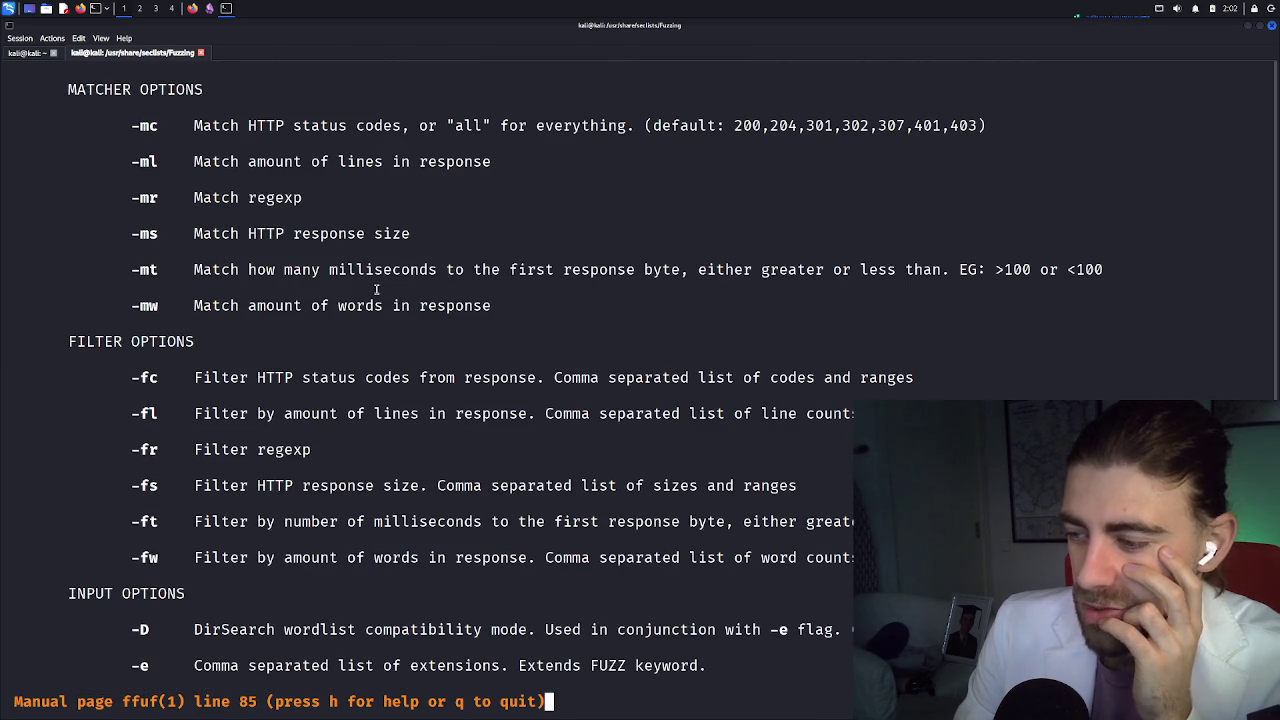
# Quit the manual, recall the earlier gobuster raft-medium-directories command and erase its /api target
pyautogui.press('q')
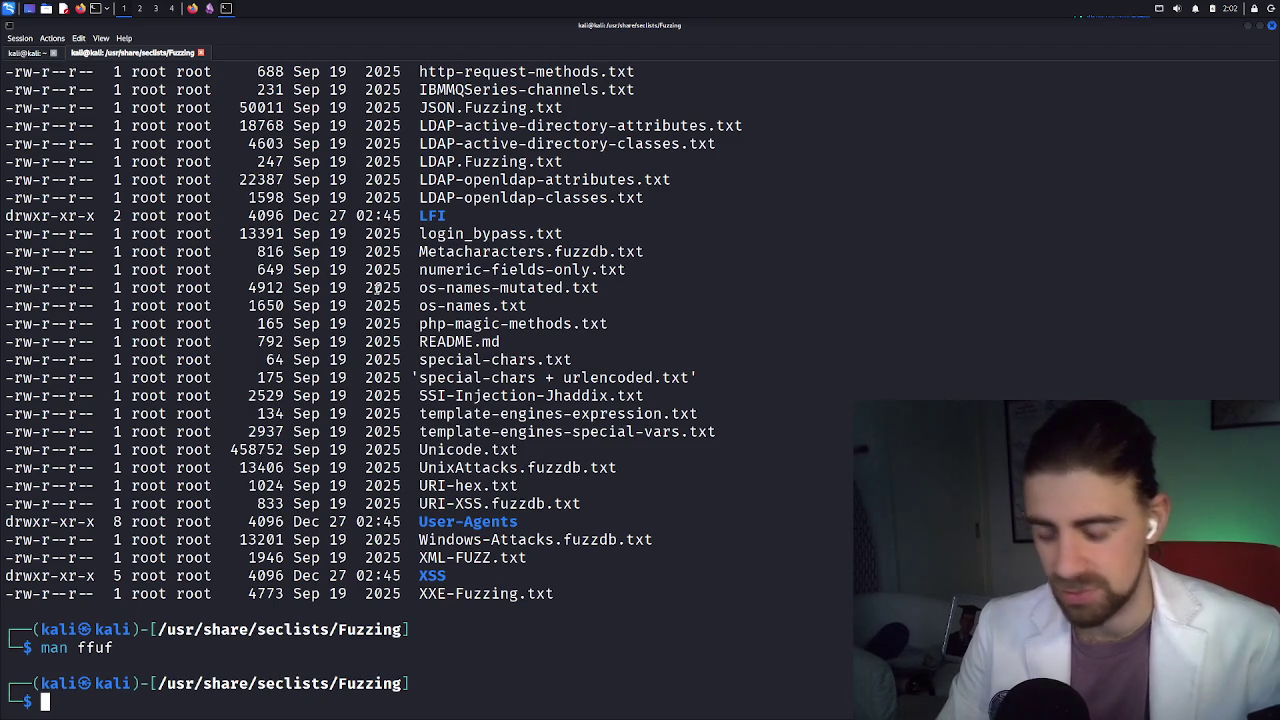
pyautogui.write('gobuster')
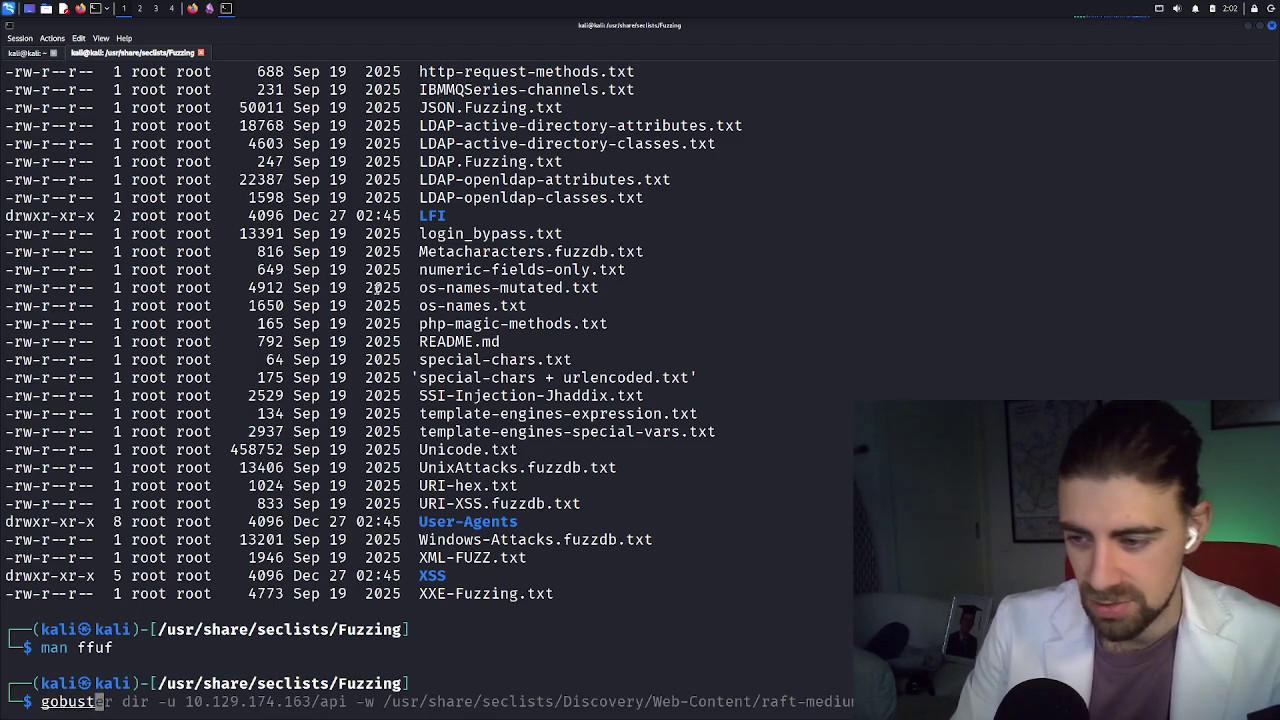
pyautogui.press('Right')
pyautogui.hotkey('ctrl', 'Left')
pyautogui.hotkey('ctrl', 'Left')
pyautogui.hotkey('ctrl', 'Left')
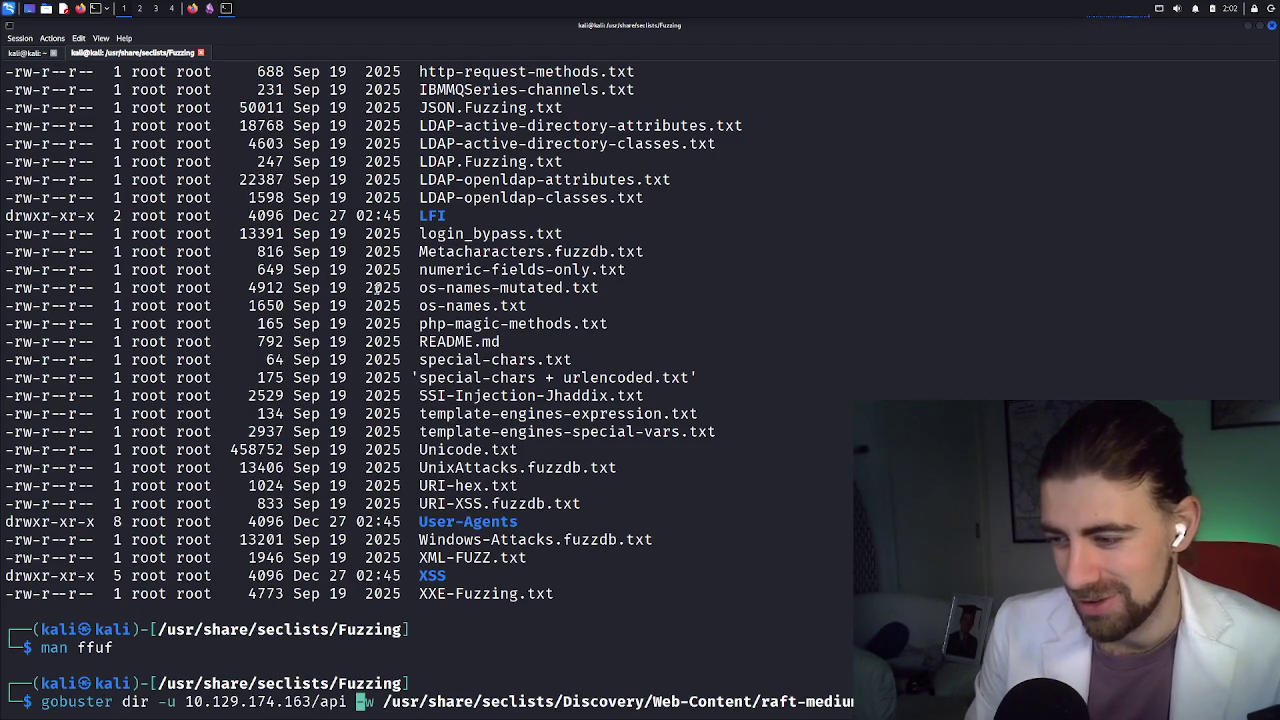
pyautogui.hotkey('ctrl', 'Left')
pyautogui.press('Right')
pyautogui.press('Right')
pyautogui.press('Right')
pyautogui.press('BackSpace')
pyautogui.press('BackSpace')
pyautogui.press('BackSpace')
pyautogui.press('BackSpace')
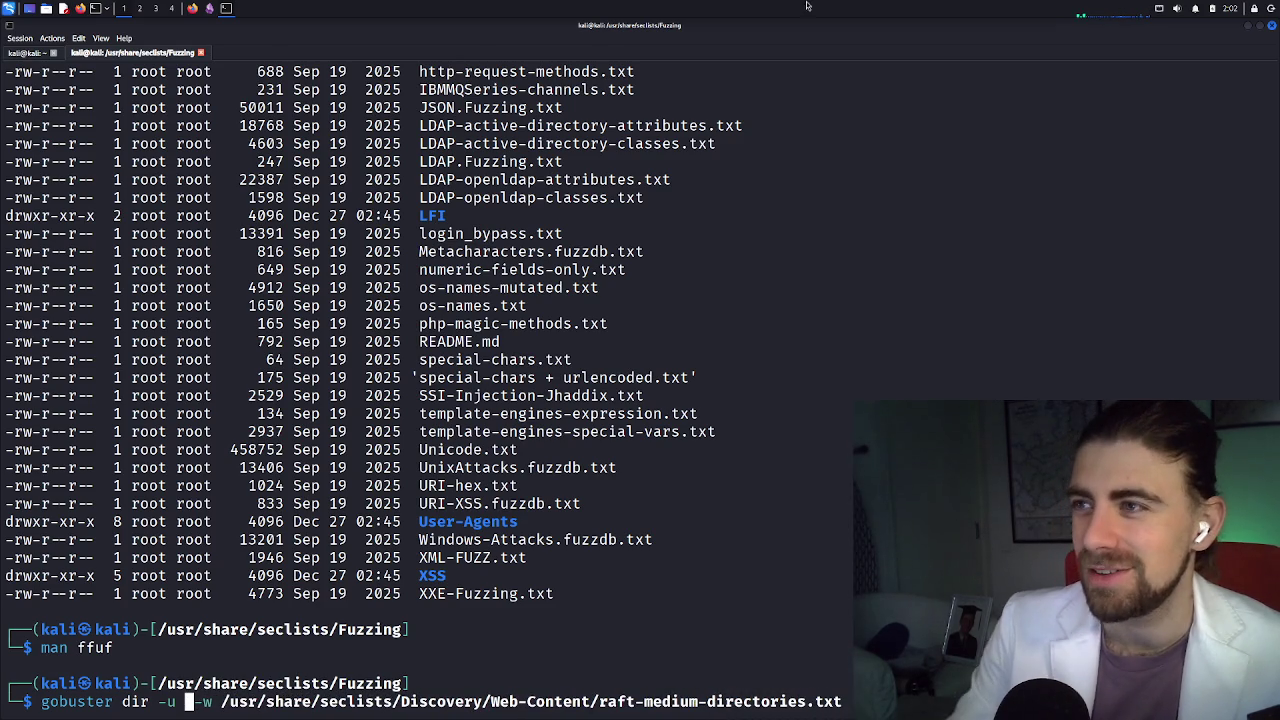
# Take the basic mission 11 page address from Firefox's hackthissite tab, then return to the terminal
pyautogui.click(194, 9)
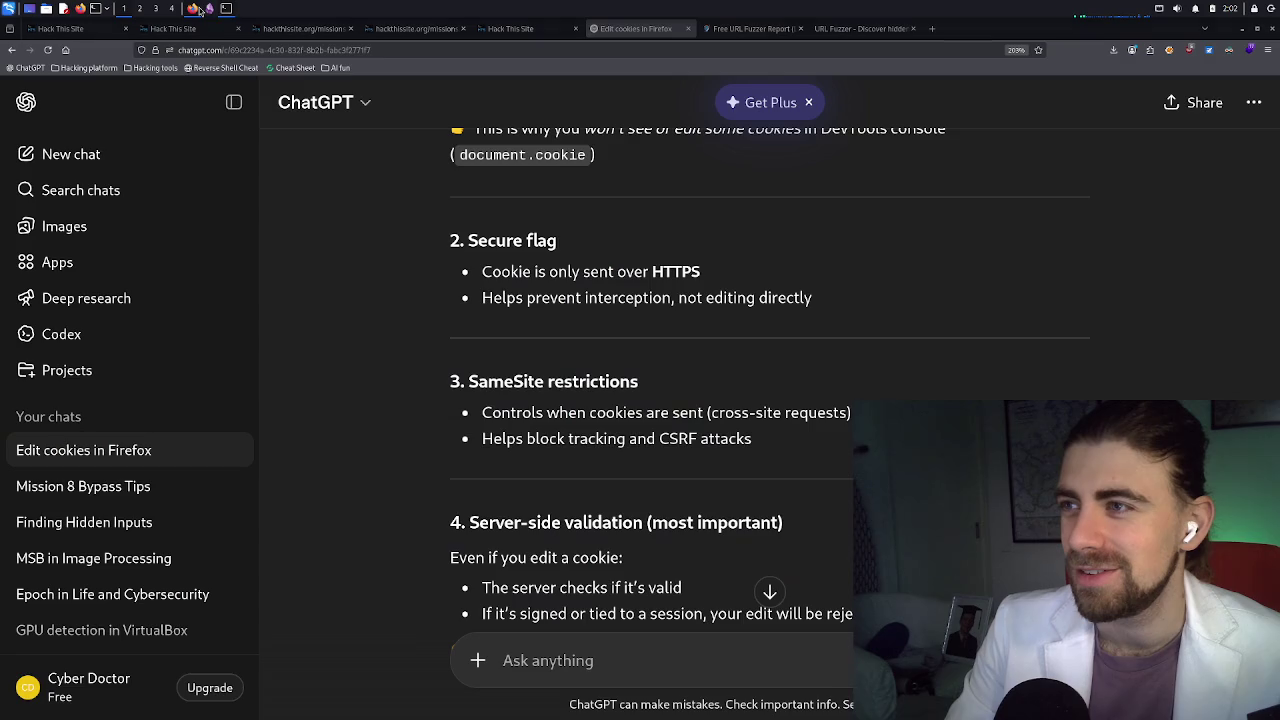
pyautogui.click(302, 28)
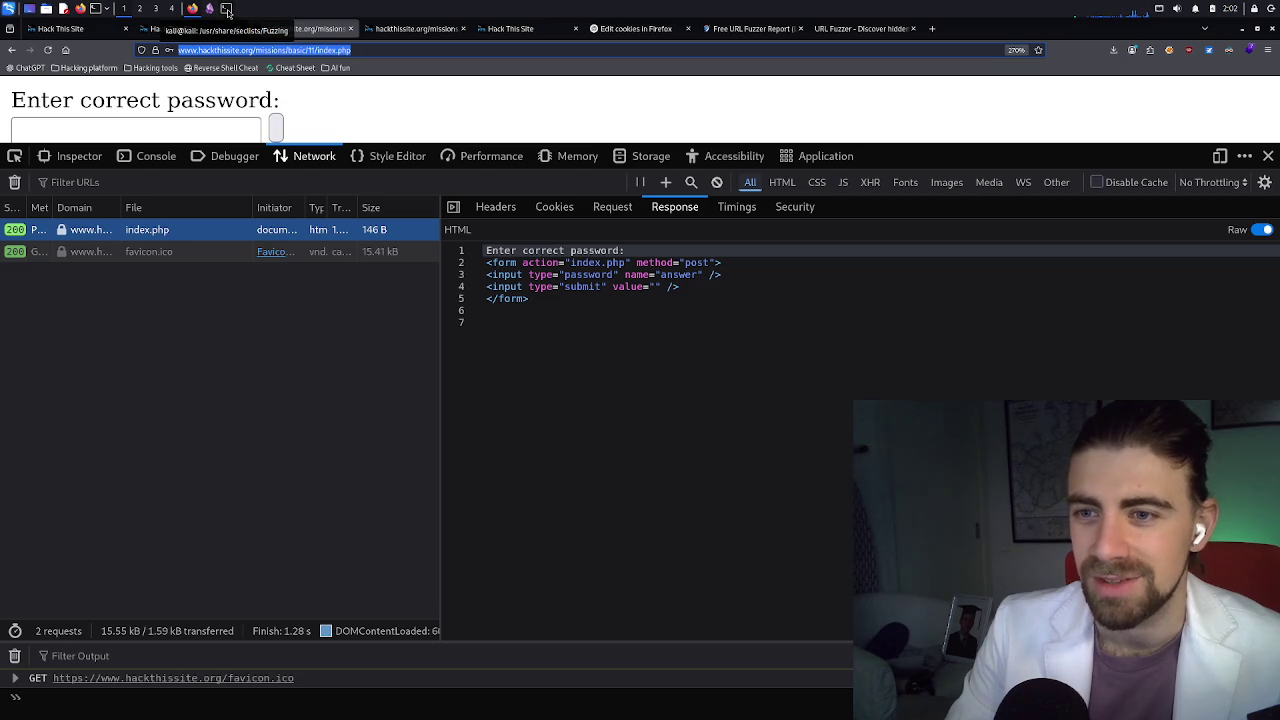
pyautogui.click(226, 9)
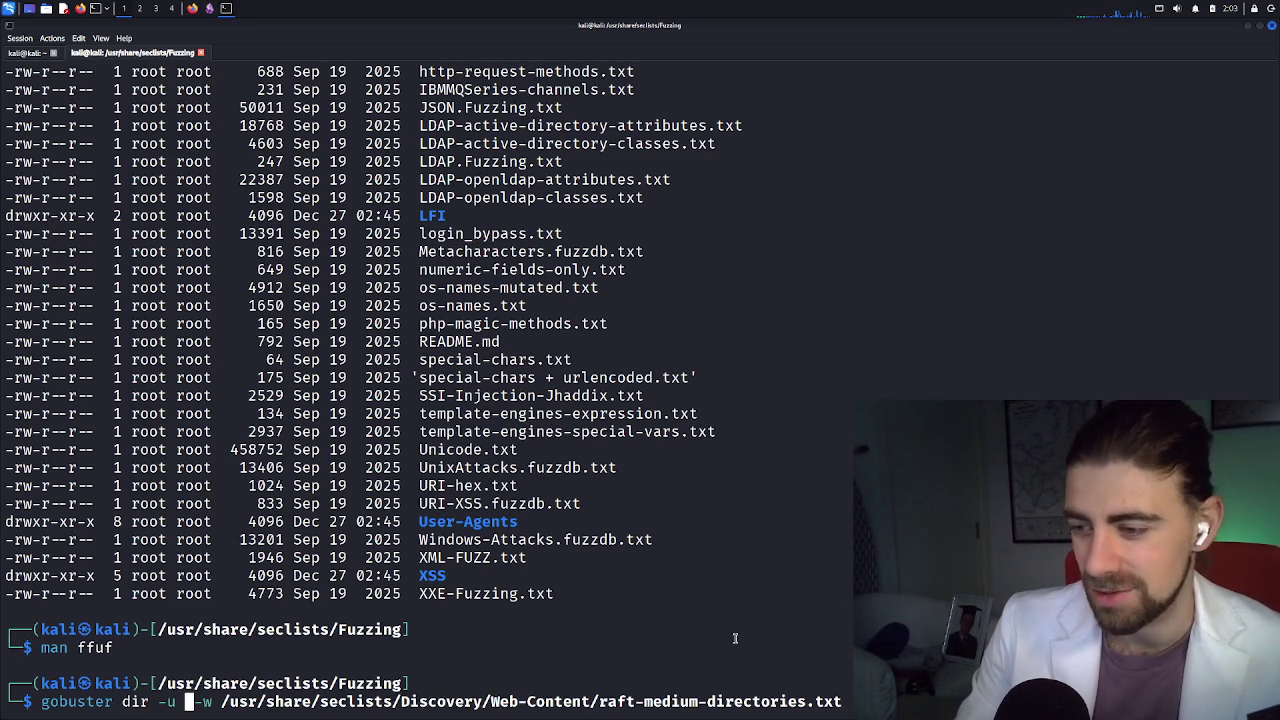
# Paste the mission URL after -u and strip the trailing ~ and index.php
pyautogui.rightClick(193, 700)
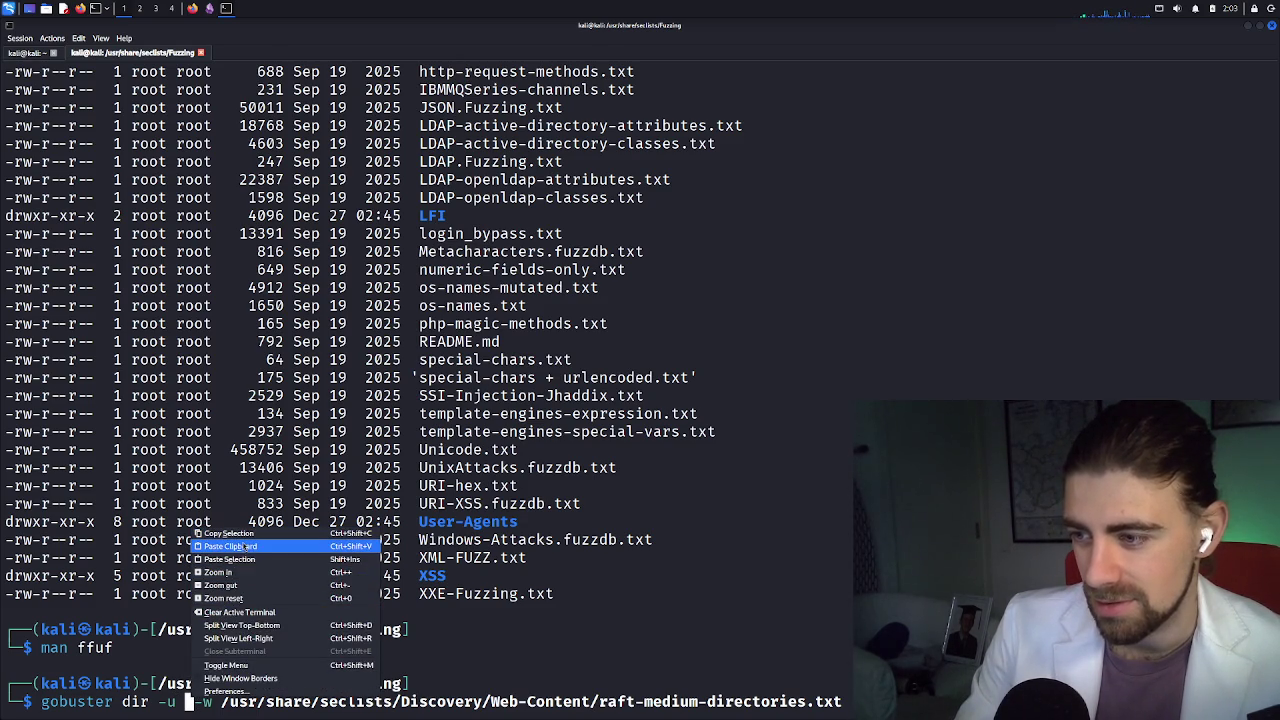
pyautogui.click(221, 546)
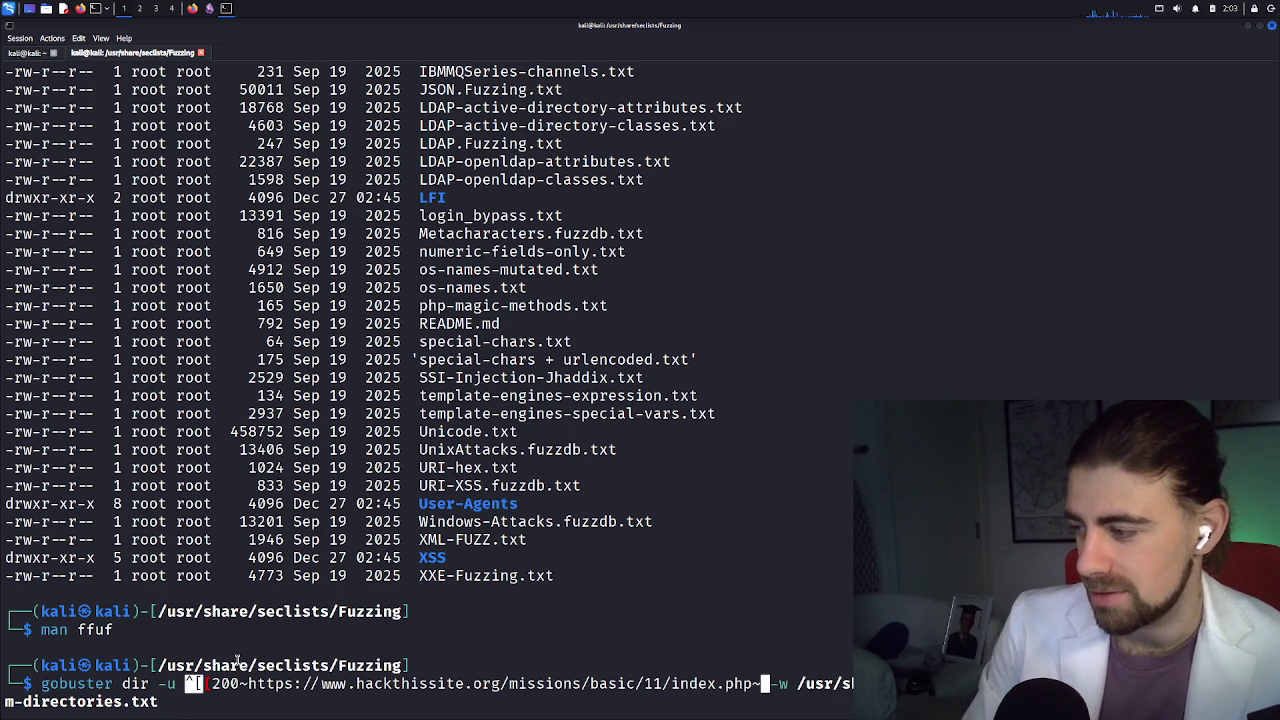
pyautogui.press('BackSpace')
pyautogui.press('Left')
pyautogui.press('Left')
pyautogui.press('Left')
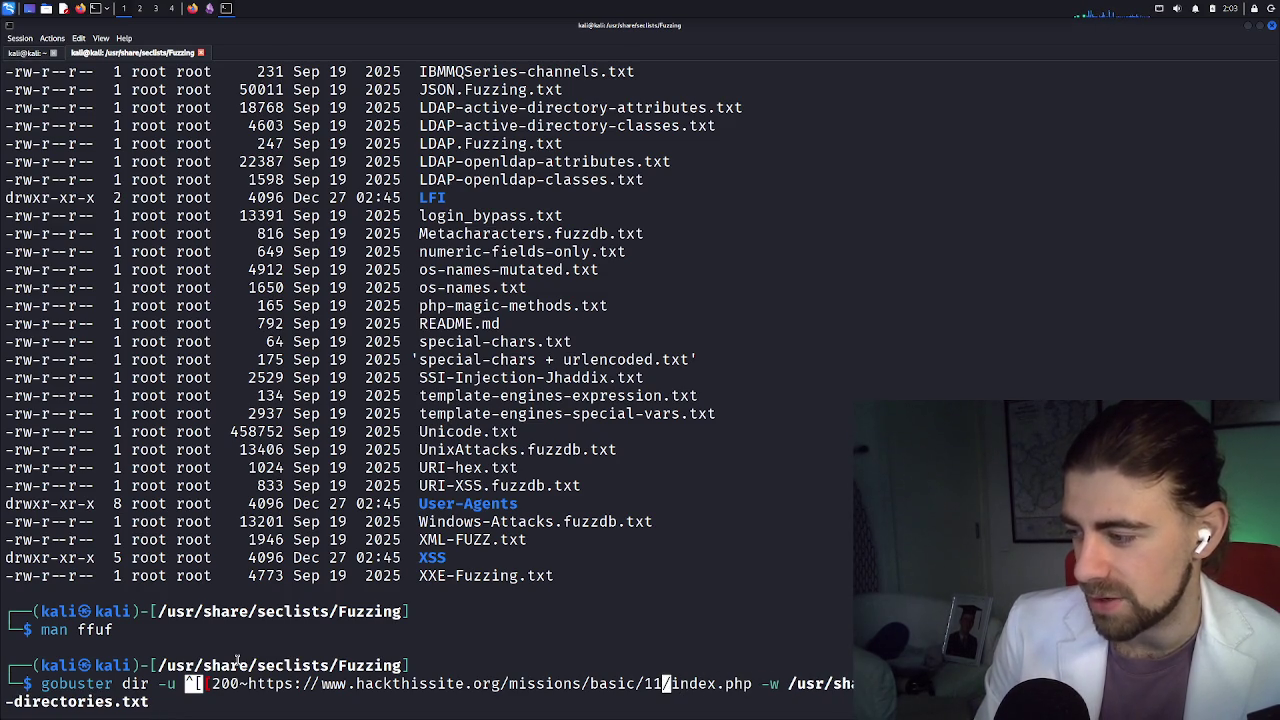
pyautogui.press('Right')
pyautogui.press('Right')
pyautogui.press('Right')
pyautogui.press('BackSpace')
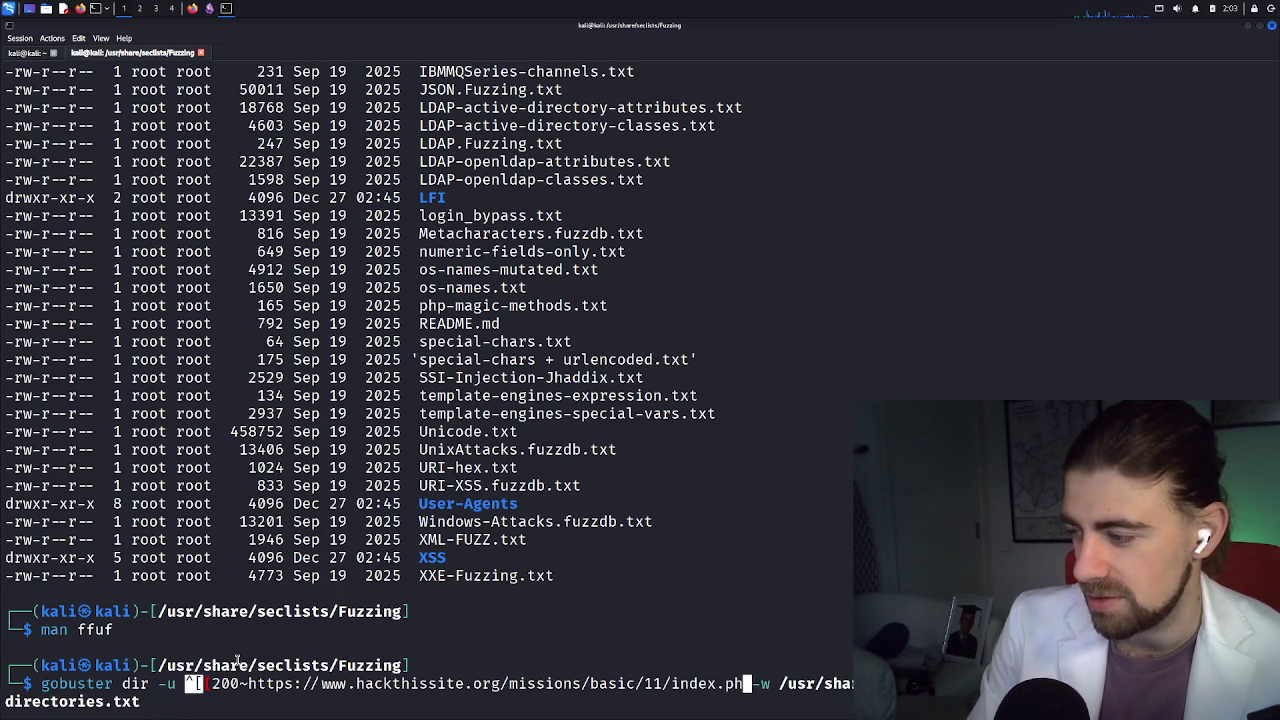
pyautogui.press('BackSpace')
pyautogui.press('BackSpace')
pyautogui.press('BackSpace')
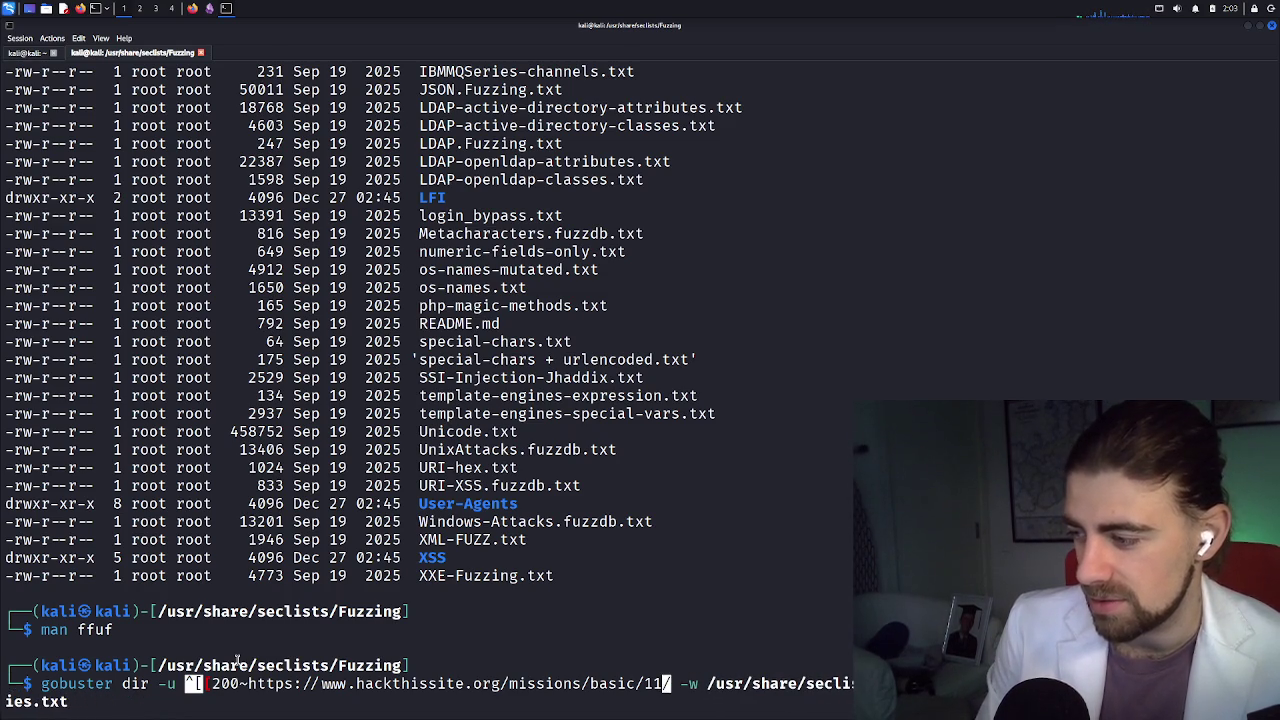
# Delete the stray ^[[200~ paste prefix and run gobuster against /missions/basic/11/
pyautogui.press('Left')
pyautogui.press('Left')
pyautogui.press('Left')
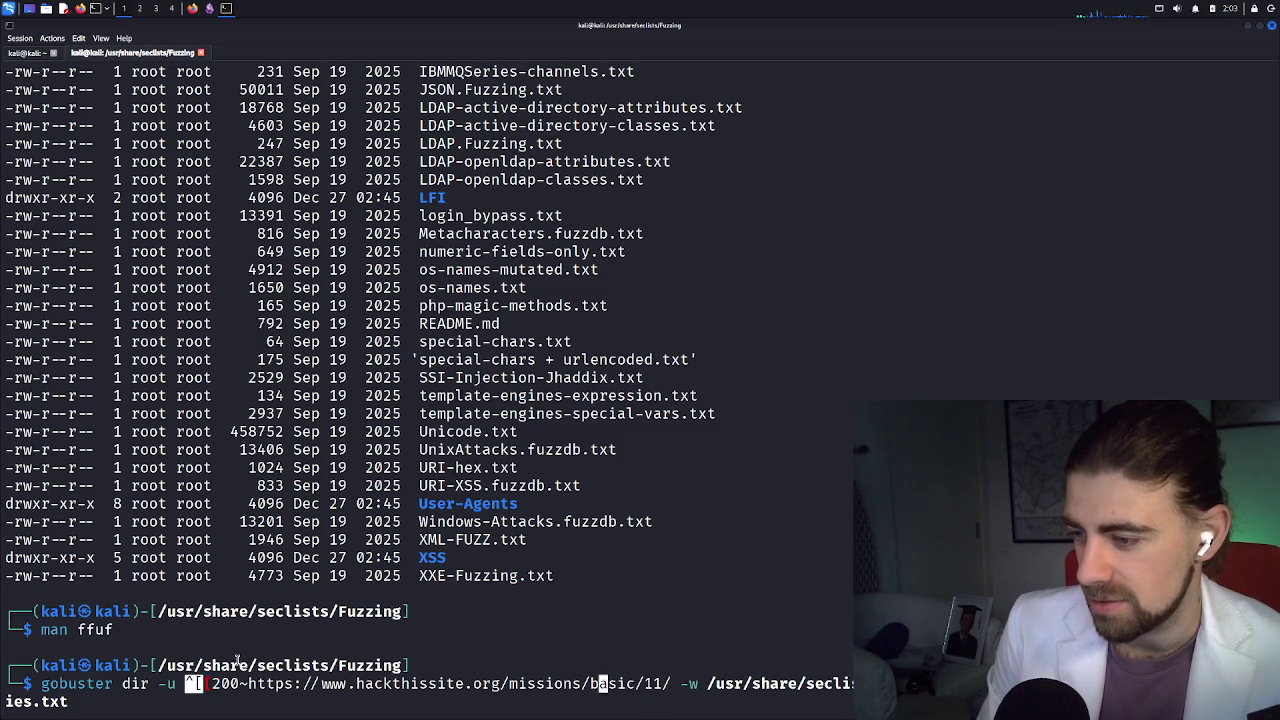
pyautogui.press('Left')
pyautogui.press('Left')
pyautogui.press('Left')
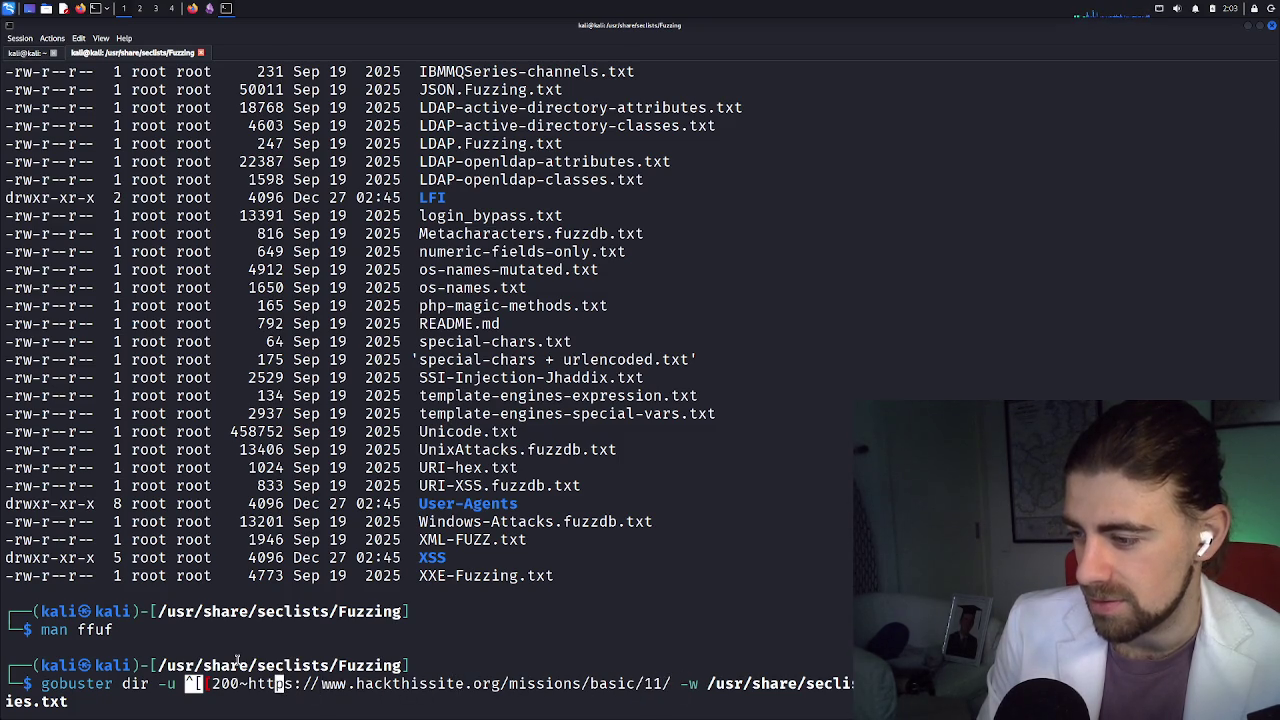
pyautogui.press('Left')
pyautogui.press('Left')
pyautogui.press('Left')
pyautogui.press('BackSpace')
pyautogui.press('BackSpace')
pyautogui.press('BackSpace')
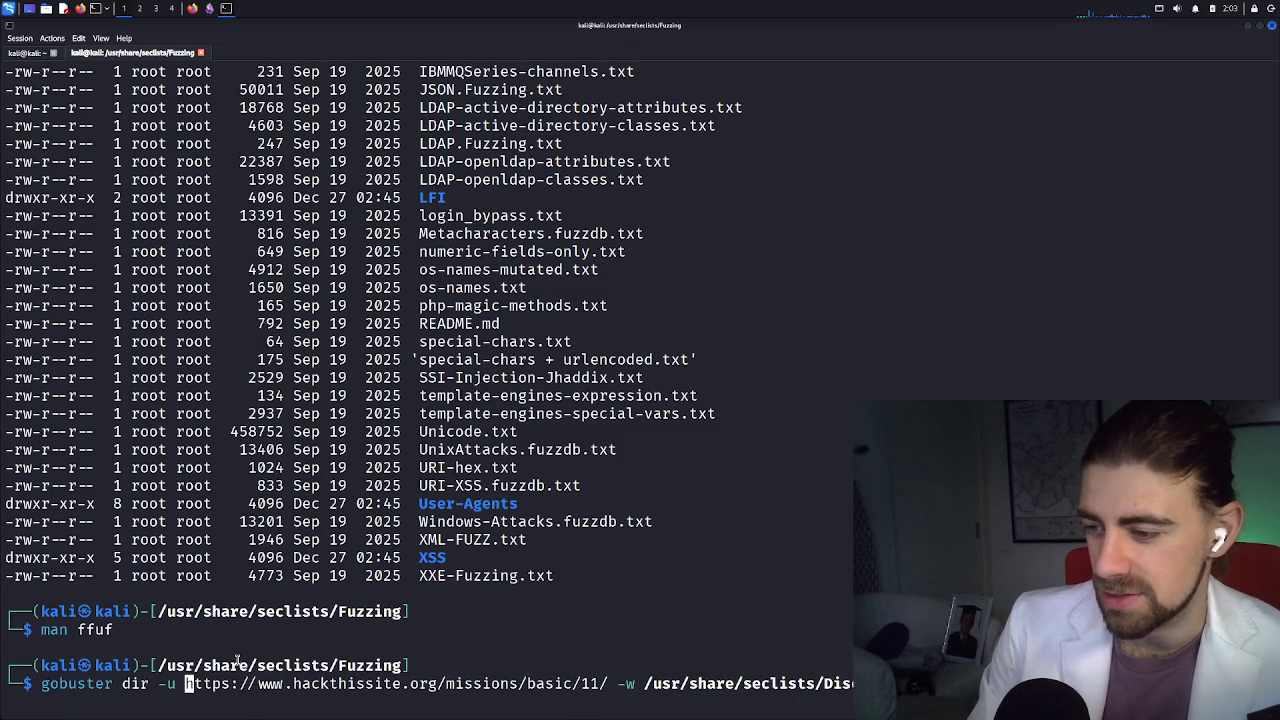
pyautogui.press('Right')
pyautogui.press('Right')
pyautogui.press('Right')
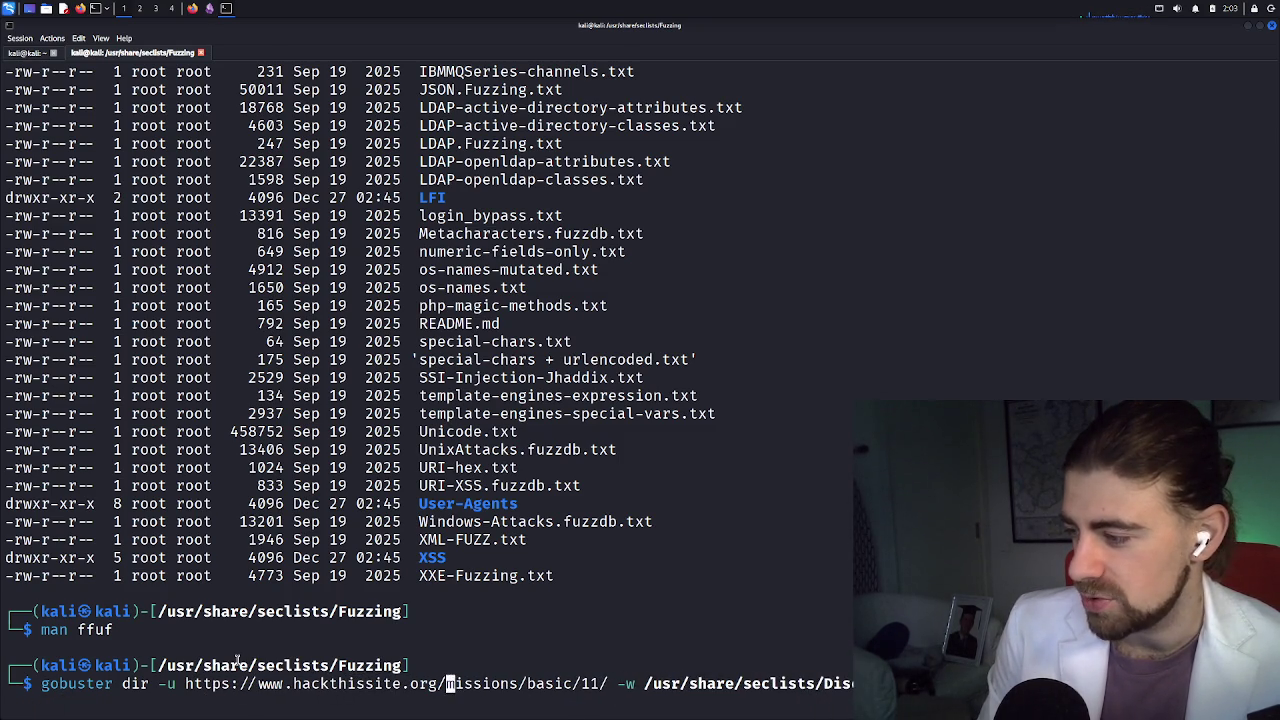
pyautogui.press('Right')
pyautogui.press('Right')
pyautogui.press('Right')
pyautogui.press('Return')
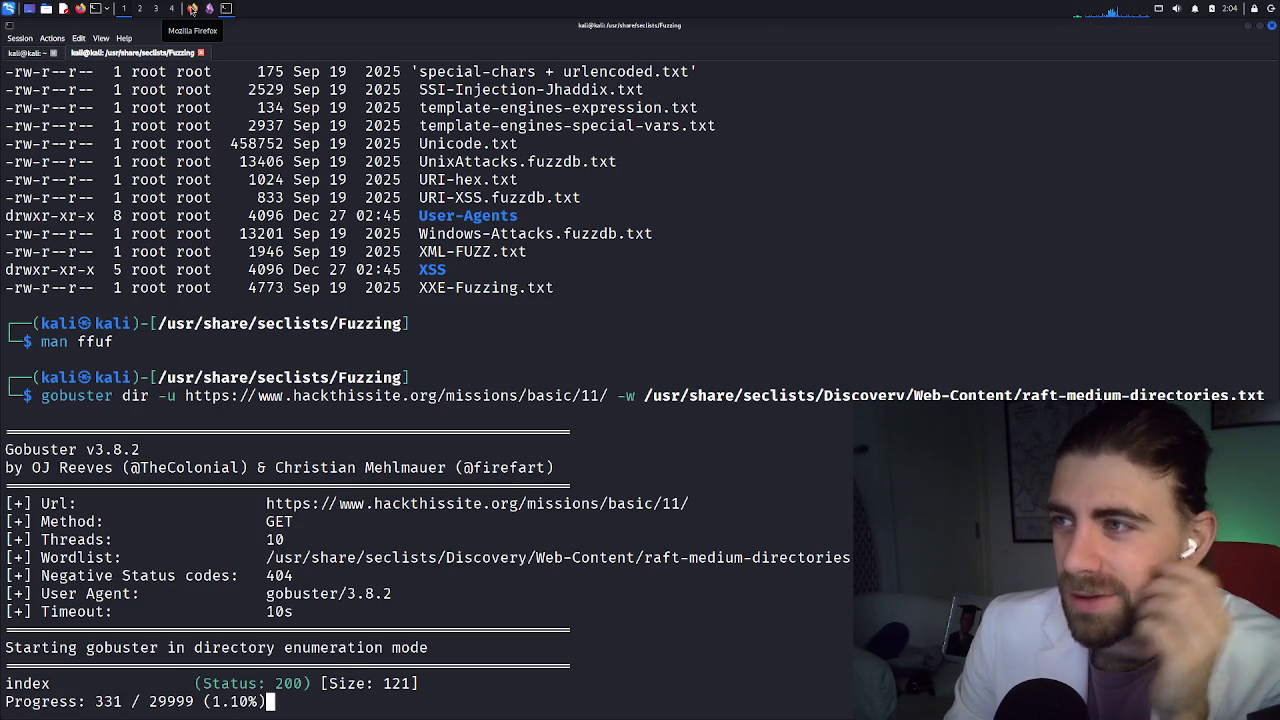
# In a new Firefox tab, search Google for 'what is fuzzing in cybersec'
pyautogui.click(192, 8)
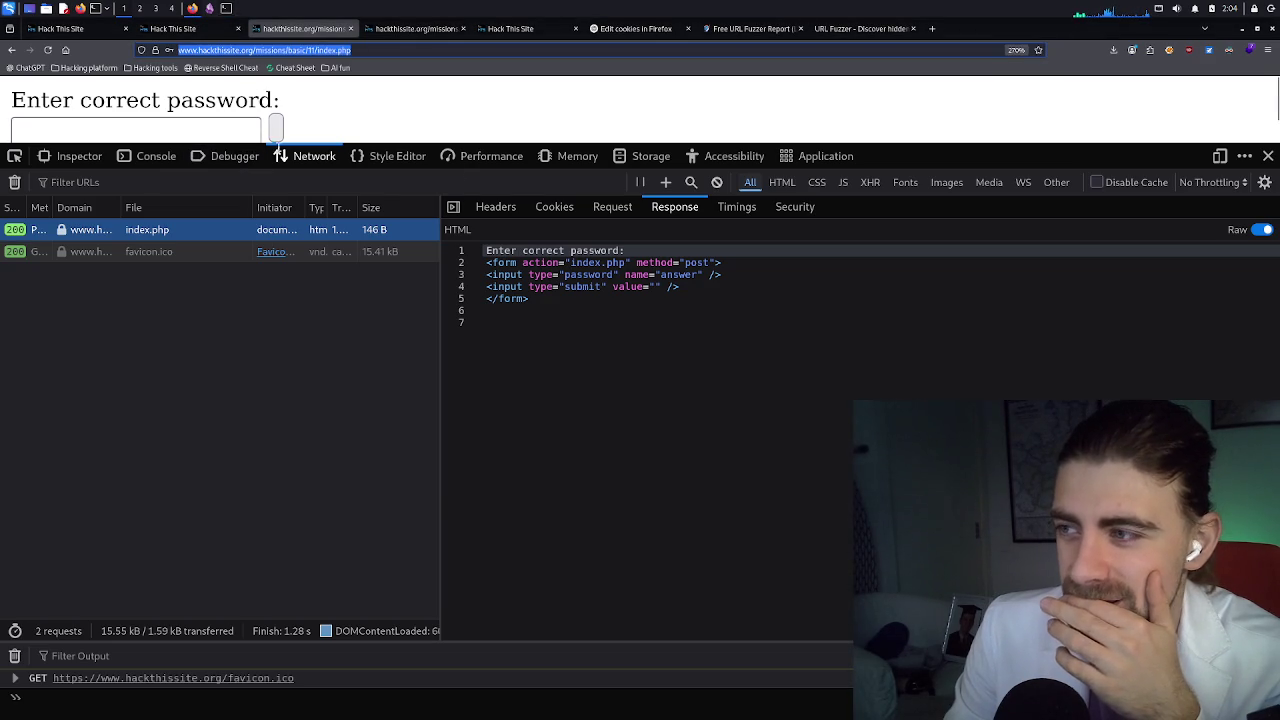
pyautogui.click(177, 132)
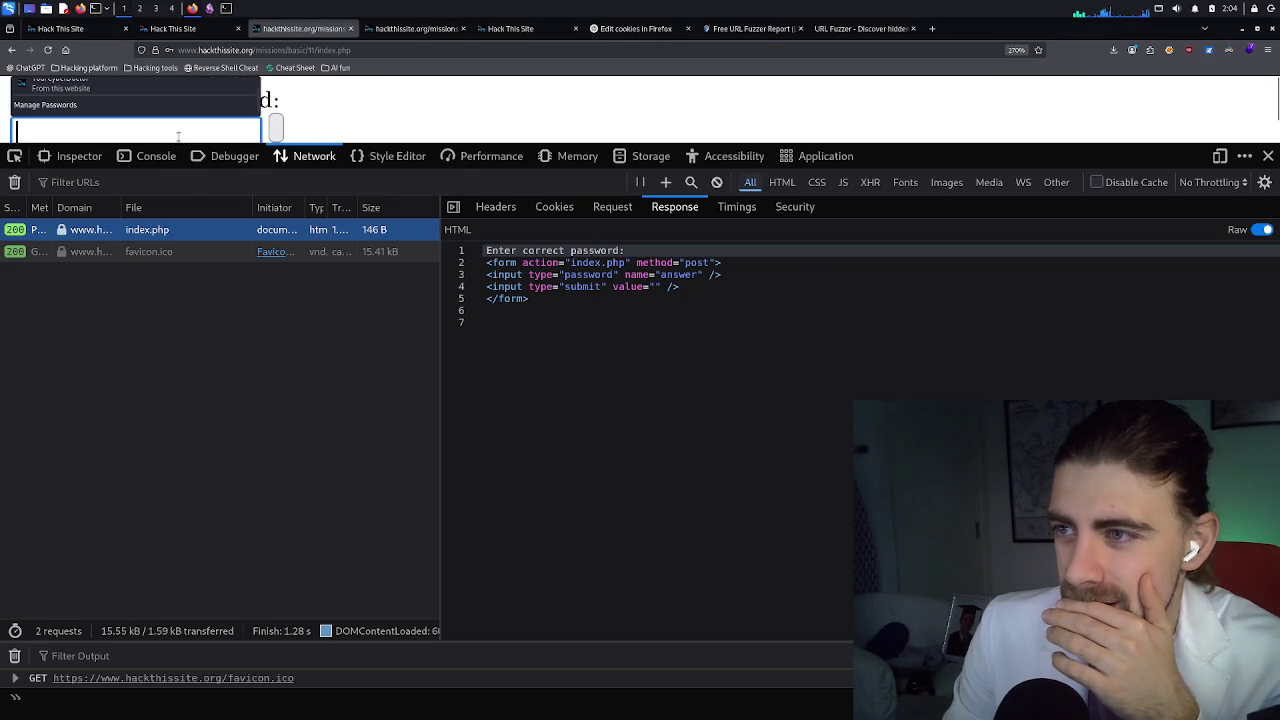
pyautogui.click(226, 127)
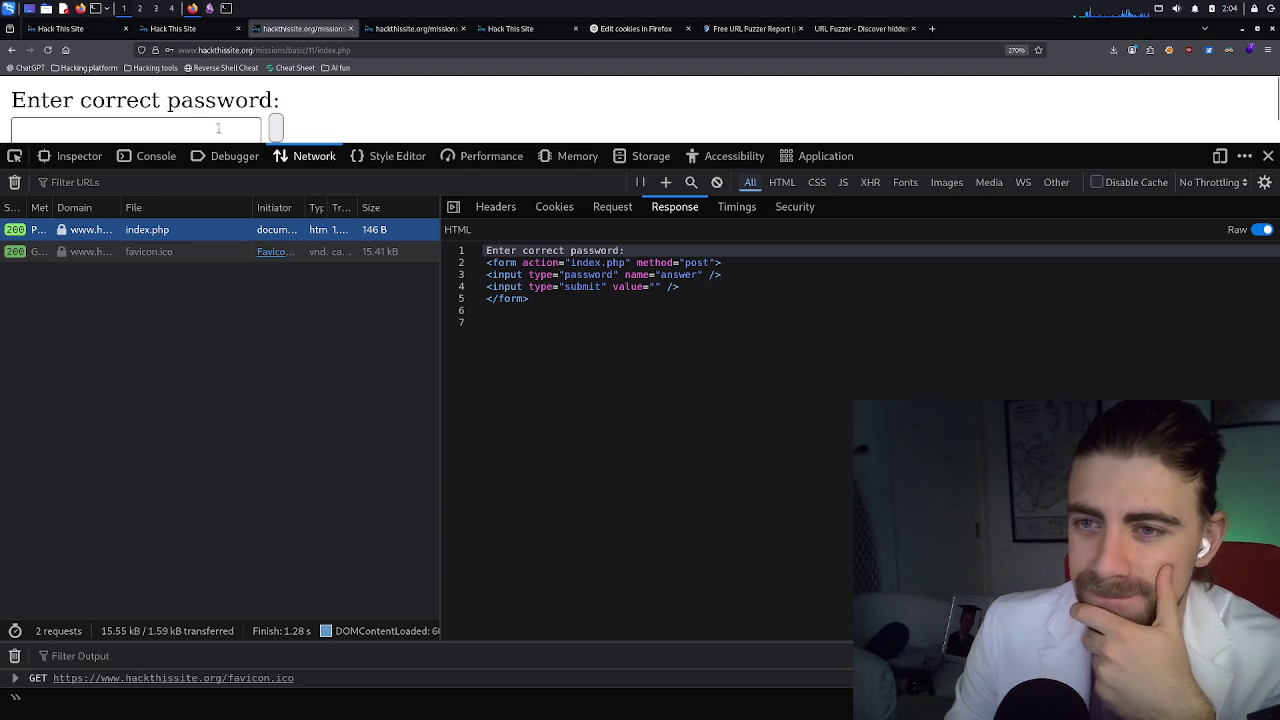
pyautogui.click(932, 28)
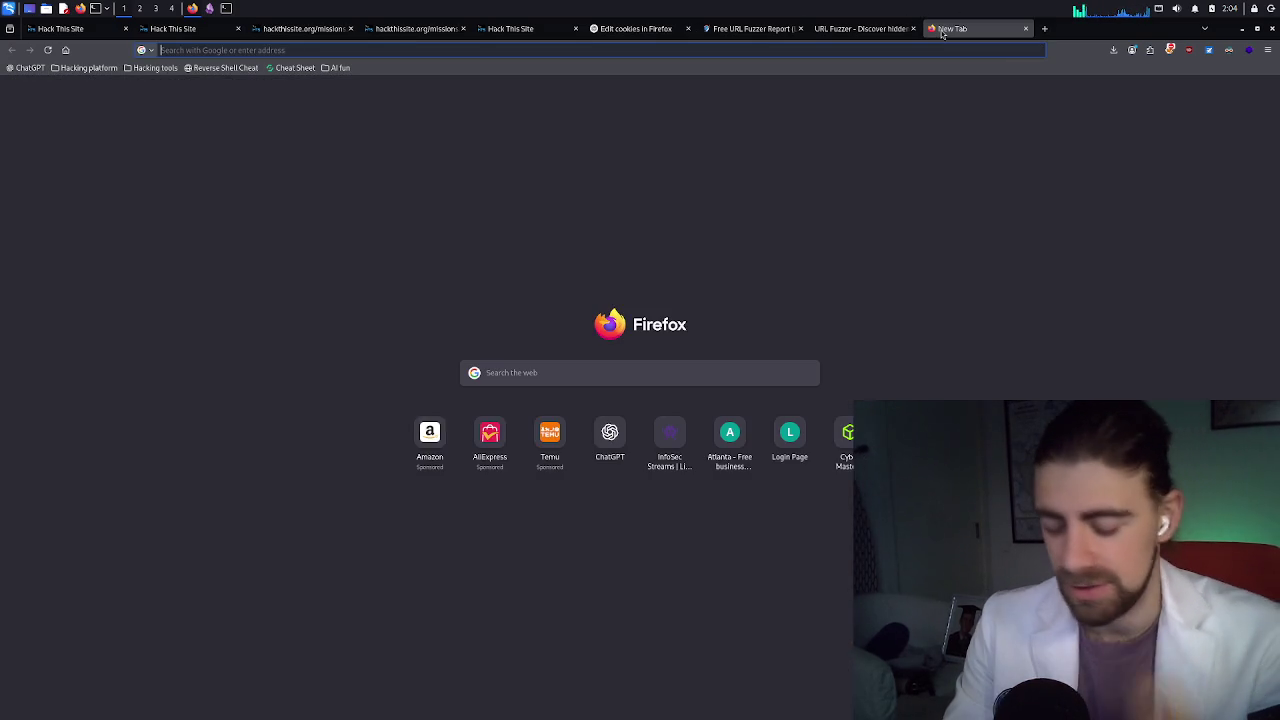
pyautogui.write('fuzzin')
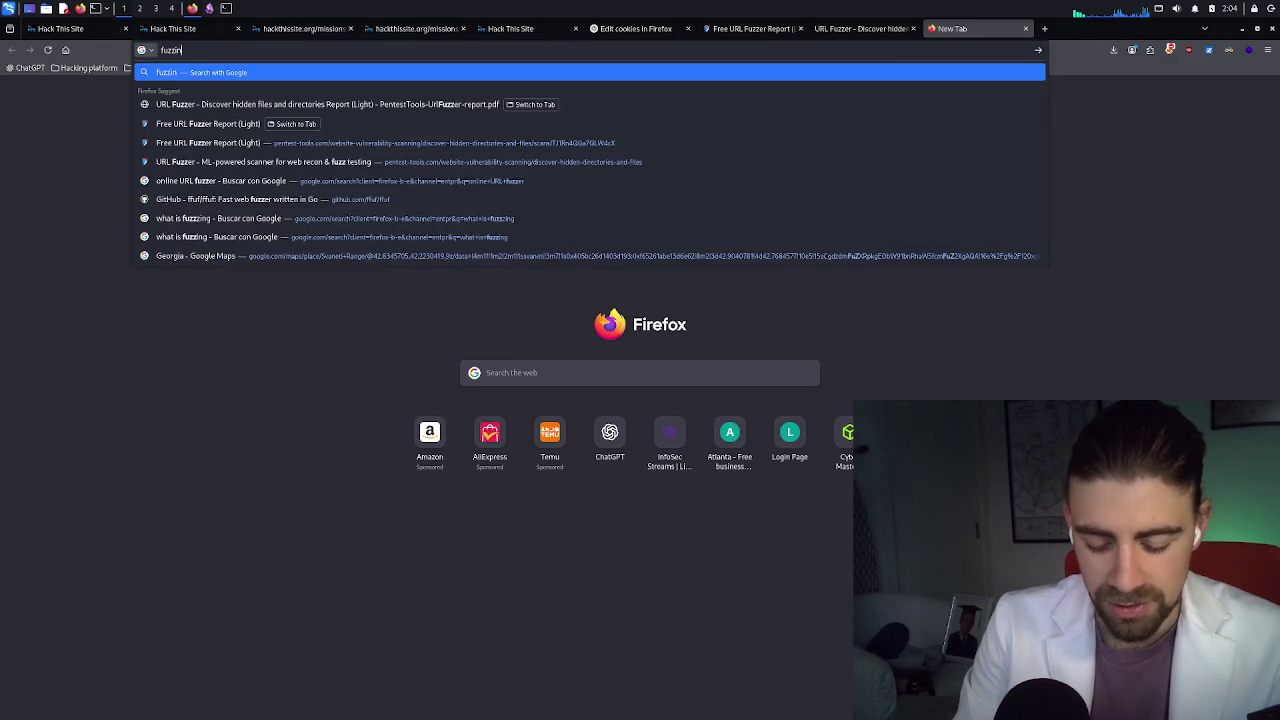
pyautogui.write('g')
pyautogui.write('what is ')
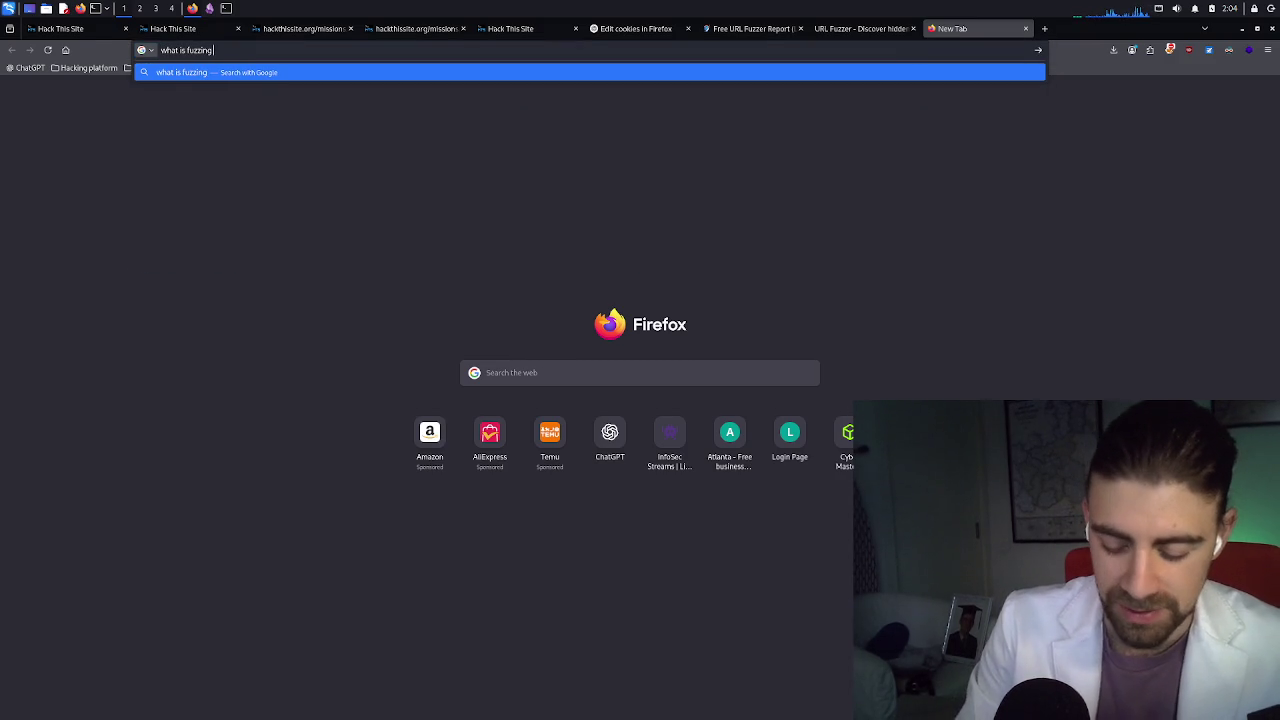
pyautogui.write(' in cybersec')
pyautogui.press('Return')
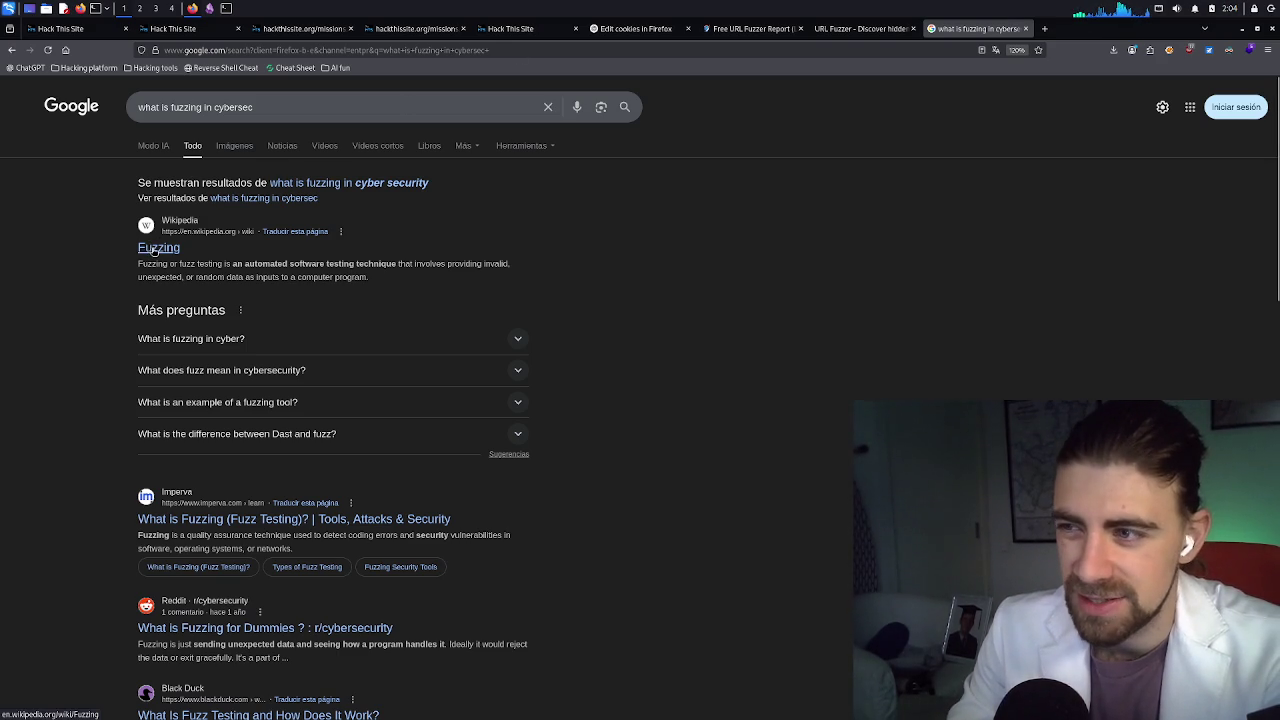
# Open the Wikipedia Fuzzing result in its own tab and switch to it
pyautogui.middleClick(158, 249)
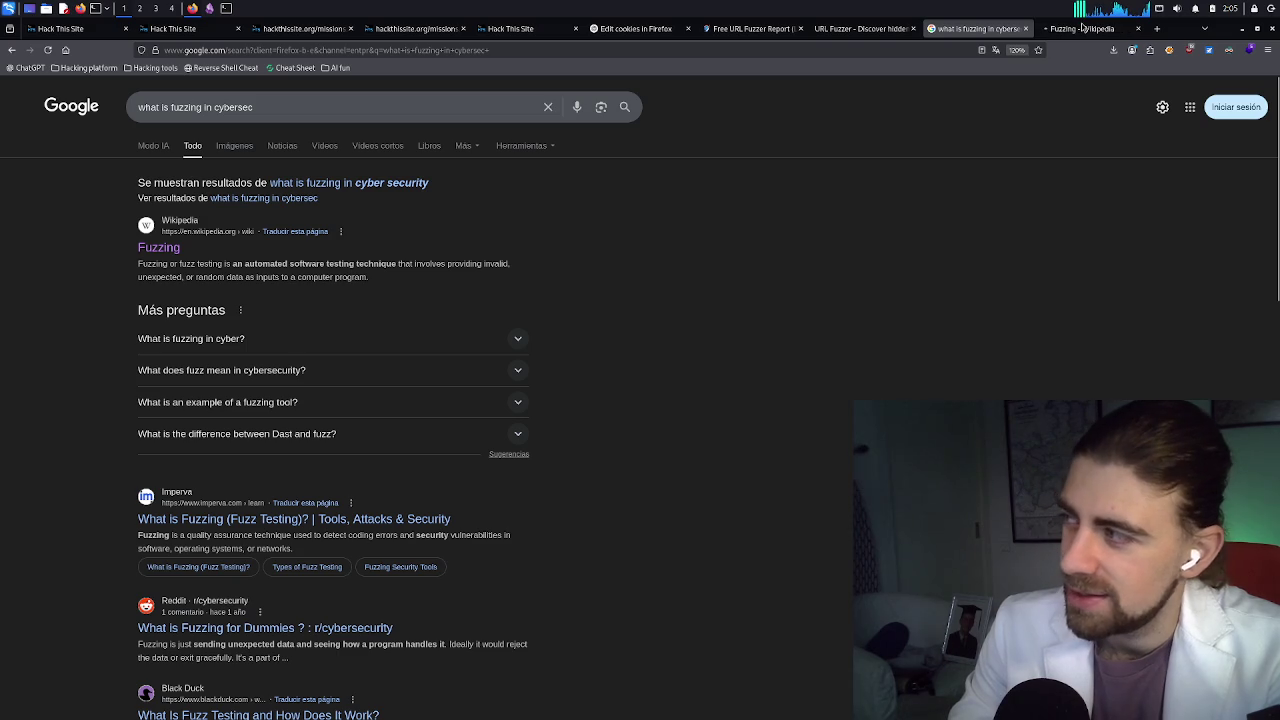
pyautogui.click(1079, 30)
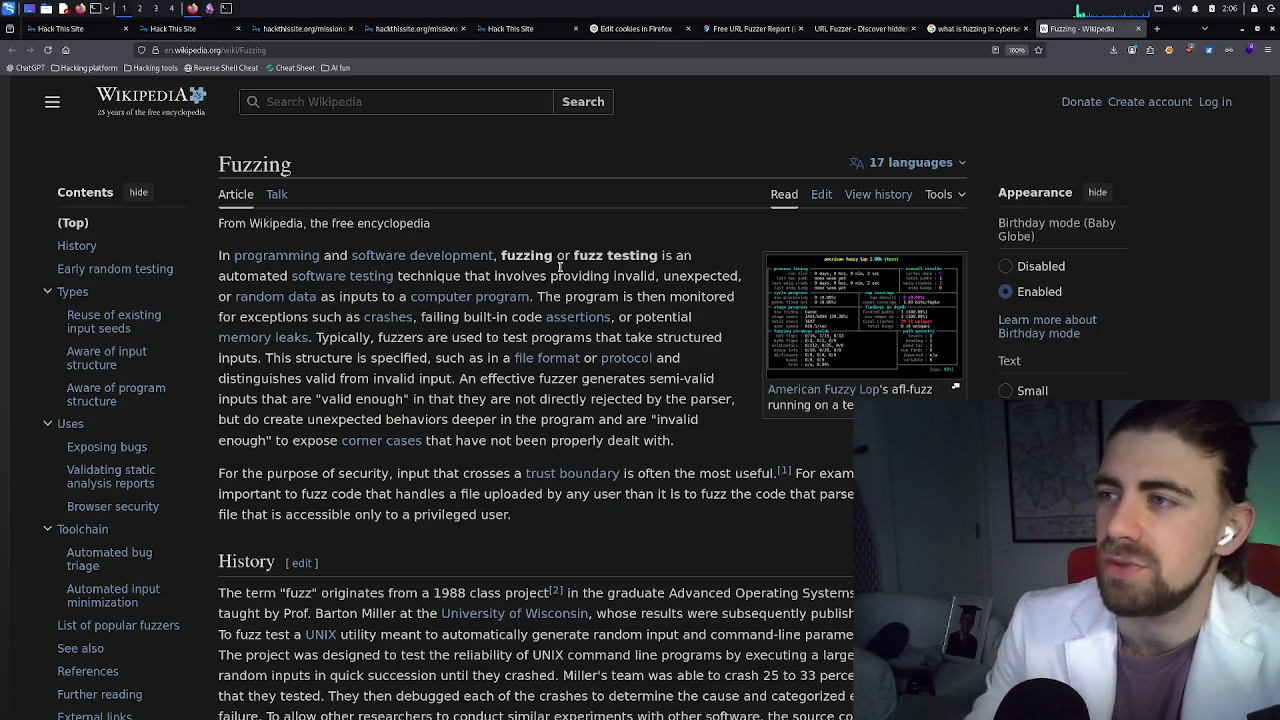
# Go back to the Basic 11 password page, then check the running gobuster scan's progress
pyautogui.click(226, 8)
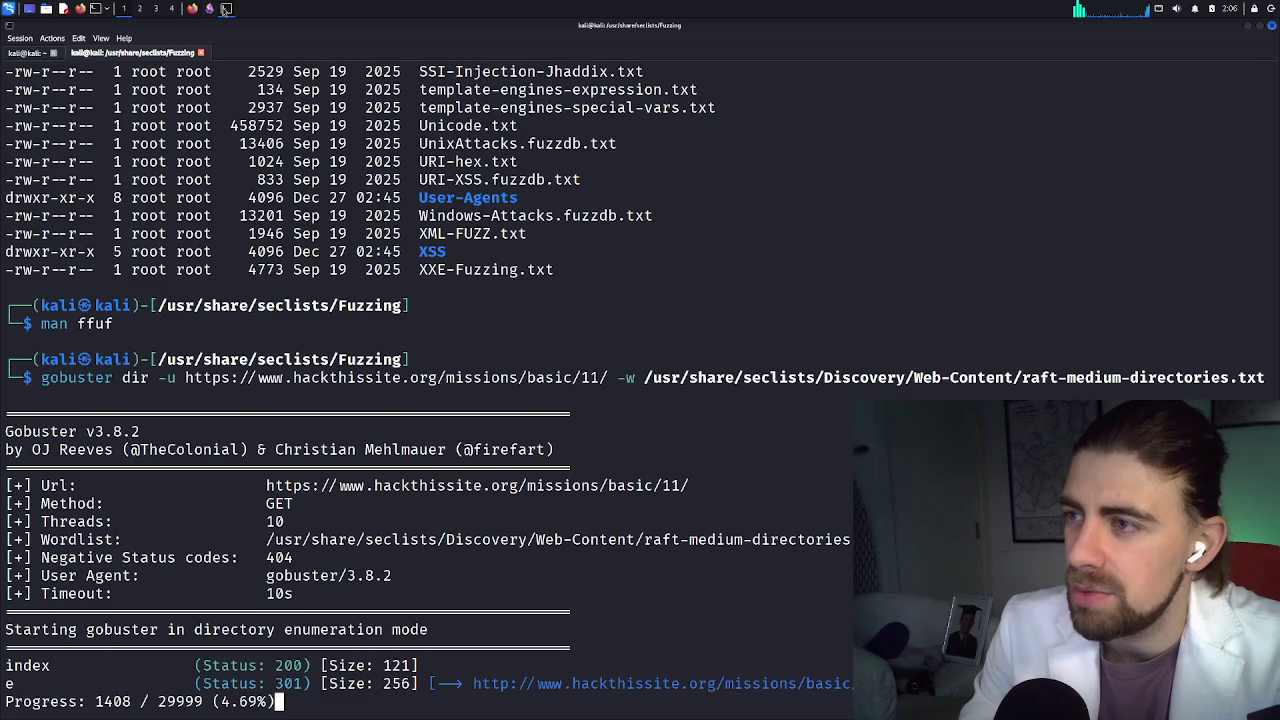
pyautogui.click(192, 8)
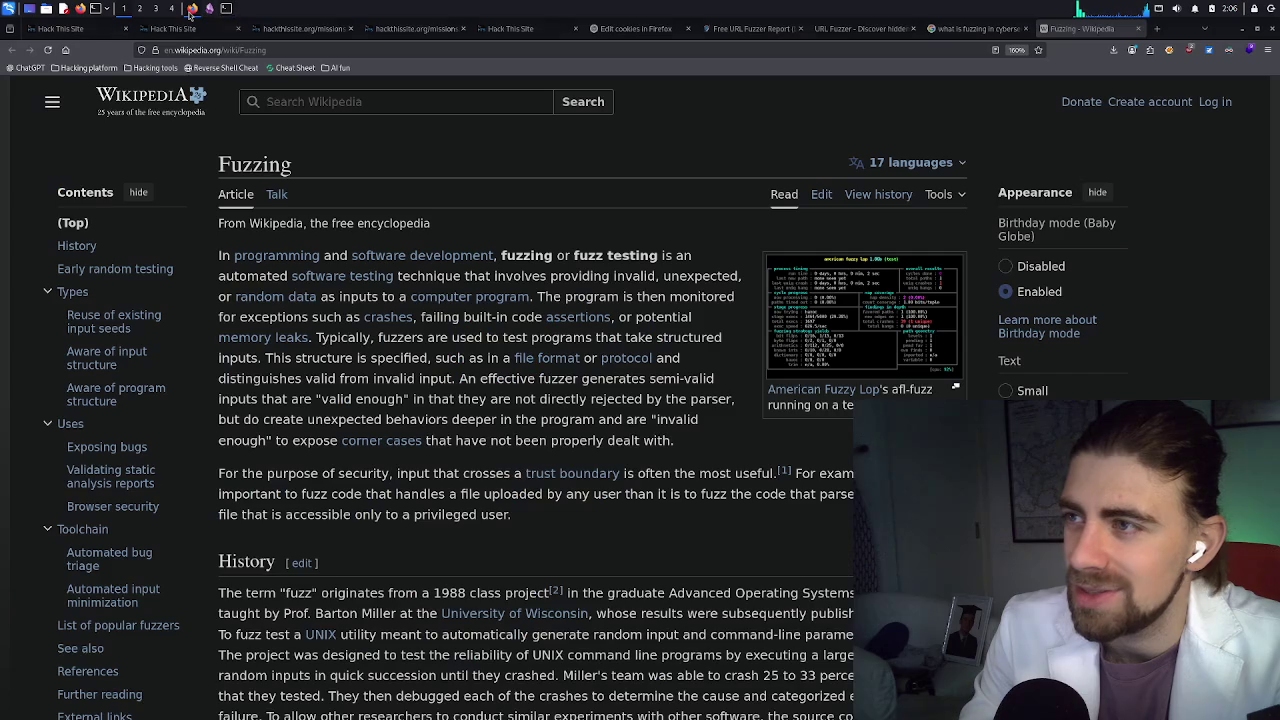
pyautogui.click(287, 30)
pyautogui.click(134, 125)
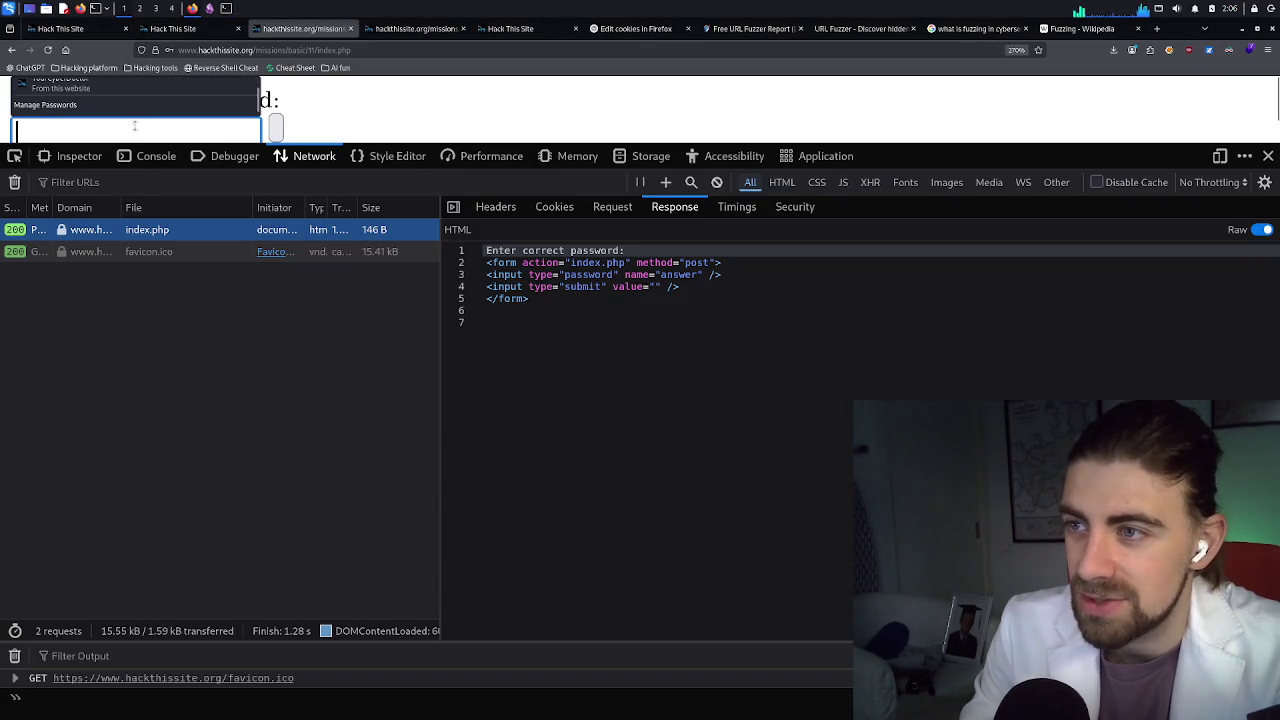
pyautogui.press('Escape')
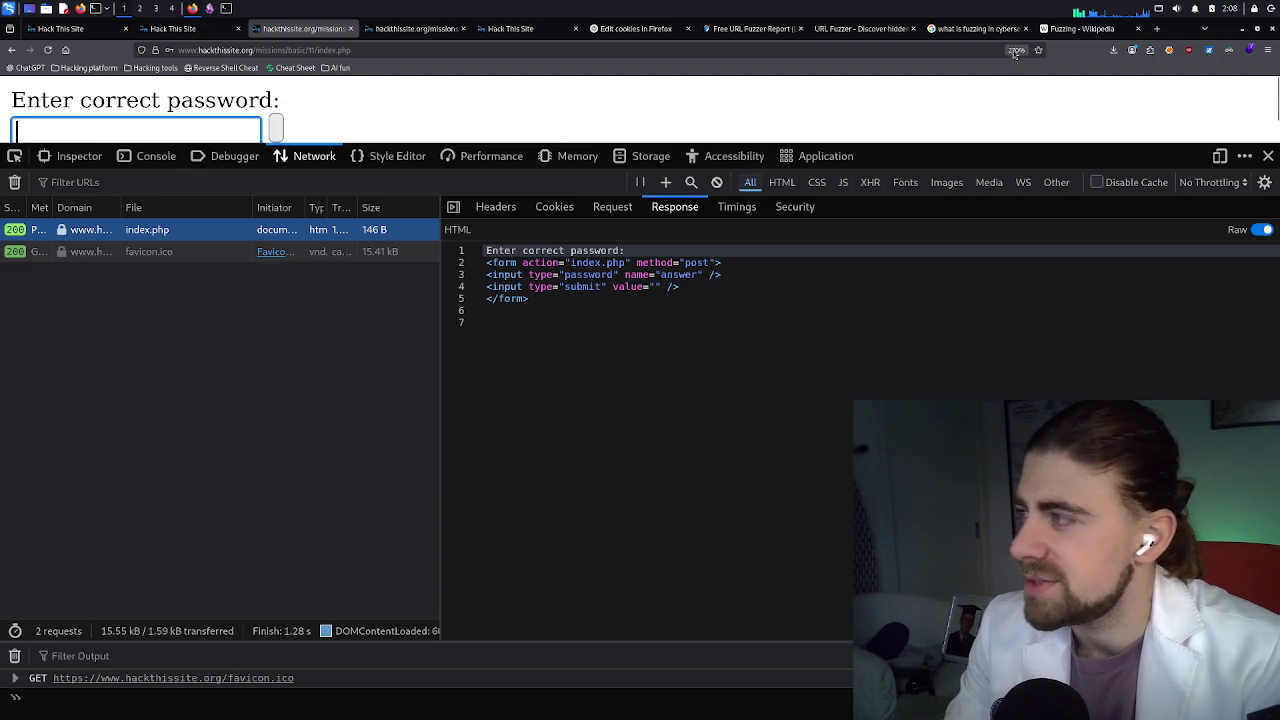
pyautogui.click(226, 8)
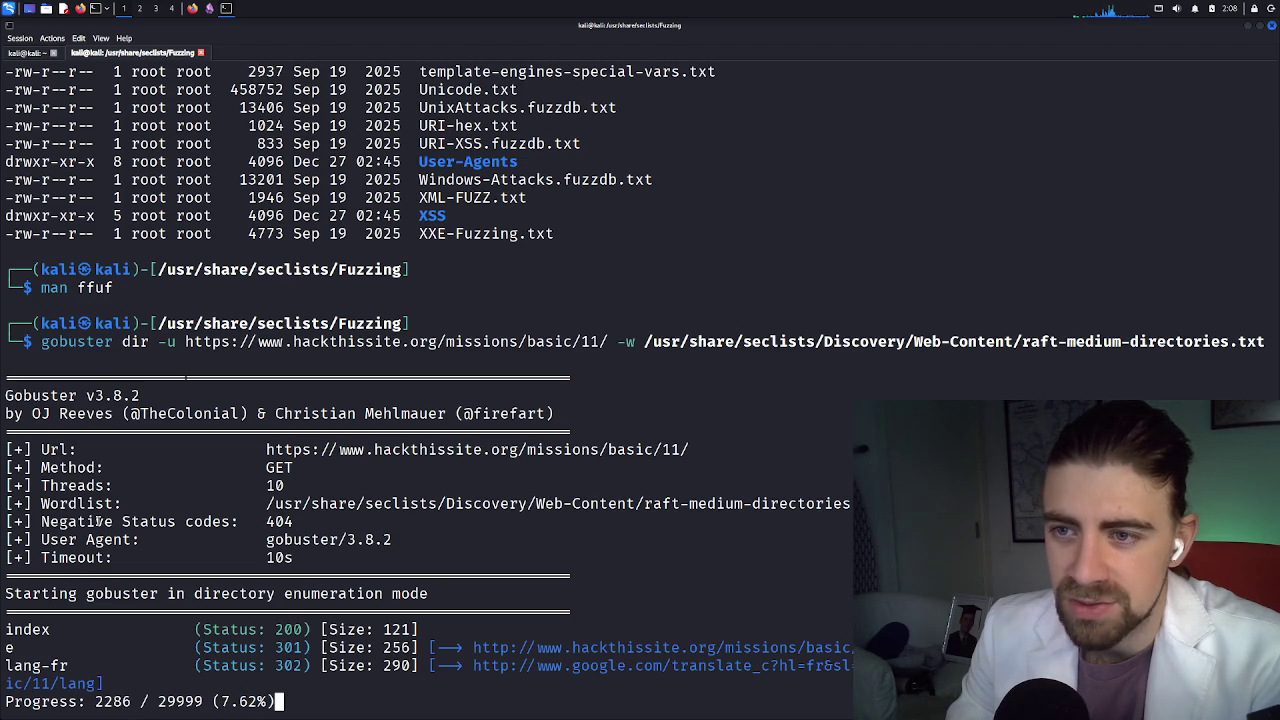
# Replace index.php with 'e' to load /missions/basic/11/e, then close the developer tools
pyautogui.click(193, 9)
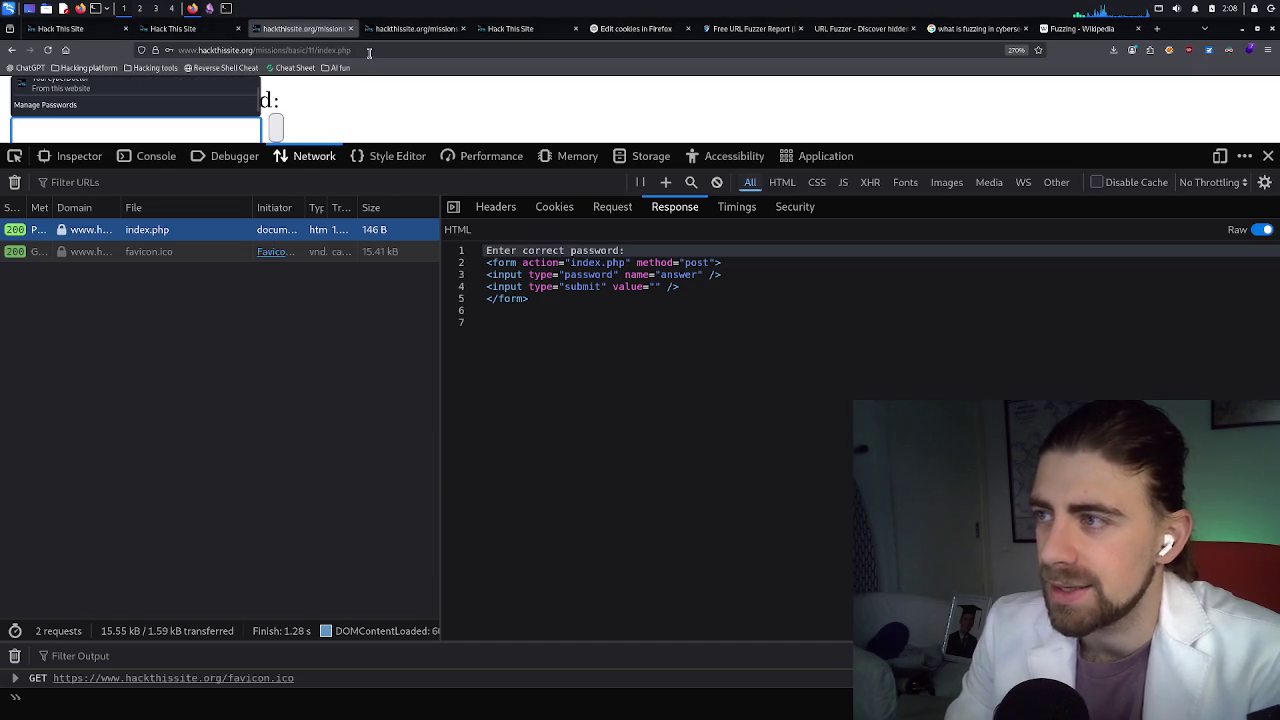
pyautogui.click(369, 50)
pyautogui.click(376, 50)
pyautogui.moveTo(376, 50); pyautogui.dragTo(345, 52)
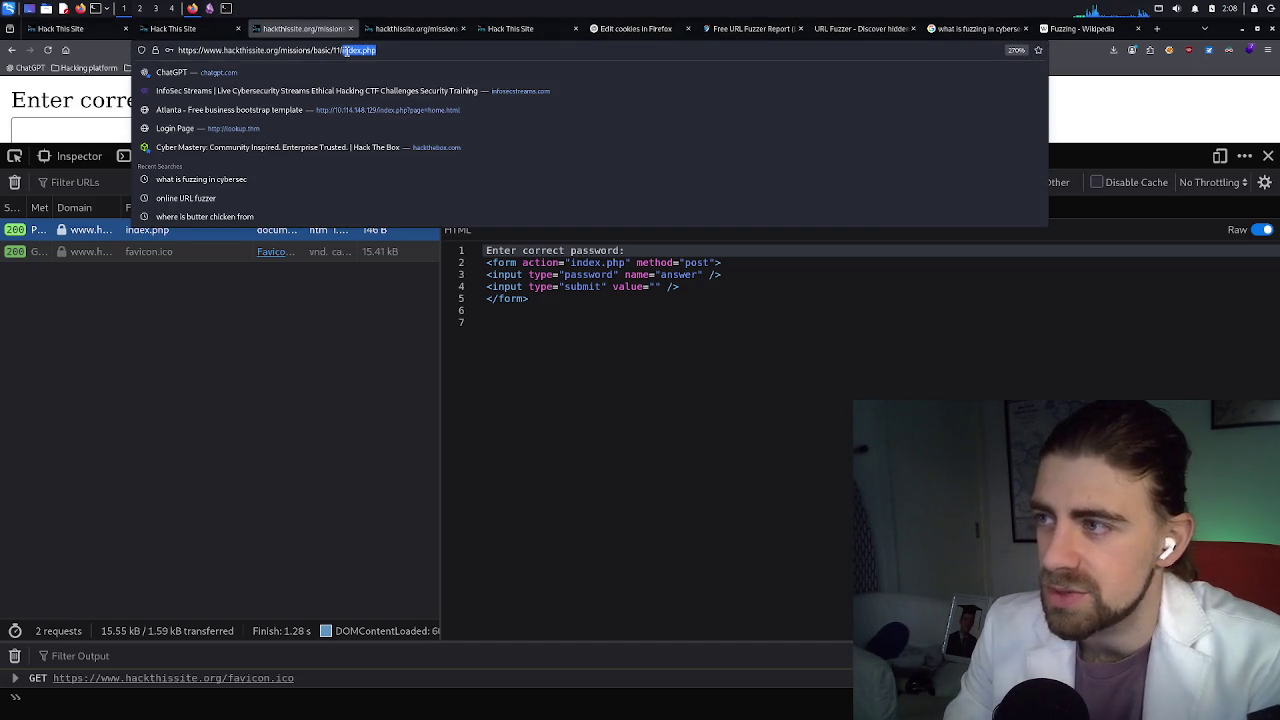
pyautogui.write('e')
pyautogui.press('Escape')
pyautogui.press('Return')
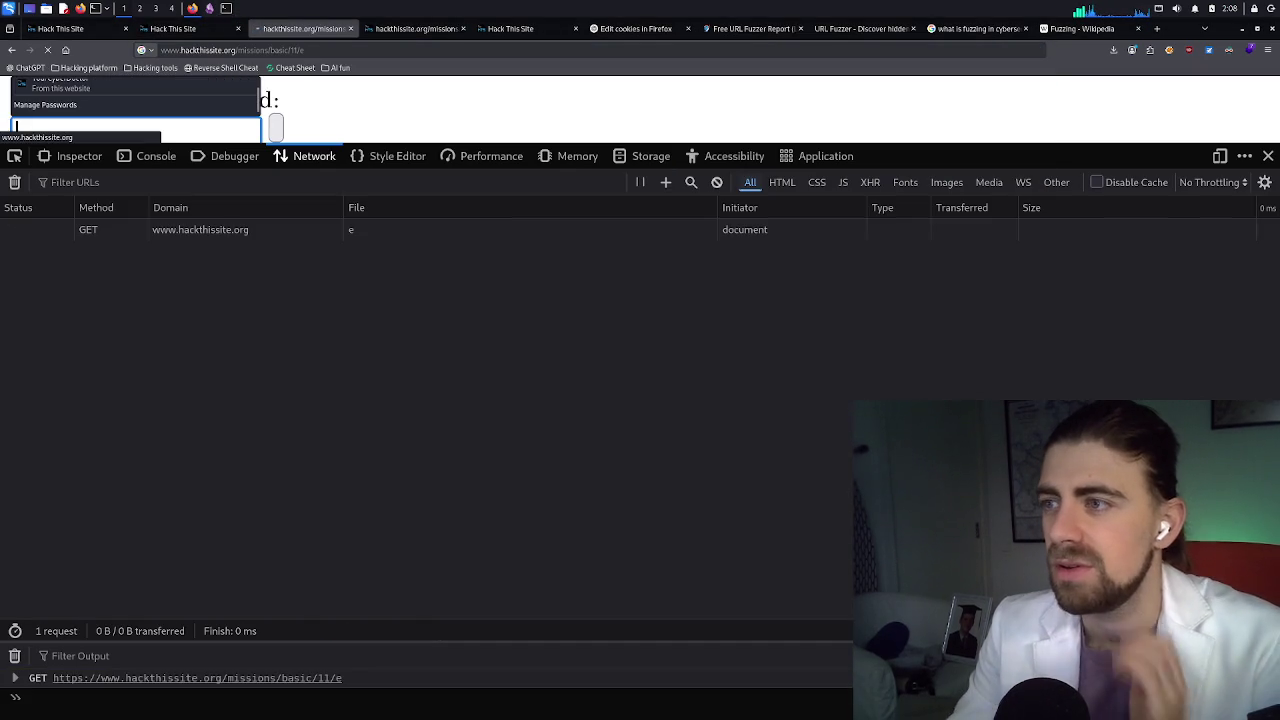
pyautogui.click(1268, 156)
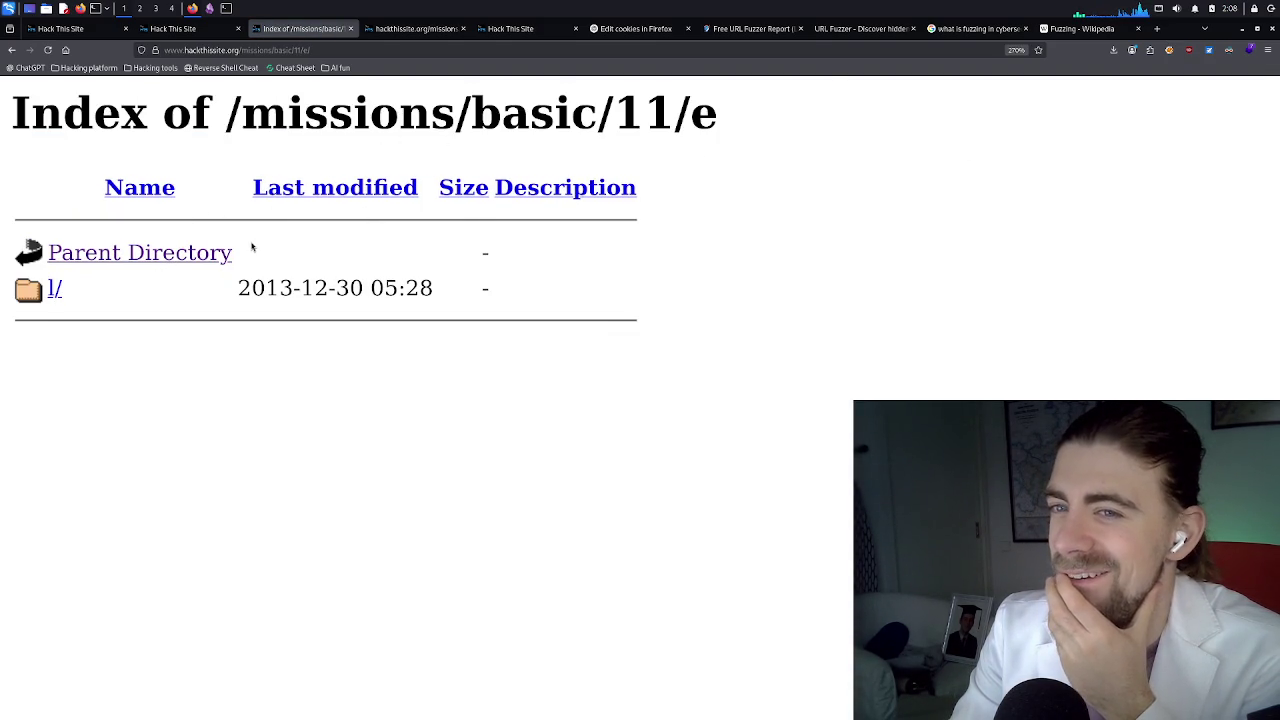
pyautogui.moveTo(1183, 35)
pyautogui.mouseDown()
pyautogui.moveTo(698, 80)
pyautogui.moveTo(602, 44)
pyautogui.moveTo(638, 50)
pyautogui.moveTo(612, 16)
pyautogui.moveTo(620, 35)
pyautogui.mouseUp()
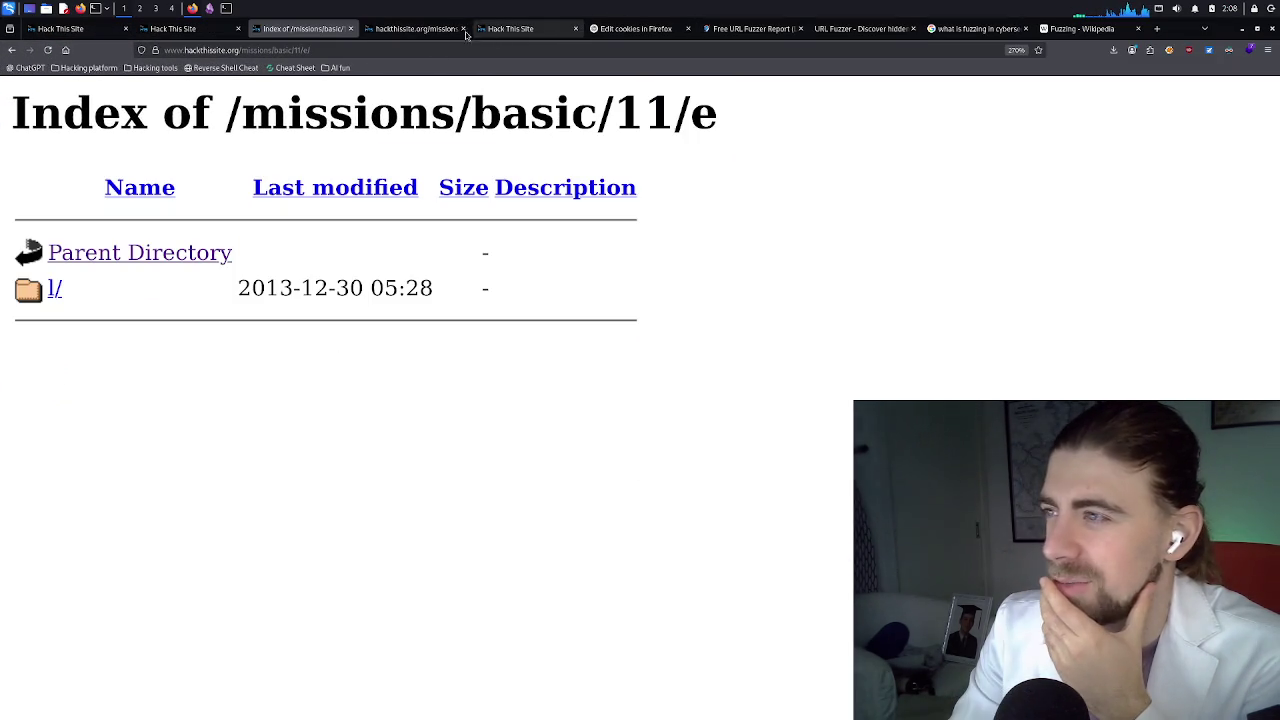
# Show the basic missions list and highlight Basic 11's 'does not understand Apache' hint
pyautogui.click(418, 28)
pyautogui.click(210, 31)
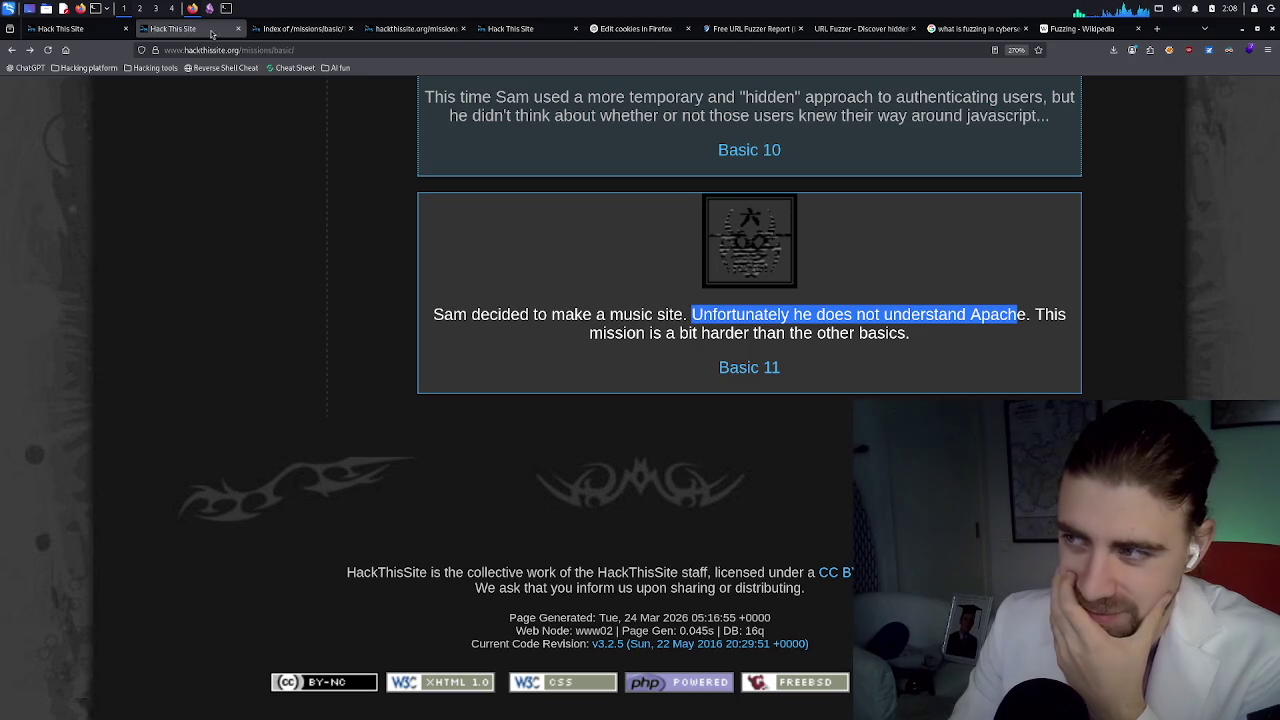
pyautogui.scroll(10, 340, 375)
pyautogui.scroll(15, 340, 375)
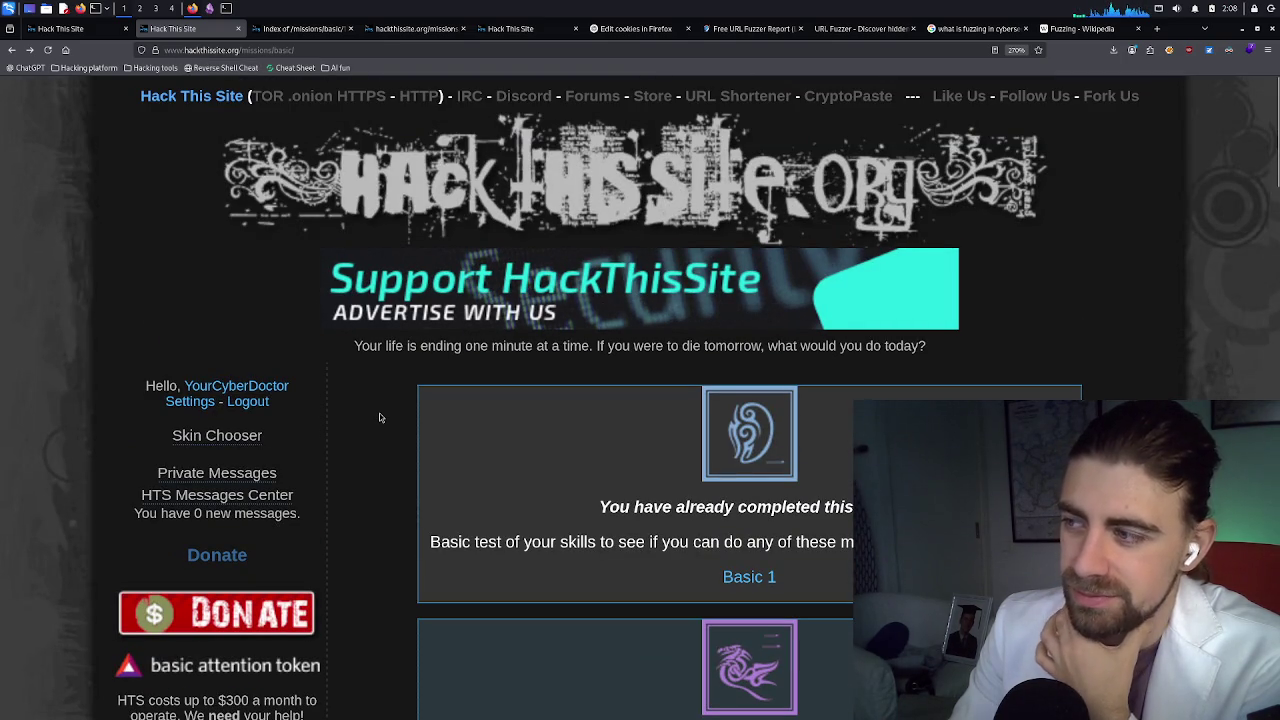
pyautogui.scroll(-10, 379, 413)
pyautogui.scroll(-12, 379, 416)
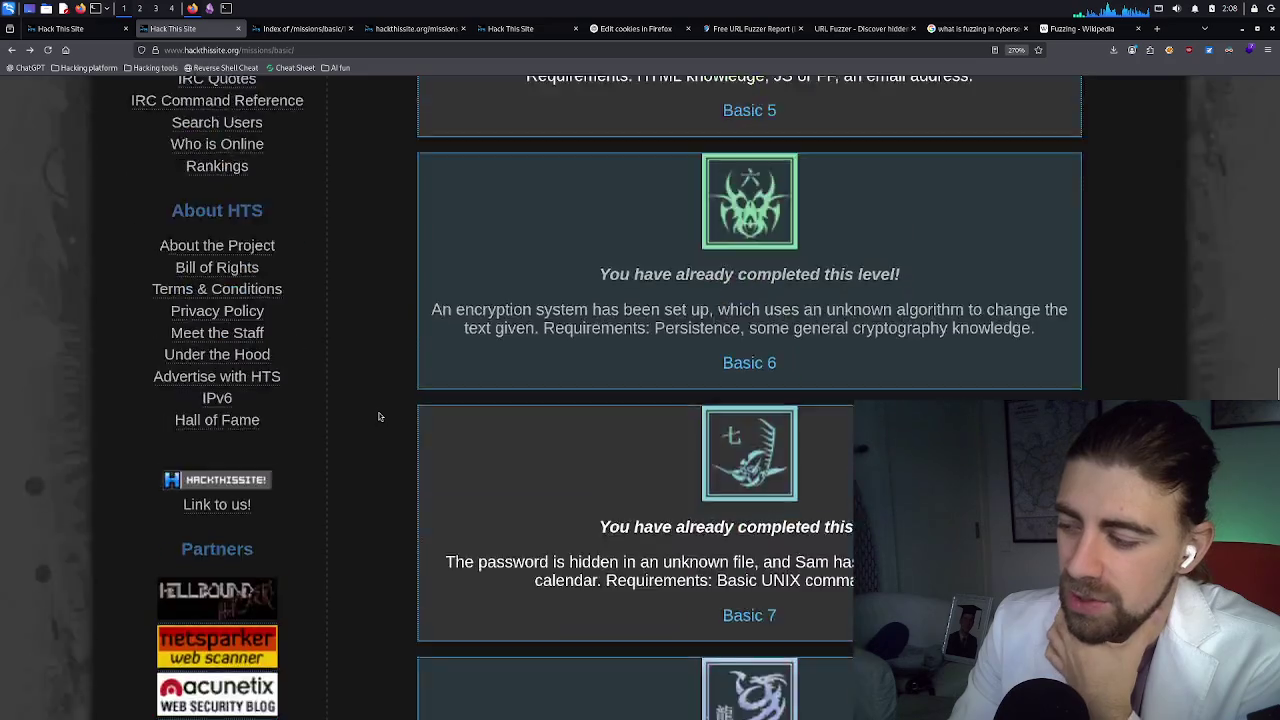
pyautogui.scroll(-5, 379, 416)
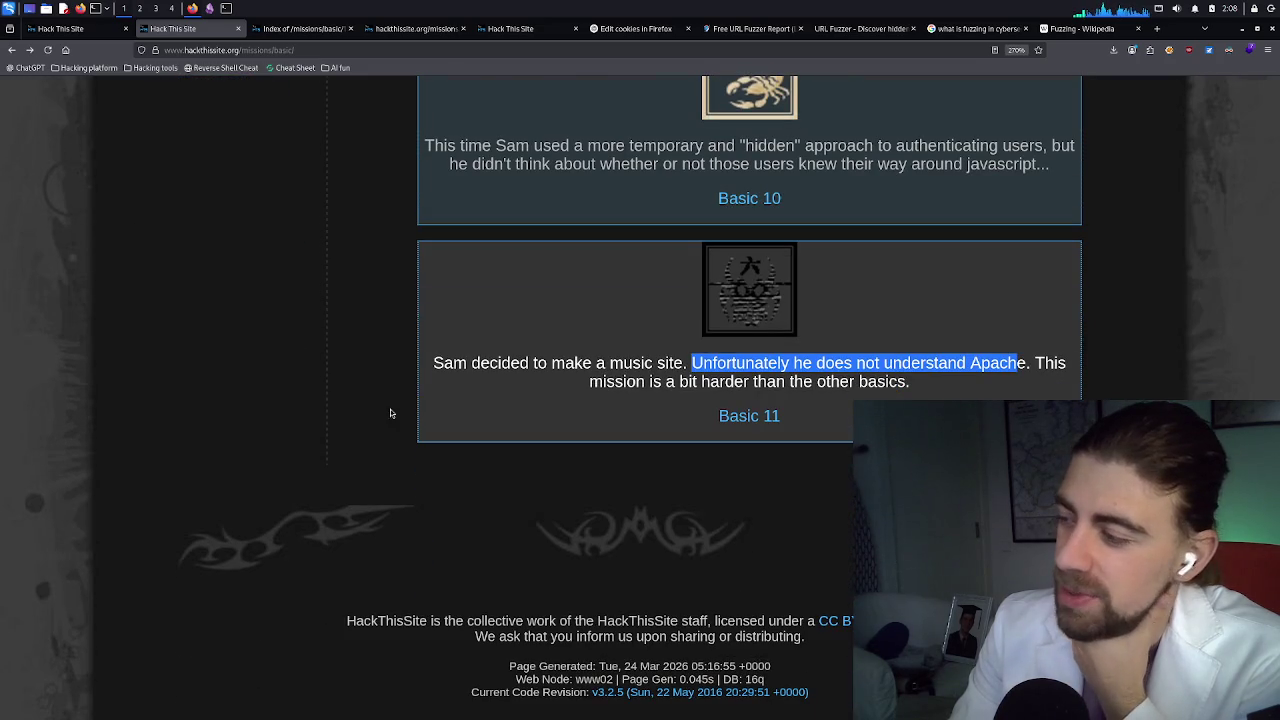
pyautogui.click(569, 368)
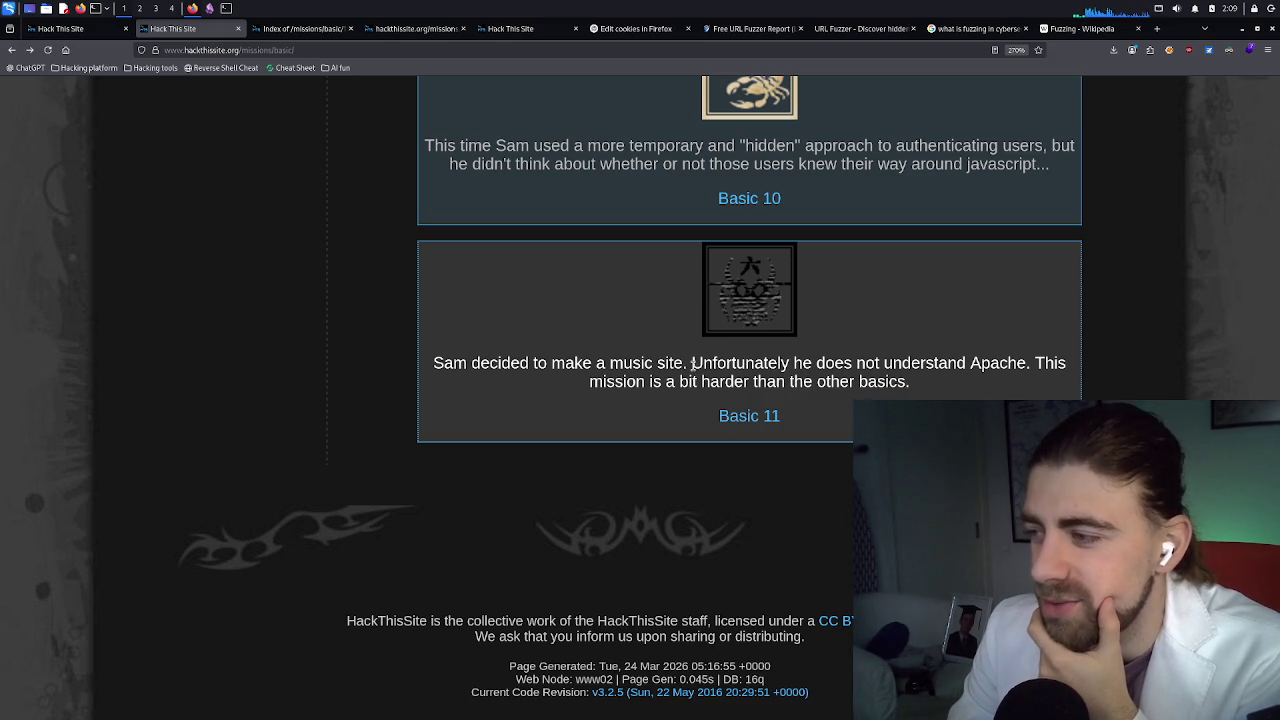
pyautogui.moveTo(689, 365); pyautogui.dragTo(1027, 363)
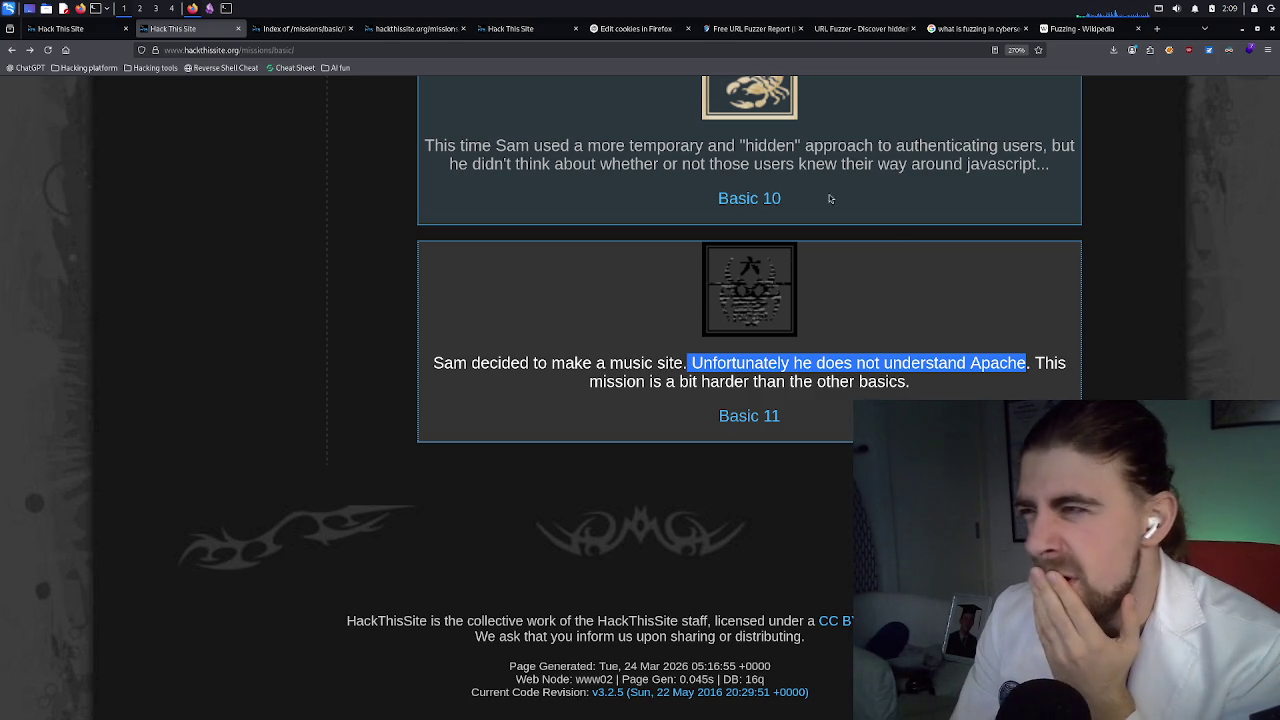
# In the terminal, stop the running gobuster scan and copy the lang-fr result
pyautogui.hotkey('alt', 'Tab')
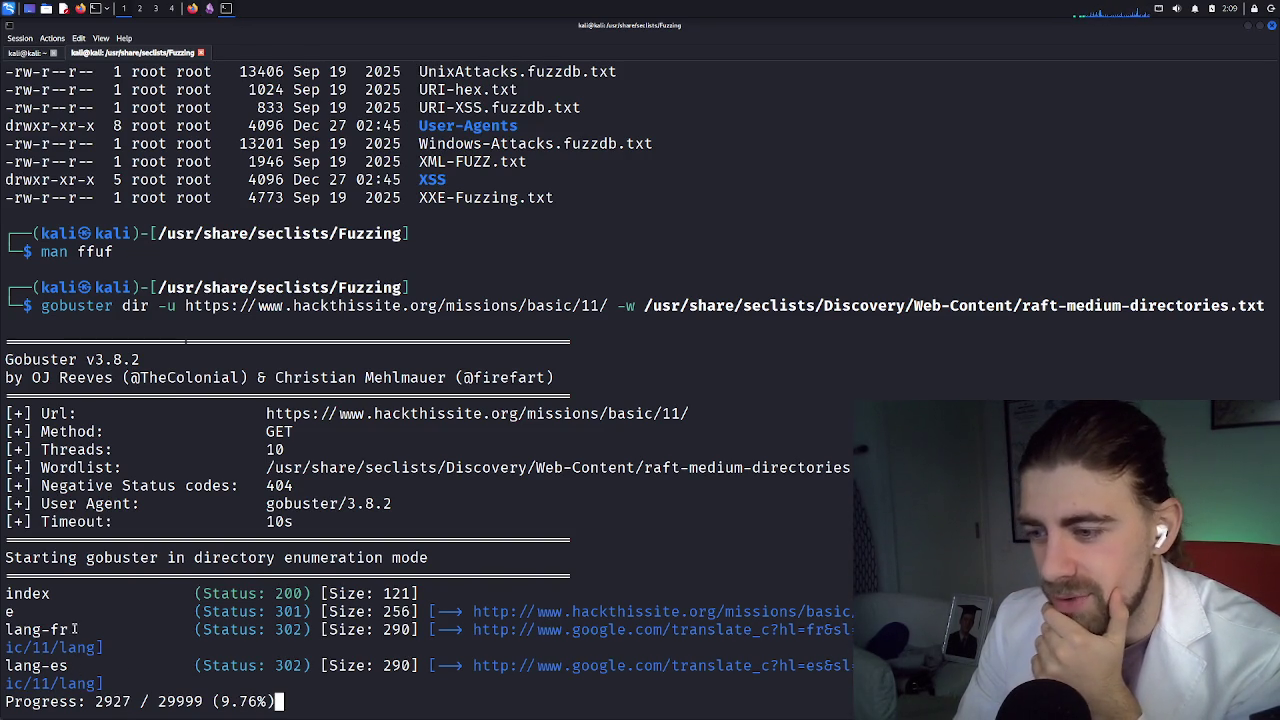
pyautogui.moveTo(69, 629); pyautogui.dragTo(5, 629)
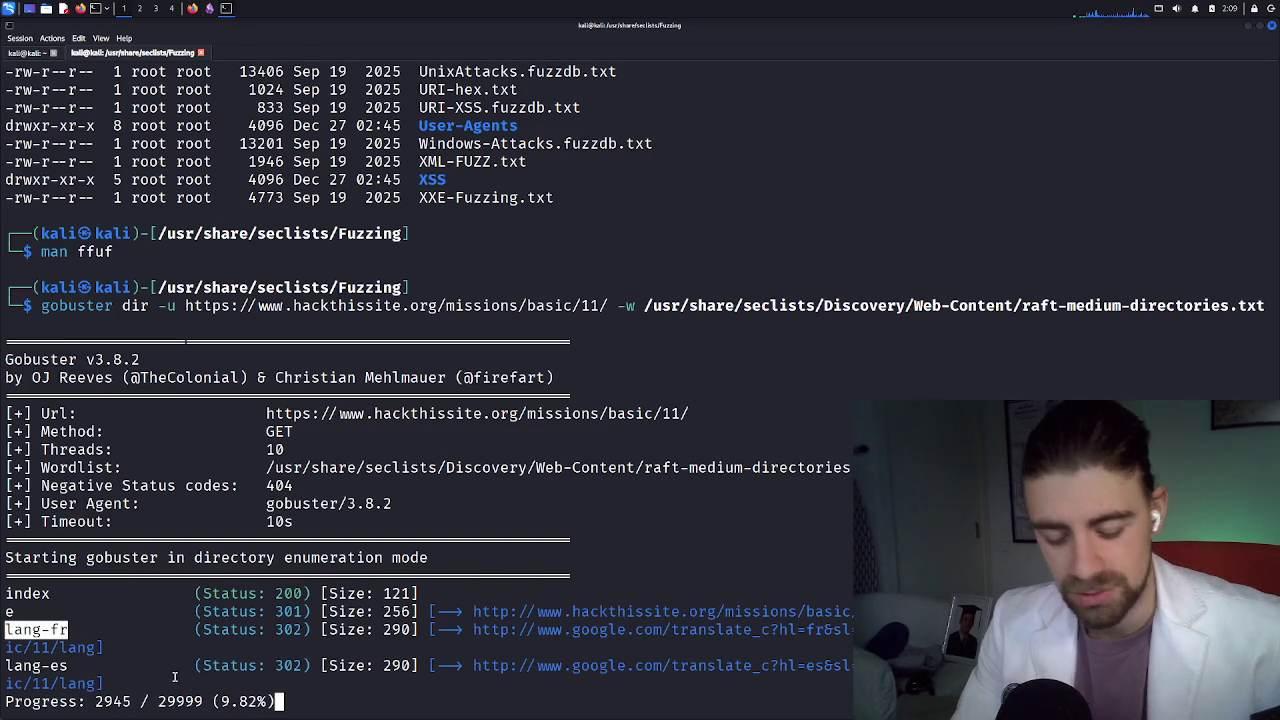
pyautogui.hotkey('ctrl', 'c')
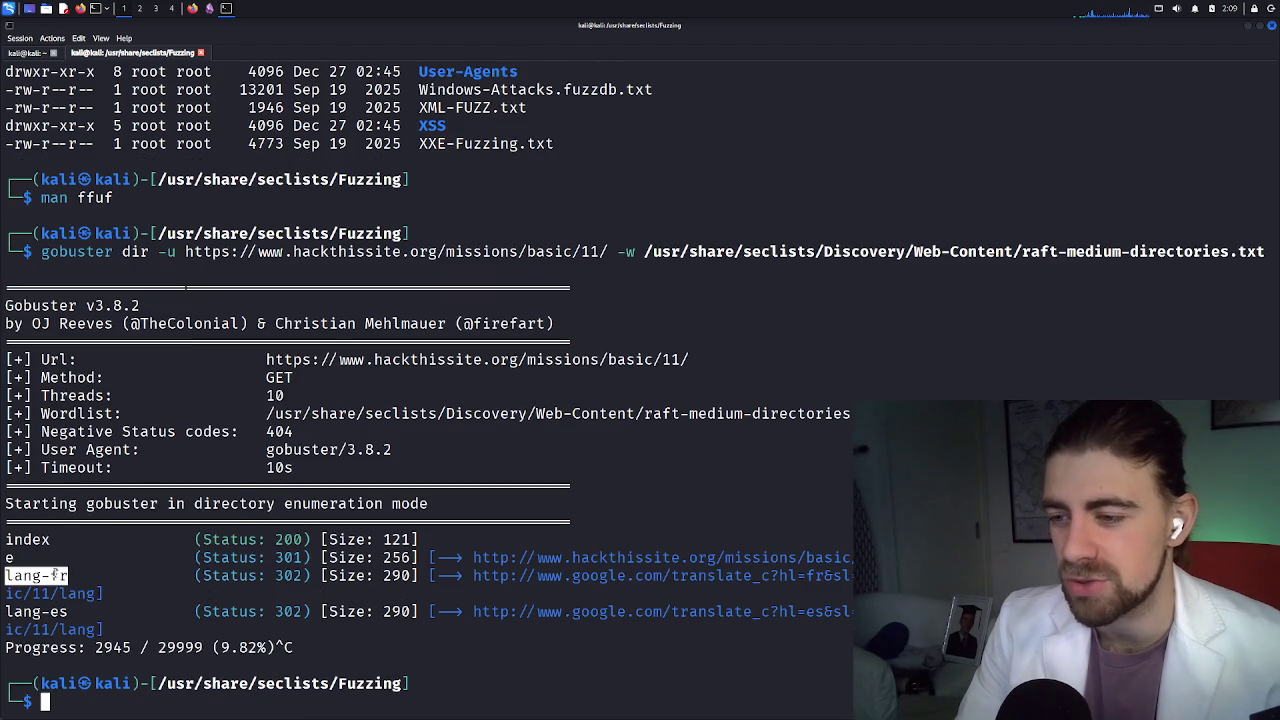
pyautogui.rightClick(54, 575)
pyautogui.click(100, 401)
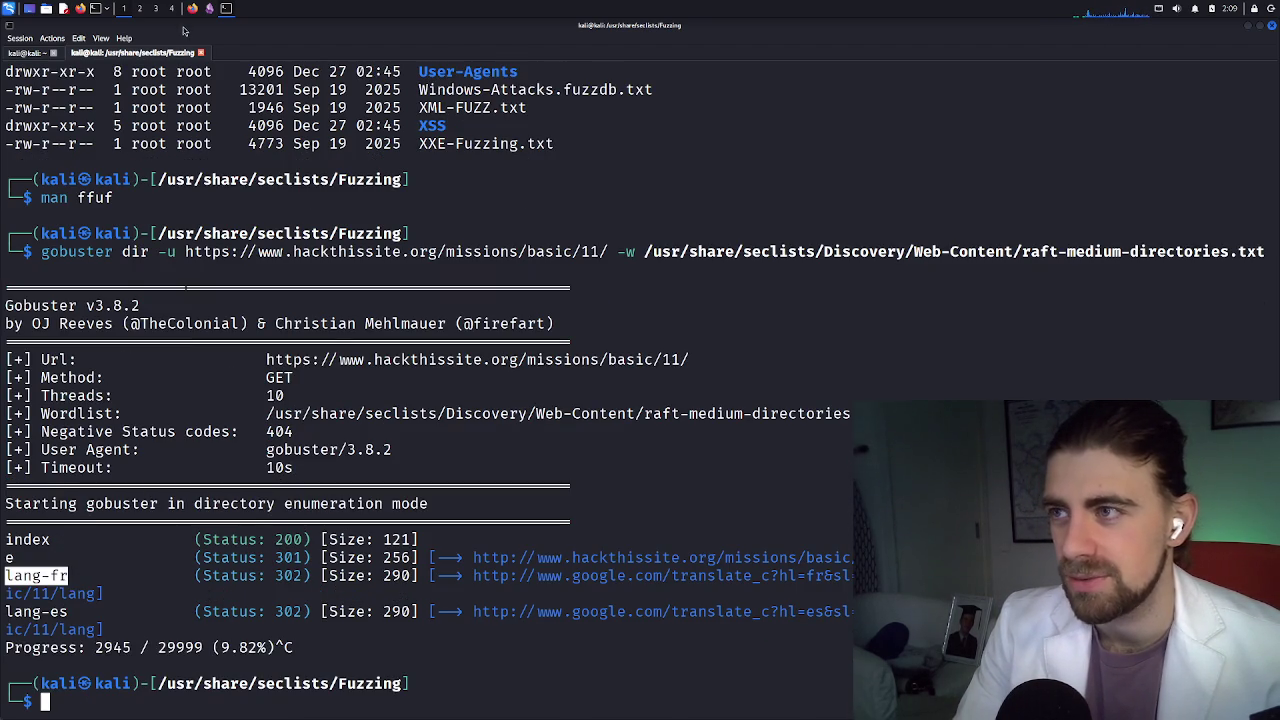
# Return to Firefox with the cursor at the end of the missions page address
pyautogui.click(193, 8)
pyautogui.click(304, 50)
pyautogui.click(318, 49)
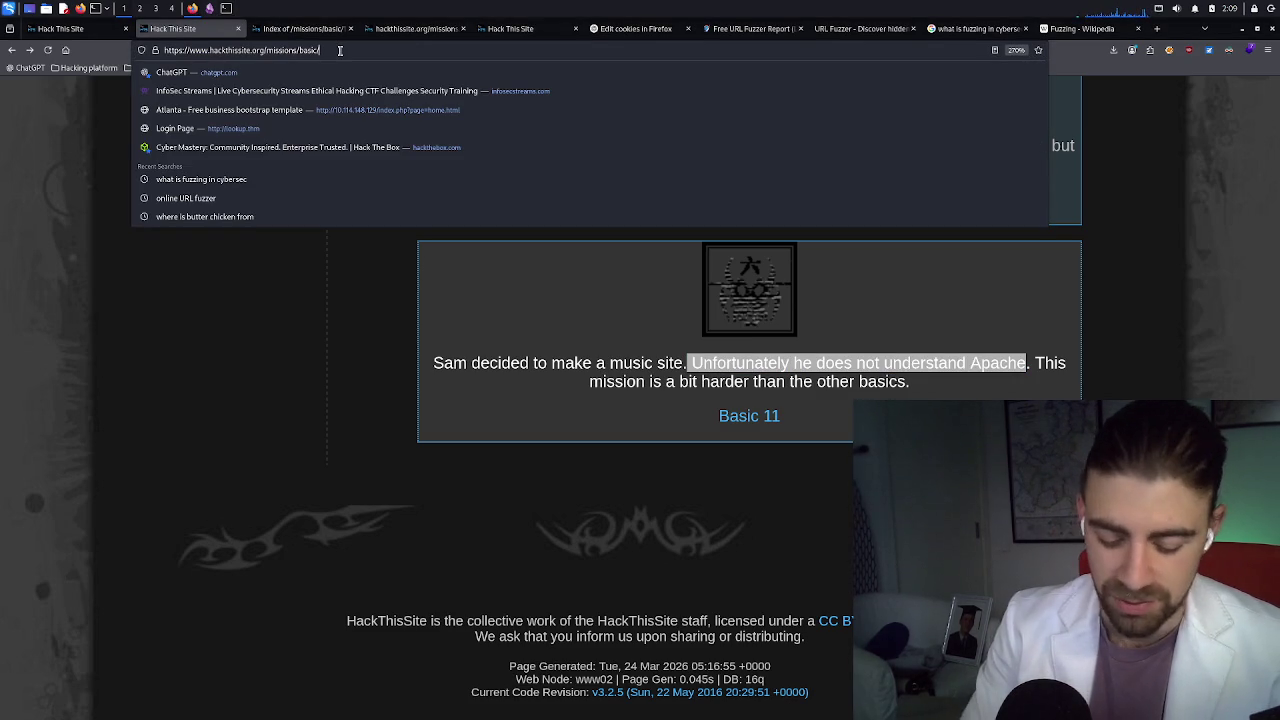
# Load lang-fr appended to the address, then go back from the Google 404 page
pyautogui.hotkey('ctrl', 'v')
pyautogui.press('Return')
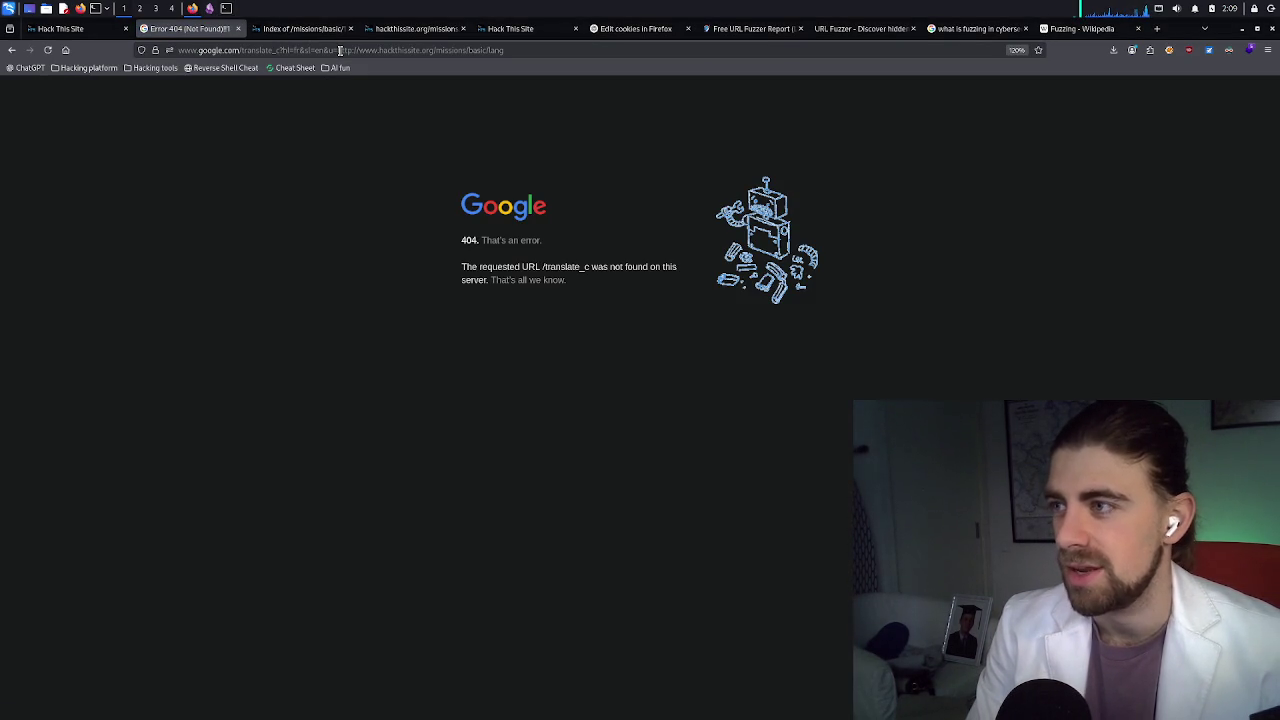
pyautogui.click(12, 50)
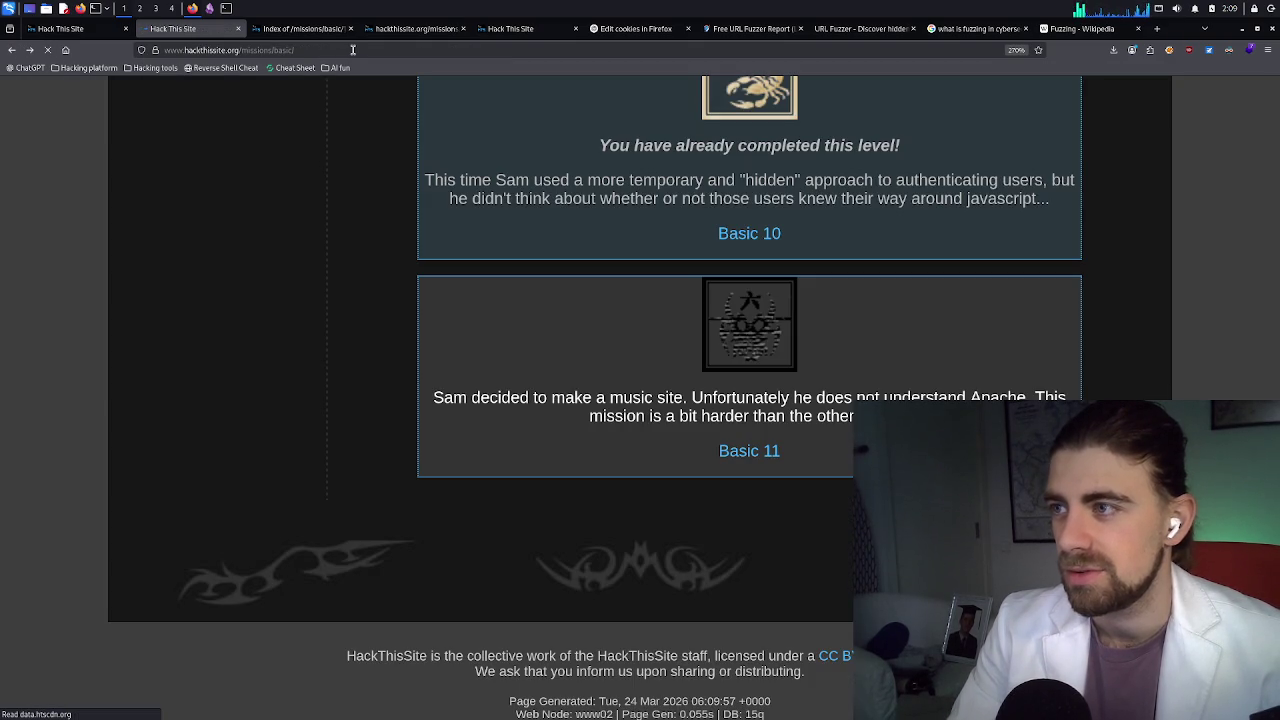
# Load /missions/basic/11/lang-fr, then return to the basic missions list
pyautogui.click(364, 49)
pyautogui.write('lang-fr')
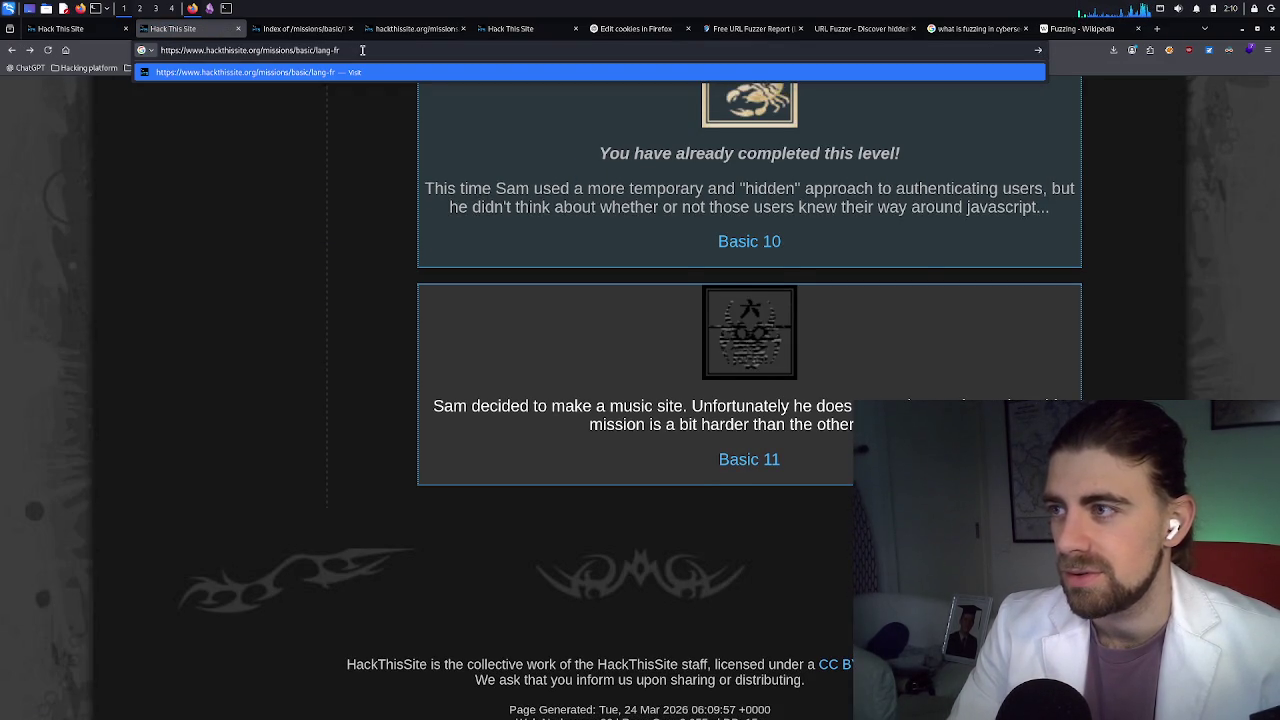
pyautogui.press('BackSpace')
pyautogui.press('BackSpace')
pyautogui.press('BackSpace')
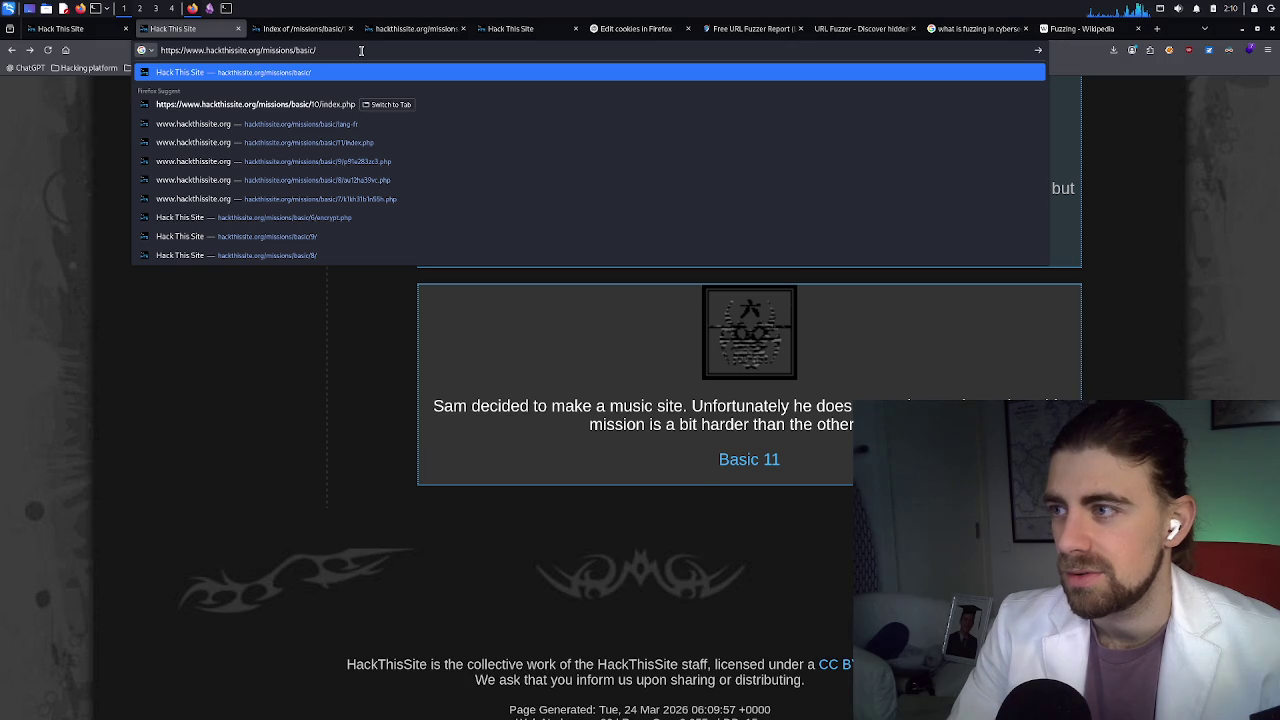
pyautogui.write('10/')
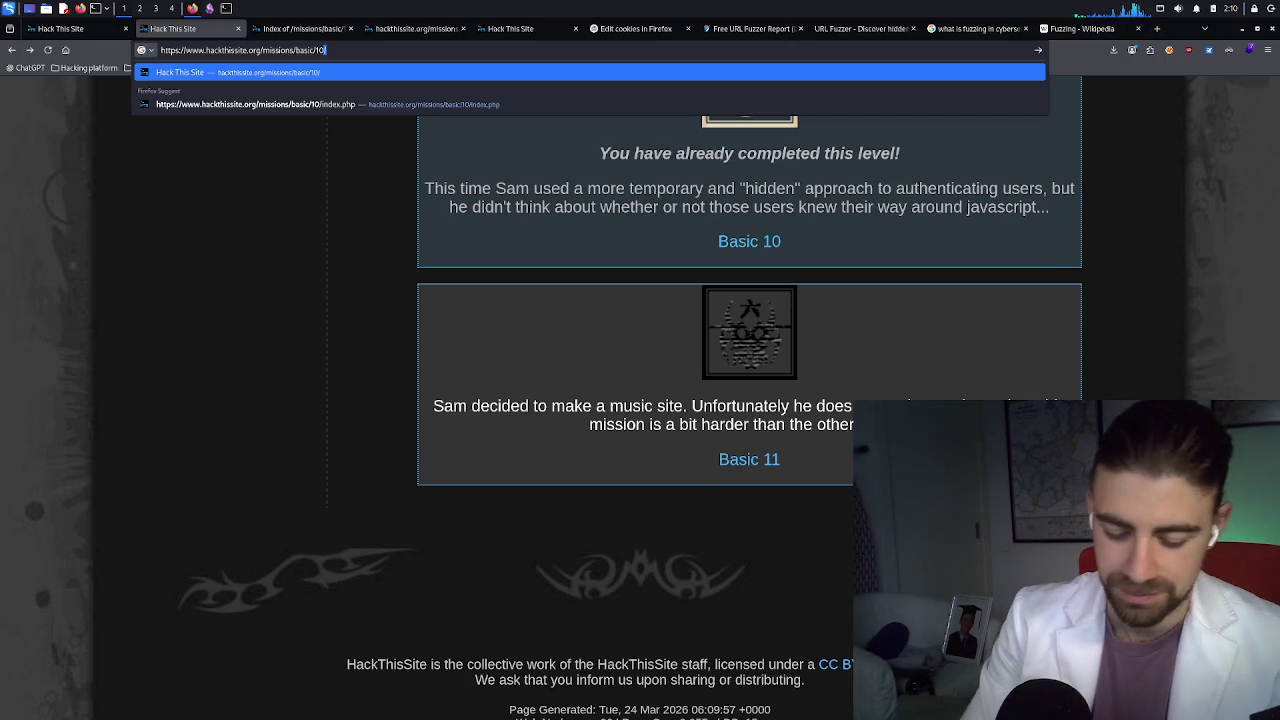
pyautogui.press('BackSpace')
pyautogui.press('BackSpace')
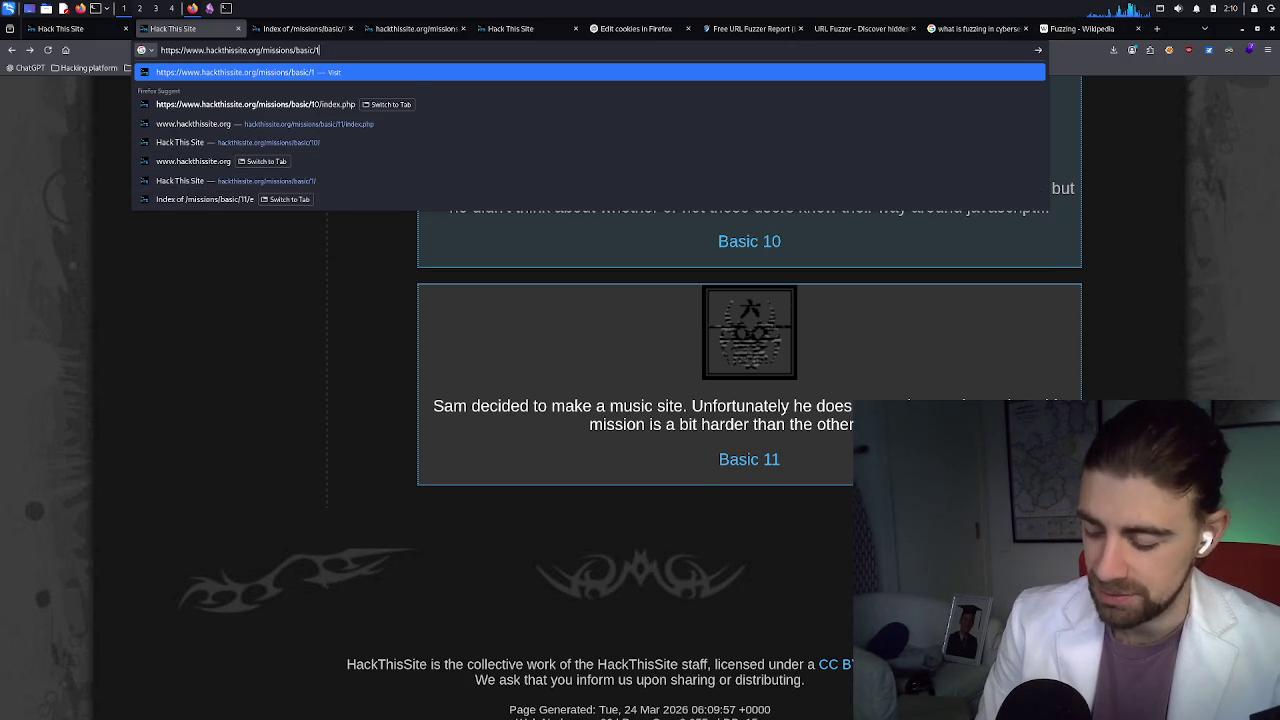
pyautogui.write('1/lang-fr')
pyautogui.press('Return')
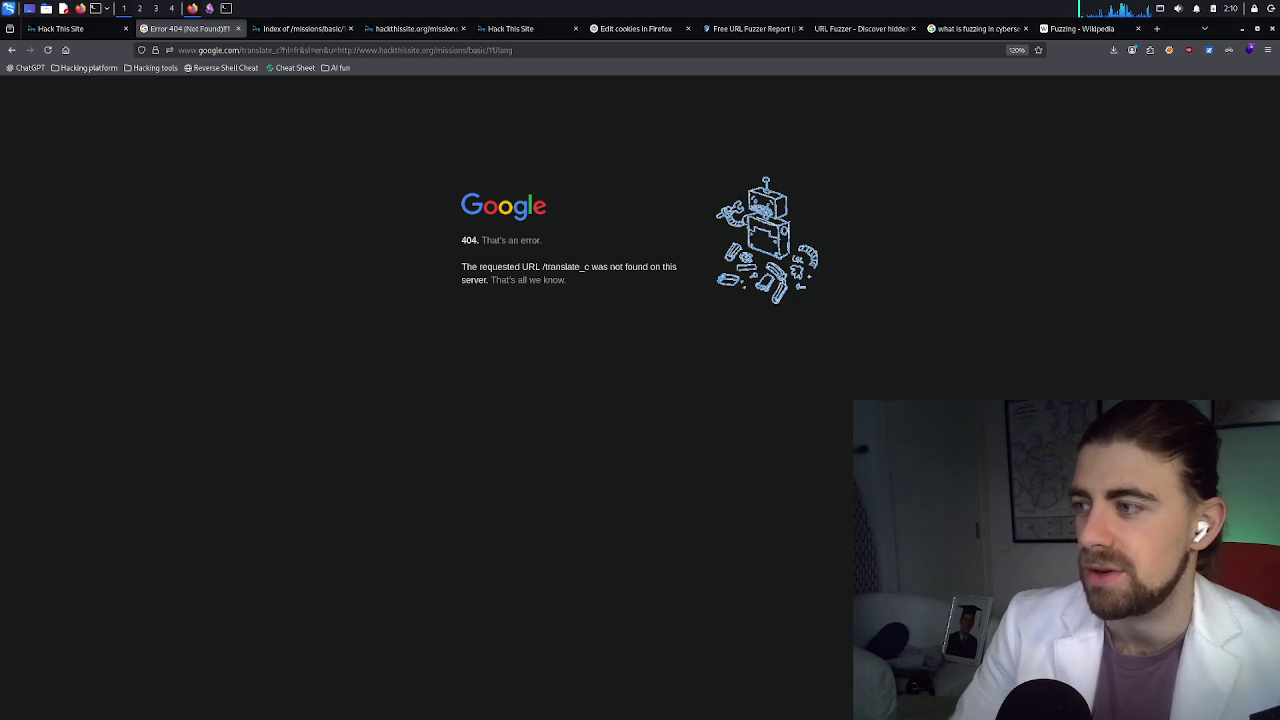
pyautogui.click(13, 50)
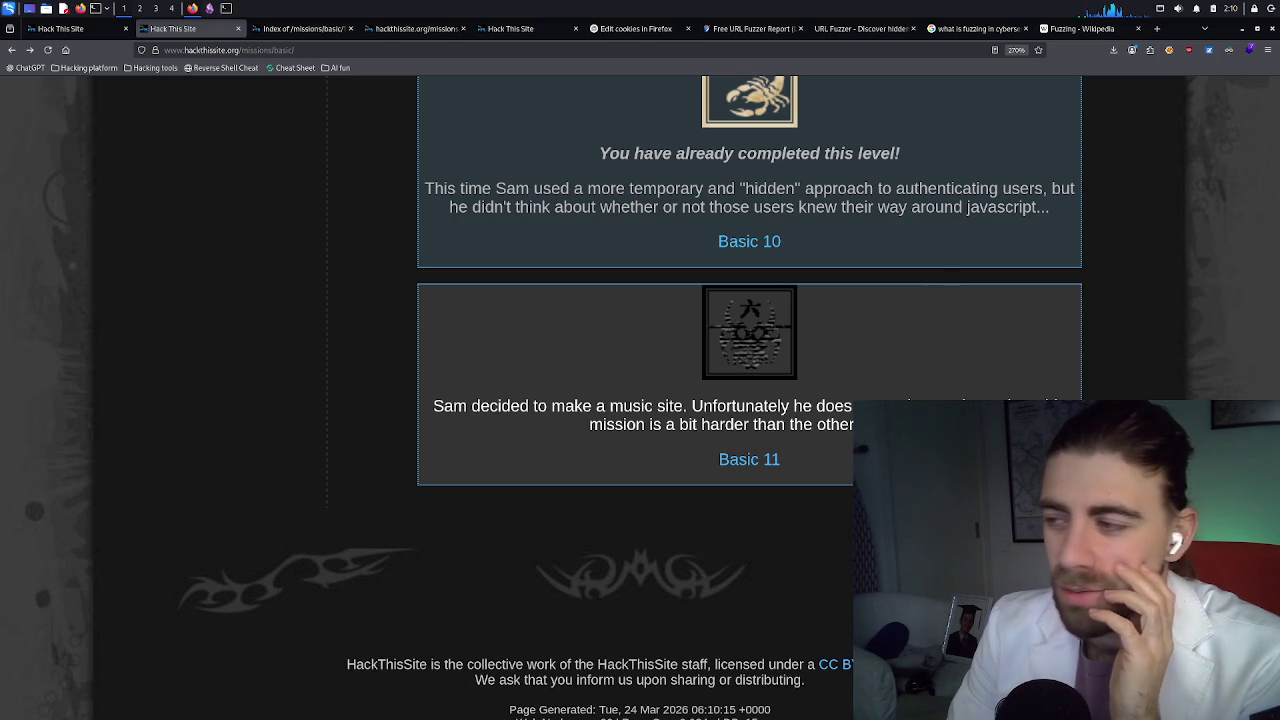
# Close the Free URL Fuzzer Report tab after checking the other open tabs
pyautogui.click(284, 29)
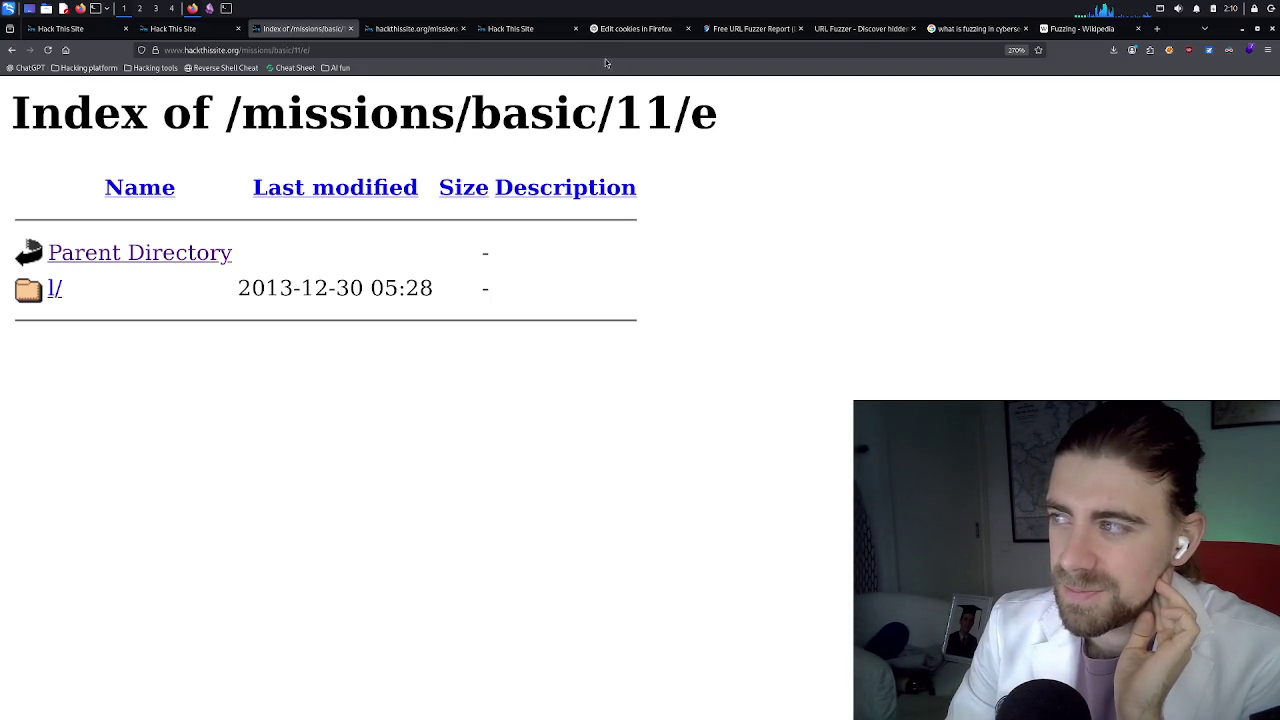
pyautogui.click(172, 28)
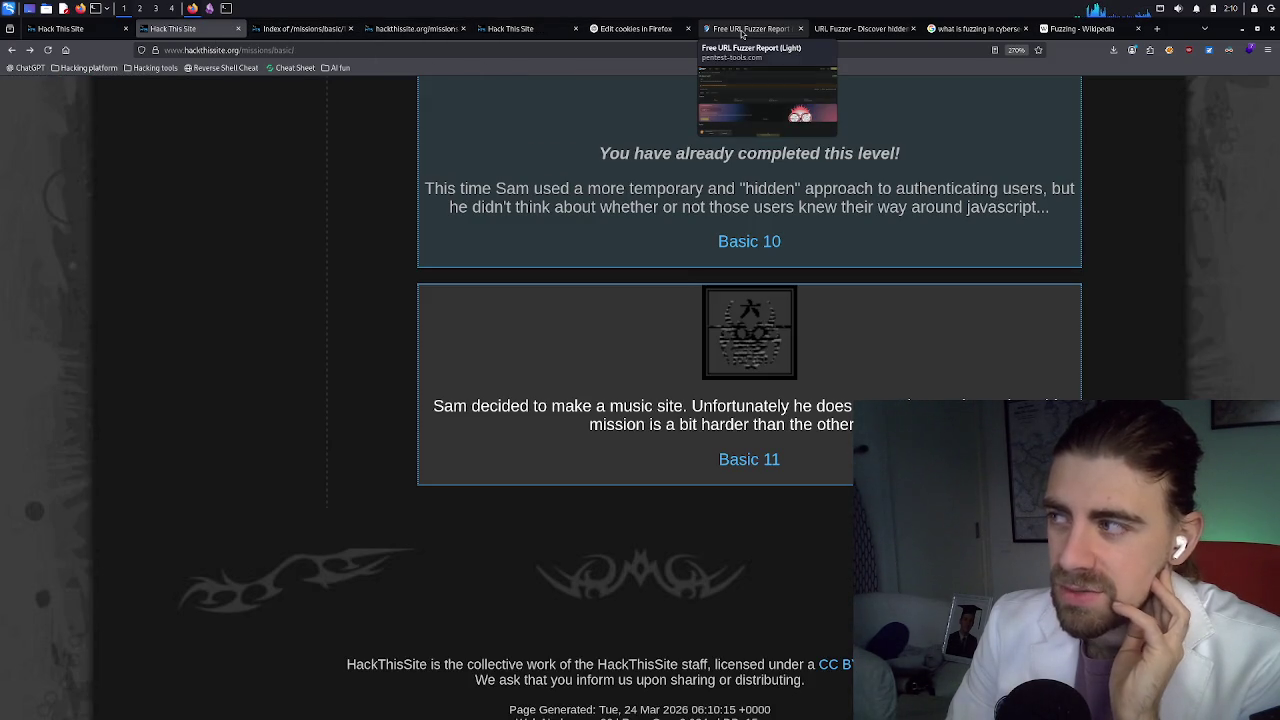
pyautogui.click(779, 30)
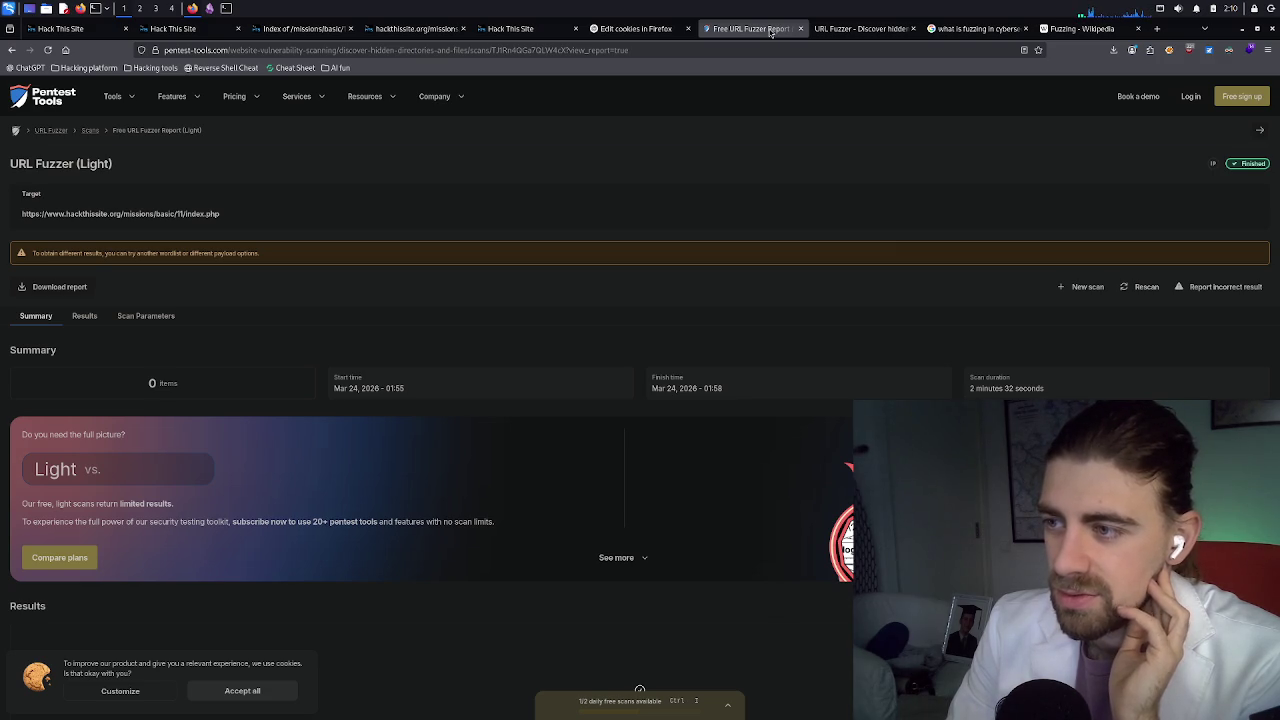
pyautogui.middleClick(769, 30)
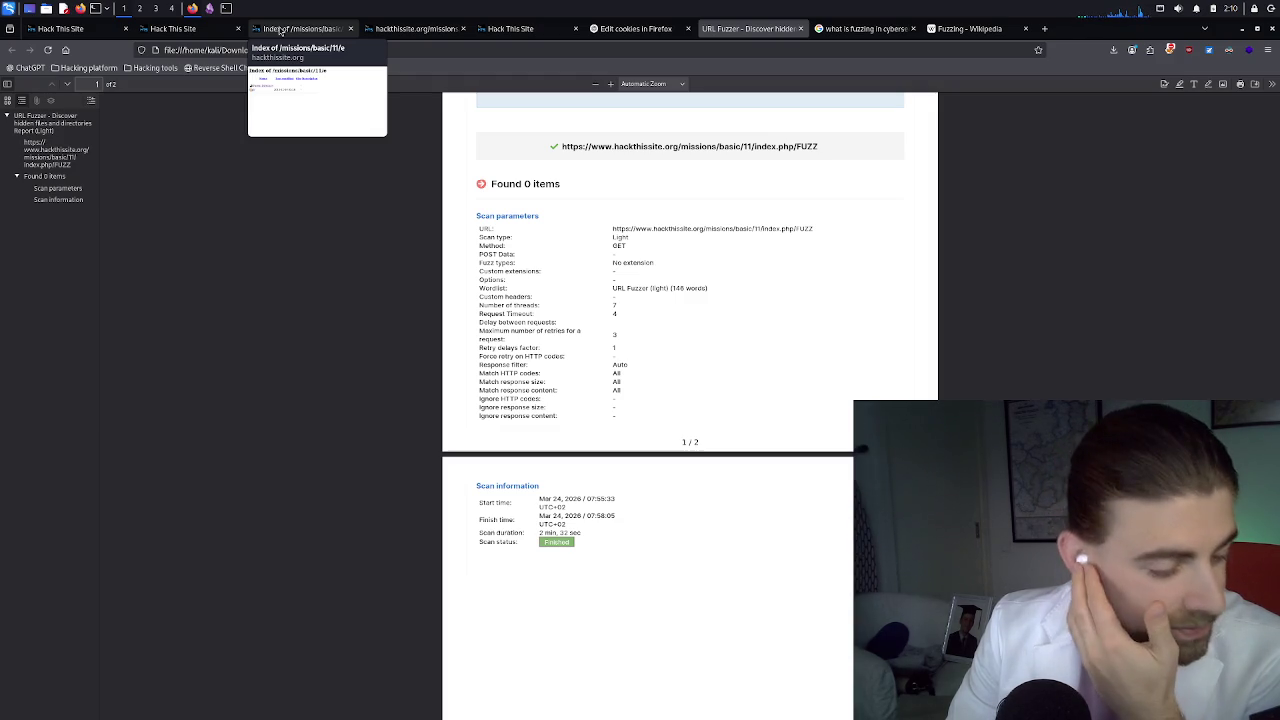
# Follow mission 11's l/ folder down to the empty /e/l/t/o/n path, then return to the missions list
pyautogui.click(281, 31)
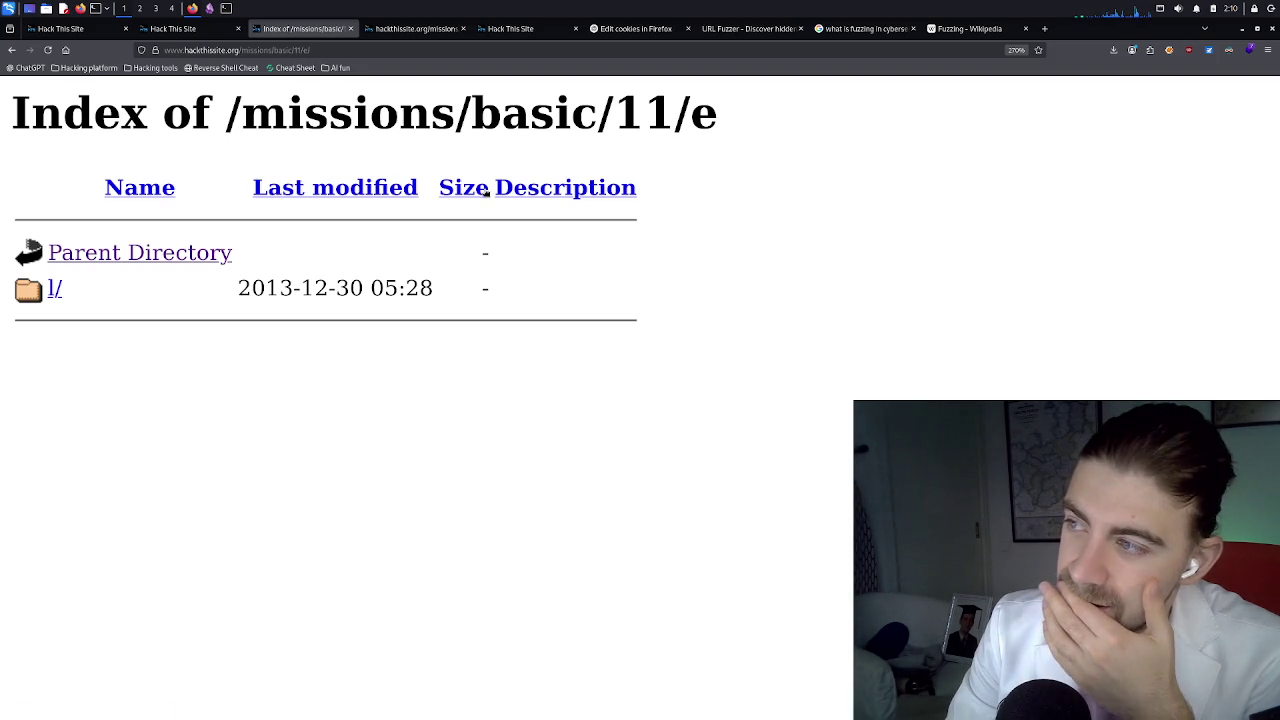
pyautogui.click(56, 292)
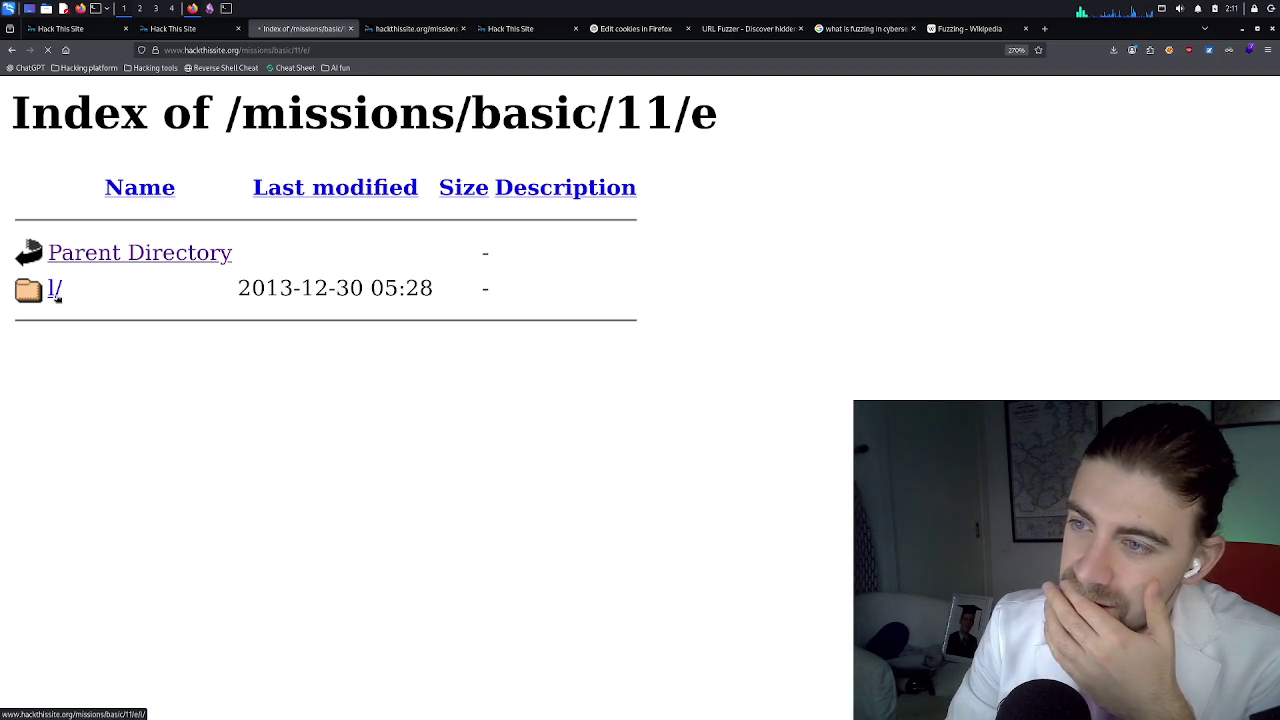
pyautogui.moveTo(880, 118); pyautogui.dragTo(703, 134)
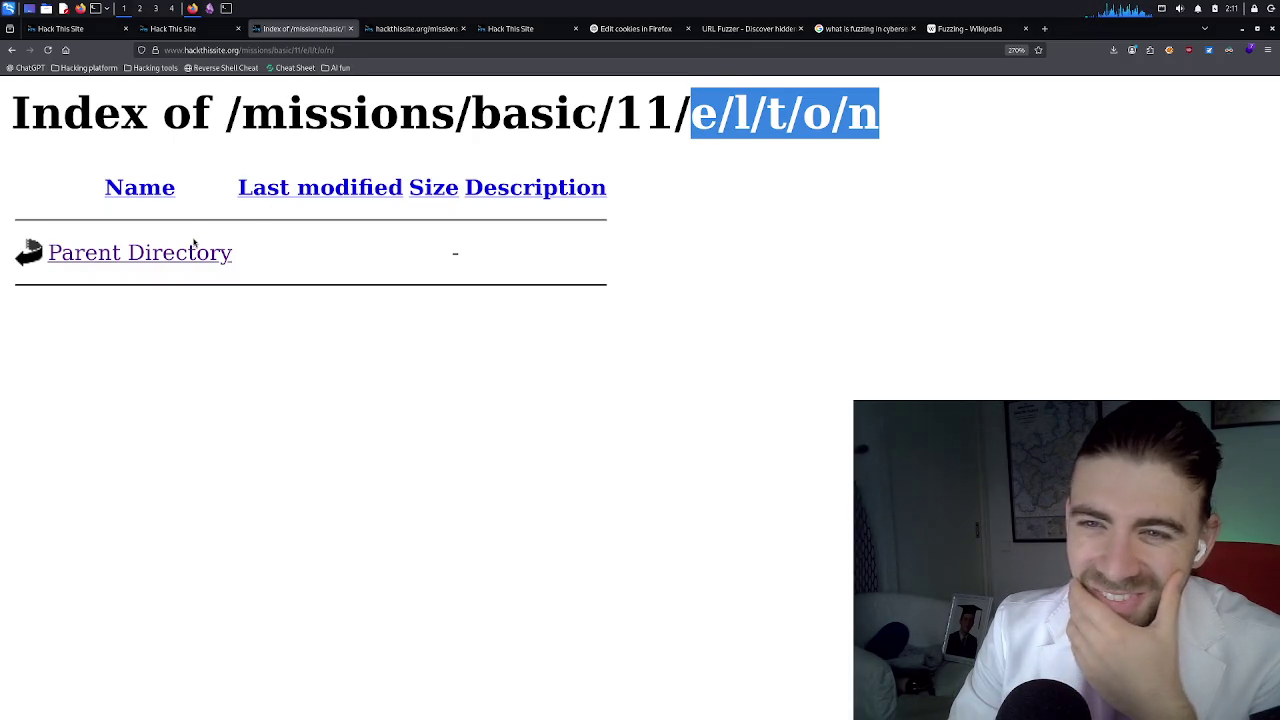
pyautogui.moveTo(445, 256); pyautogui.dragTo(474, 256)
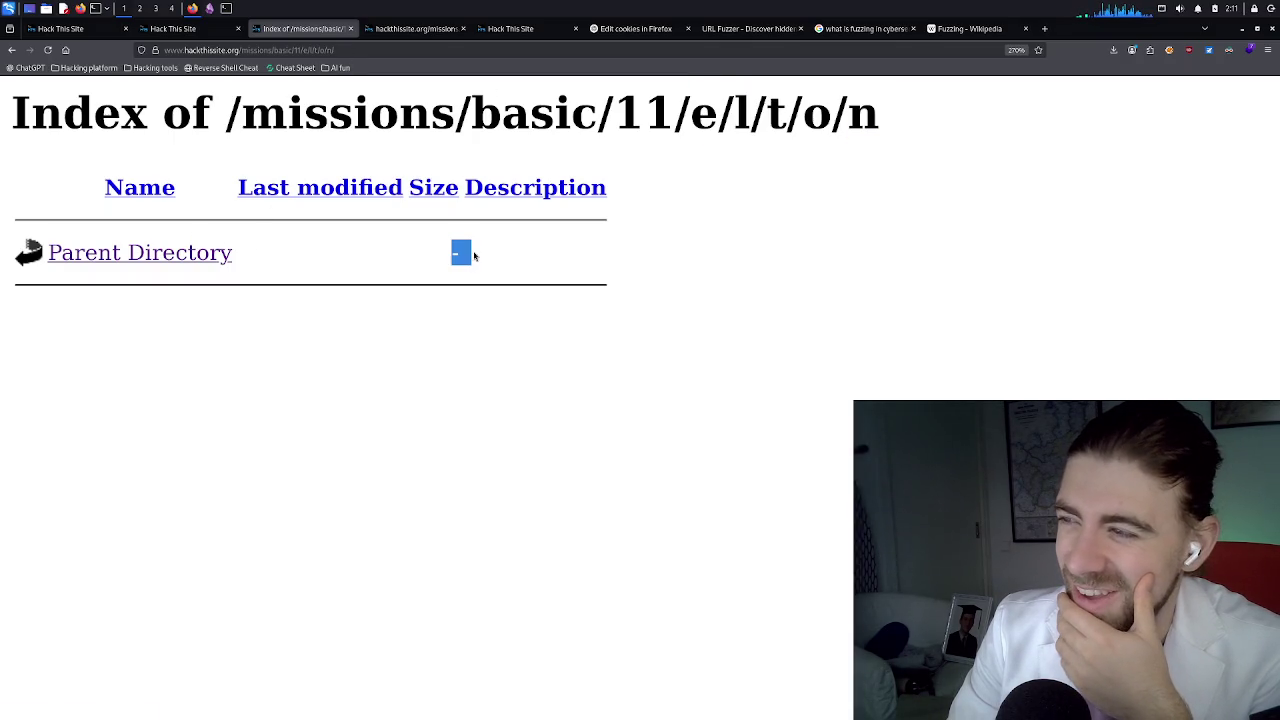
pyautogui.click(174, 253)
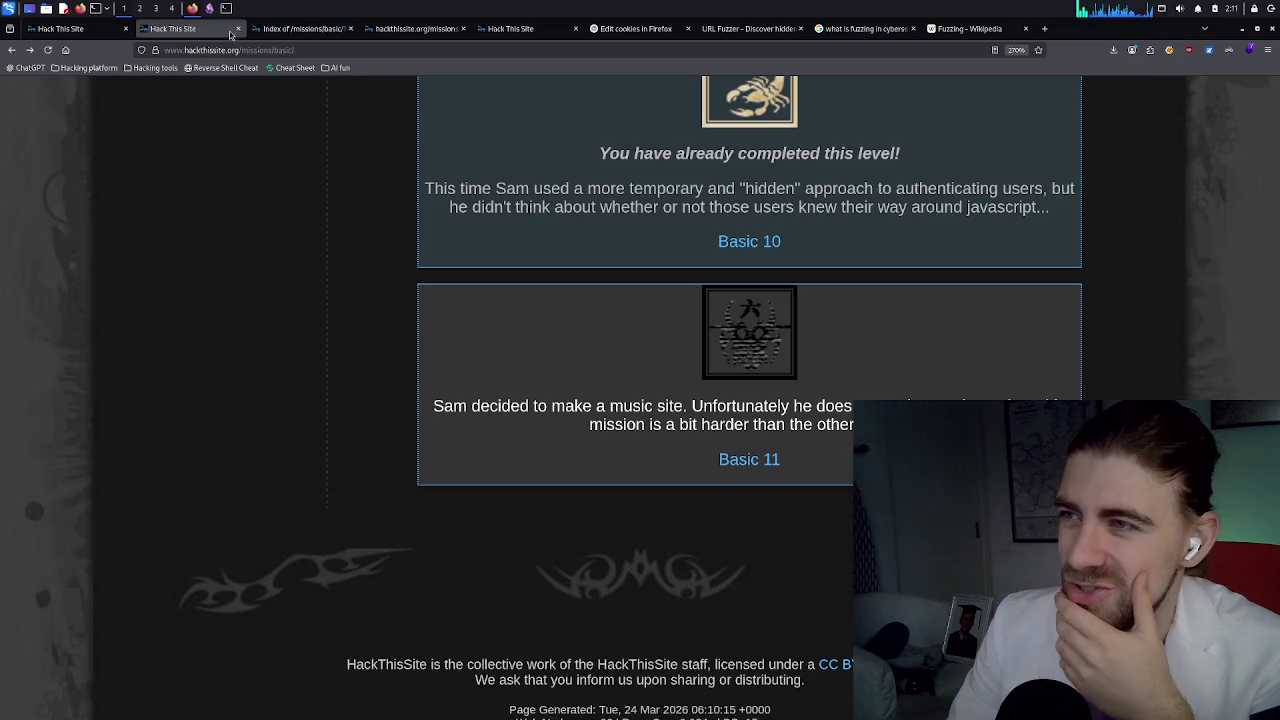
pyautogui.click(198, 29)
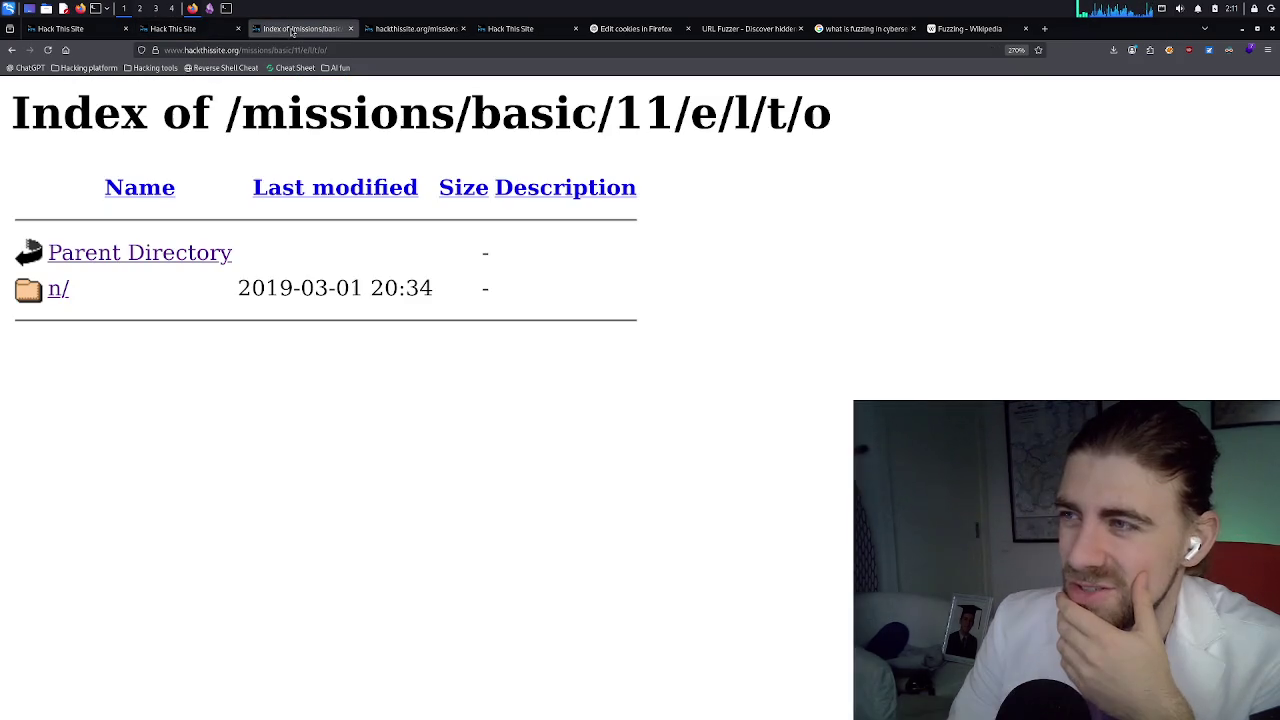
pyautogui.click(290, 28)
pyautogui.click(200, 28)
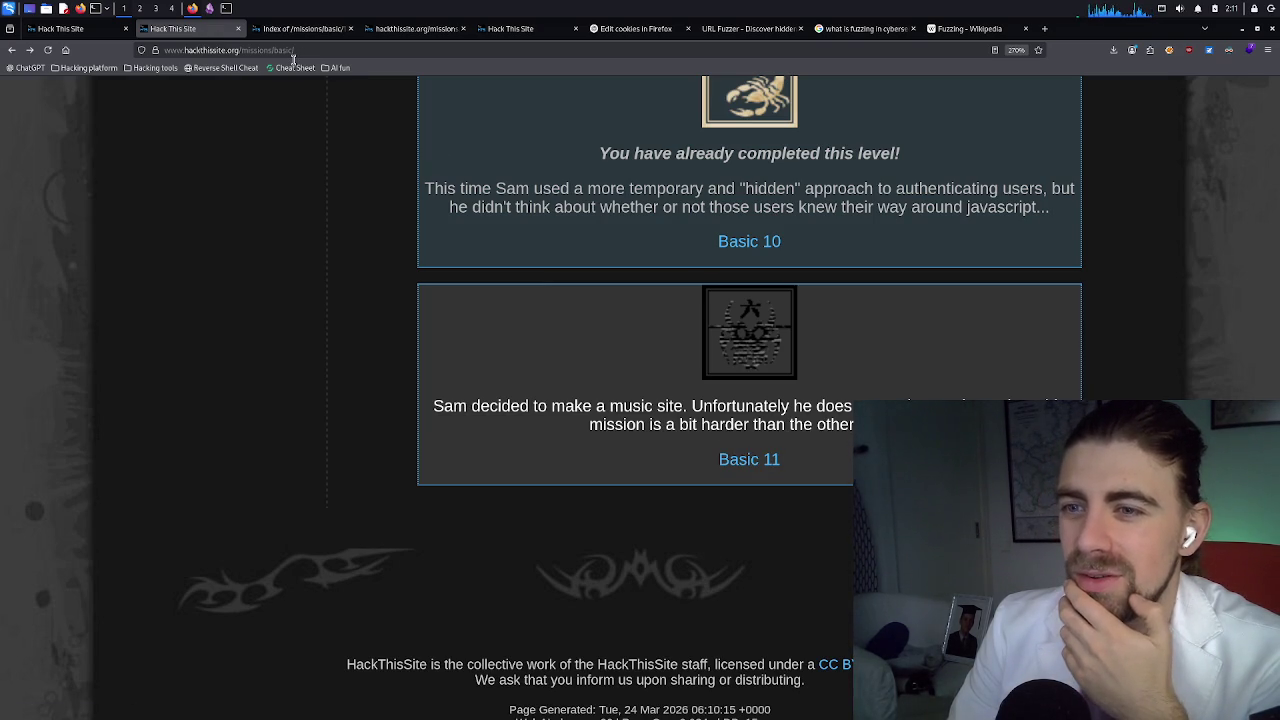
pyautogui.click(1044, 28)
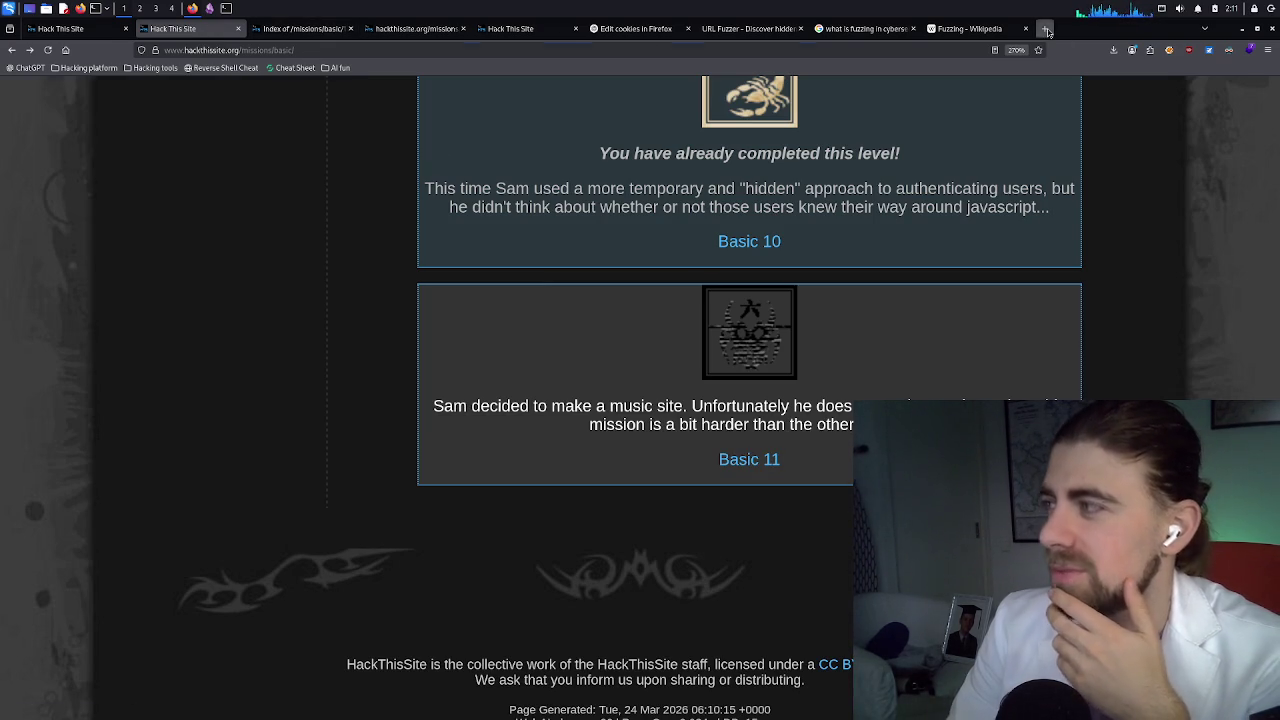
pyautogui.write('shrug')
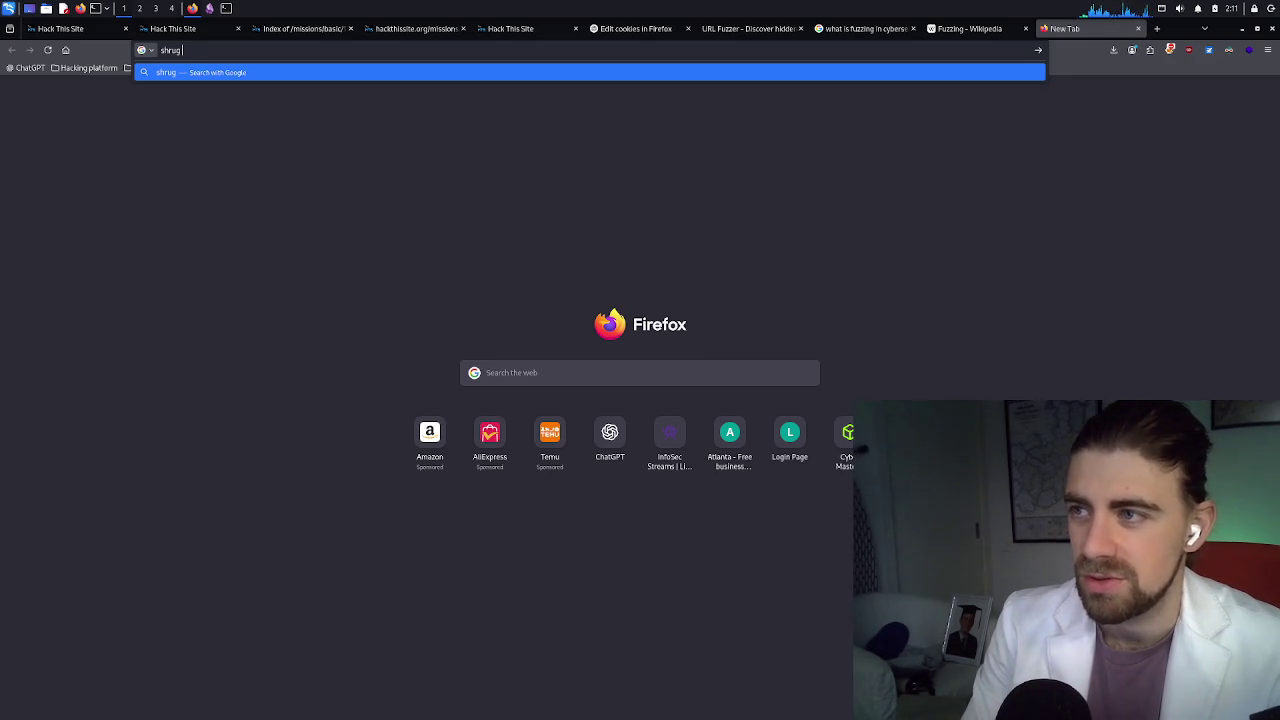
pyautogui.press('Return')
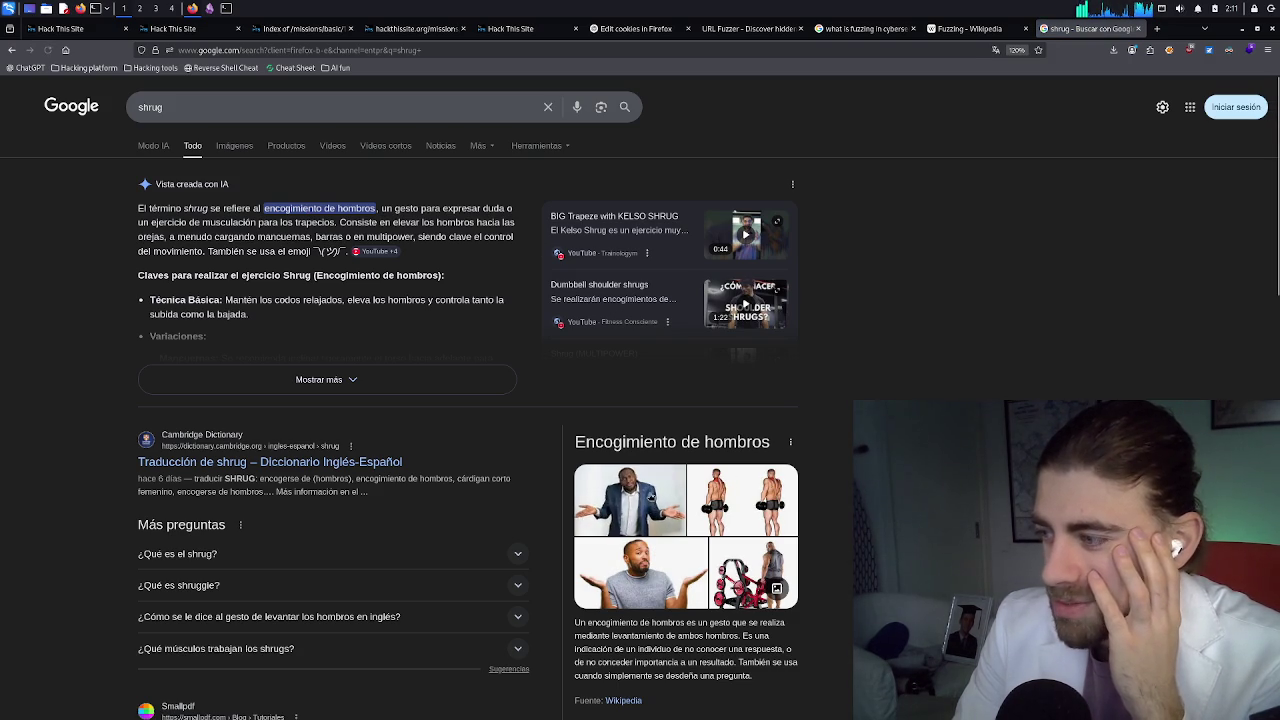
pyautogui.click(651, 497)
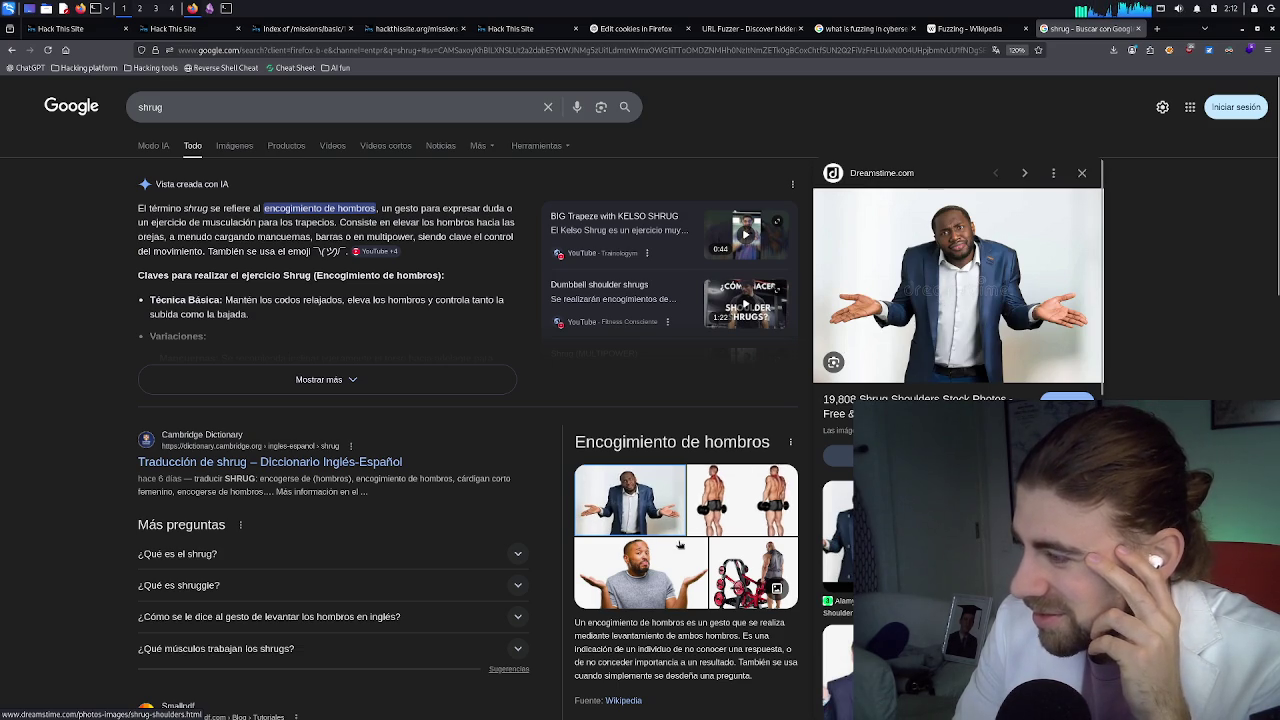
pyautogui.press('Escape')
pyautogui.click(757, 506)
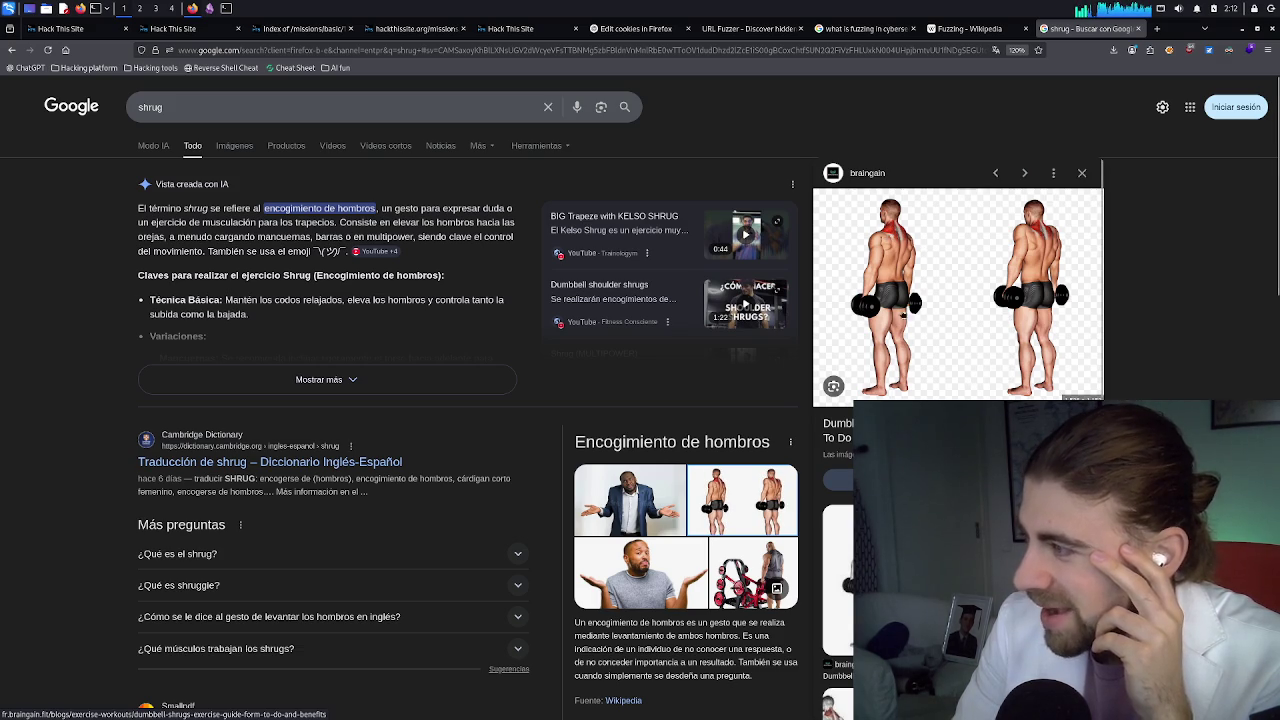
pyautogui.middleClick(1062, 32)
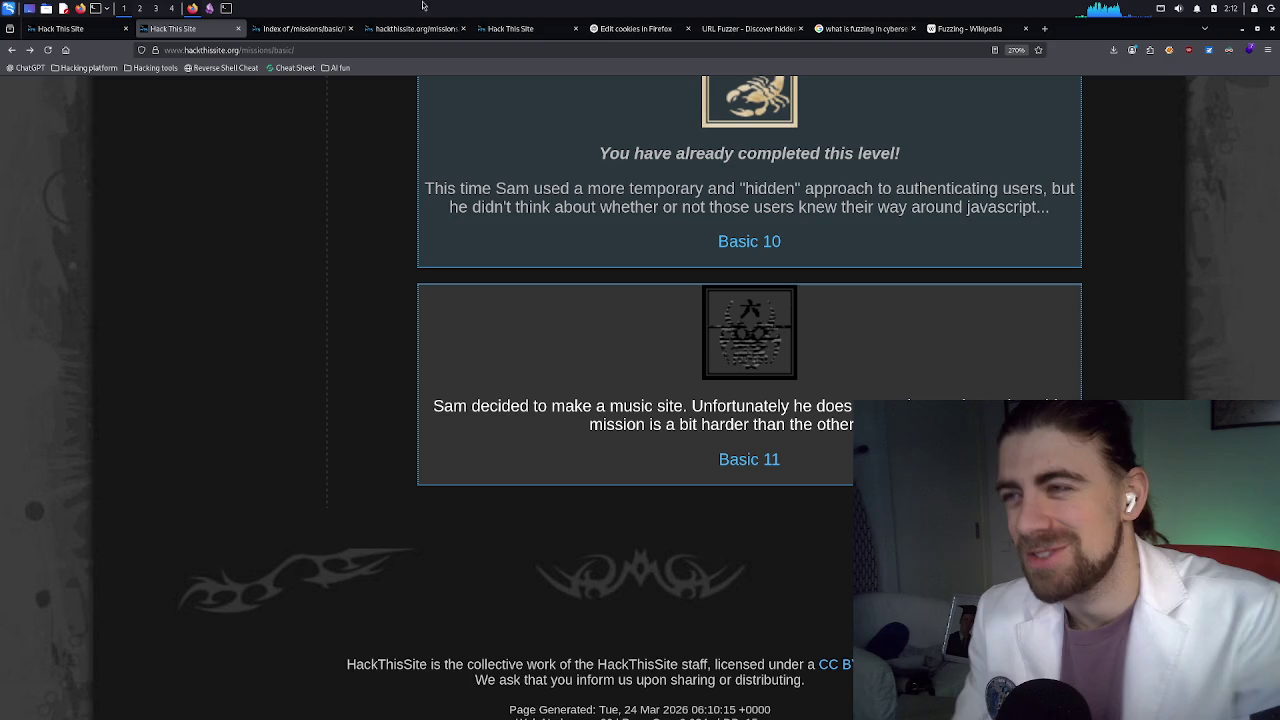
# Try the /missions/basic/11/password address, which comes back not found
pyautogui.click(287, 24)
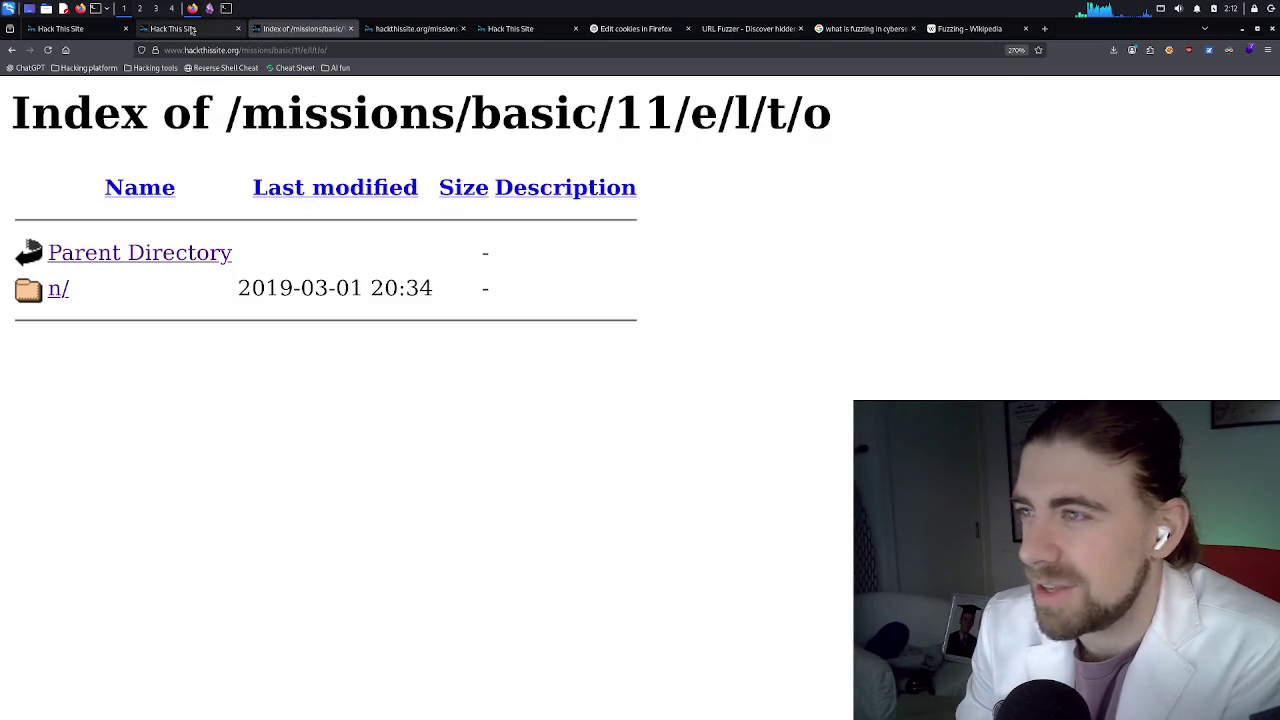
pyautogui.click(196, 30)
pyautogui.click(295, 30)
pyautogui.moveTo(328, 51); pyautogui.dragTo(300, 51)
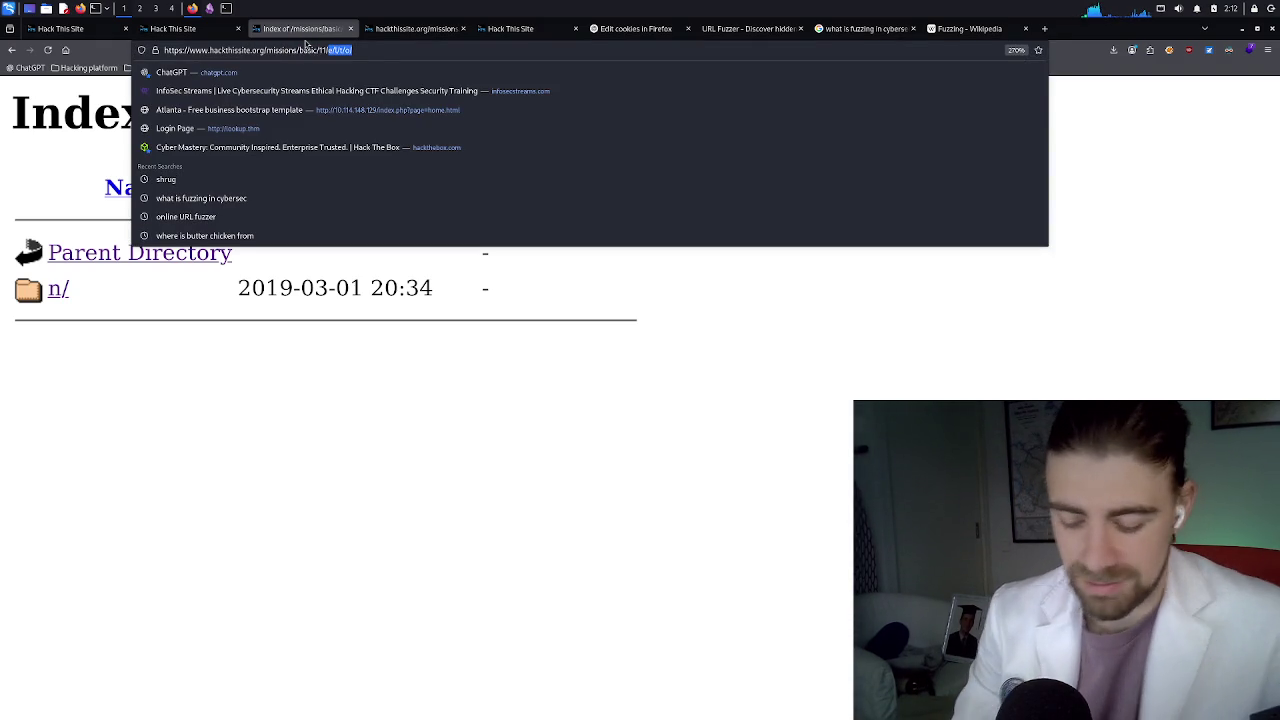
pyautogui.write('password')
pyautogui.press('Return')
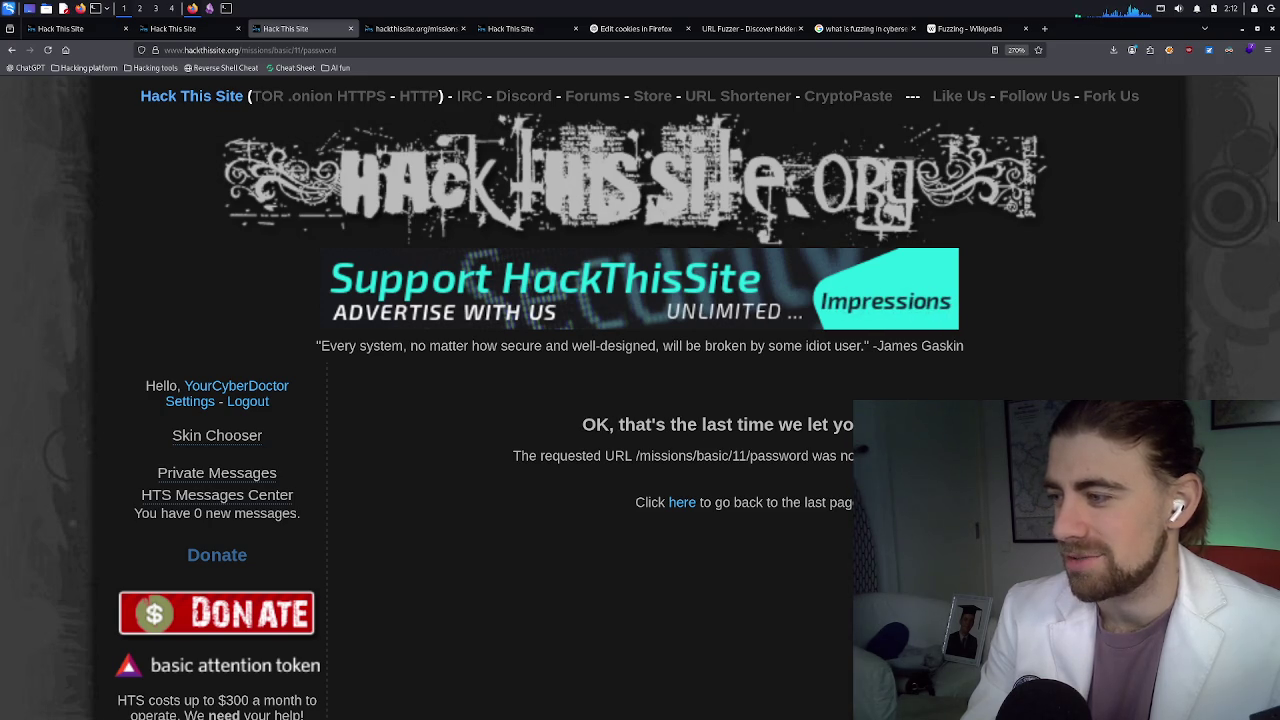
# Load /missions/basic/11/index.php with its 'Enter correct password' form
pyautogui.click(336, 50)
pyautogui.moveTo(336, 50); pyautogui.dragTo(306, 52)
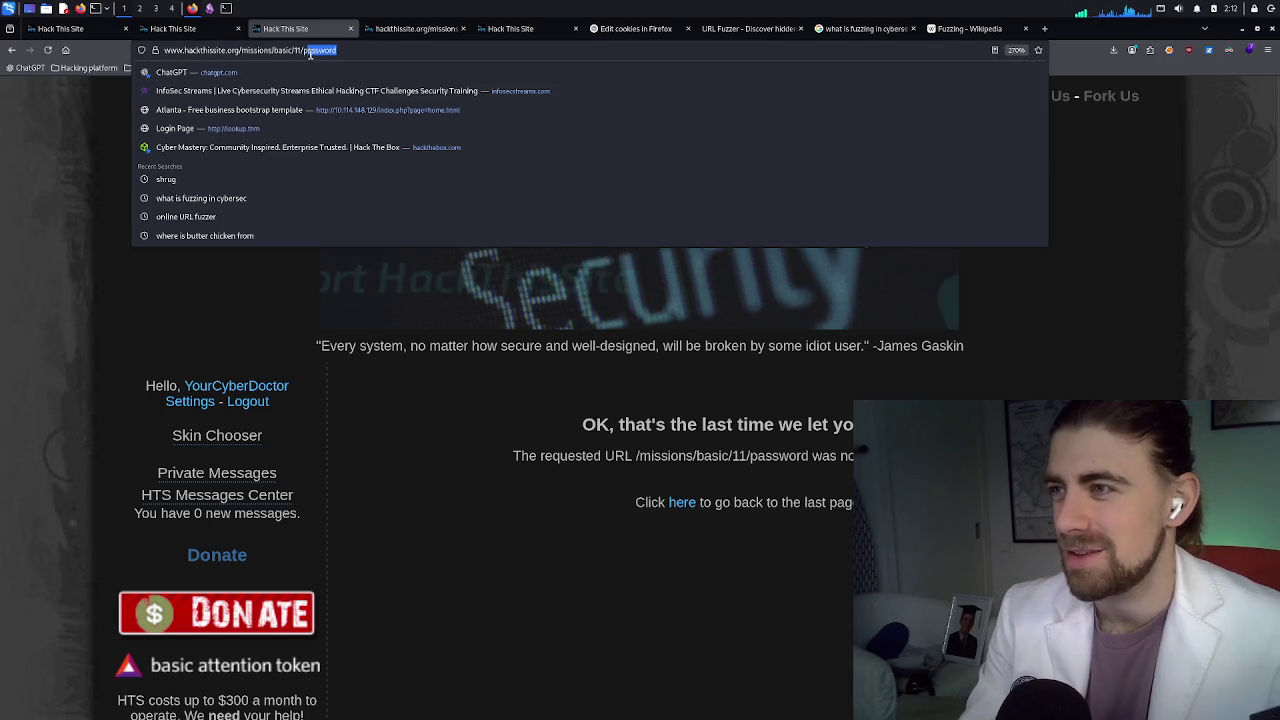
pyautogui.write('i')
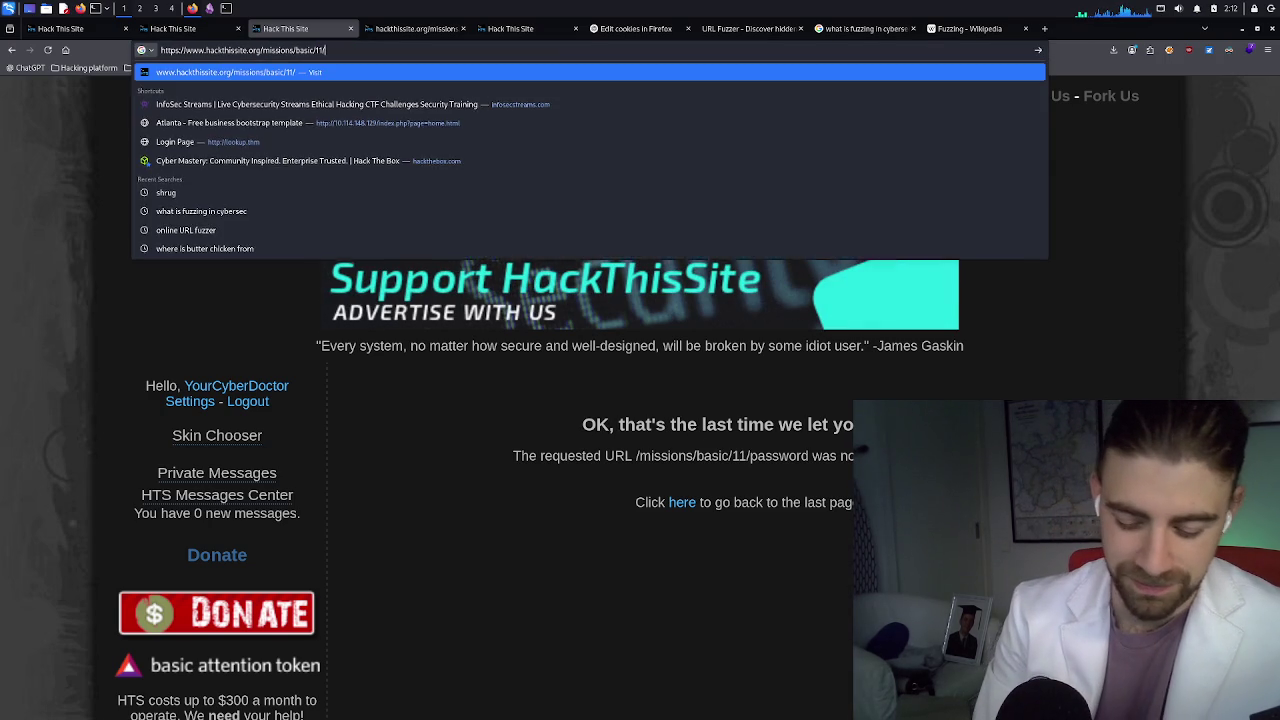
pyautogui.write('ndex.php')
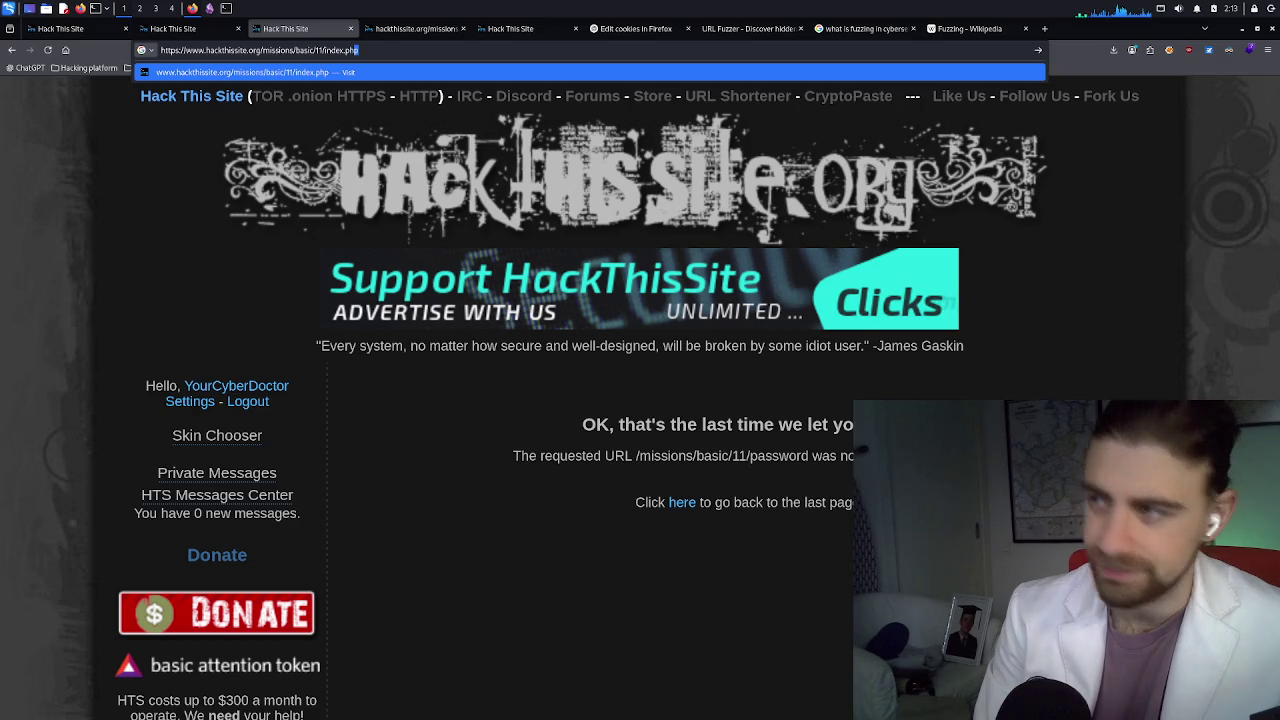
pyautogui.press('Return')
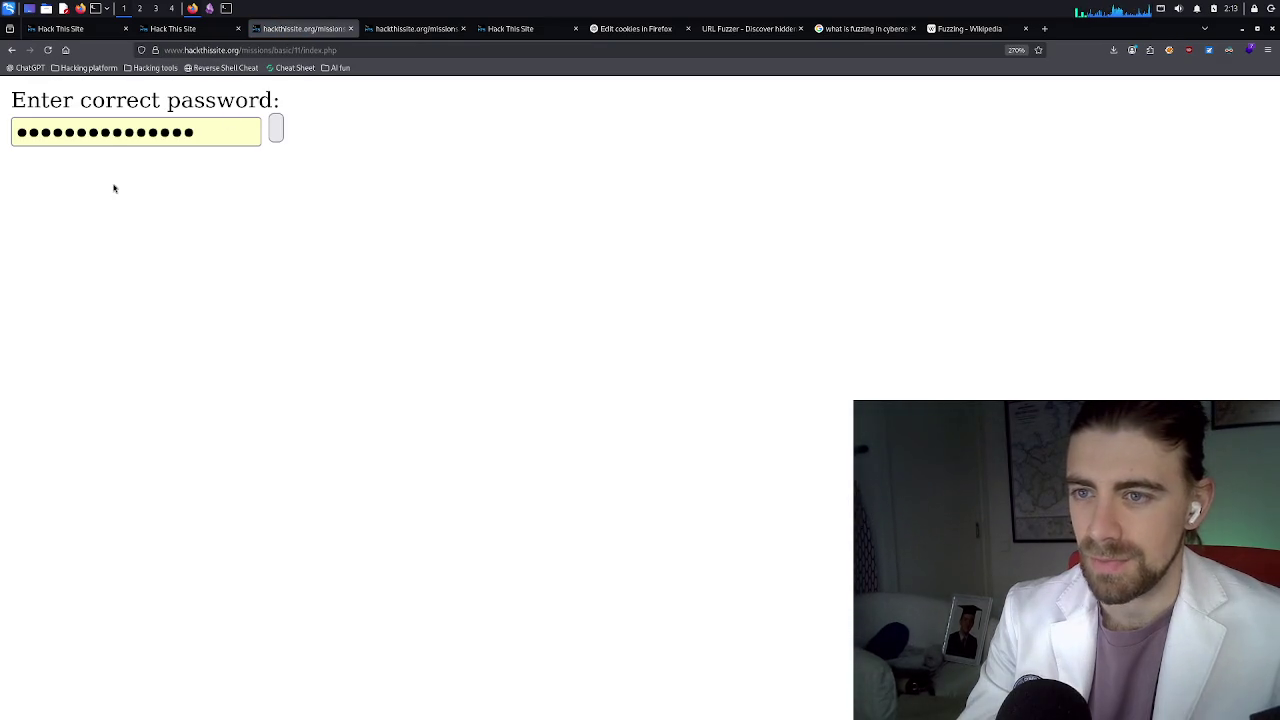
# Submit a guessed password on the Basic 11 form and dismiss the save-password offer
pyautogui.click(122, 137)
pyautogui.hotkey('ctrl', 'a')
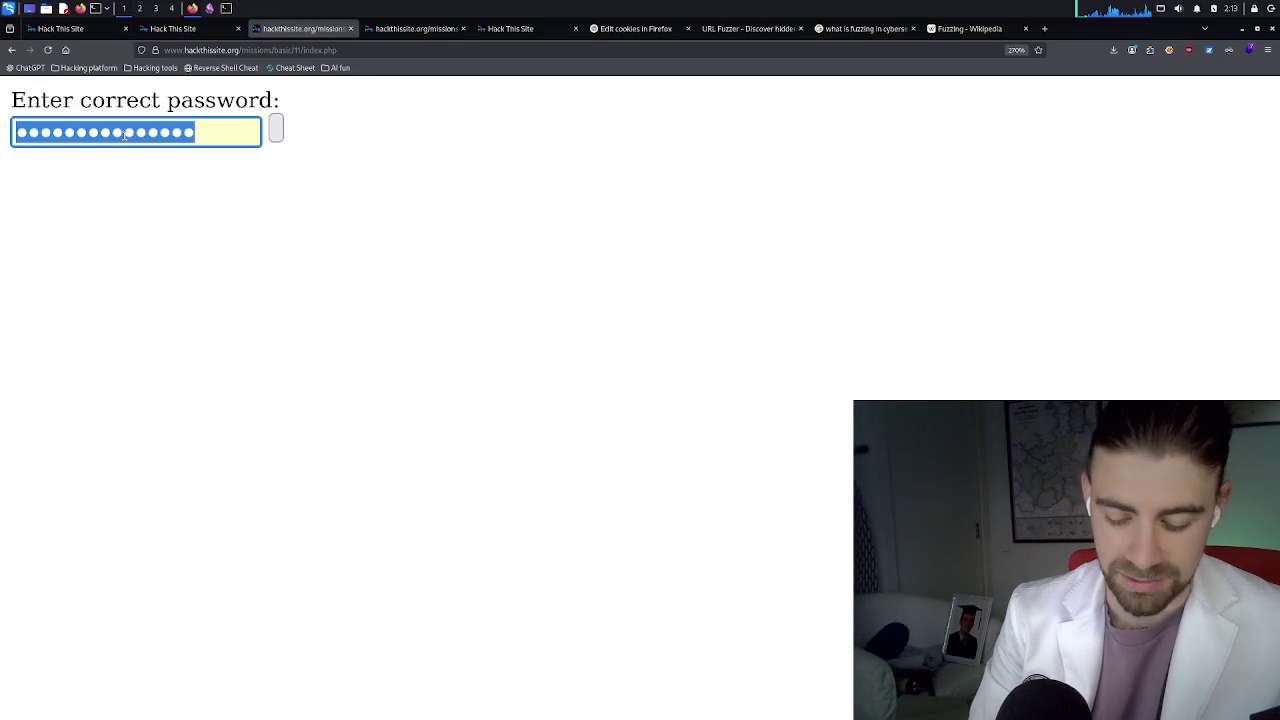
pyautogui.write('admin')
pyautogui.press('Return')
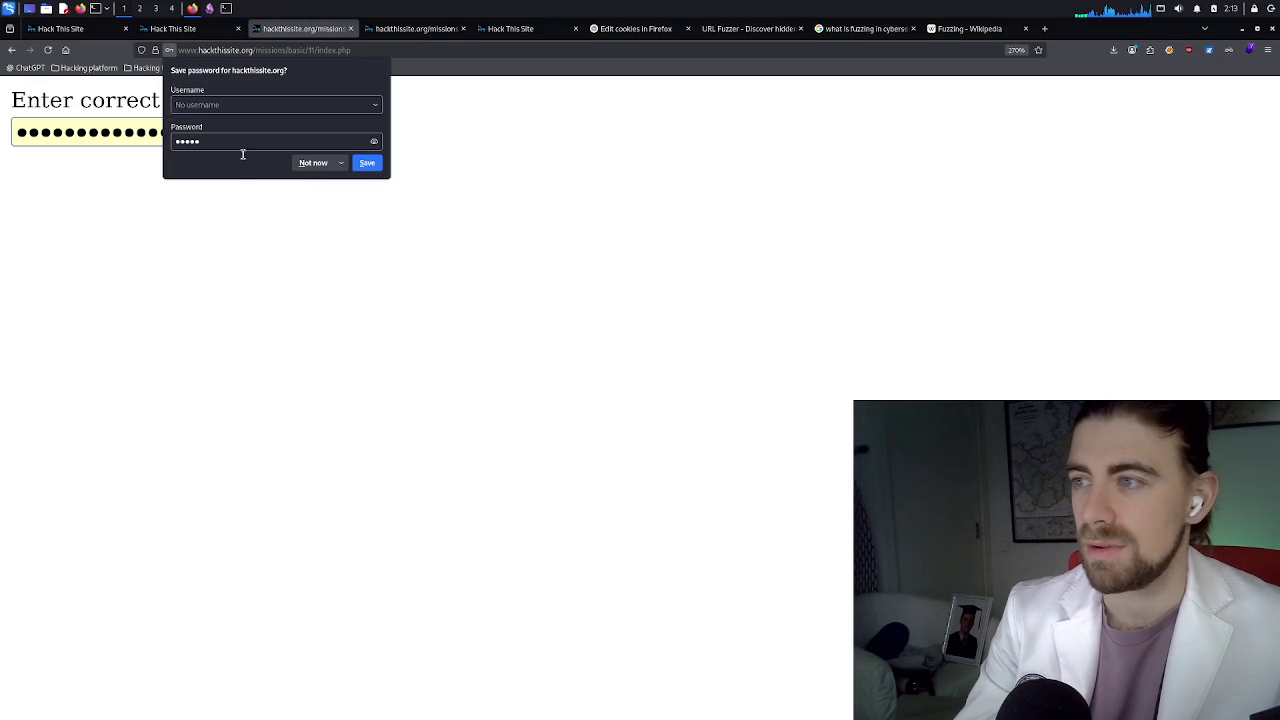
pyautogui.click(313, 162)
# Retry the same password guess, dismiss the save prompt, and return to the missions list
pyautogui.click(200, 136)
pyautogui.hotkey('ctrl', 'a')
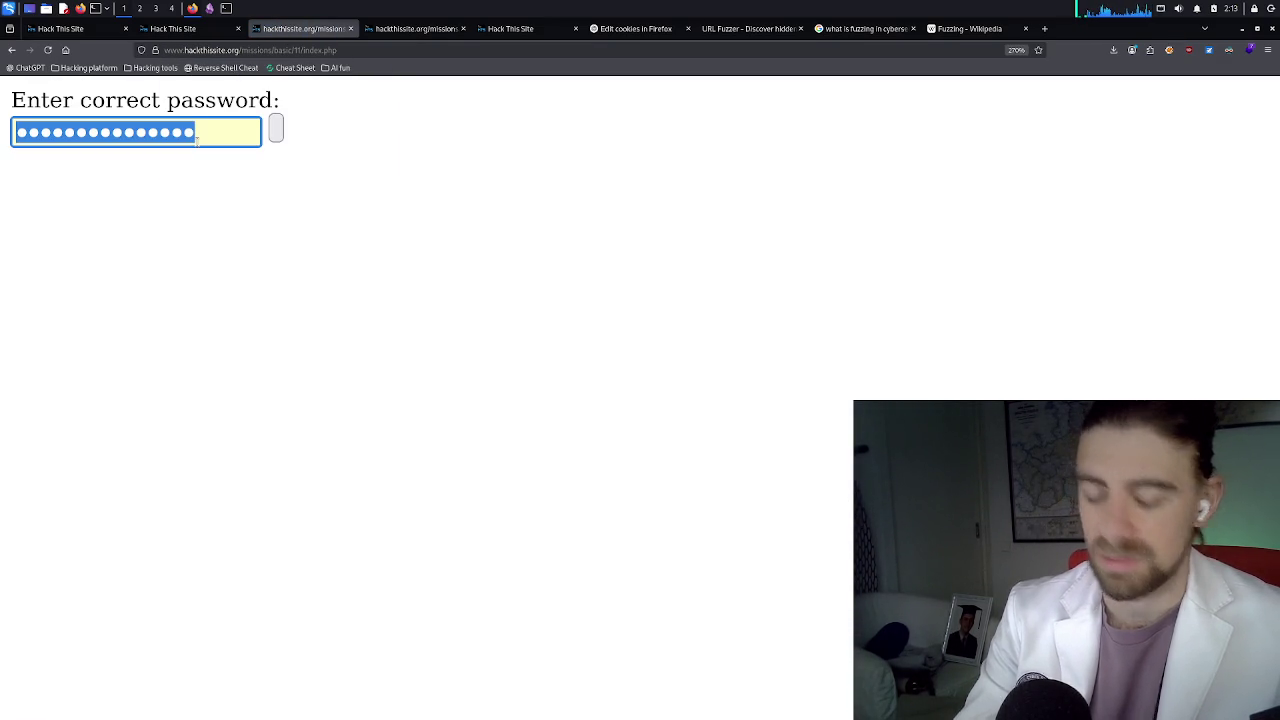
pyautogui.write('admin')
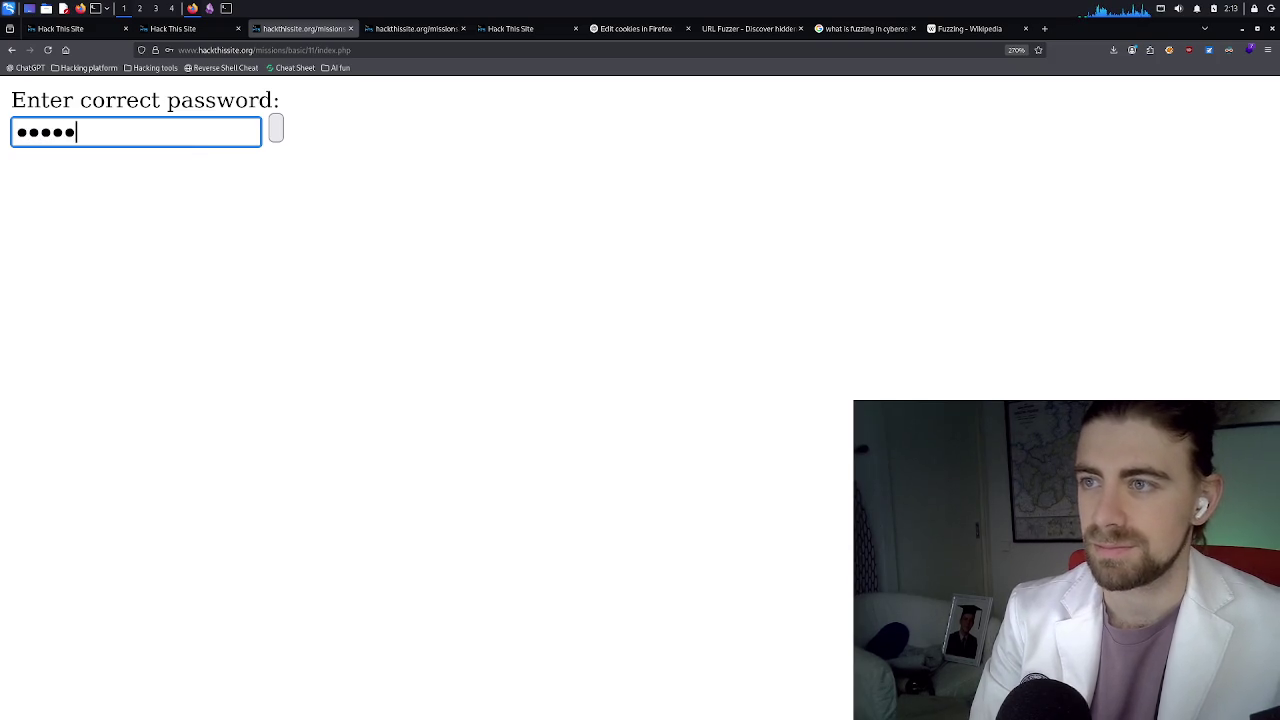
pyautogui.press('BackSpace')
pyautogui.press('BackSpace')
pyautogui.press('BackSpace')
pyautogui.write('admin')
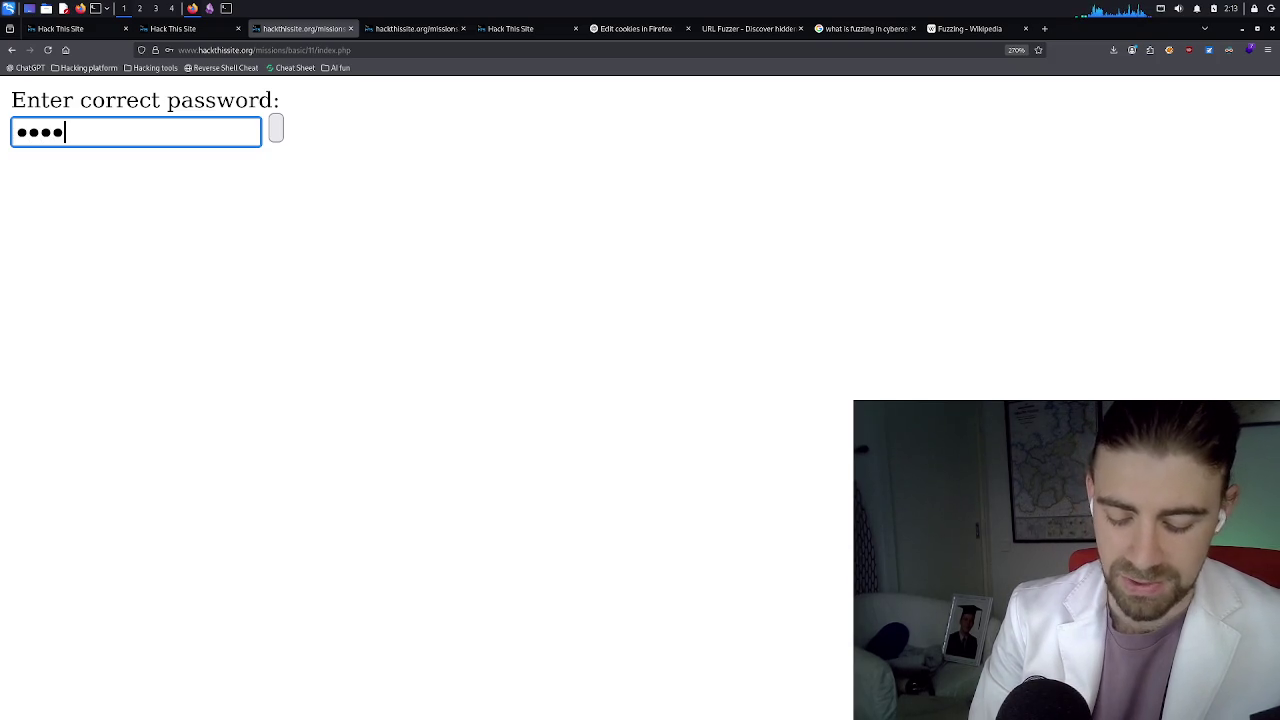
pyautogui.press('Return')
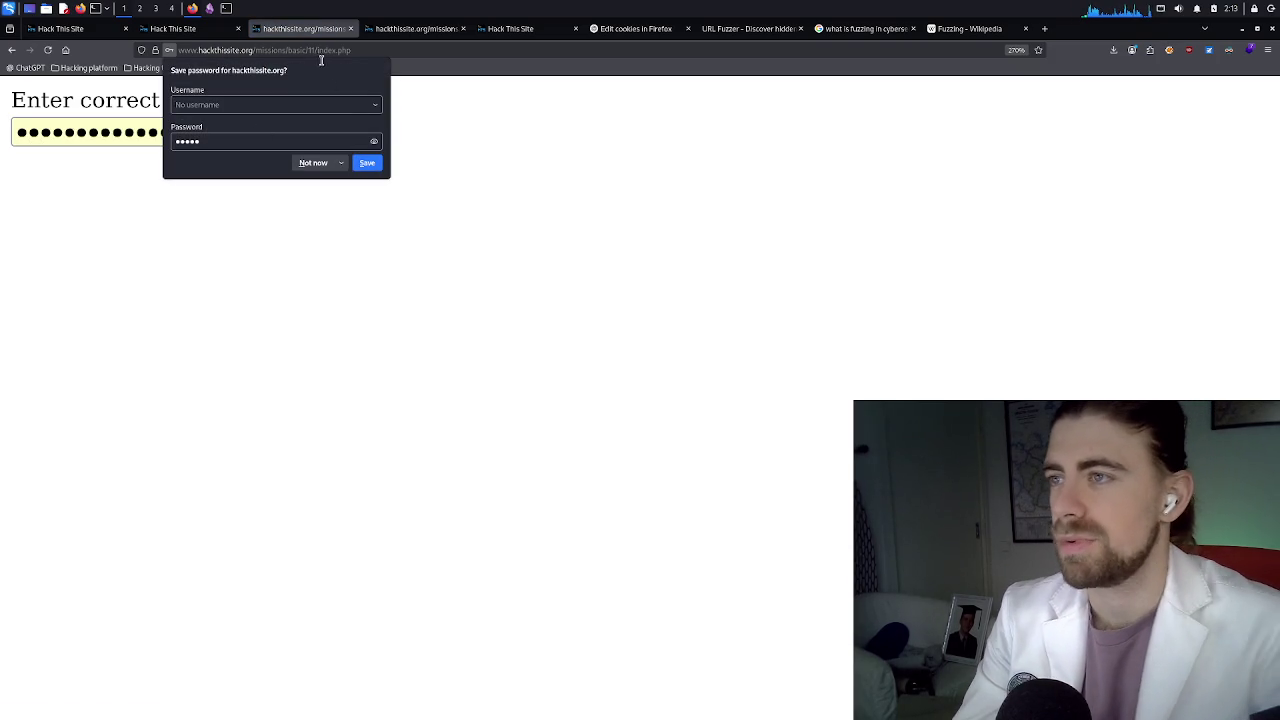
pyautogui.click(429, 131)
pyautogui.click(198, 30)
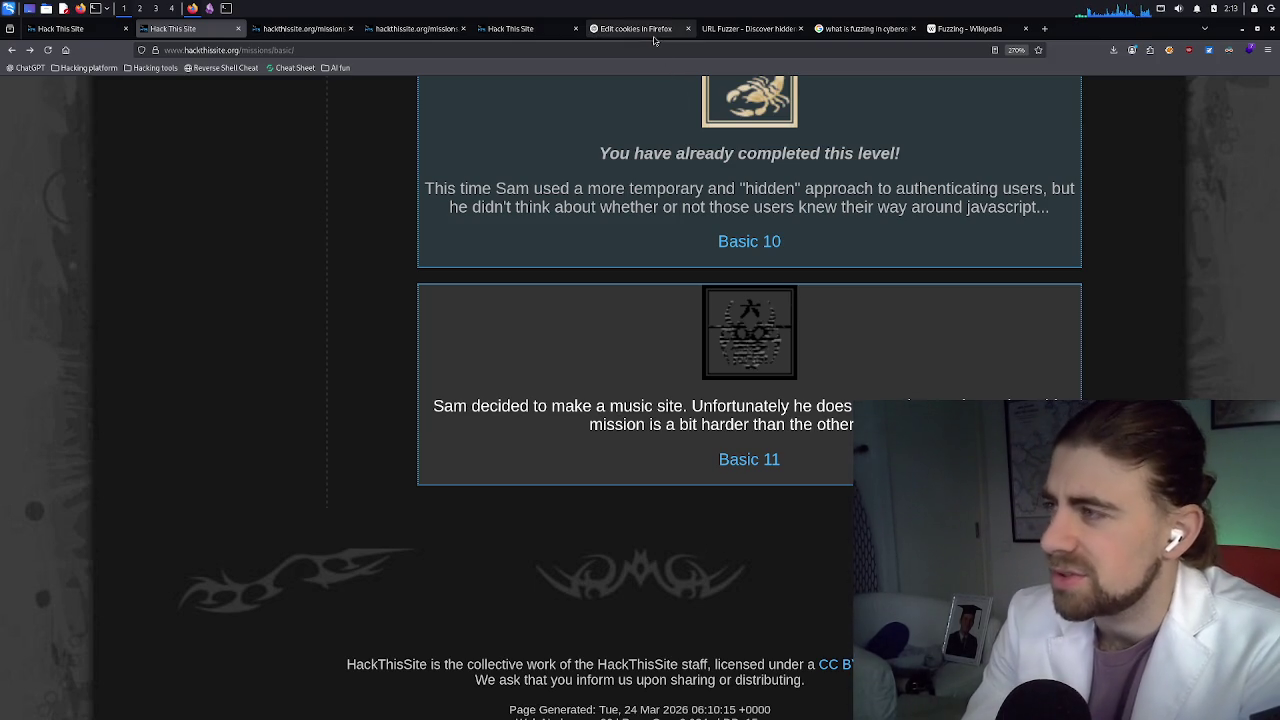
# Glance at the Wikipedia Fuzzing tab, then switch to the terminal with the stopped gobuster output
pyautogui.click(972, 32)
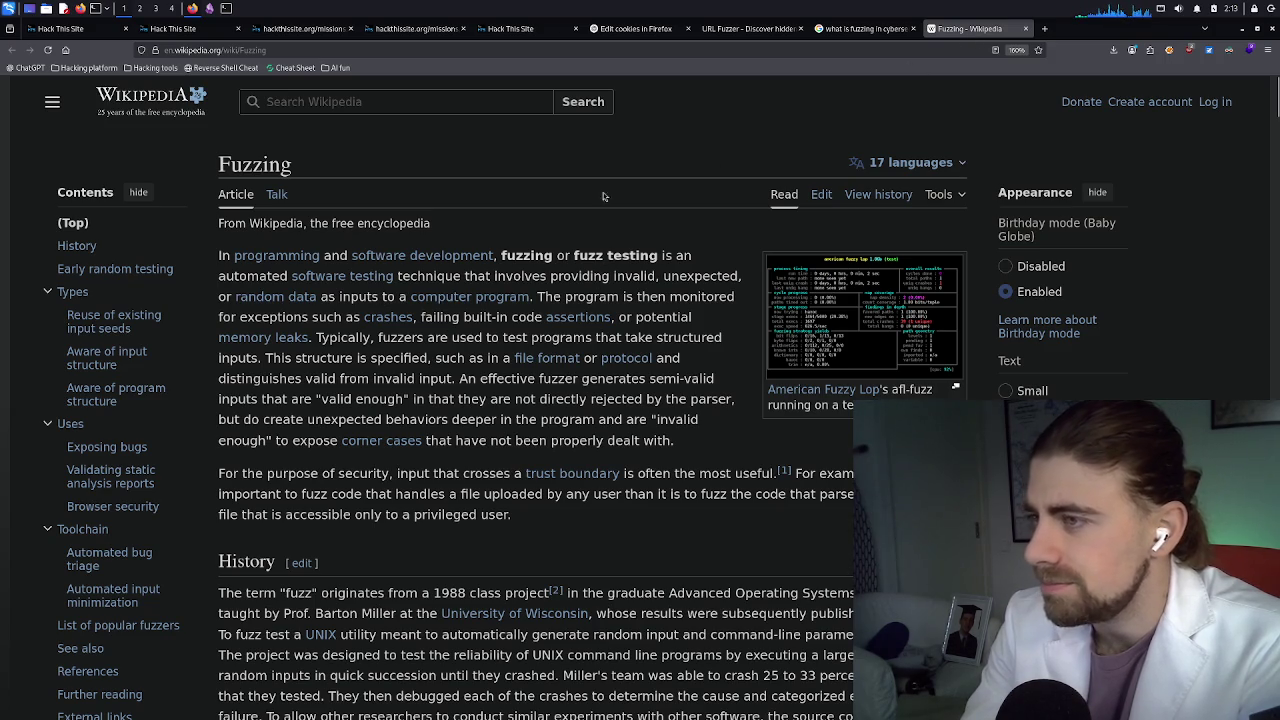
pyautogui.click(228, 9)
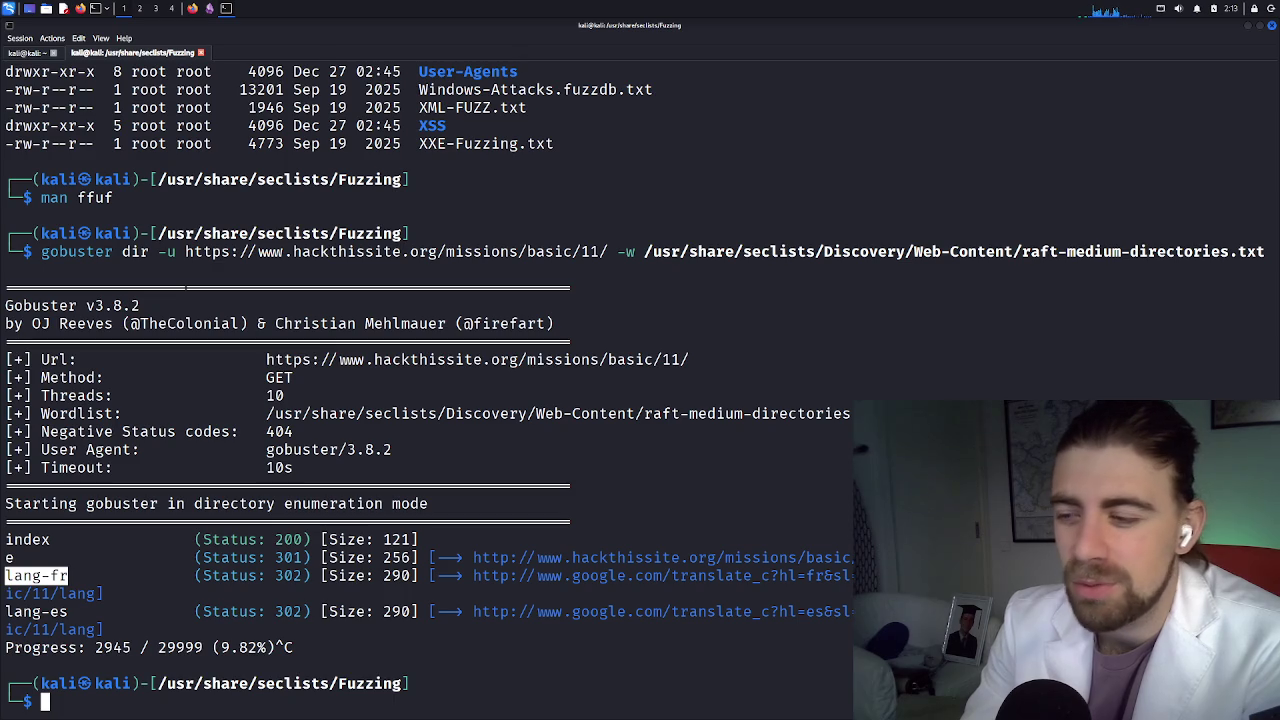
# Select the e and lang-fr results in the gobuster output, then clear the selection
pyautogui.doubleClick(24, 540)
pyautogui.doubleClick(10, 557)
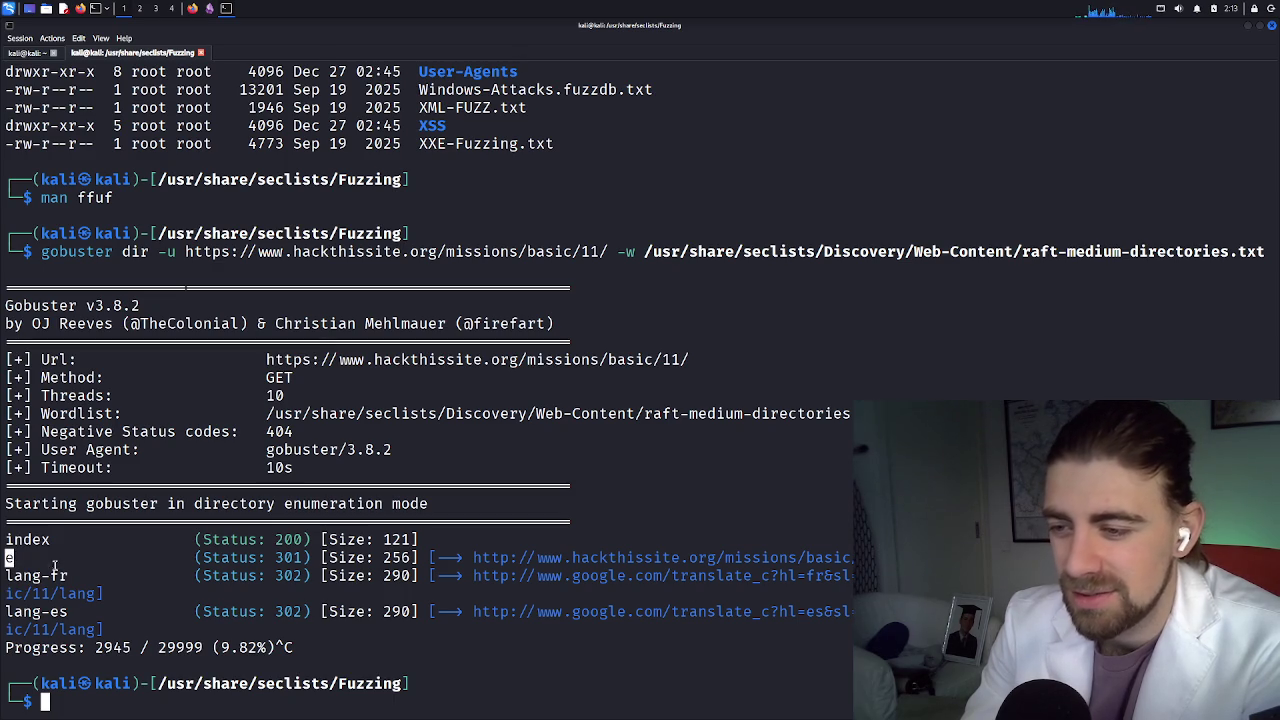
pyautogui.doubleClick(60, 576)
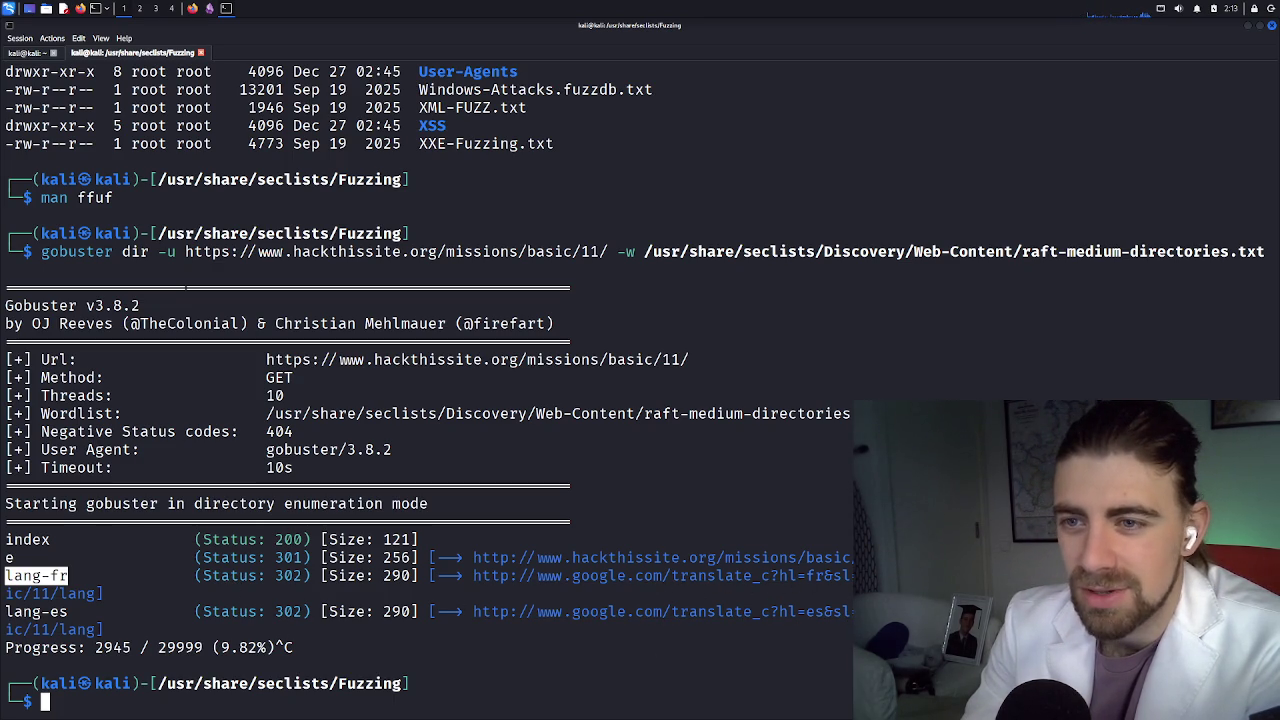
pyautogui.click(153, 701)
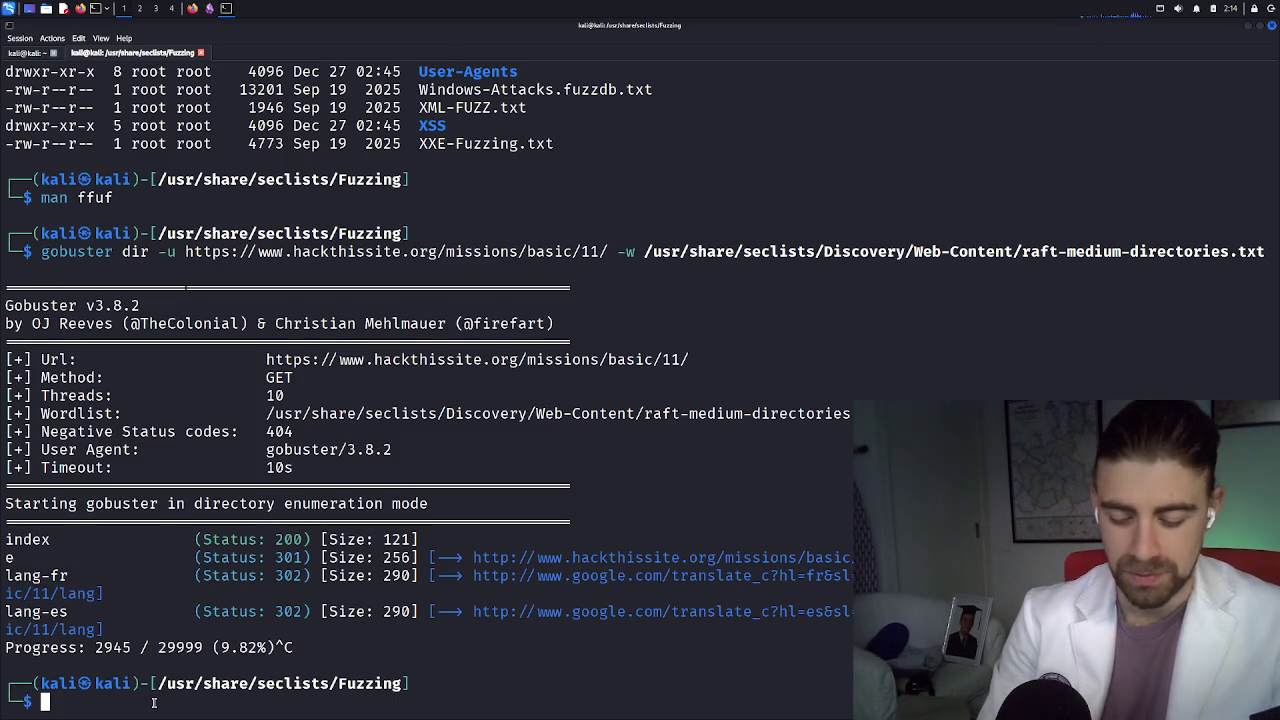
# Run gobuster --help to list its modes, then bring Firefox to the front
pyautogui.write('gobuster ')
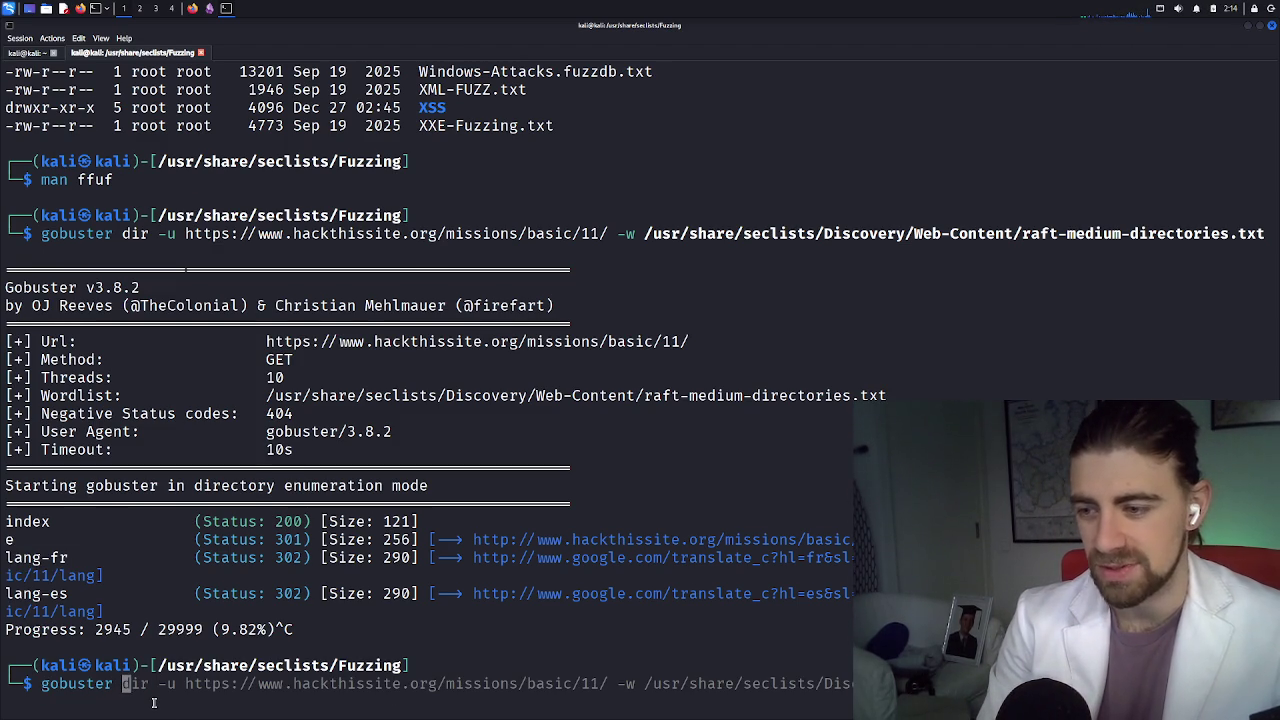
pyautogui.write('re')
pyautogui.press('BackSpace')
pyautogui.press('BackSpace')
pyautogui.press('BackSpace')
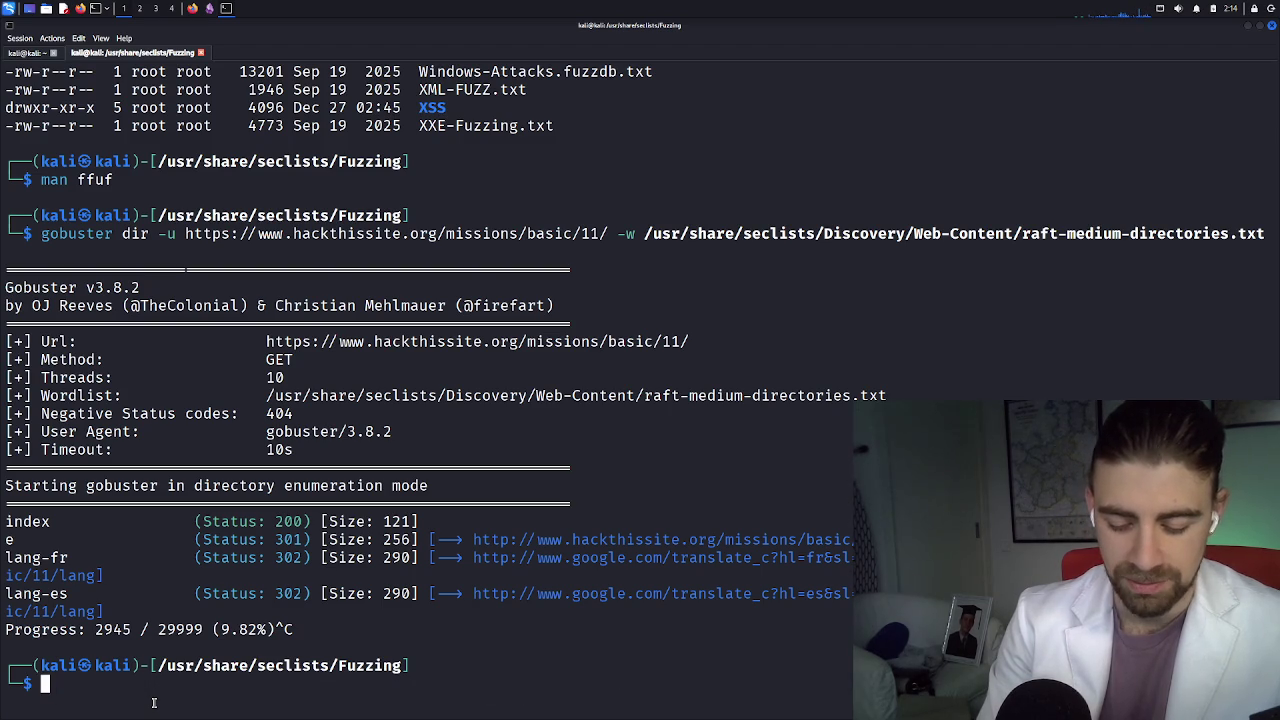
pyautogui.write('man g')
pyautogui.press('BackSpace')
pyautogui.press('BackSpace')
pyautogui.press('BackSpace')
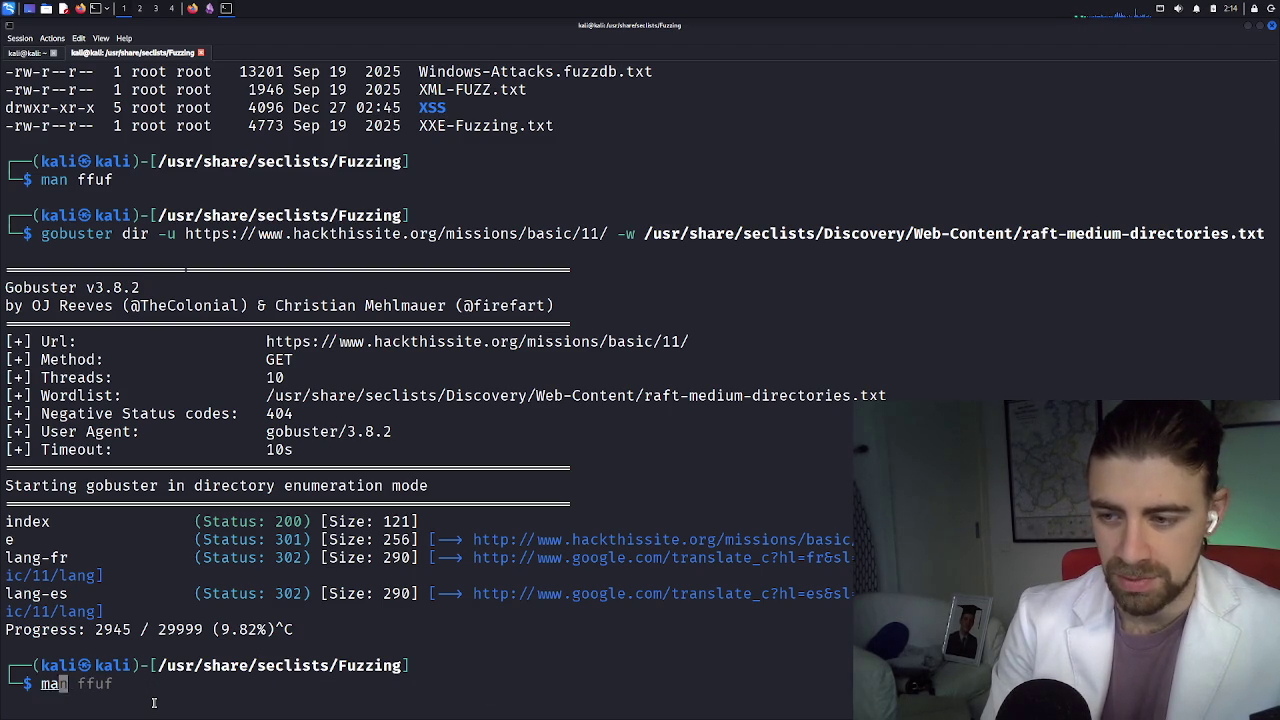
pyautogui.write('gobuster')
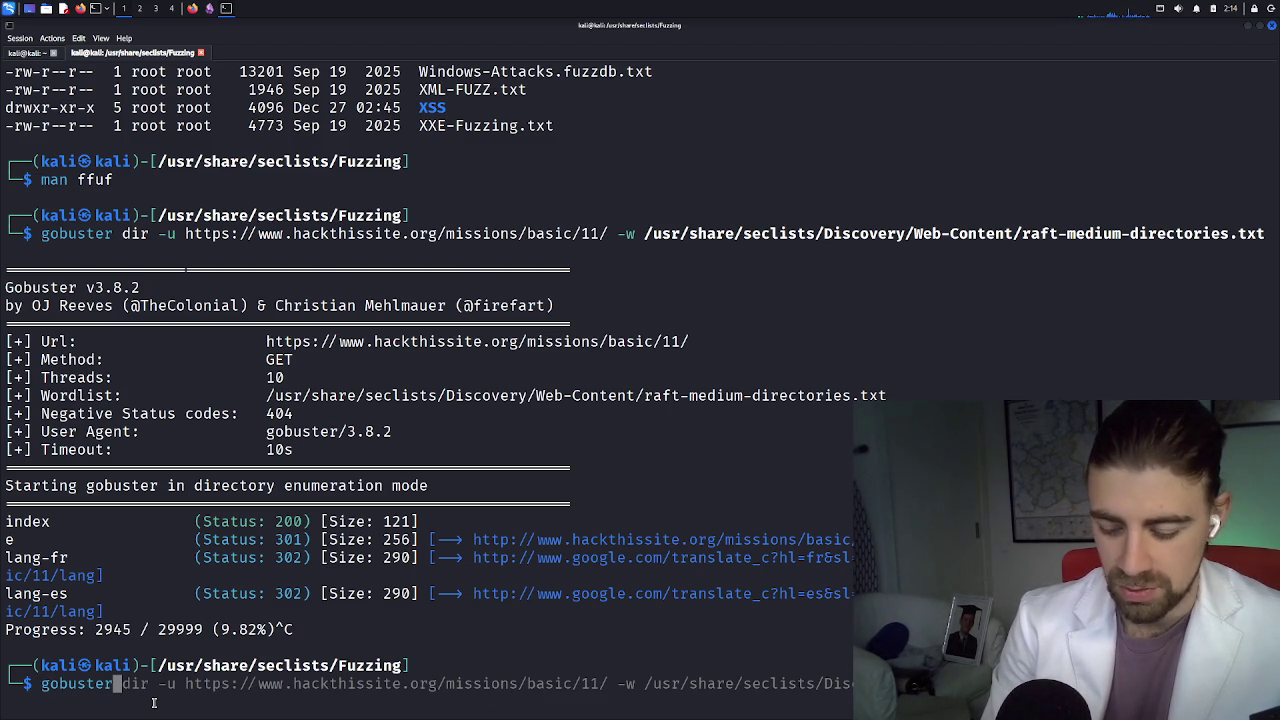
pyautogui.write(' --help ')
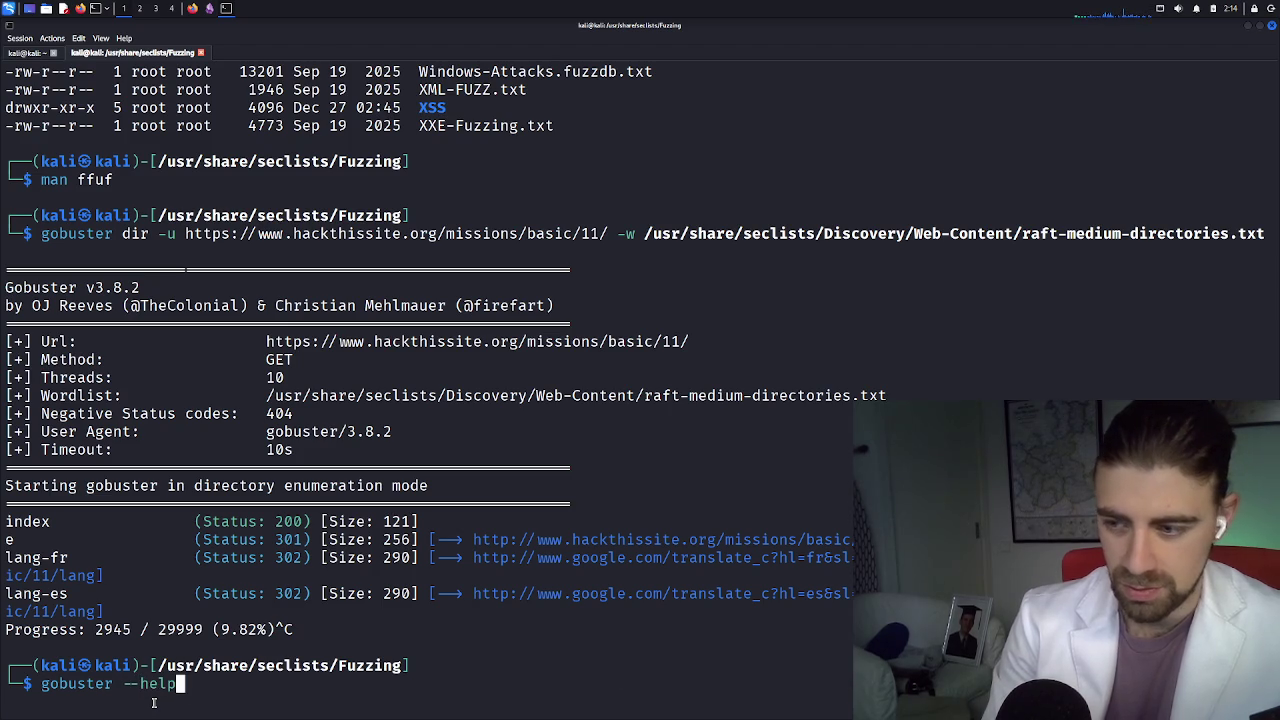
pyautogui.write('| g')
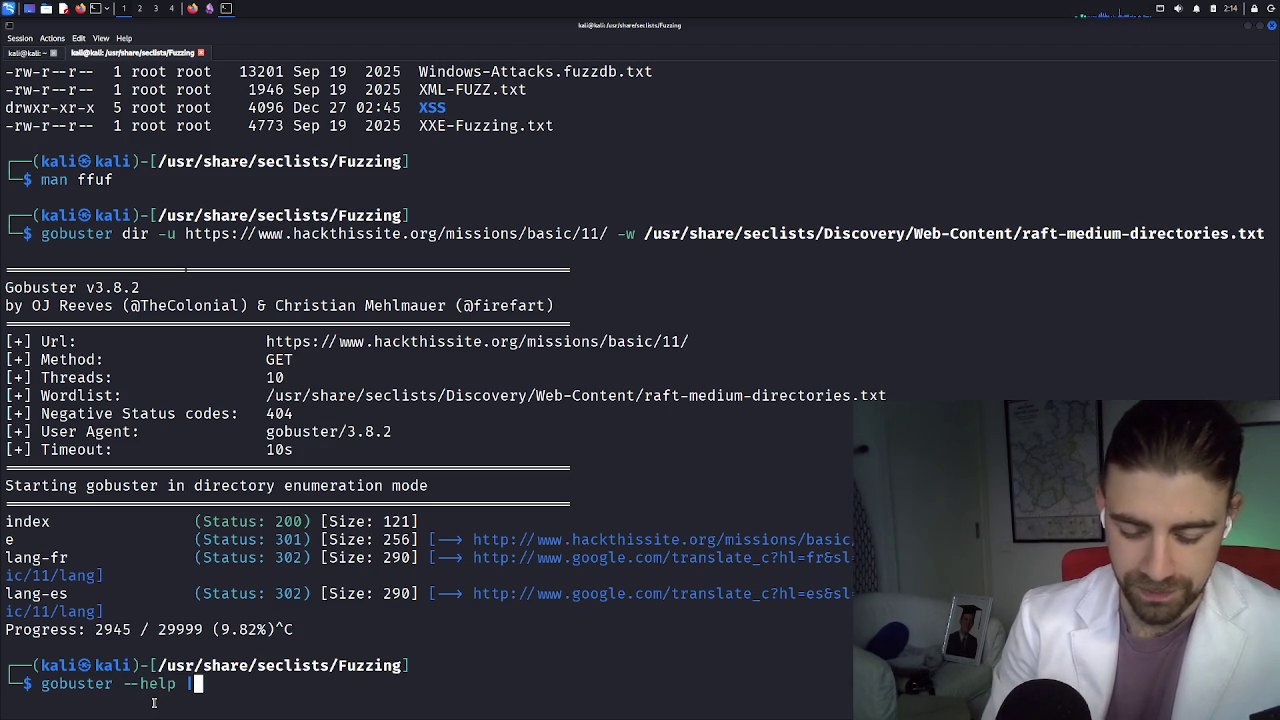
pyautogui.press('BackSpace')
pyautogui.press('BackSpace')
pyautogui.press('BackSpace')
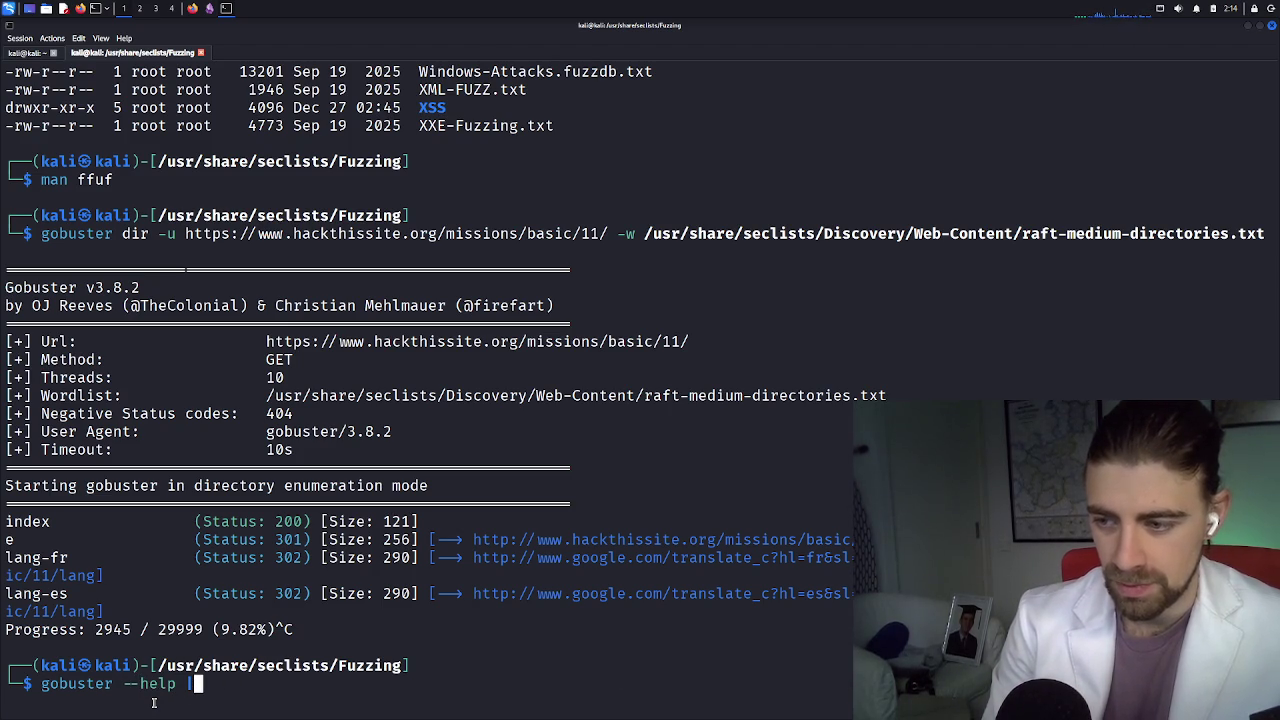
pyautogui.press('Return')
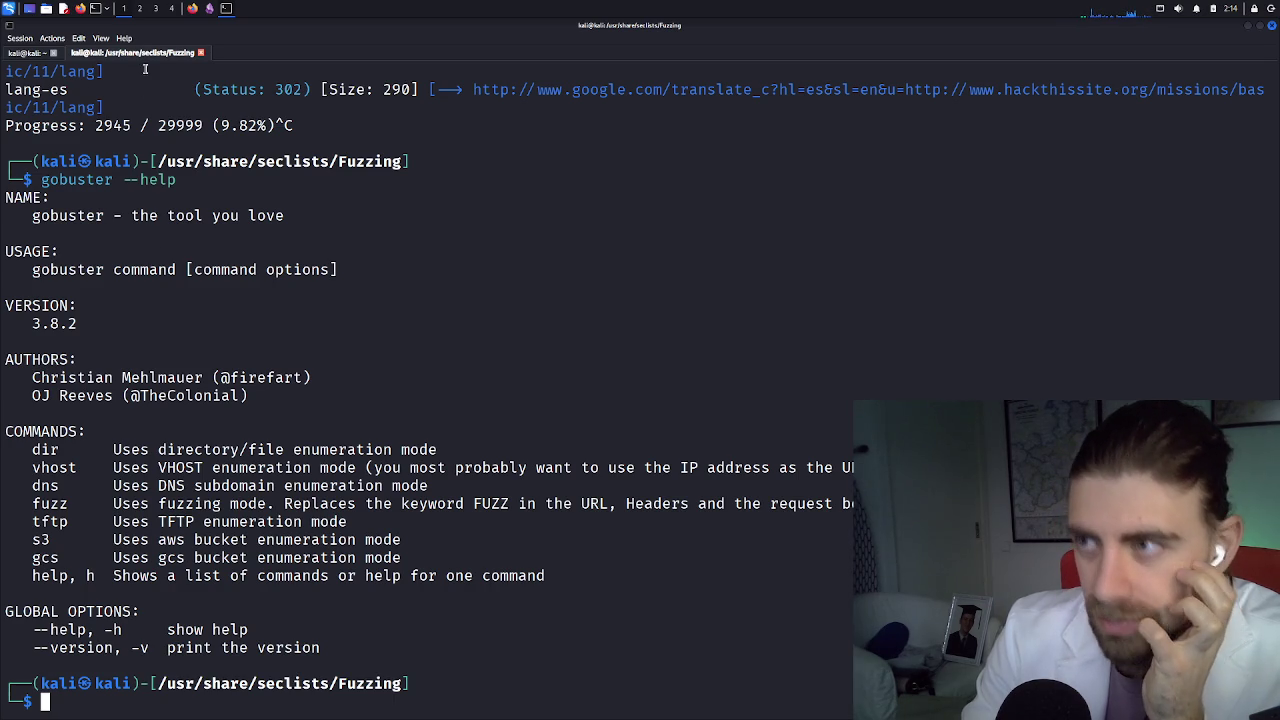
pyautogui.click(190, 12)
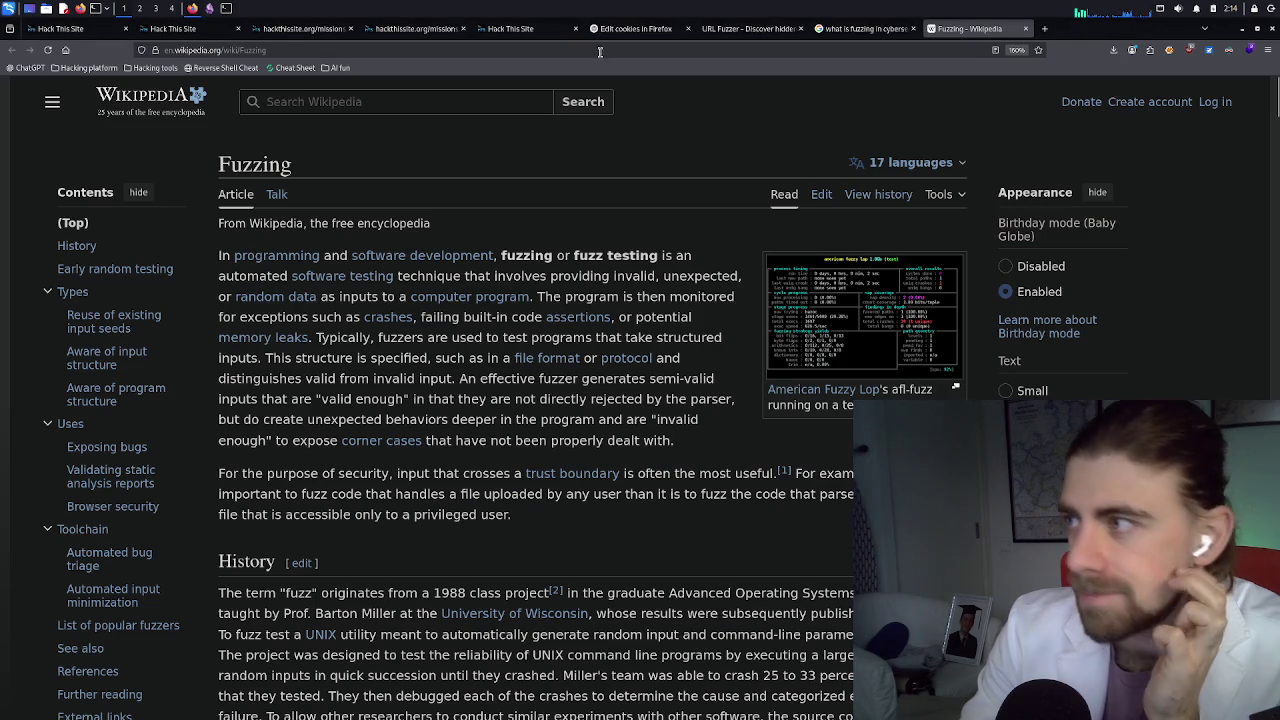
# Ask ChatGPT whether a gobuster scan can be resumed and read through its reply
pyautogui.click(640, 29)
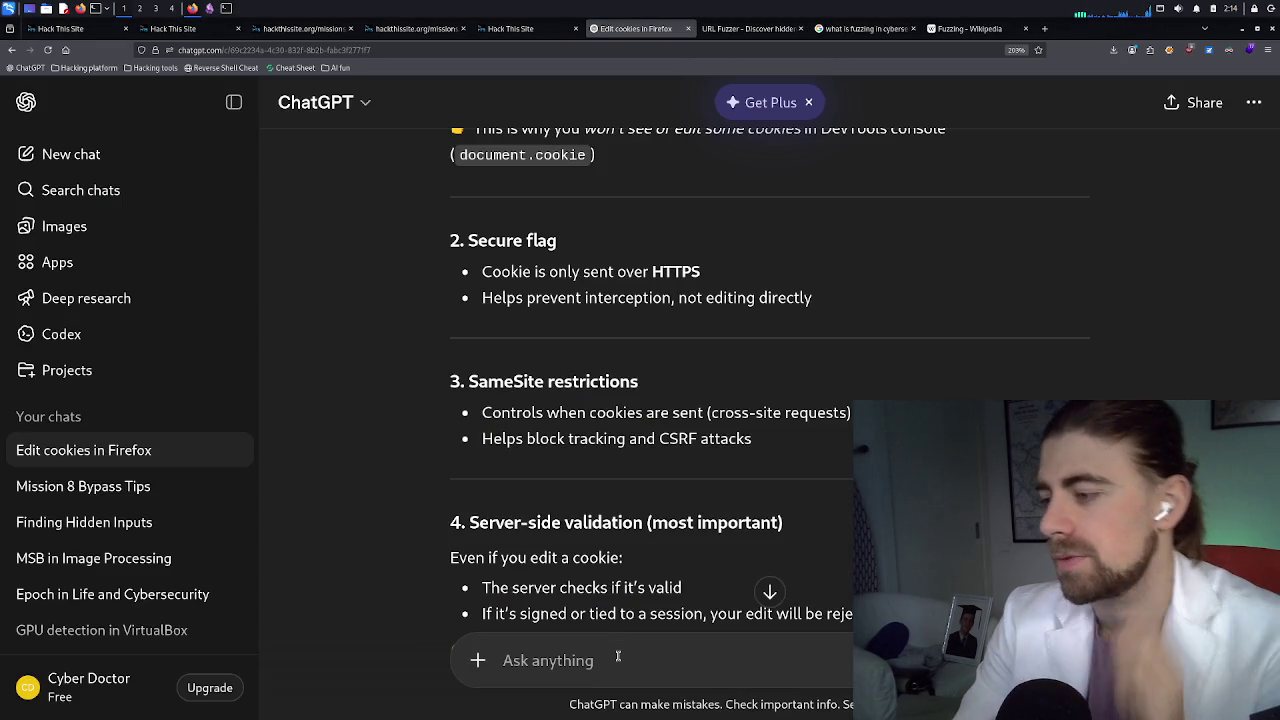
pyautogui.write('dan i resume go')
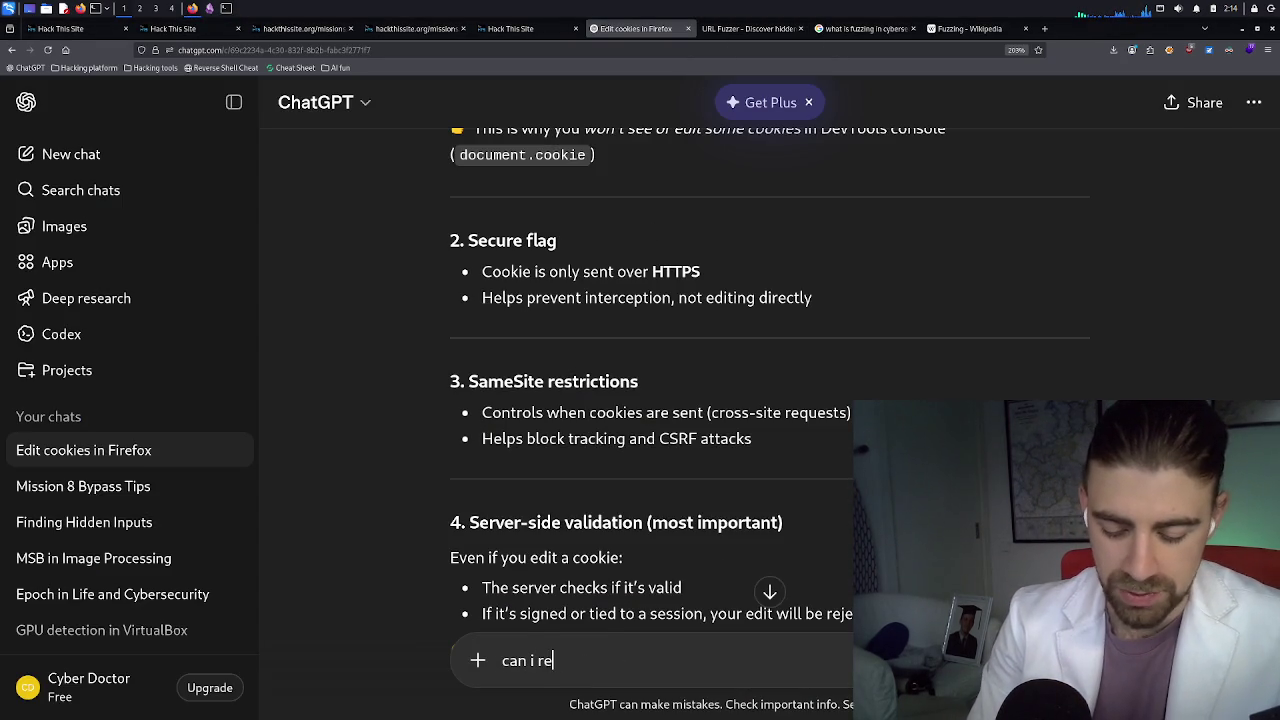
pyautogui.write('buster')
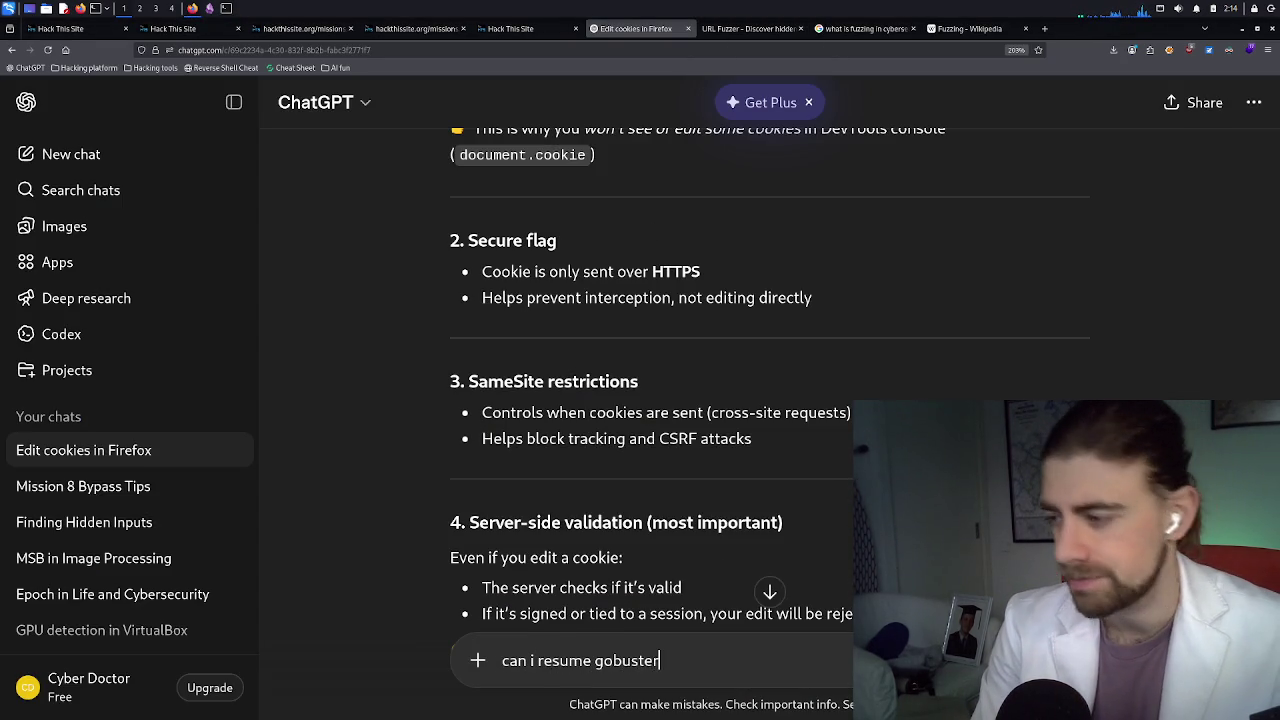
pyautogui.press('Return')
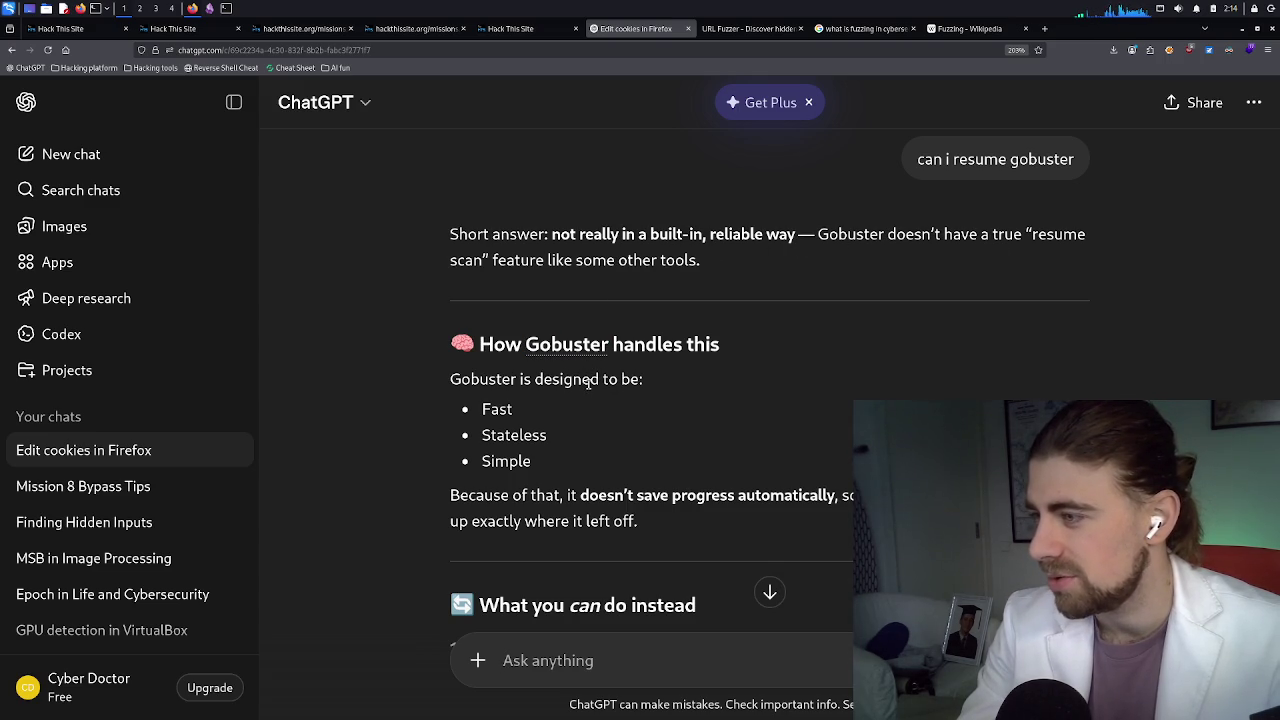
pyautogui.scroll(-2, 588, 382)
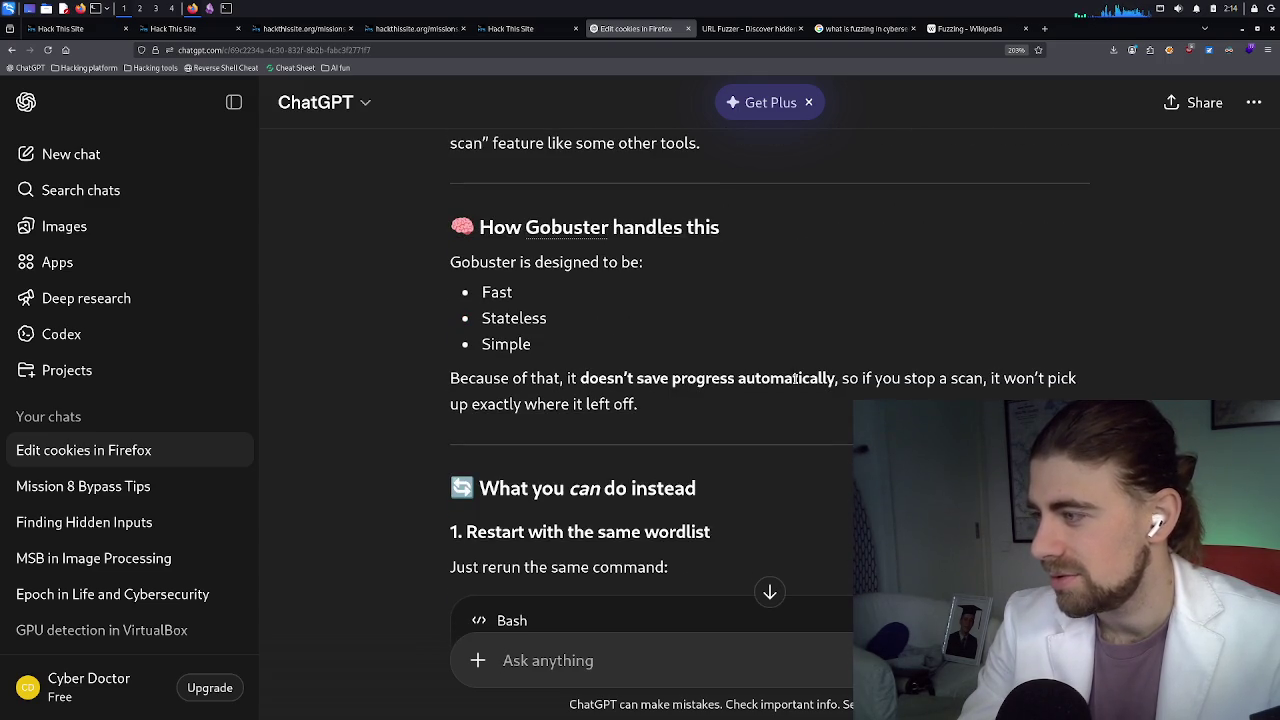
pyautogui.scroll(-2, 604, 396)
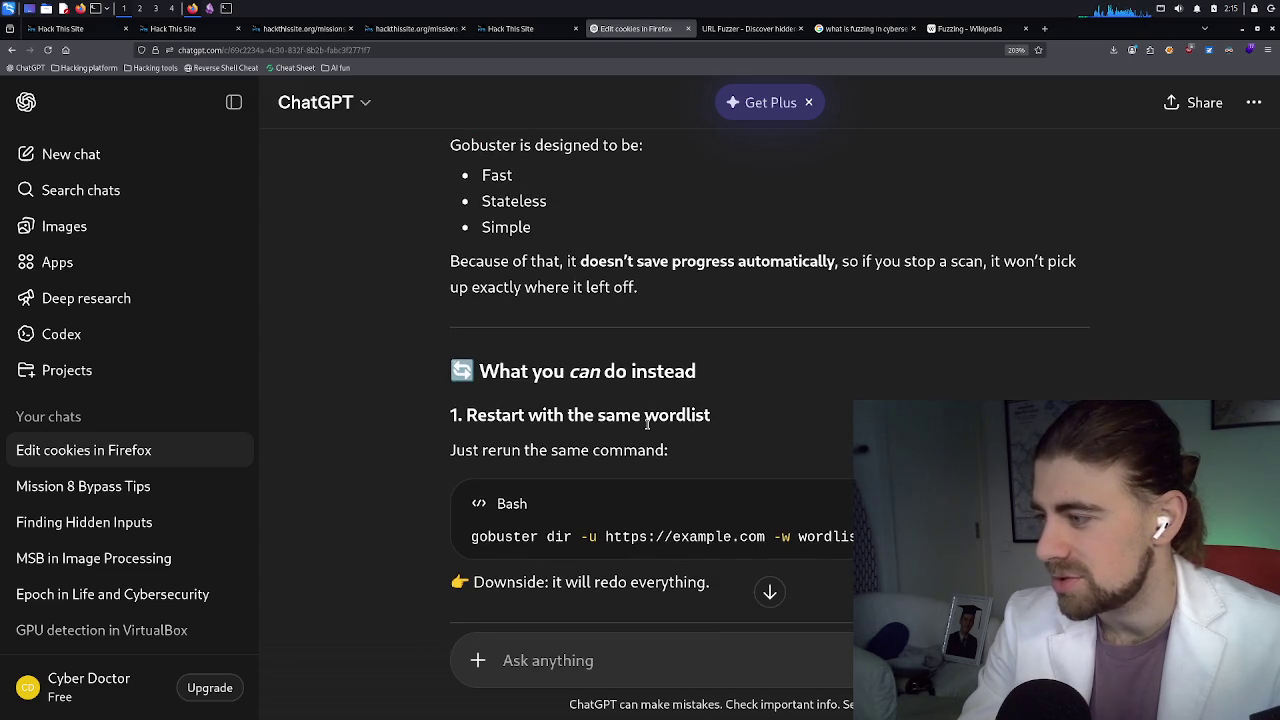
pyautogui.scroll(-2, 650, 432)
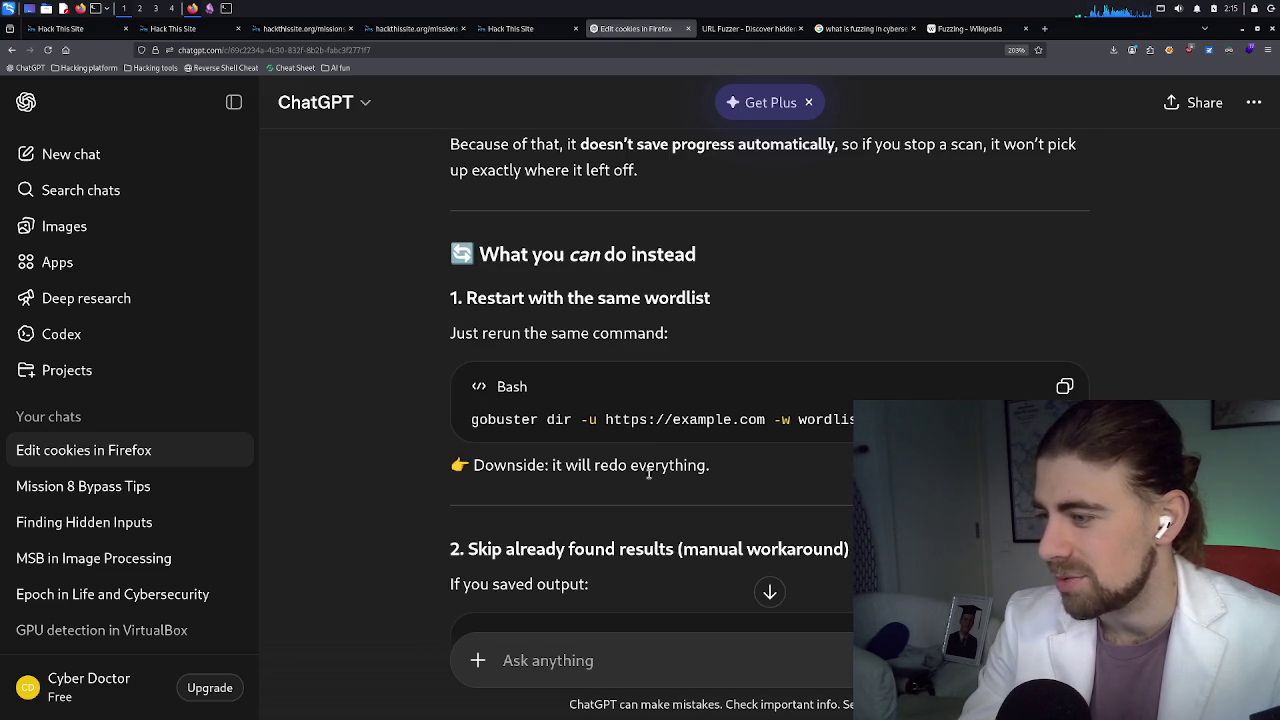
pyautogui.scroll(-2, 665, 470)
pyautogui.scroll(-2, 663, 470)
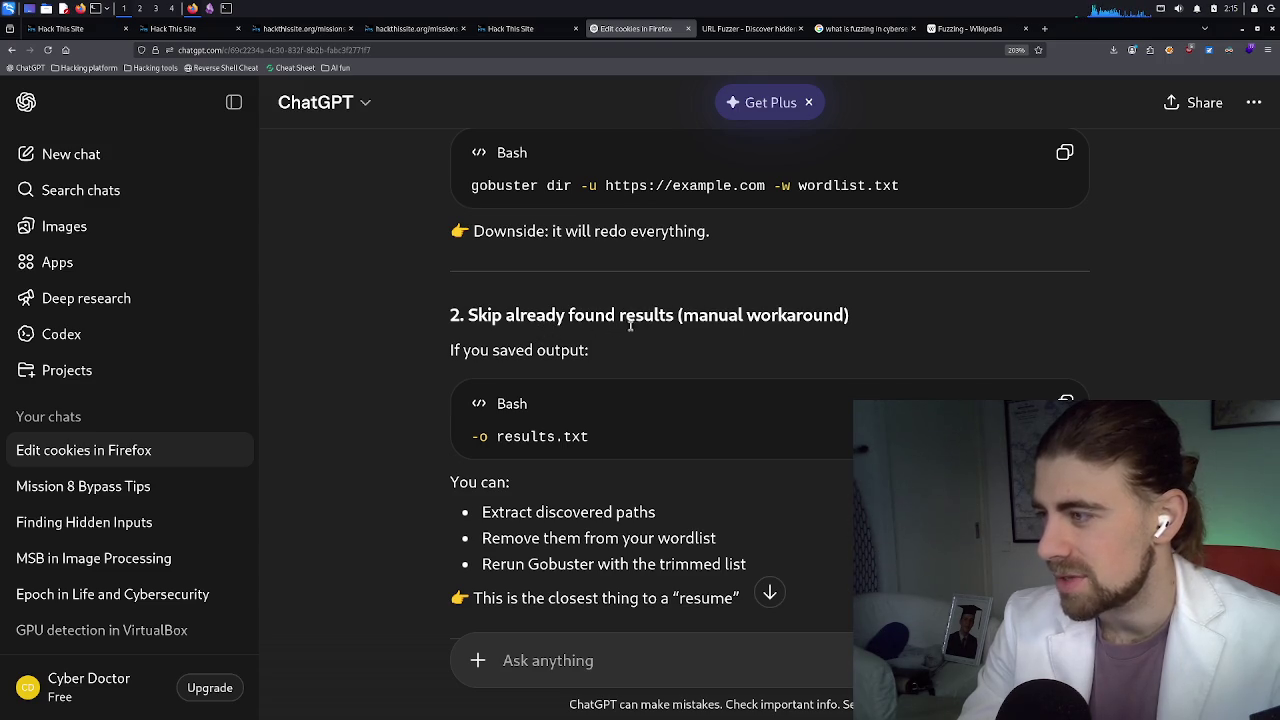
# Rerun the earlier gobuster dir scan of mission 11 with raft-medium-directories, then return to ChatGPT
pyautogui.click(213, 8)
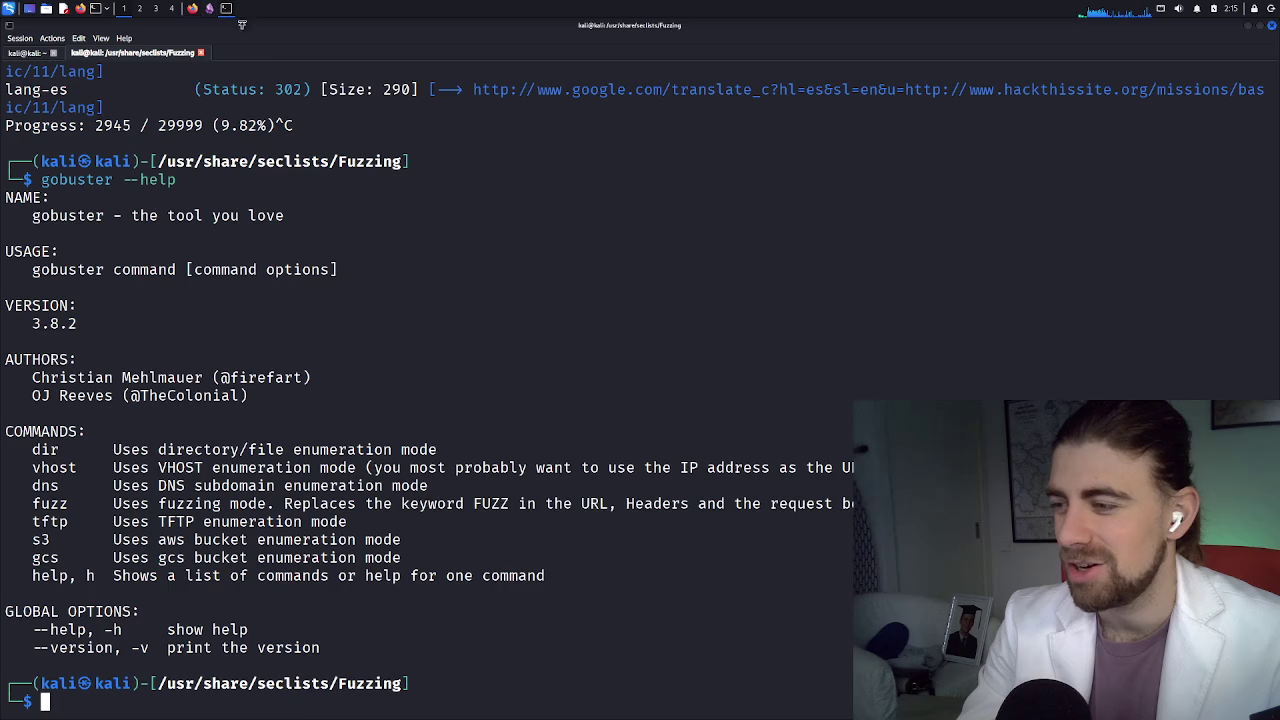
pyautogui.press('Up')
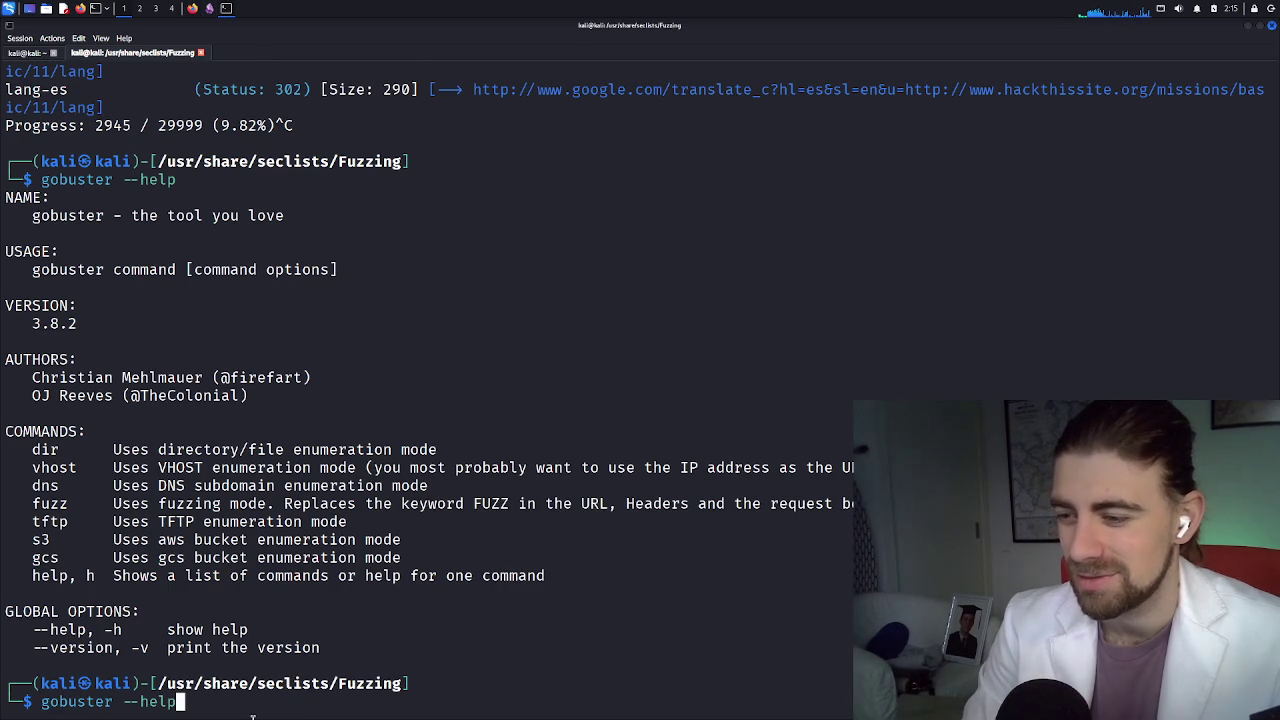
pyautogui.press('Up')
pyautogui.press('Return')
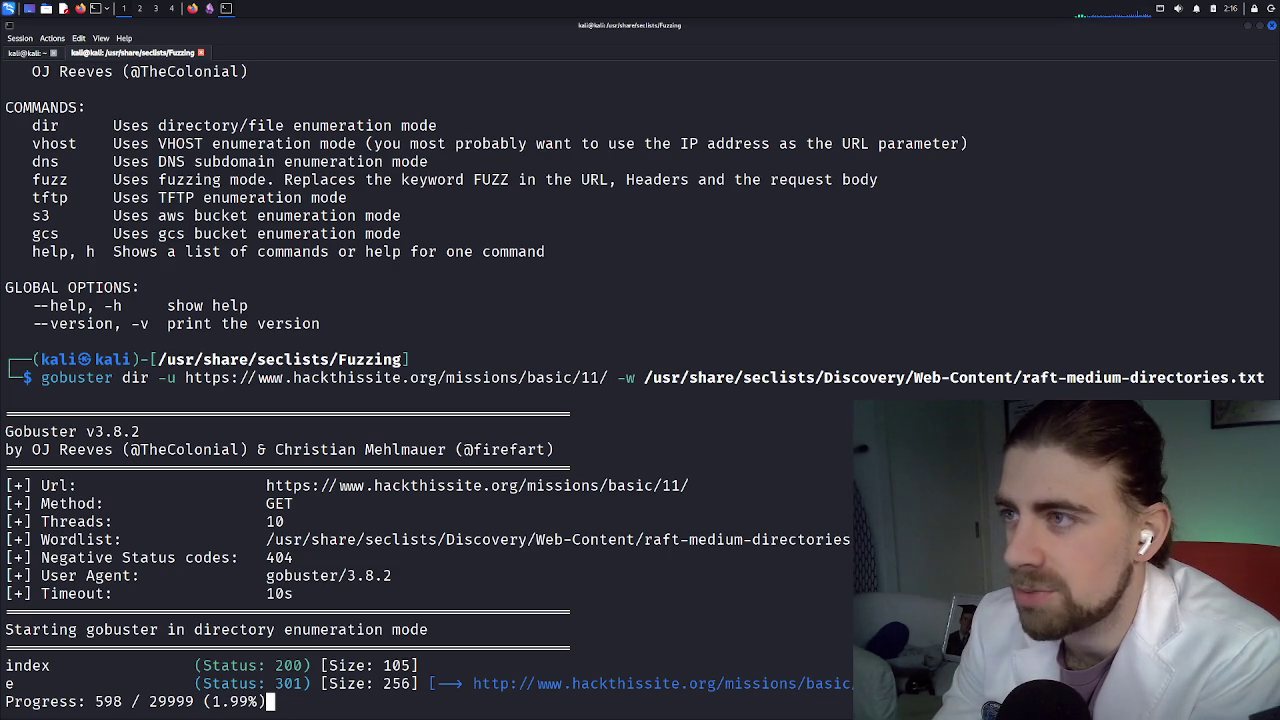
pyautogui.hotkey('alt', 'Tab')
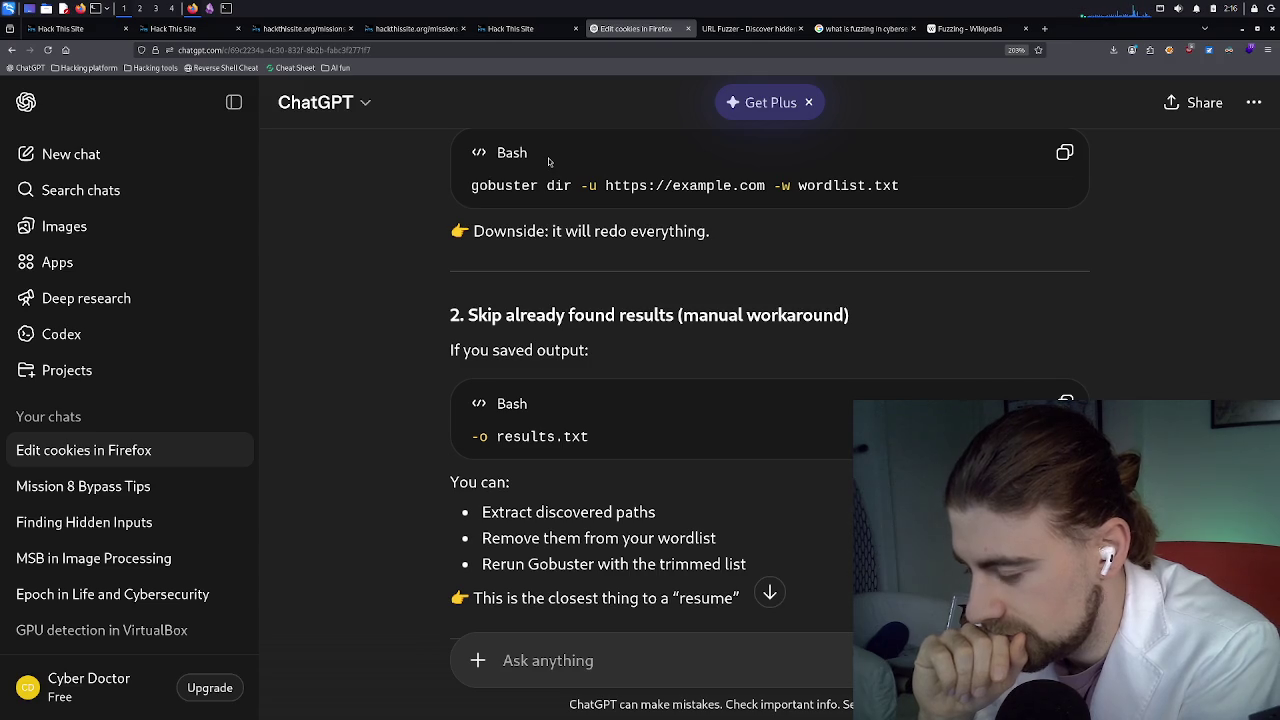
# Google 'ffuf cheatsheet' in a new tab and open the GitHub Gist ffuf cheatsheet in the background
pyautogui.click(1050, 32)
pyautogui.write('ff')
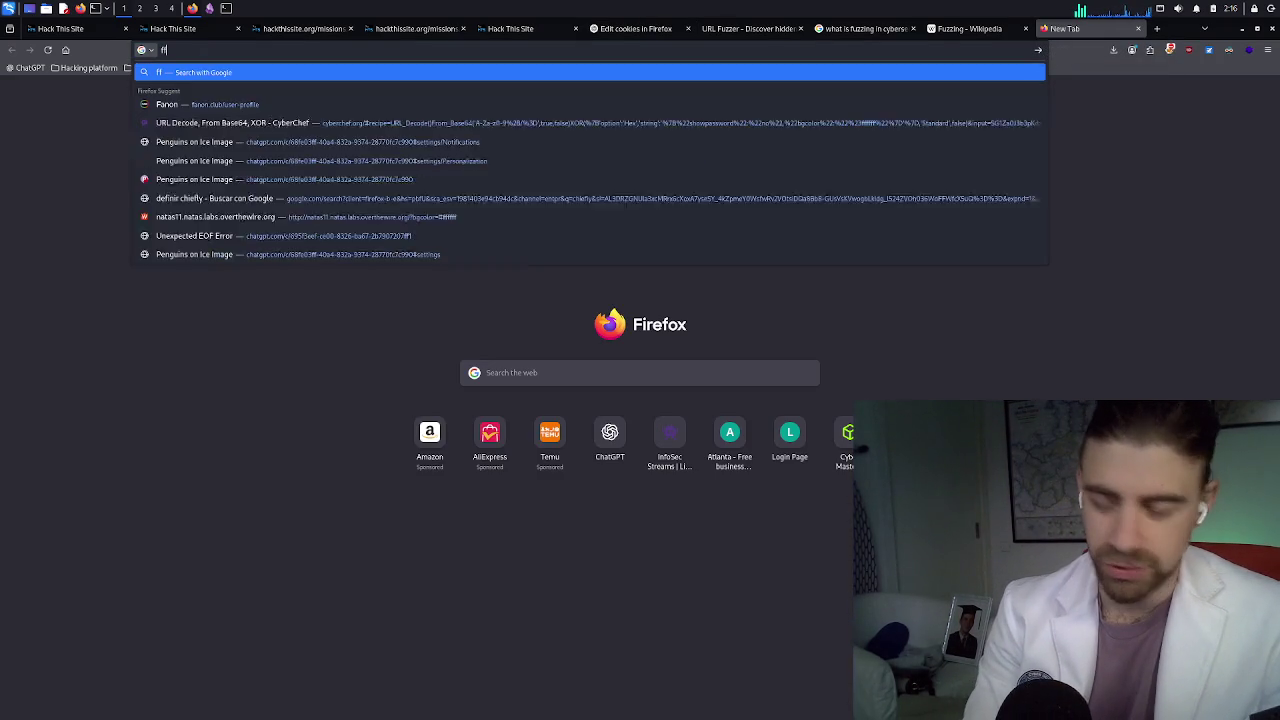
pyautogui.write('uf')
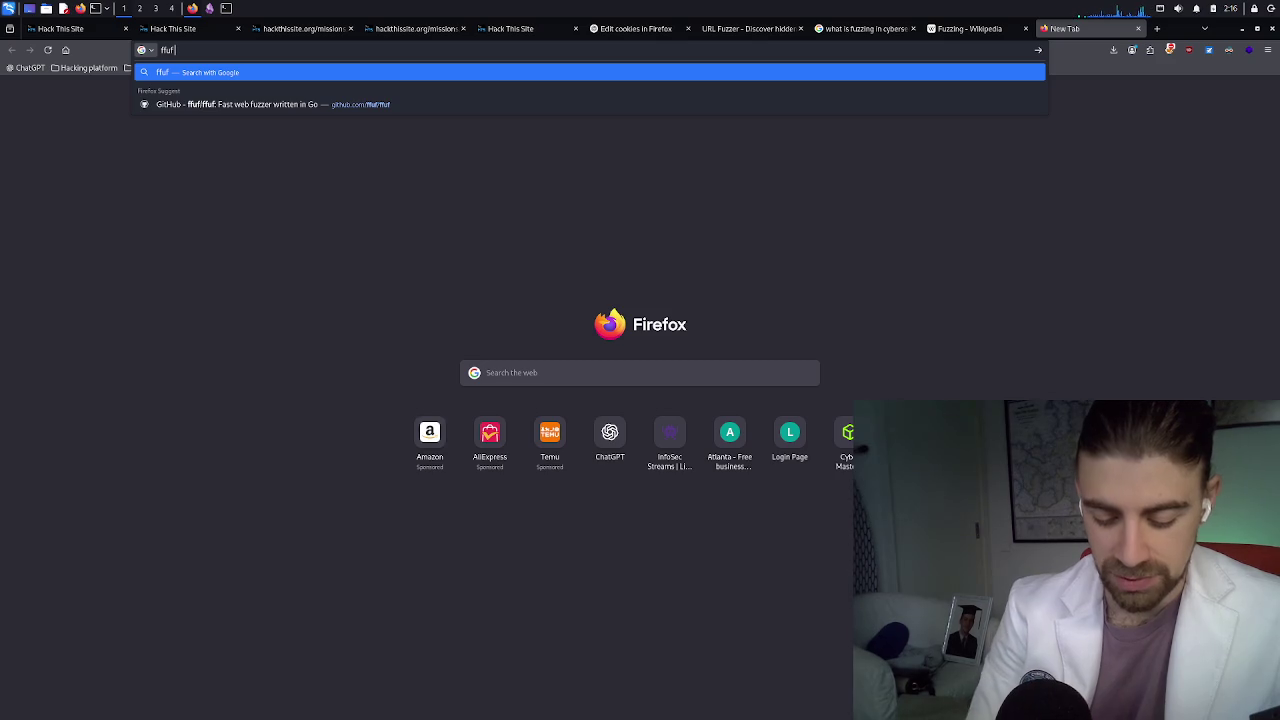
pyautogui.write(' cheat')
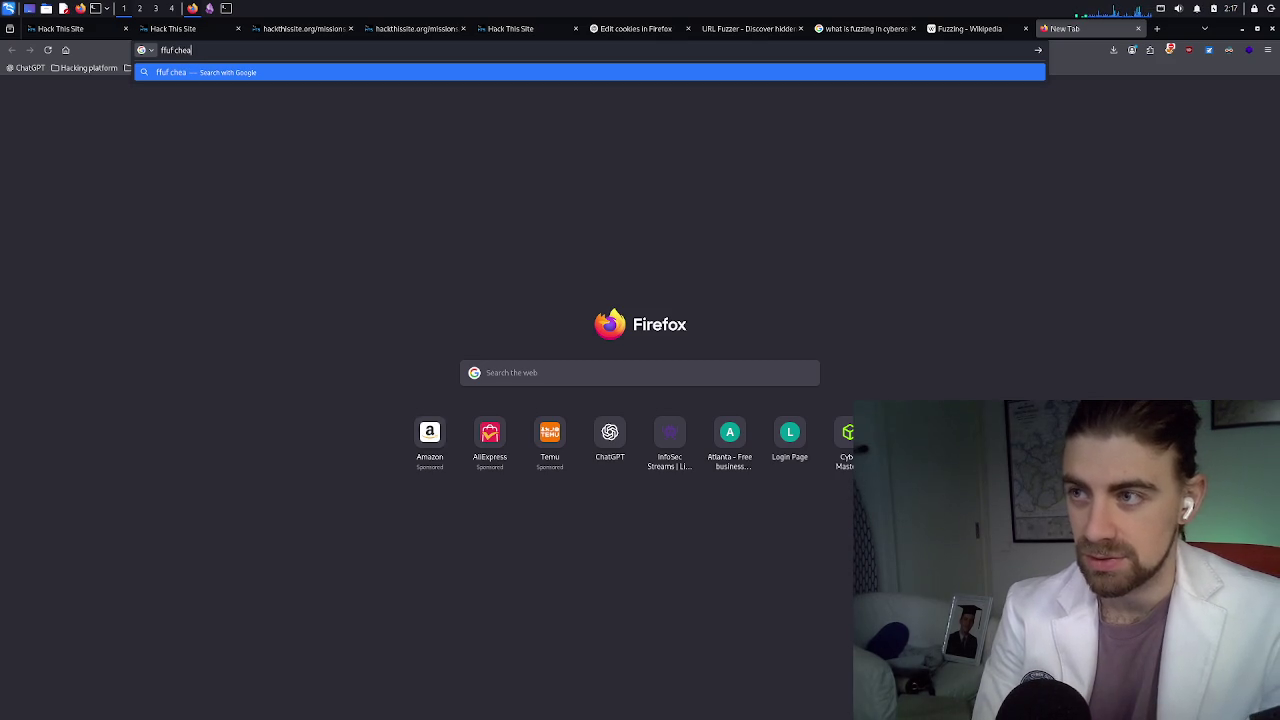
pyautogui.write('sheet')
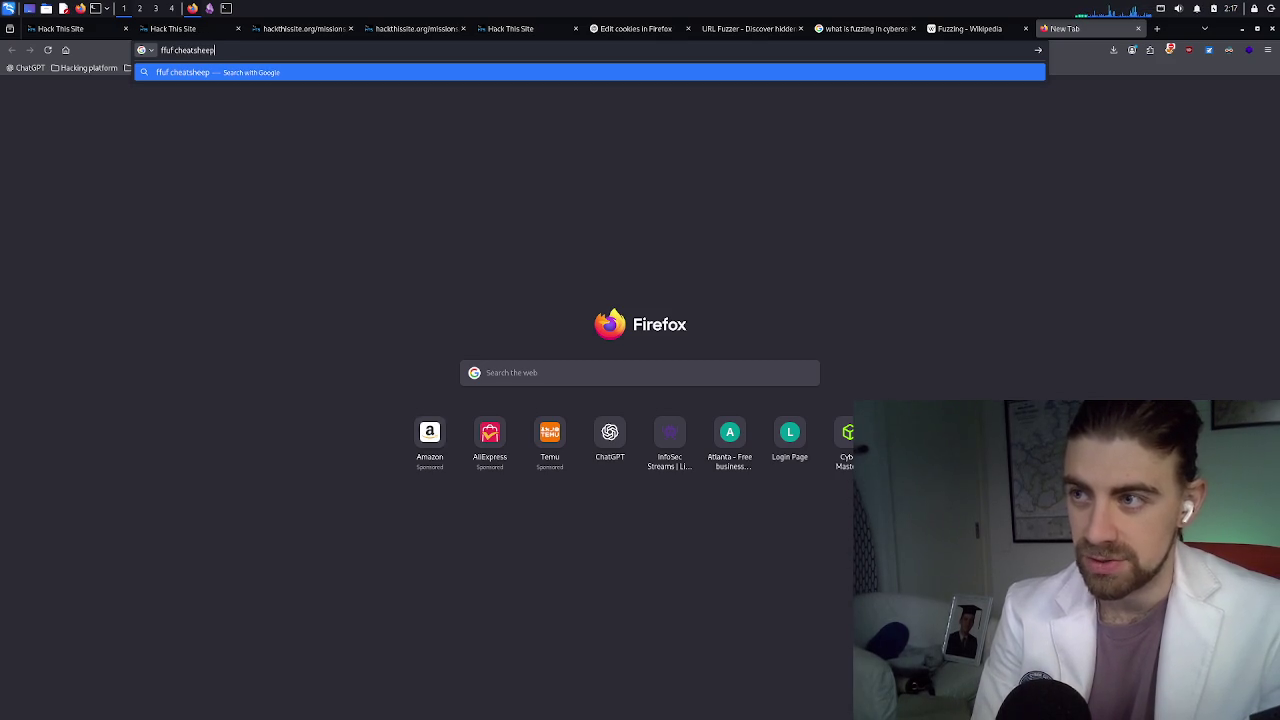
pyautogui.press('Return')
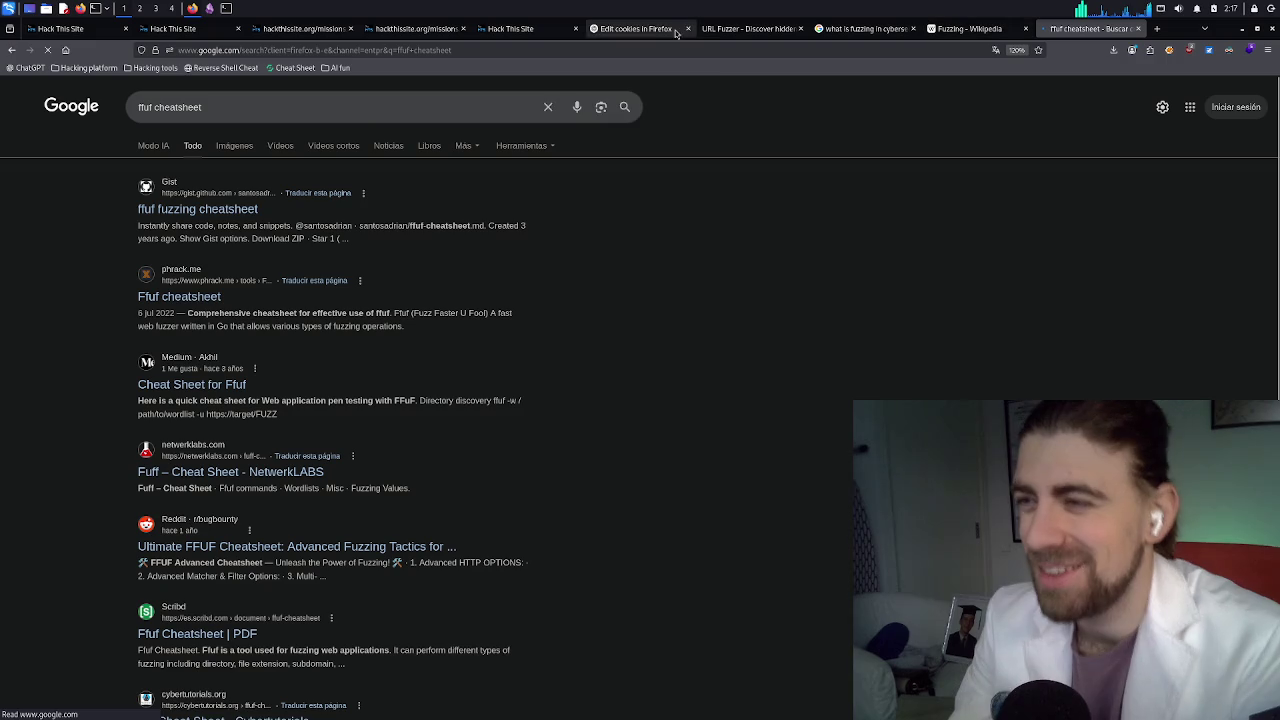
pyautogui.middleClick(224, 215)
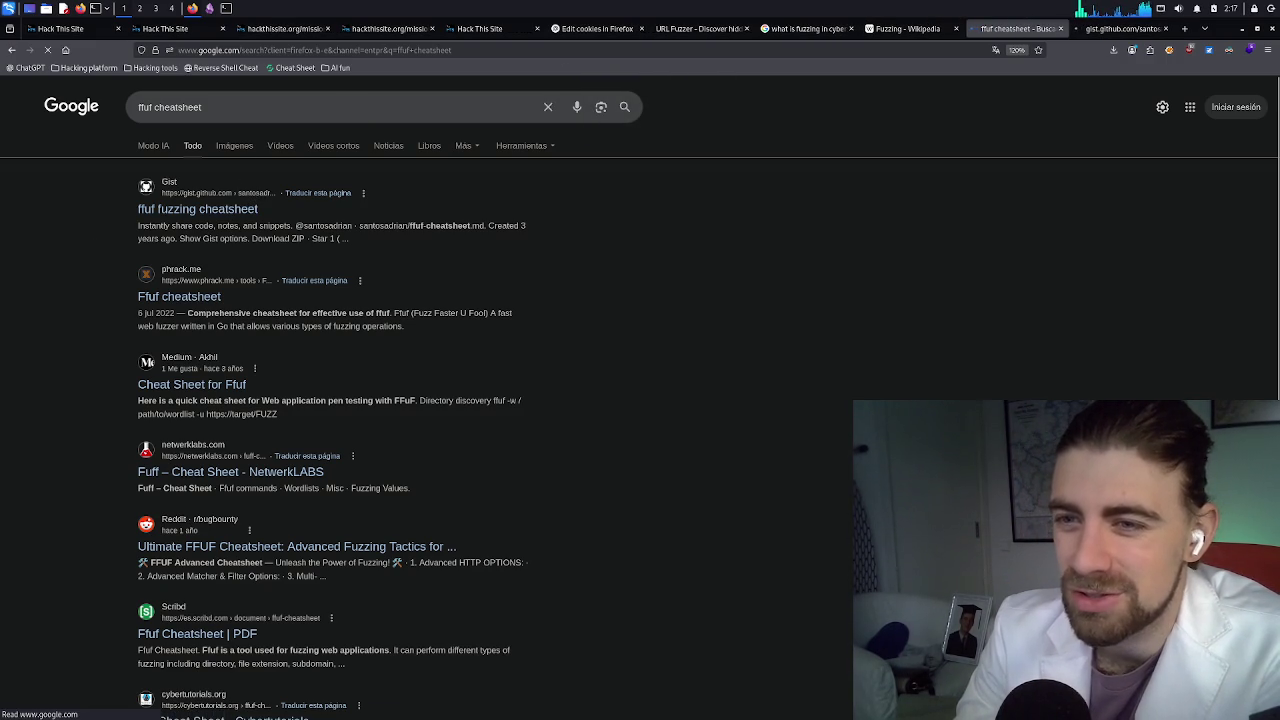
# Switch to the ffuf-cheatsheet.md gist and scroll through its Ffuf command and Wordlists tables
pyautogui.hotkey('ctrl', 'Tab')
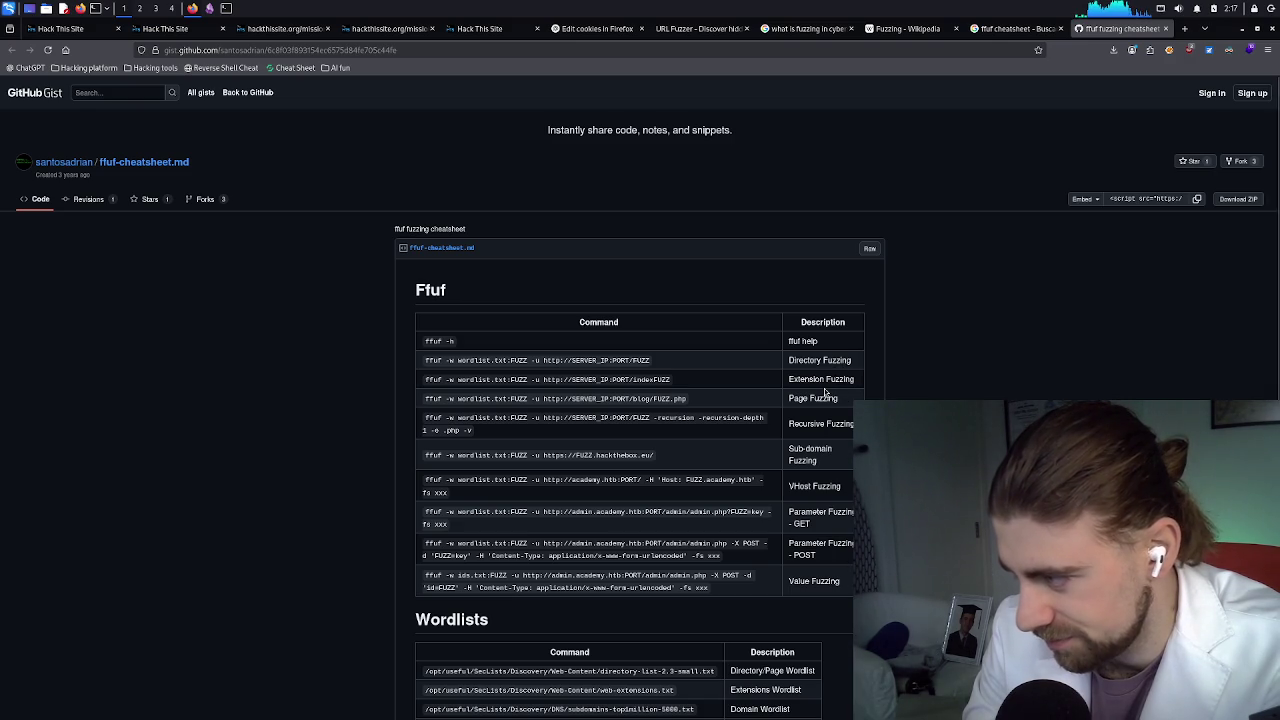
pyautogui.scroll(-1, 825, 460)
pyautogui.scroll(-4, 825, 460)
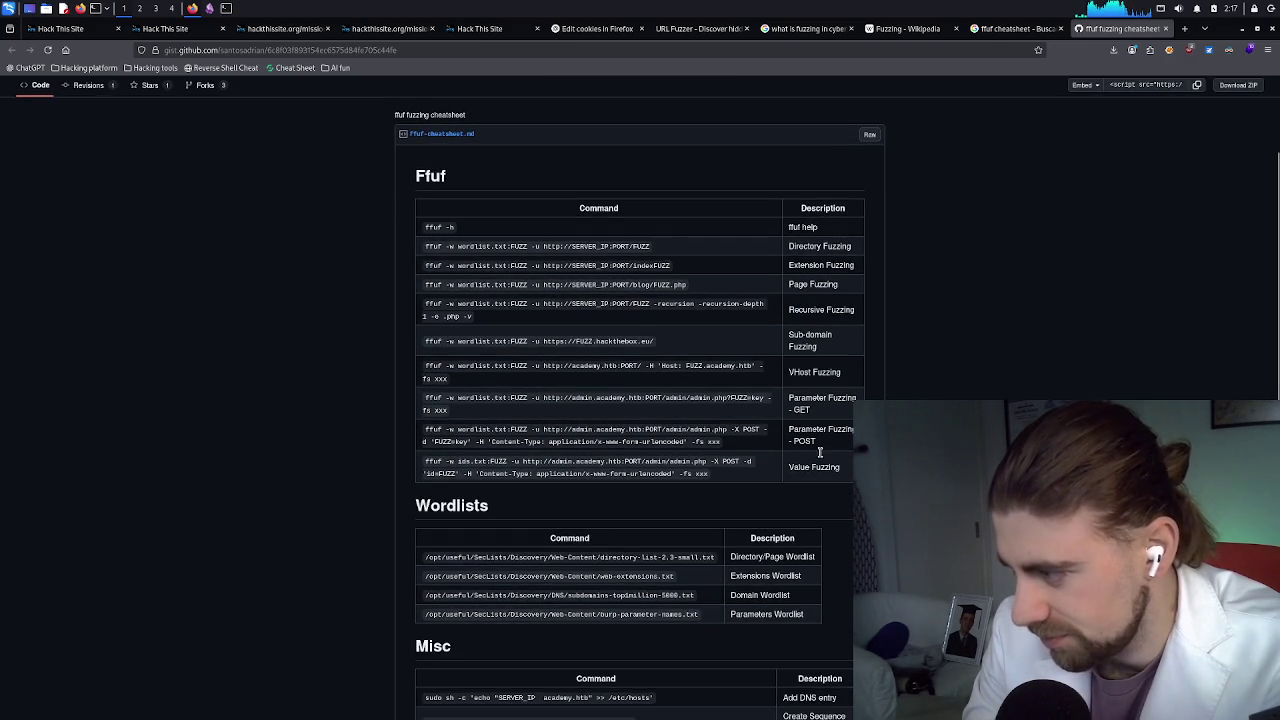
pyautogui.scroll(4, 816, 449)
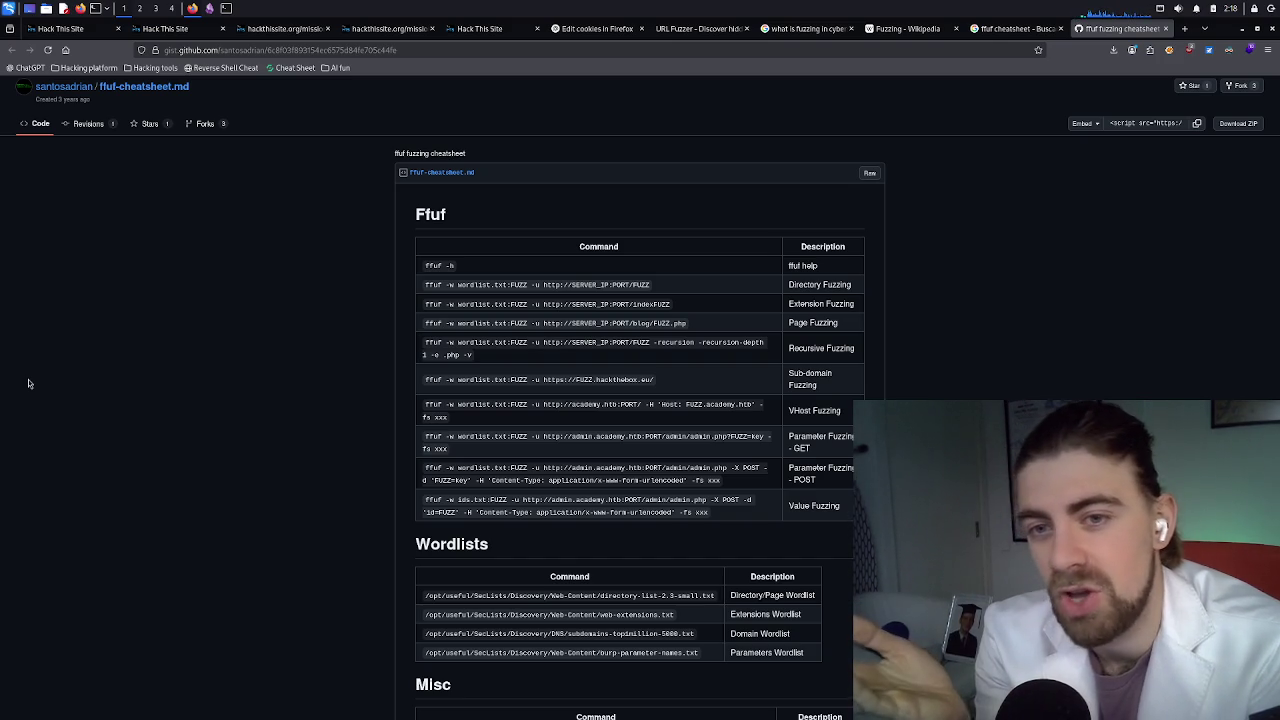
# Return to the mission 11 password page and clear the password field
pyautogui.click(299, 36)
pyautogui.doubleClick(170, 134)
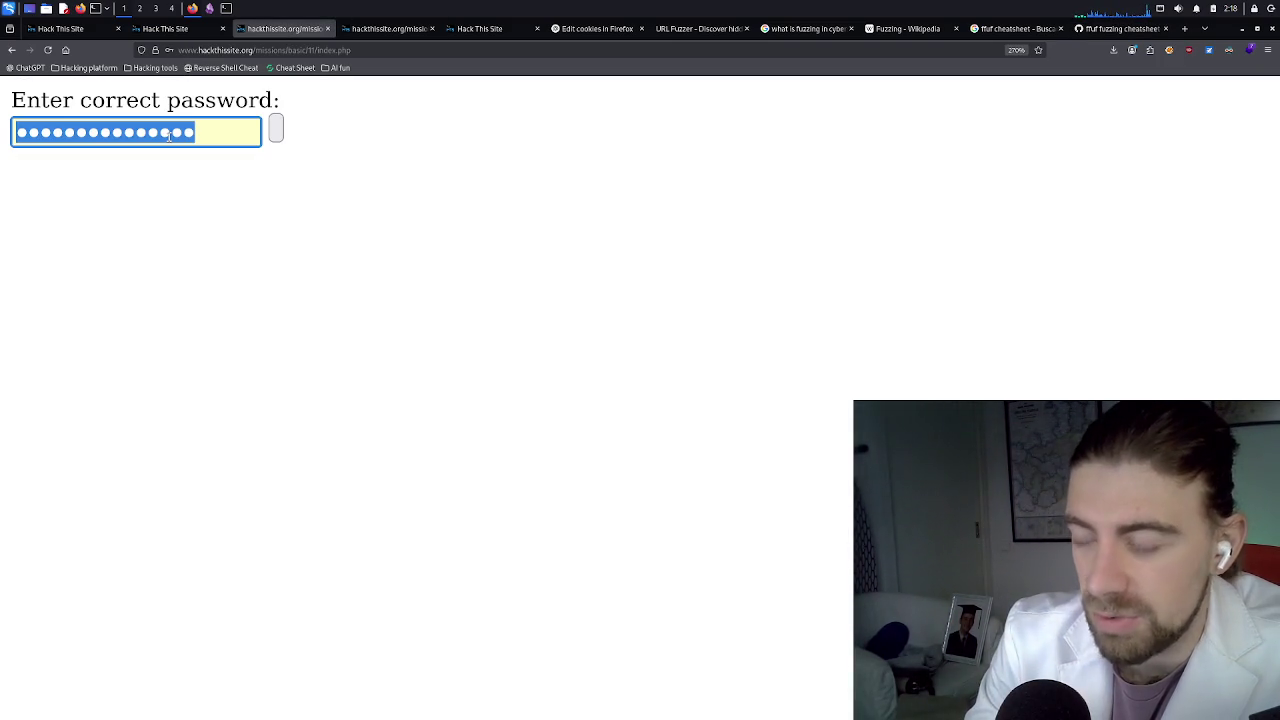
pyautogui.press('BackSpace')
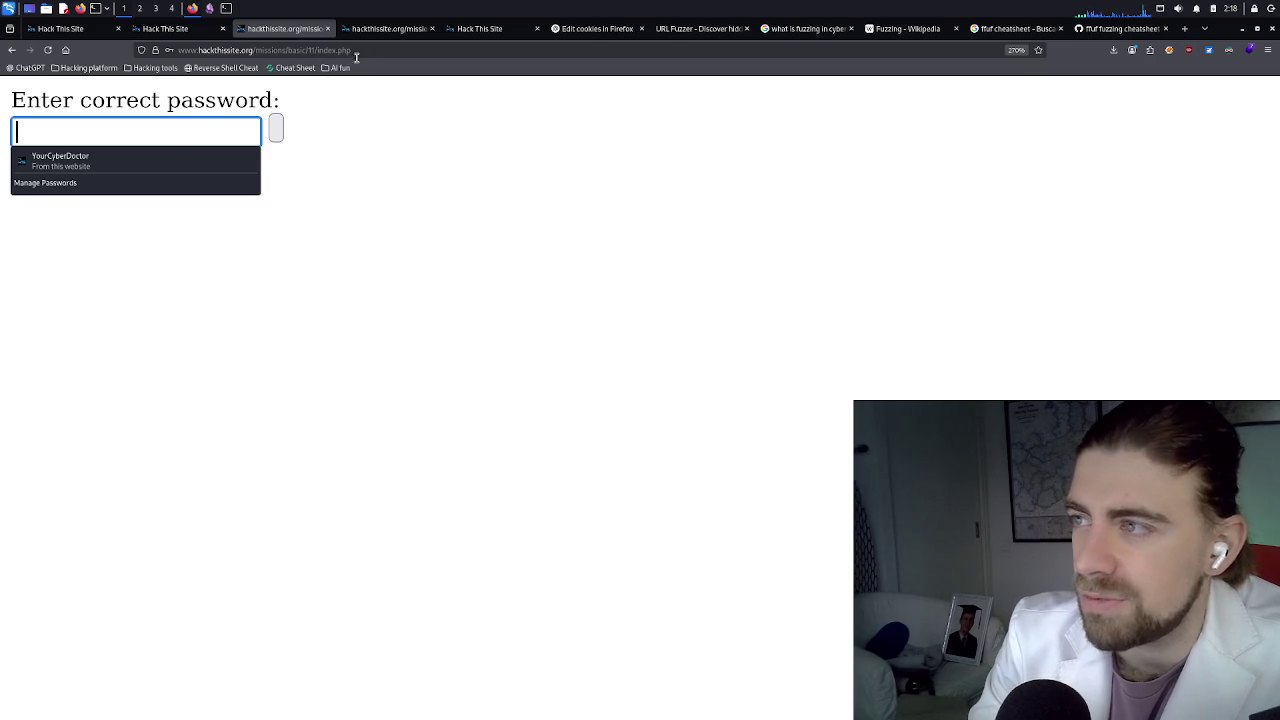
# Select index.php in the address and float the browser window over the gobuster terminal
pyautogui.click(356, 57)
pyautogui.click(398, 54)
pyautogui.keyDown('shift'); pyautogui.click(341, 50); pyautogui.keyUp('shift')
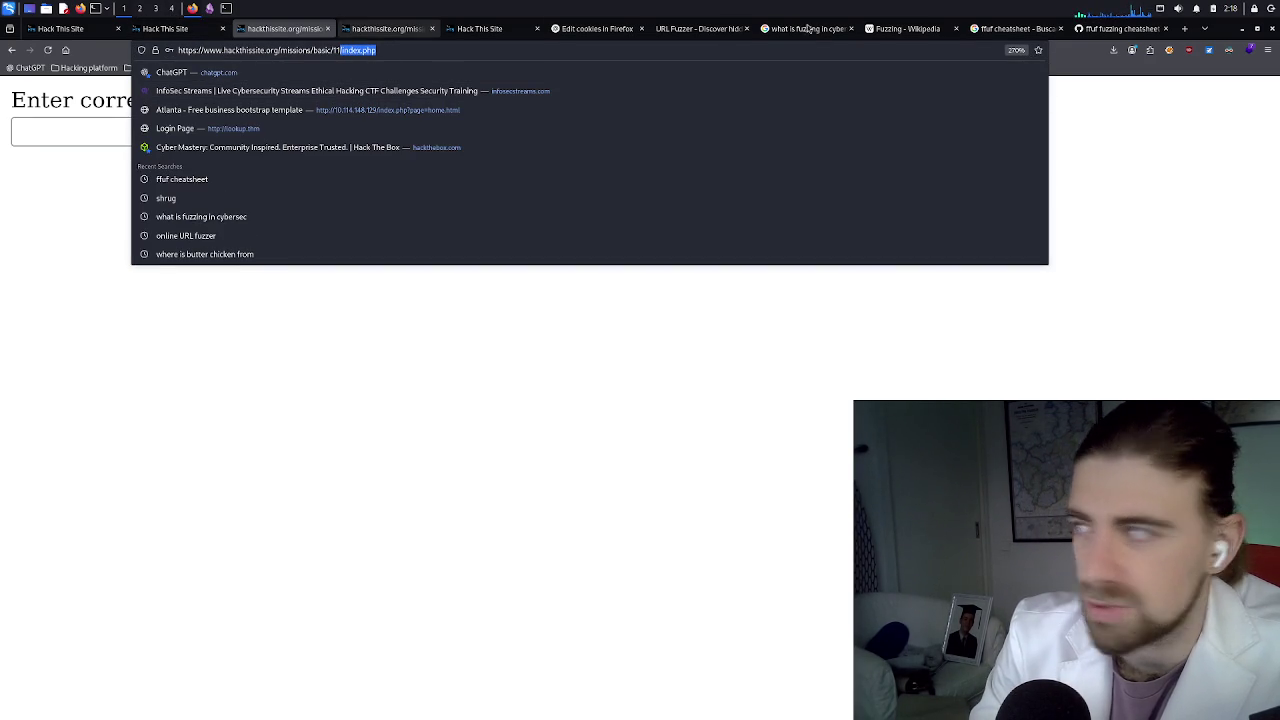
pyautogui.moveTo(1219, 33)
pyautogui.mouseDown()
pyautogui.moveTo(998, 127)
pyautogui.moveTo(892, 141)
pyautogui.moveTo(787, 252)
pyautogui.moveTo(656, 154)
pyautogui.moveTo(673, 94)
pyautogui.moveTo(942, 47)
pyautogui.moveTo(866, 46)
pyautogui.moveTo(1079, 38)
pyautogui.moveTo(968, 35)
pyautogui.mouseUp()
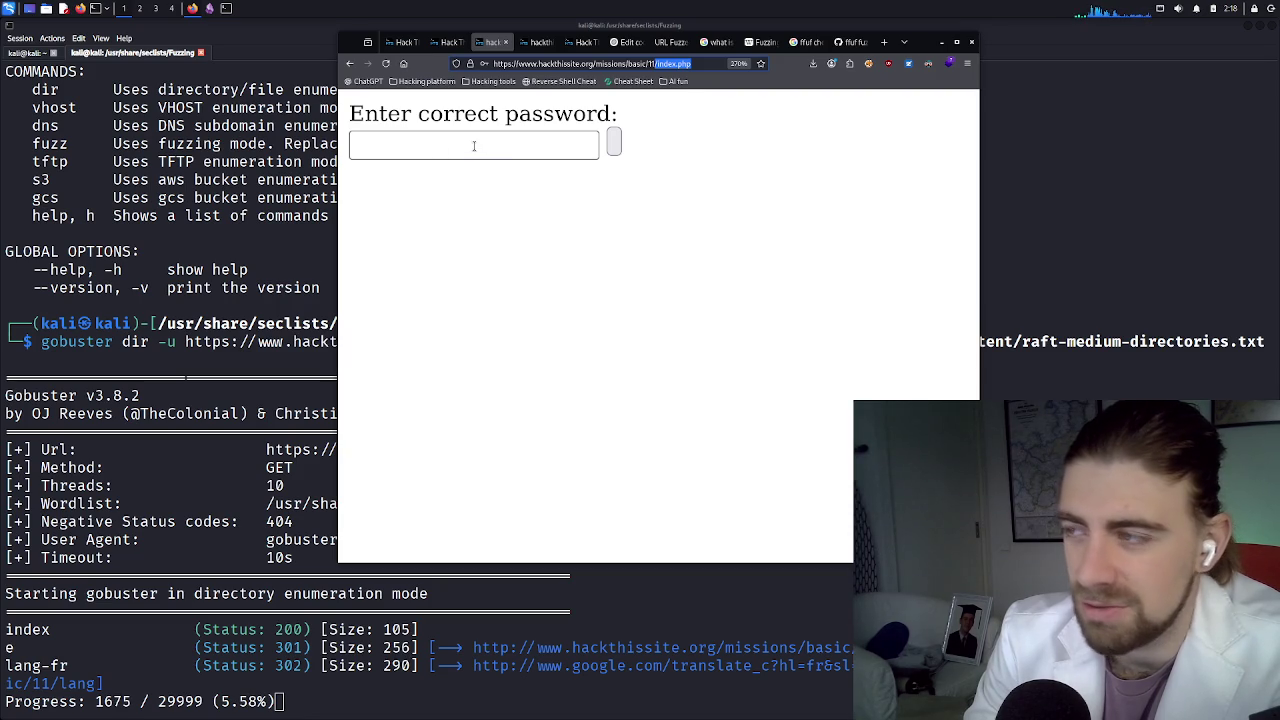
# Open the developer tools Network panel, reload the password page and resend the form data
pyautogui.rightClick(478, 231)
pyautogui.click(517, 342)
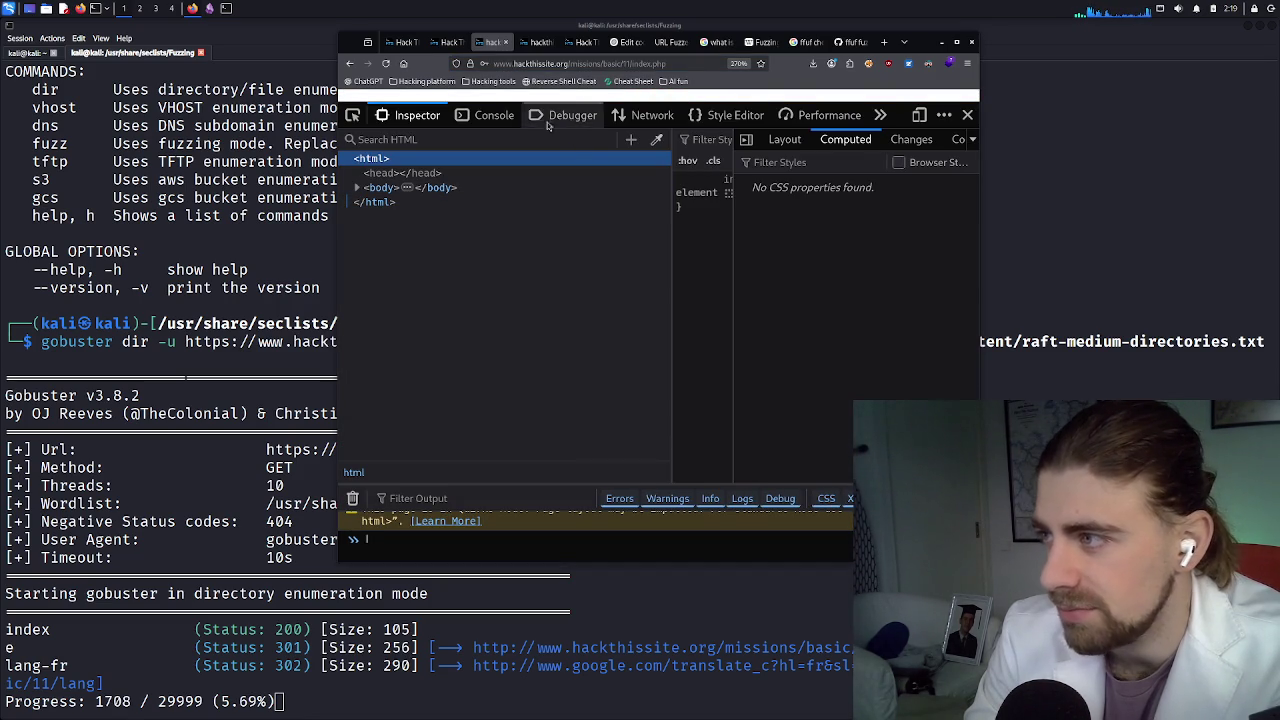
pyautogui.click(636, 116)
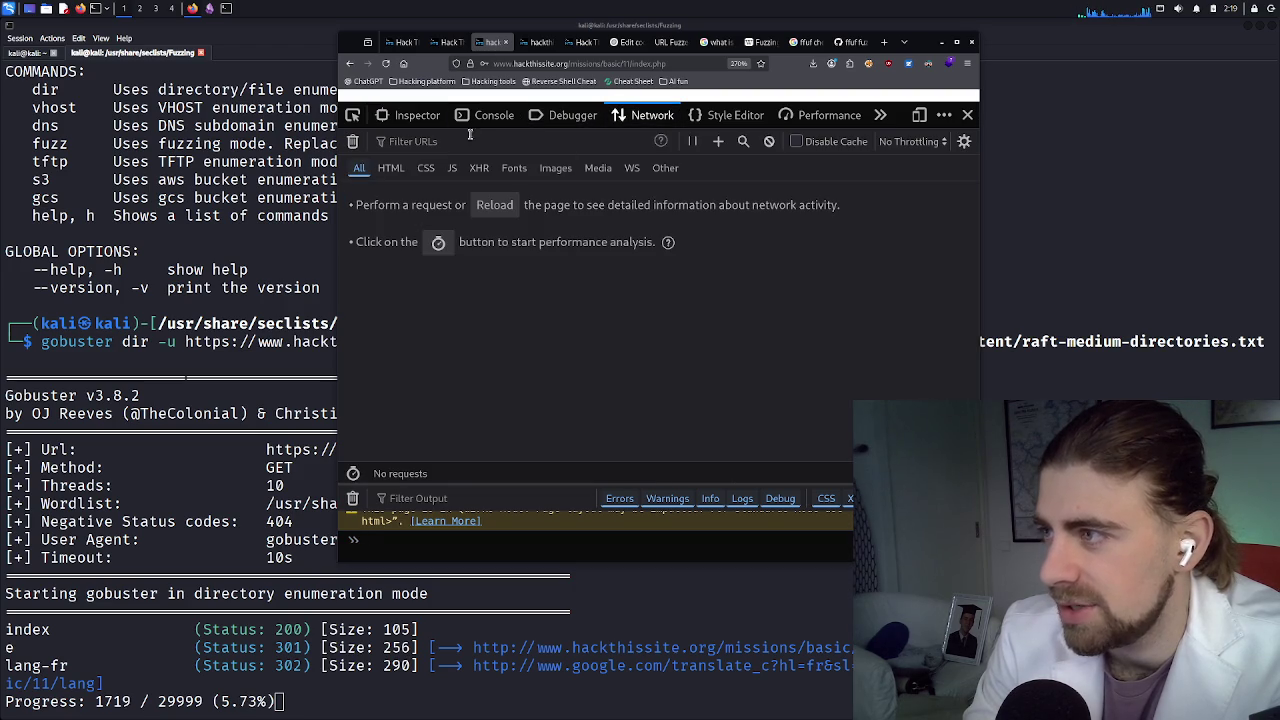
pyautogui.click(386, 65)
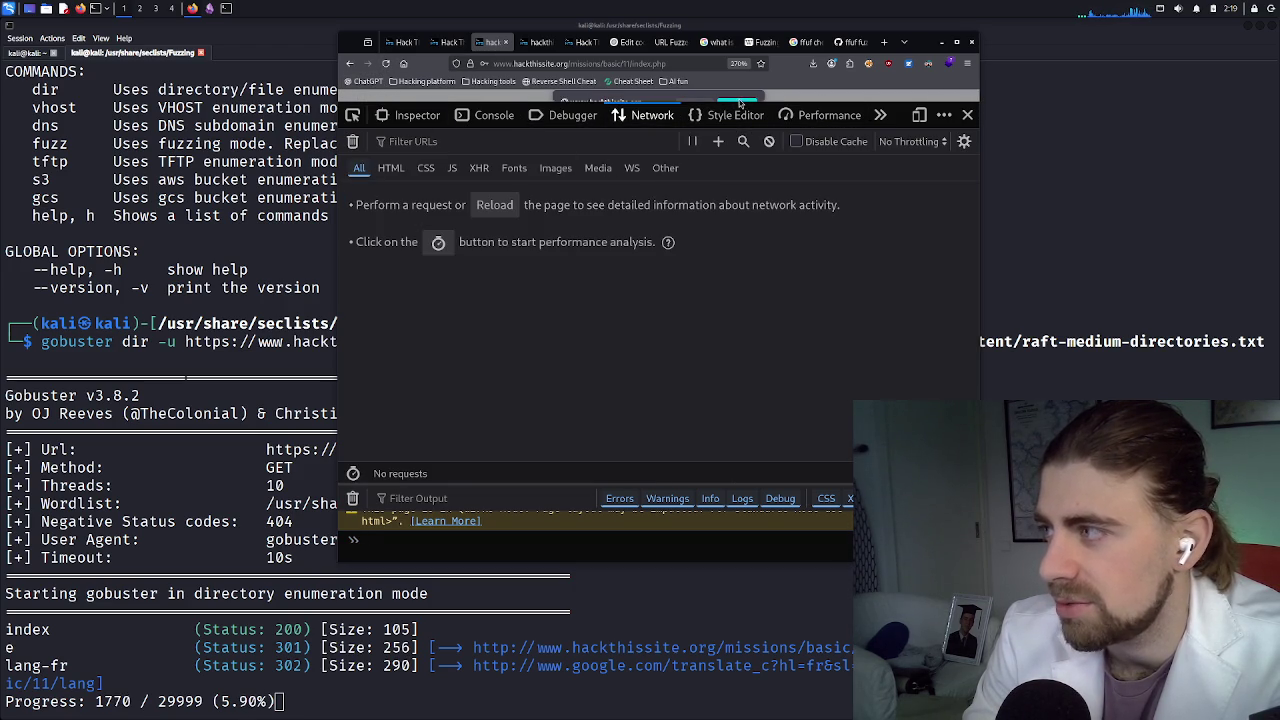
pyautogui.click(969, 115)
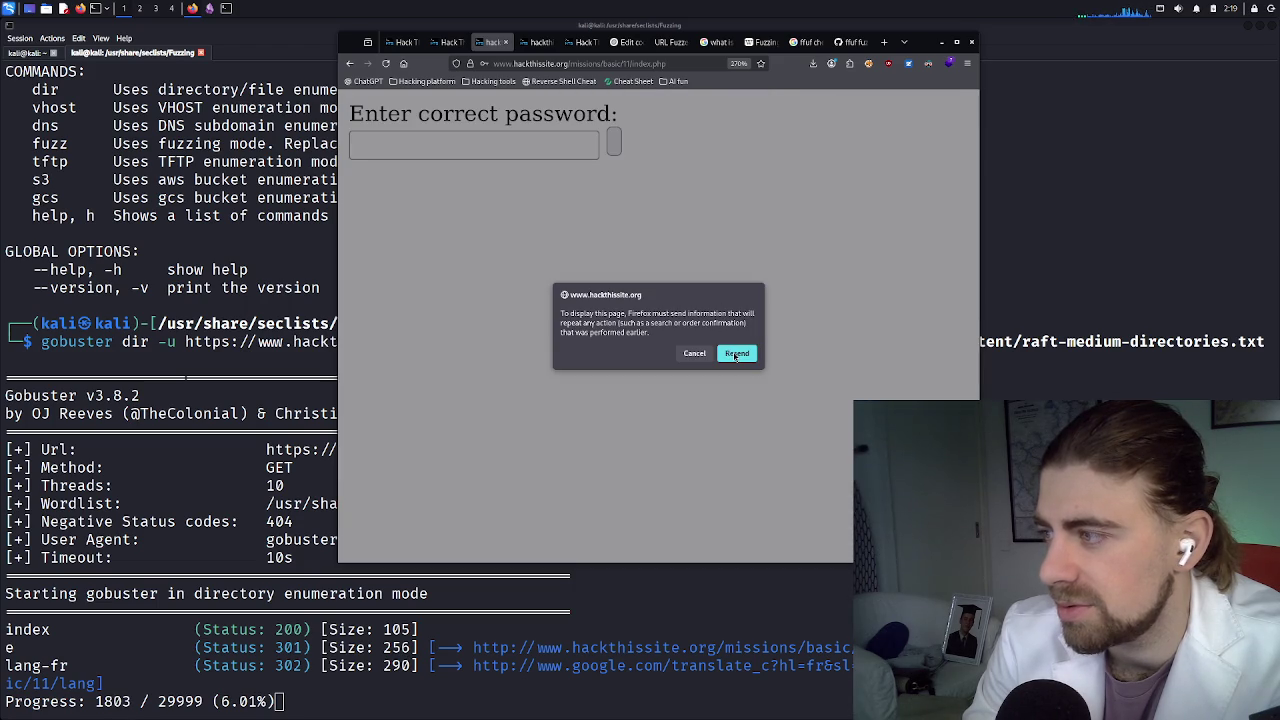
pyautogui.click(736, 354)
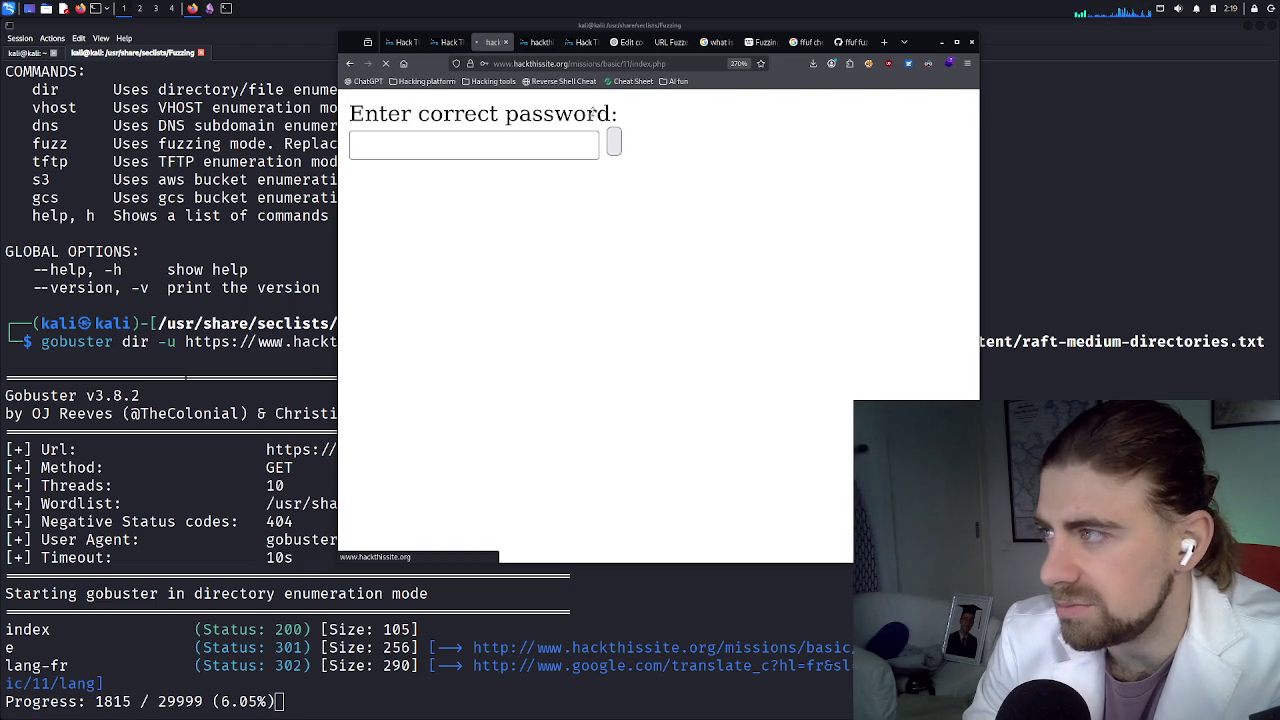
# Replace the autofilled password with 'admin', submit it, and decline saving the password
pyautogui.rightClick(680, 170)
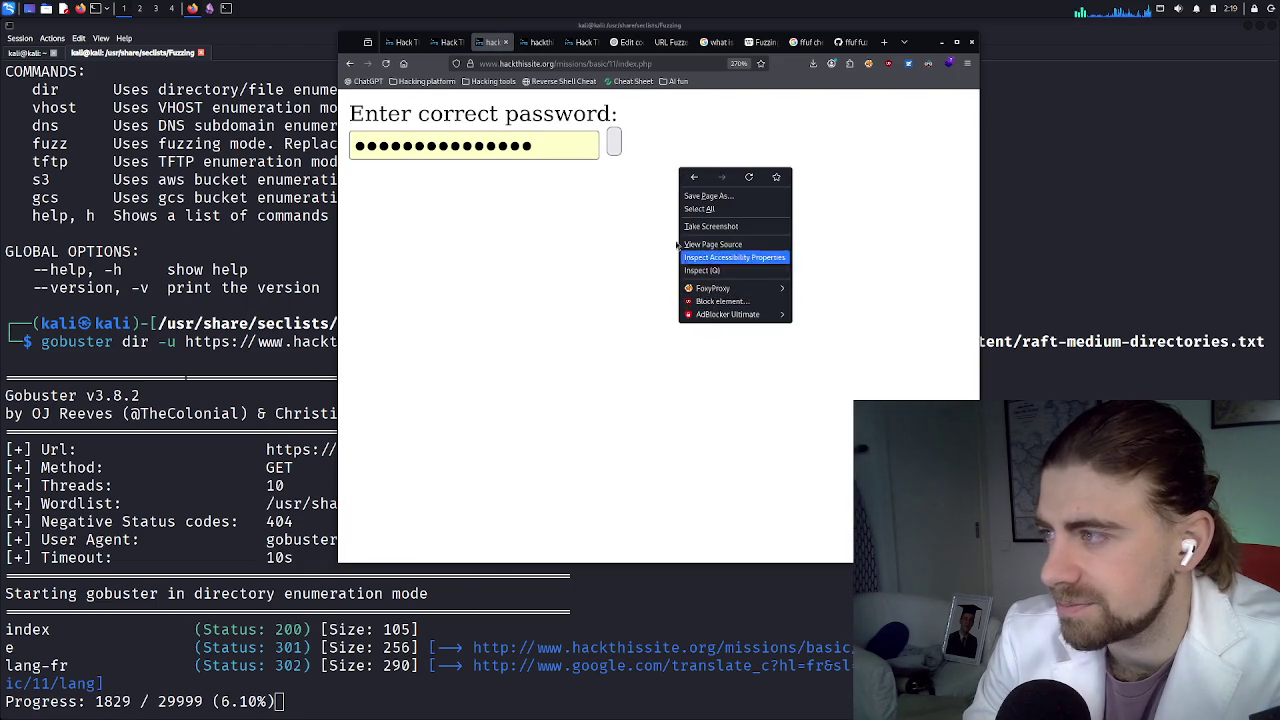
pyautogui.click(568, 147)
pyautogui.doubleClick(568, 147)
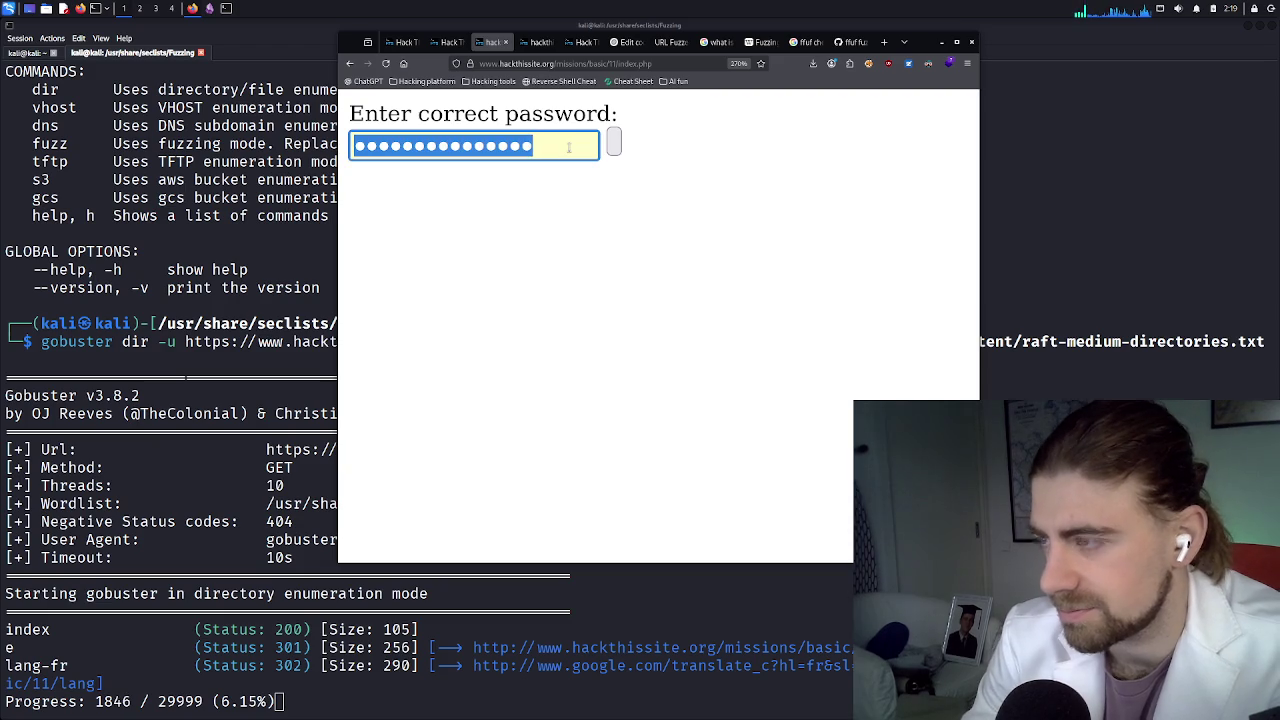
pyautogui.press('BackSpace')
pyautogui.write('admin')
pyautogui.press('Return')
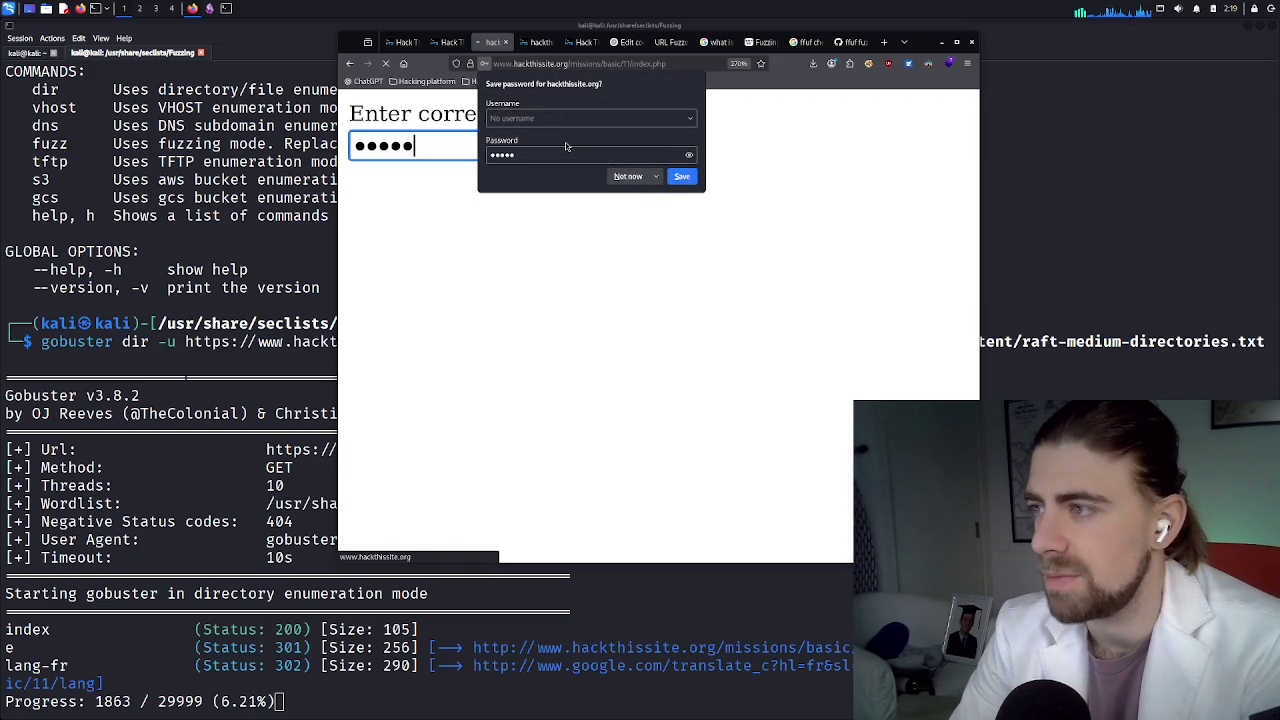
pyautogui.click(628, 176)
# Clear the password field, reopen the Inspector, and dock the developer tools below the form
pyautogui.click(559, 151)
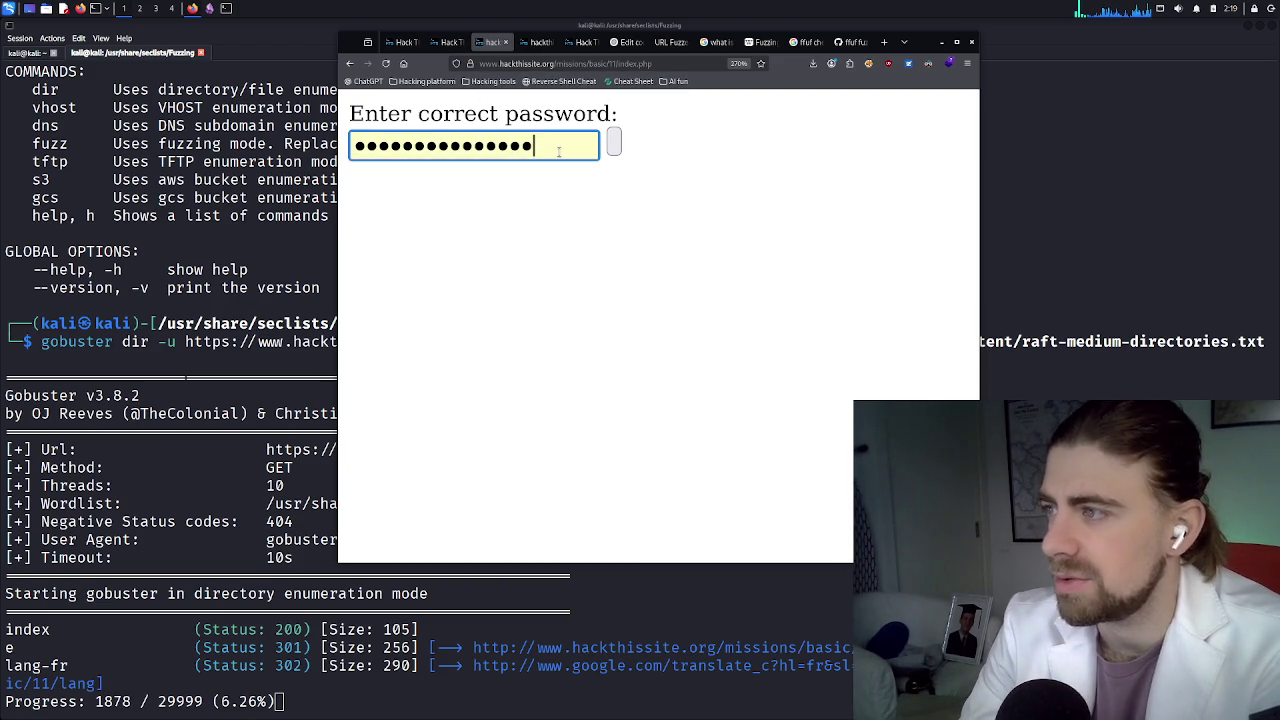
pyautogui.doubleClick(559, 151)
pyautogui.press('BackSpace')
pyautogui.rightClick(679, 204)
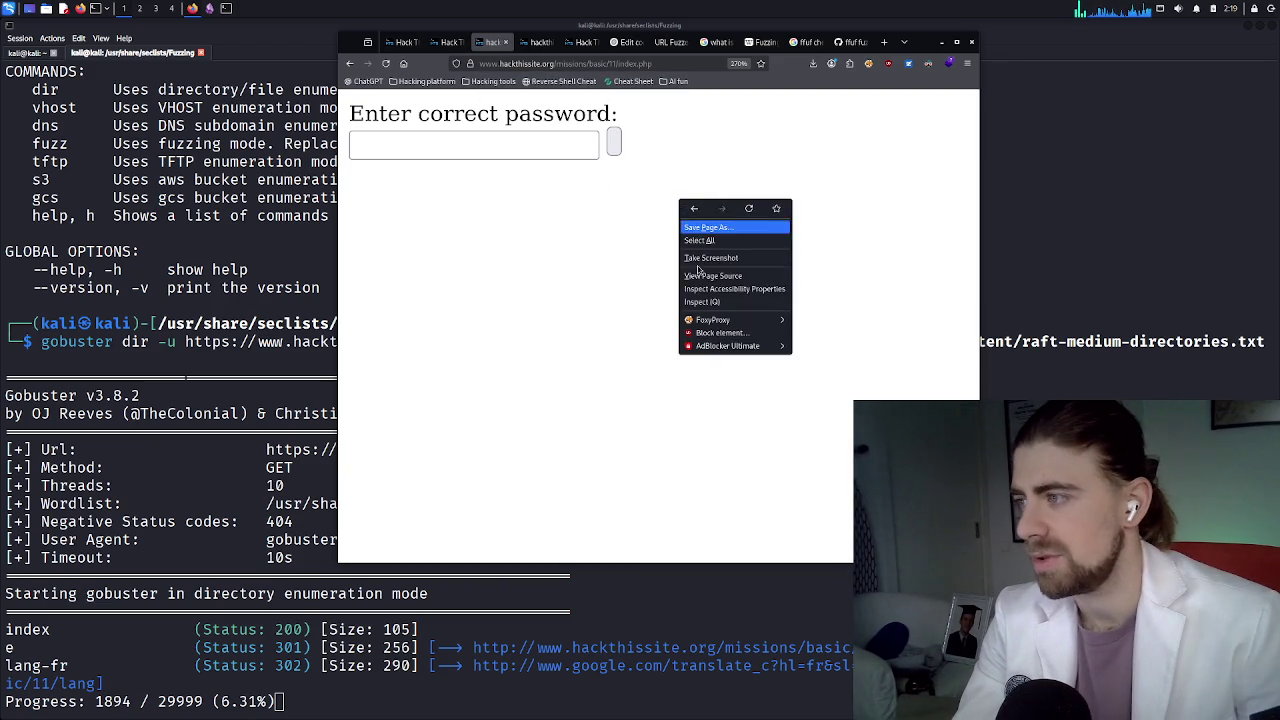
pyautogui.click(700, 298)
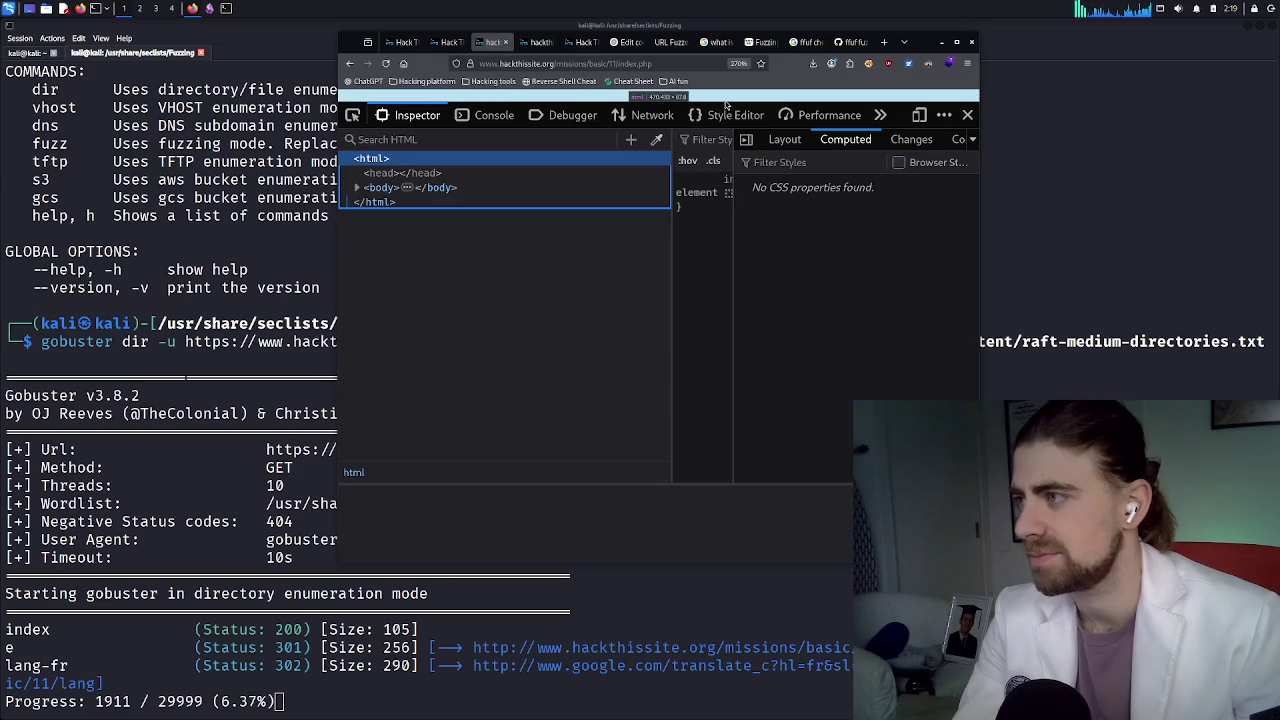
pyautogui.moveTo(724, 100); pyautogui.dragTo(724, 196)
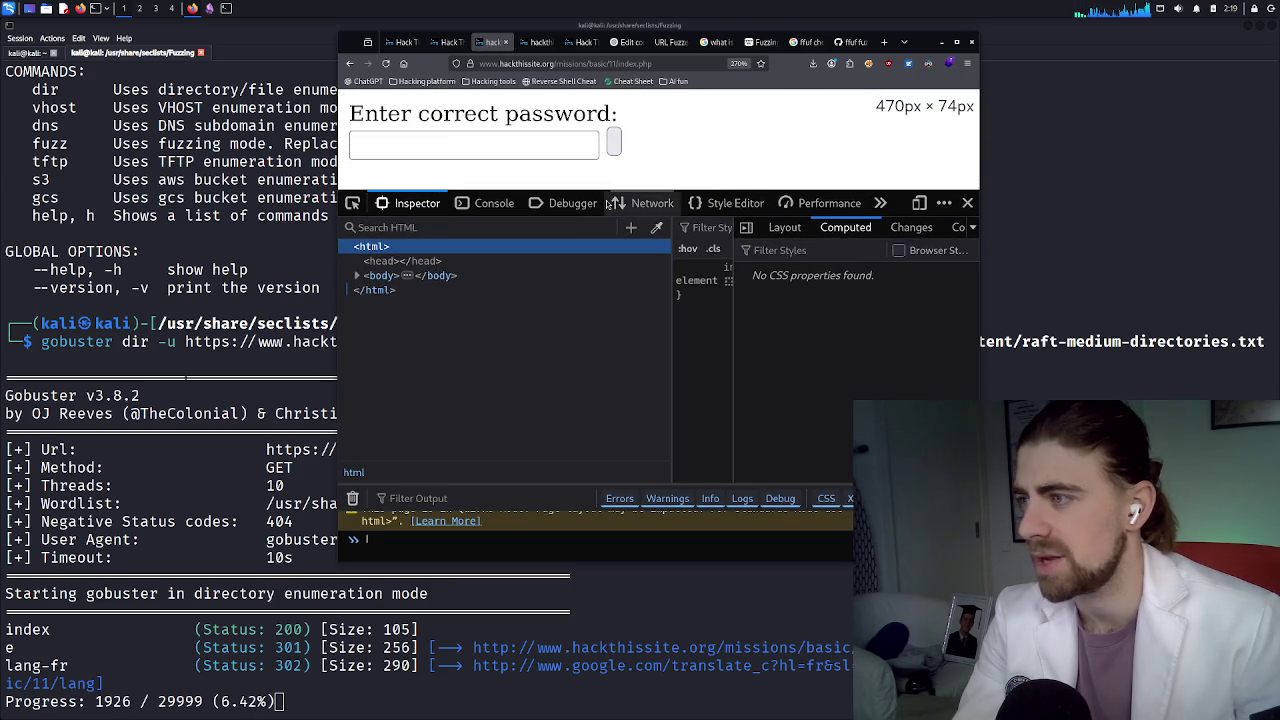
# With the Network panel recording, submit the password guess 'abcde' and decline saving it
pyautogui.click(652, 203)
pyautogui.click(474, 145)
pyautogui.write('abcde')
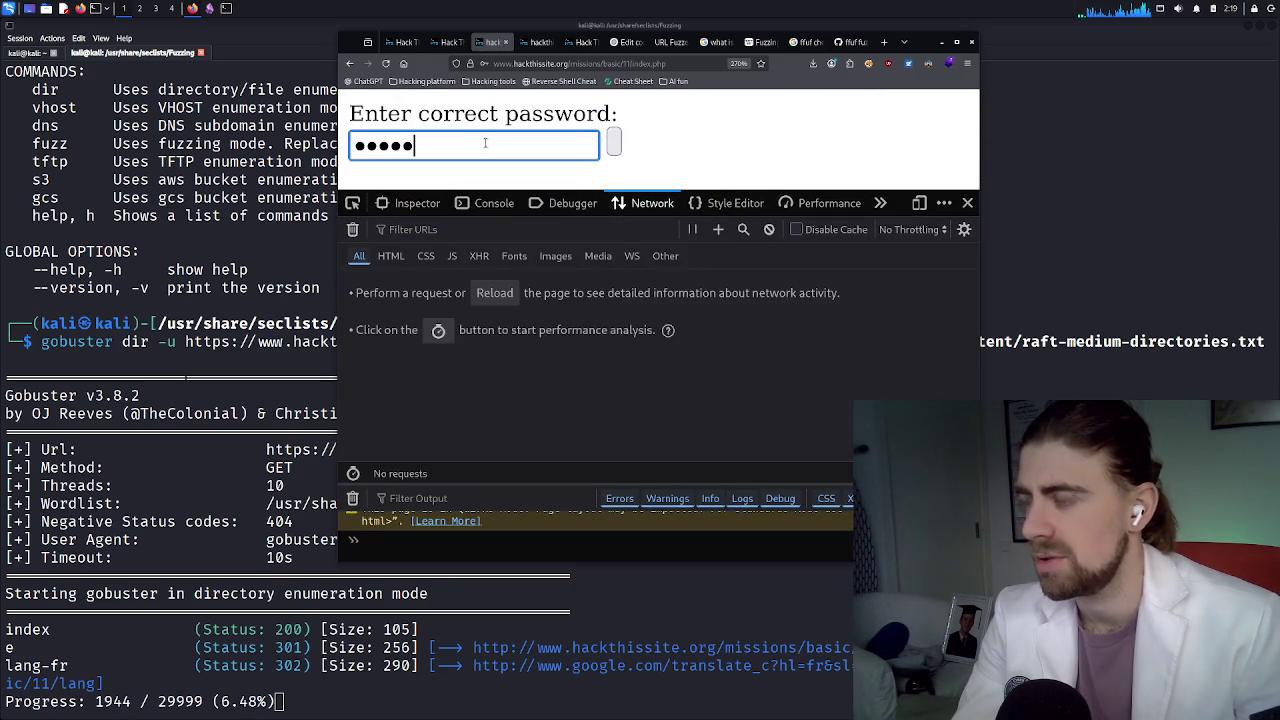
pyautogui.press('Return')
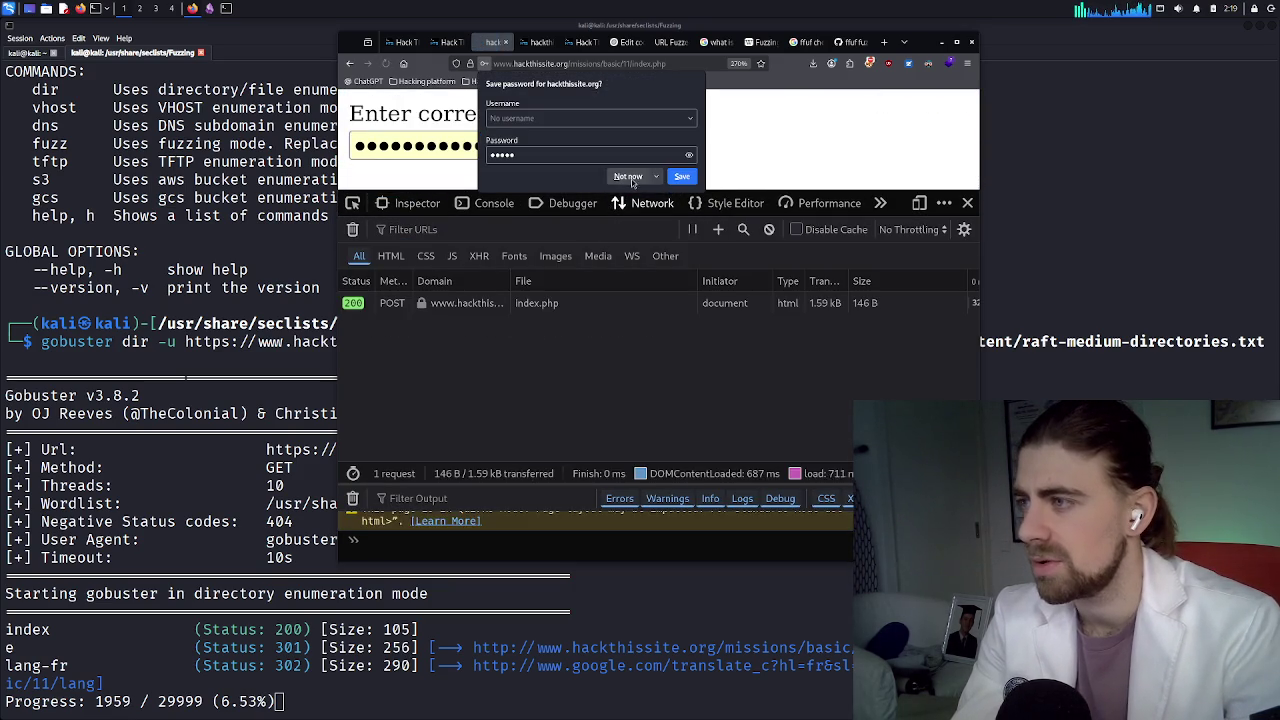
pyautogui.click(648, 200)
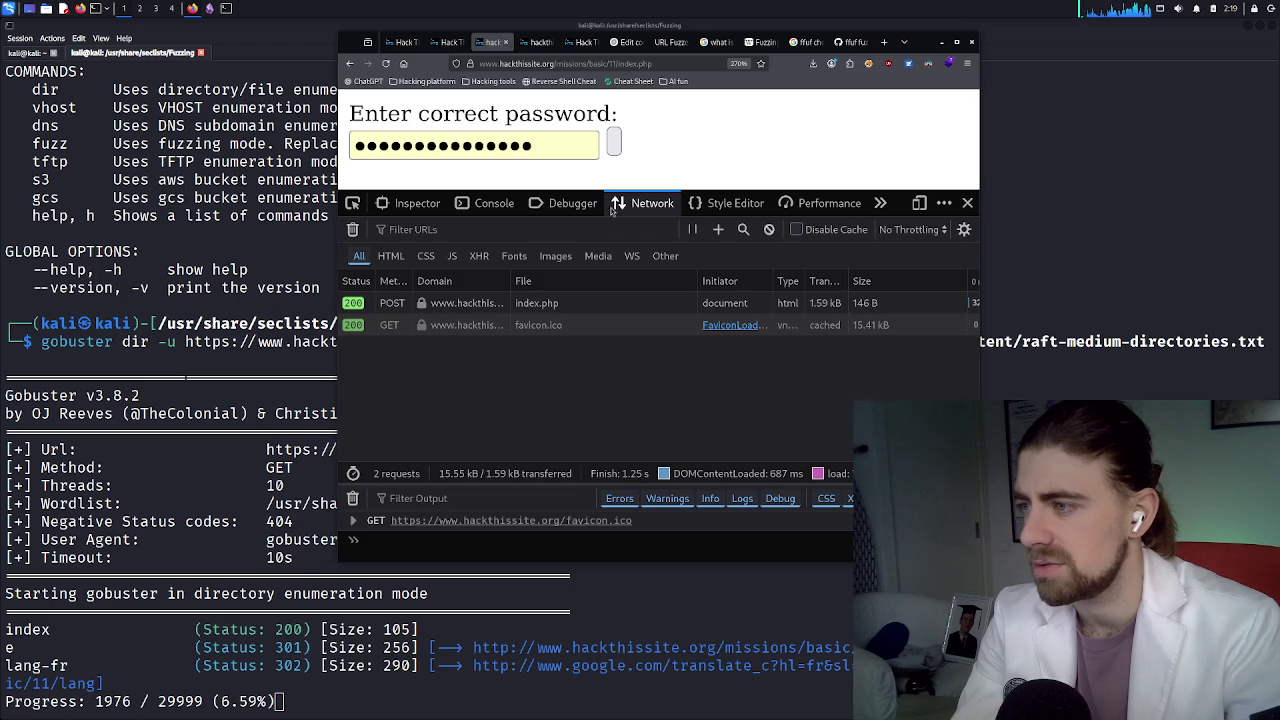
# Inspect the index.php POST request's form data and its HTML response
pyautogui.click(578, 303)
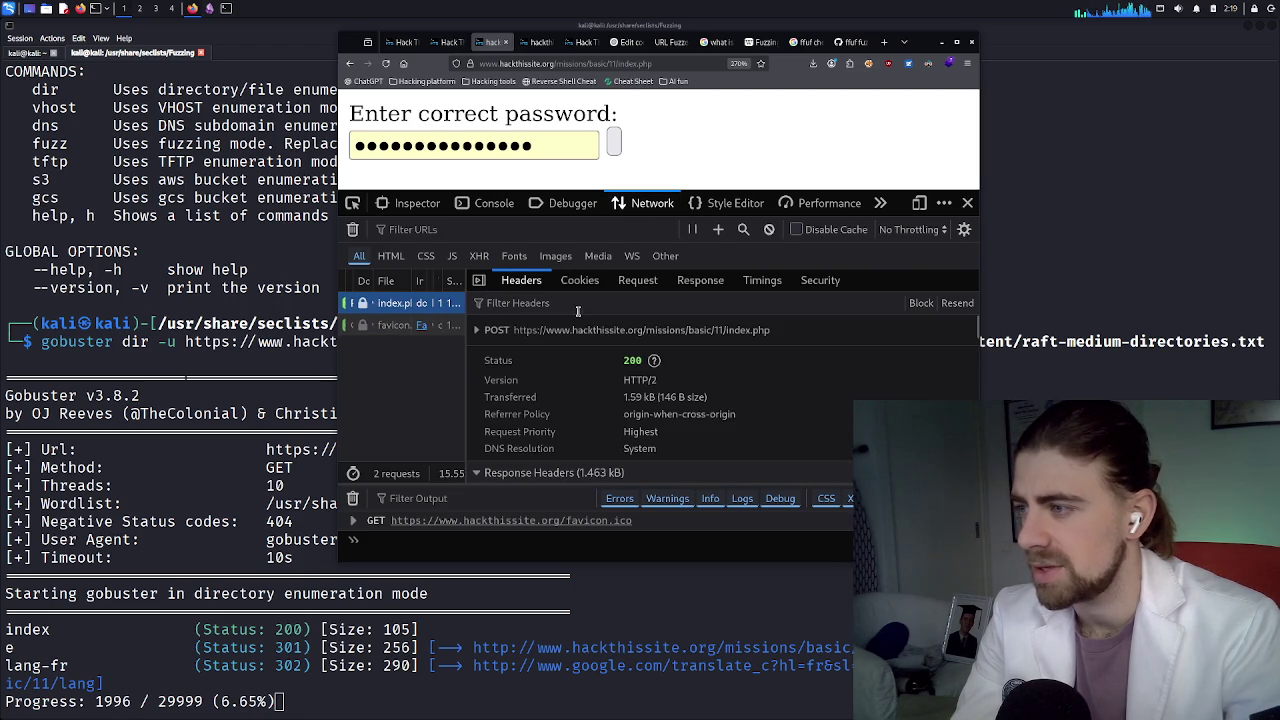
pyautogui.click(632, 281)
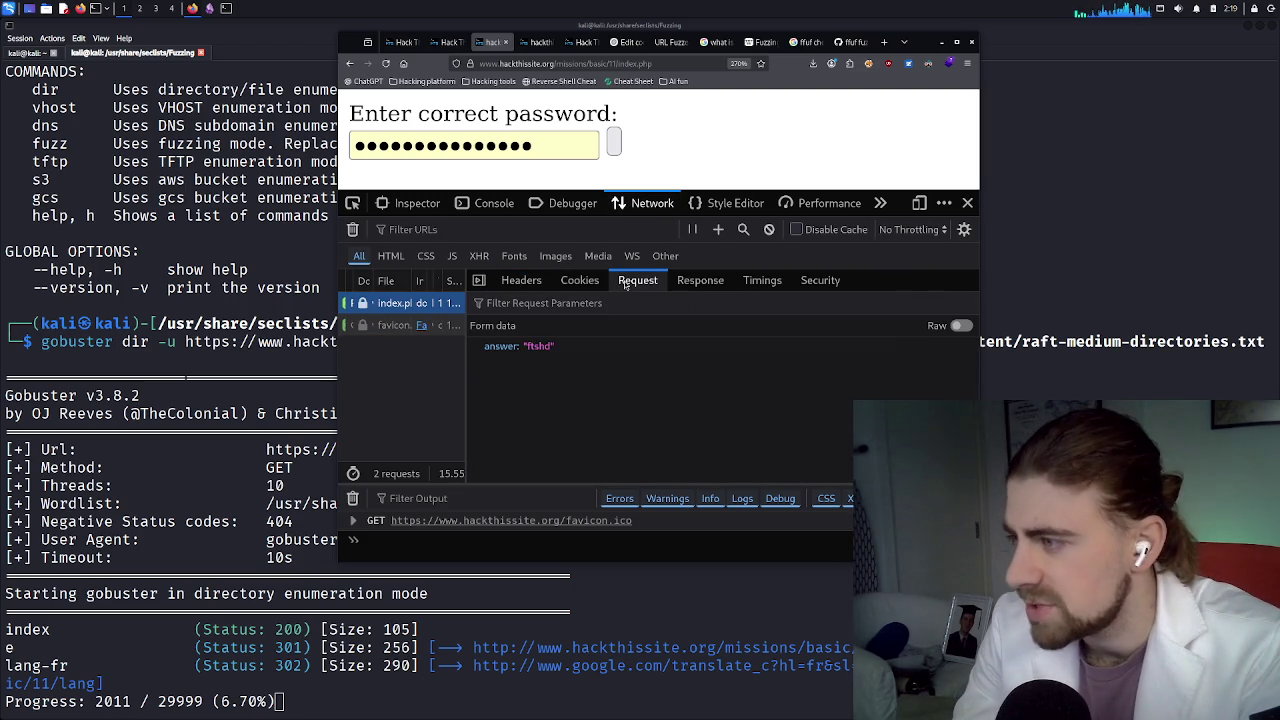
pyautogui.click(700, 281)
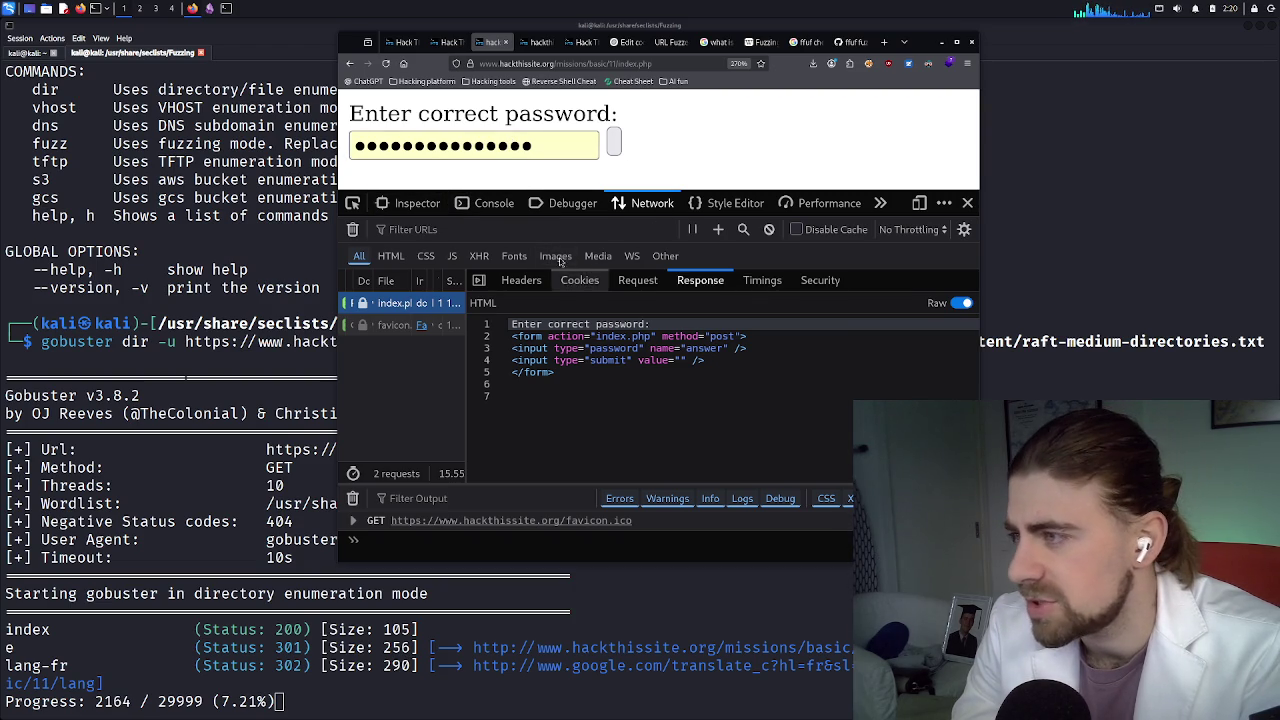
# Maximize the browser, enlarge the devtools, and open the HackThisSite cookie's value in Storage
pyautogui.click(956, 42)
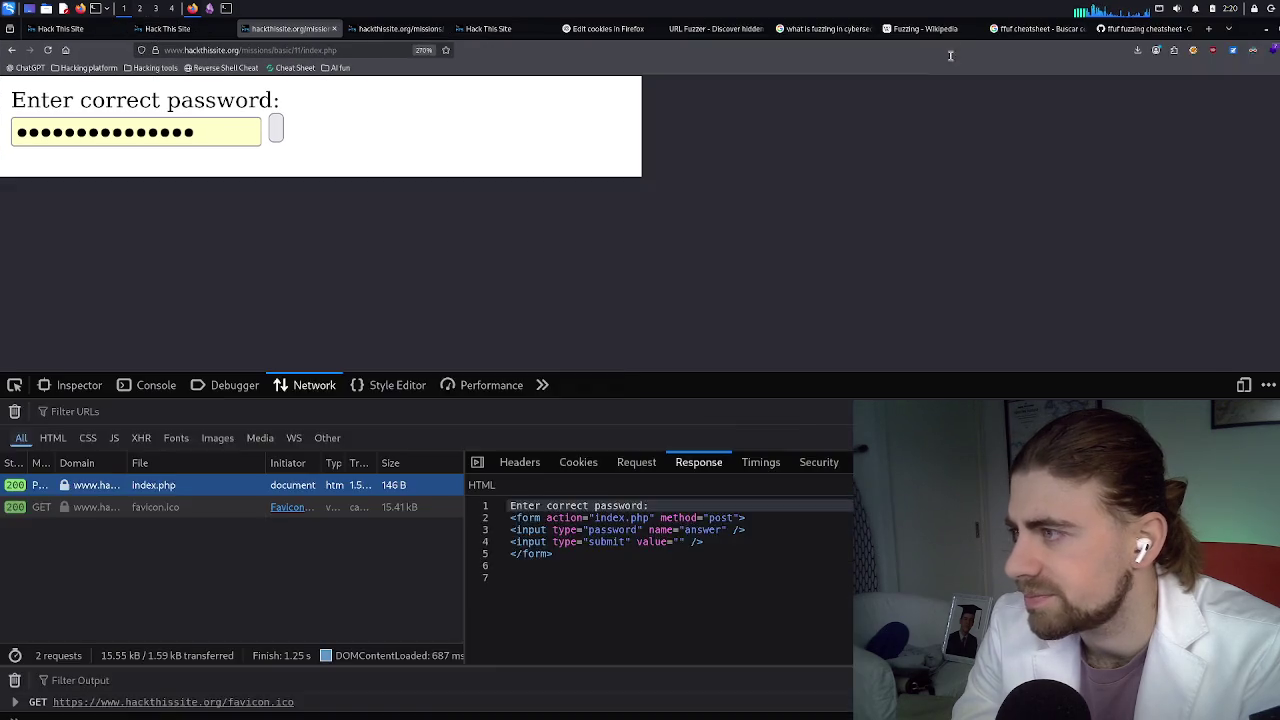
pyautogui.moveTo(731, 349); pyautogui.dragTo(735, 211)
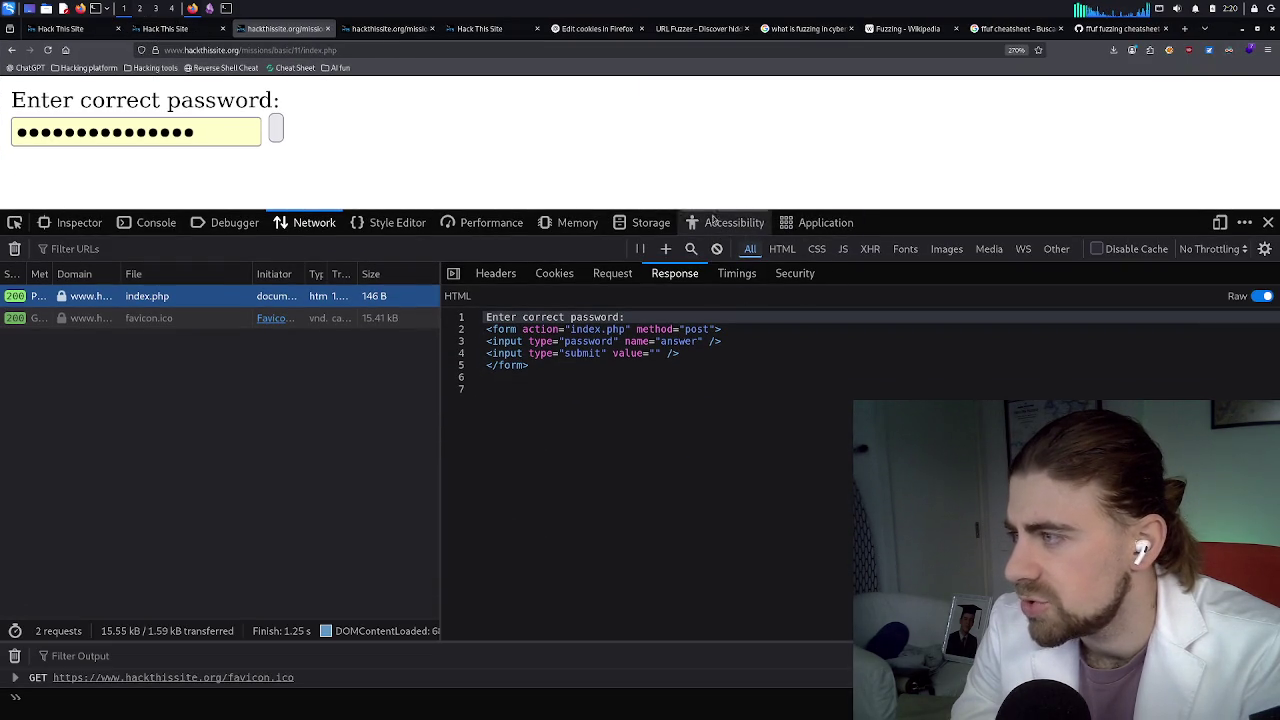
pyautogui.click(630, 232)
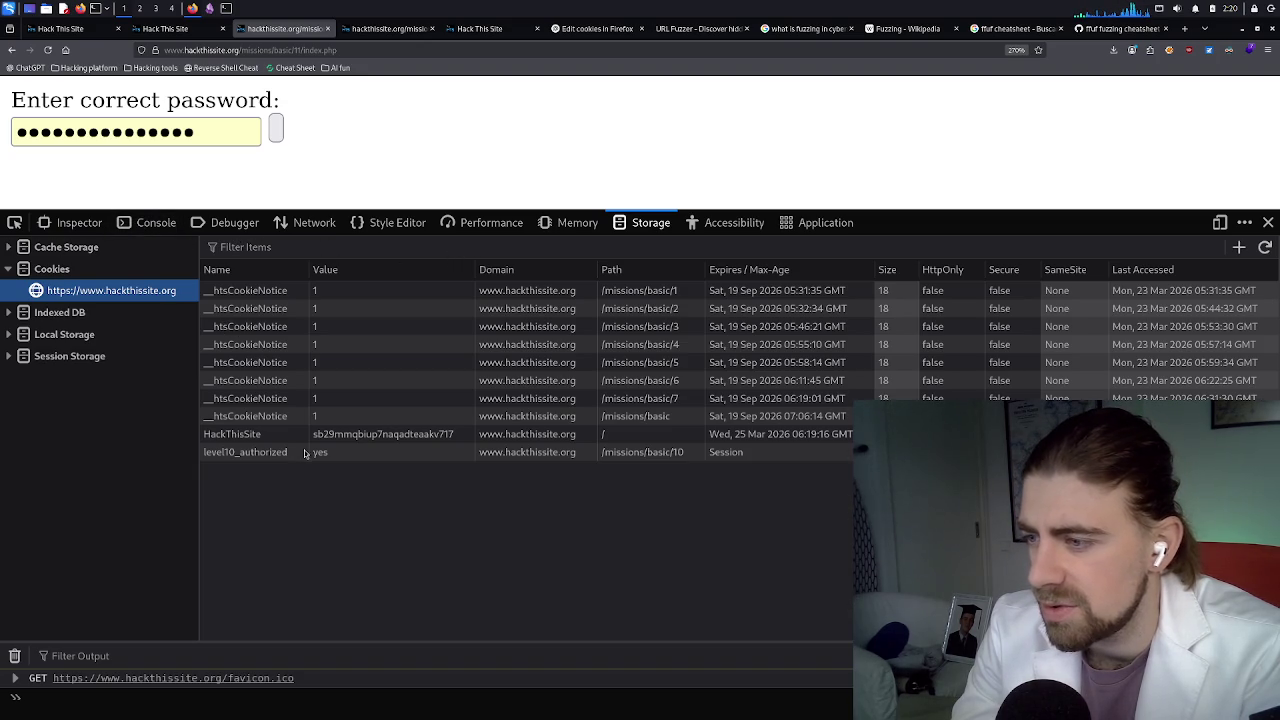
pyautogui.click(355, 437)
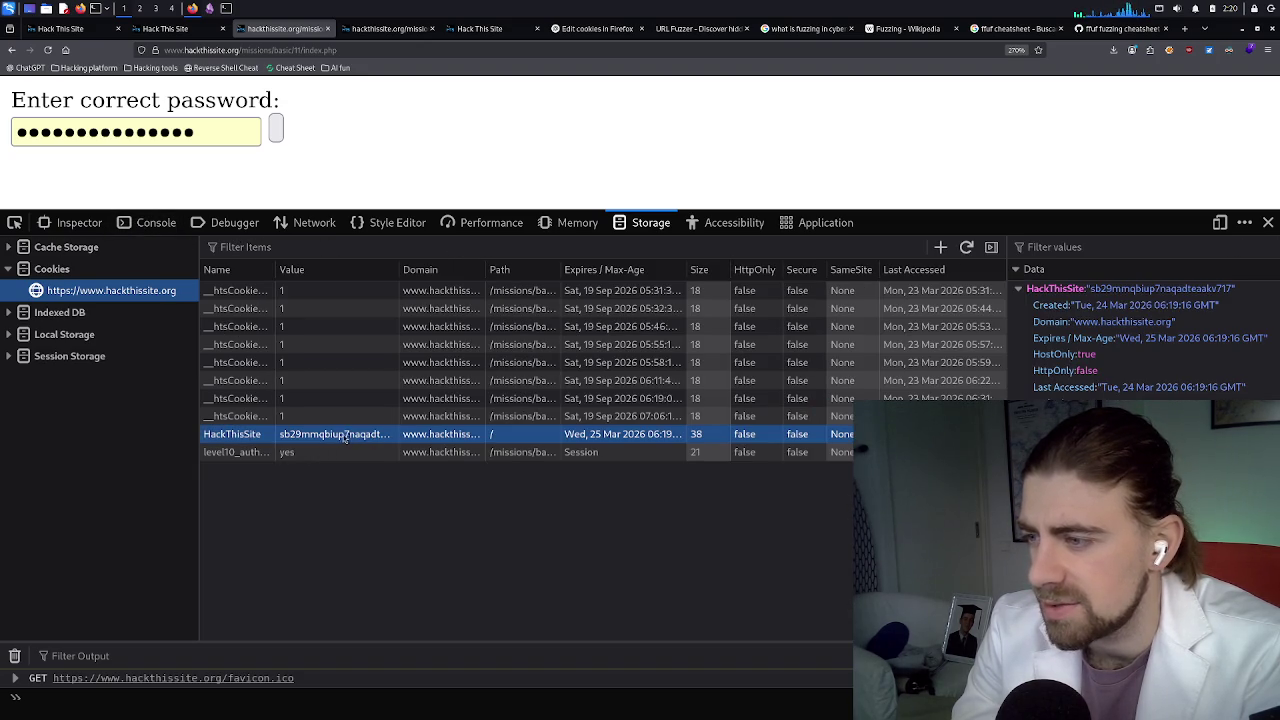
pyautogui.doubleClick(343, 436)
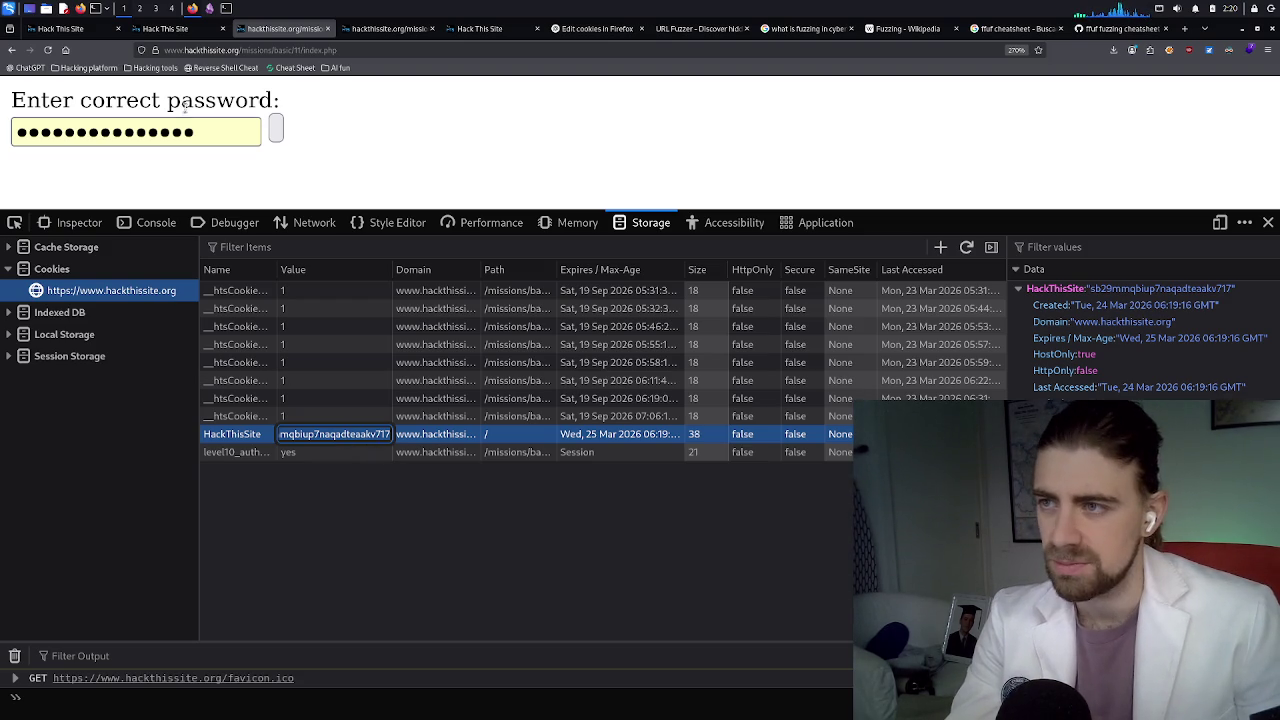
# Paste the longer value as the password, submit it, then clear the field
pyautogui.click(228, 133)
pyautogui.hotkey('ctrl', 'a')
pyautogui.hotkey('ctrl', 'v')
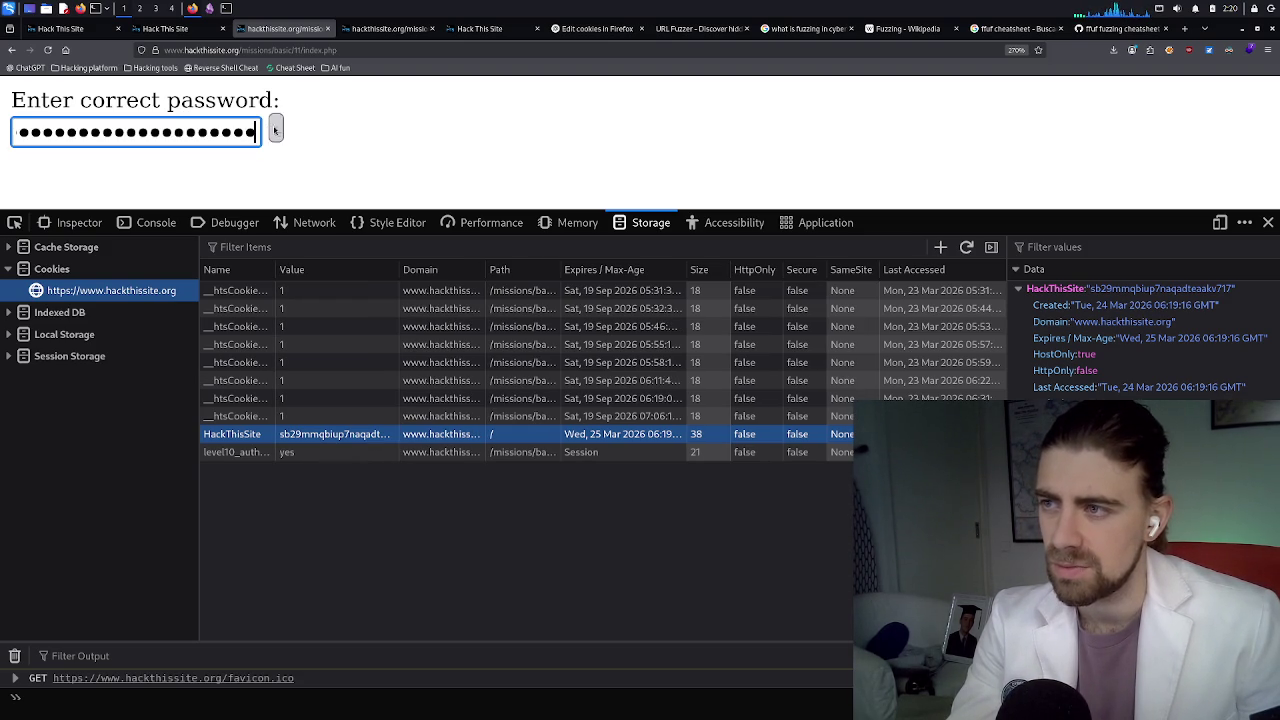
pyautogui.click(276, 129)
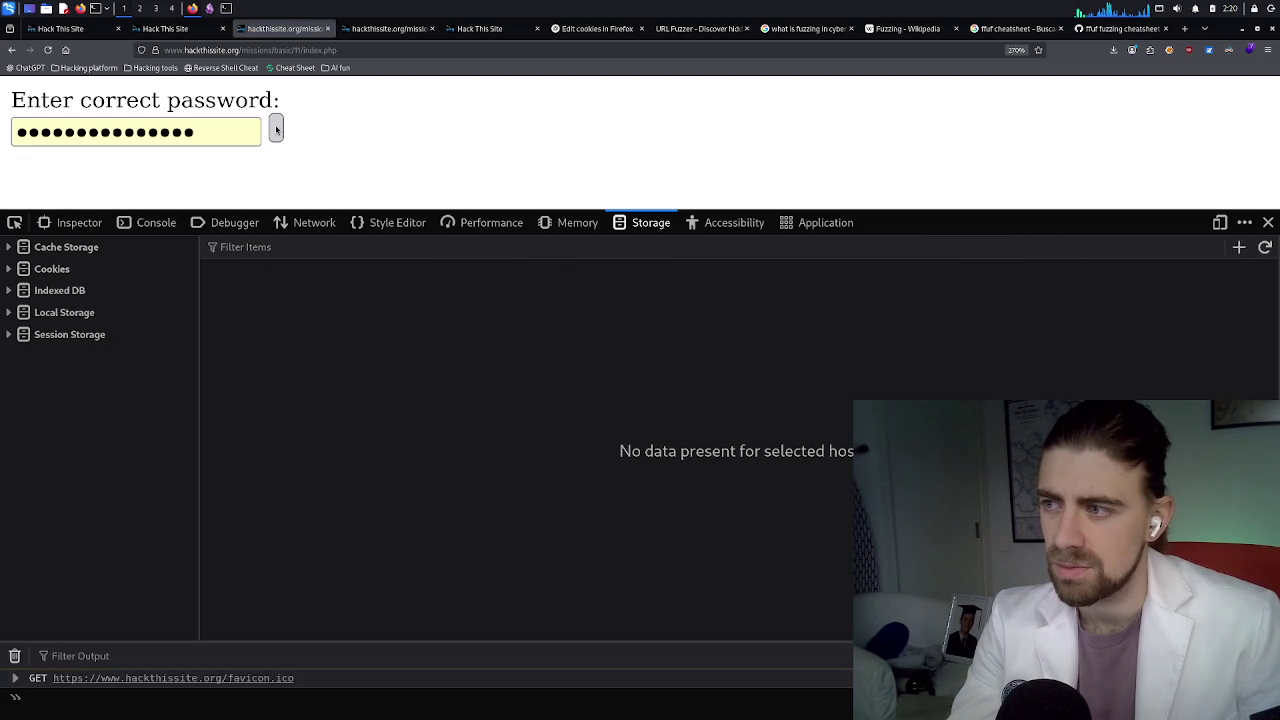
pyautogui.click(230, 134)
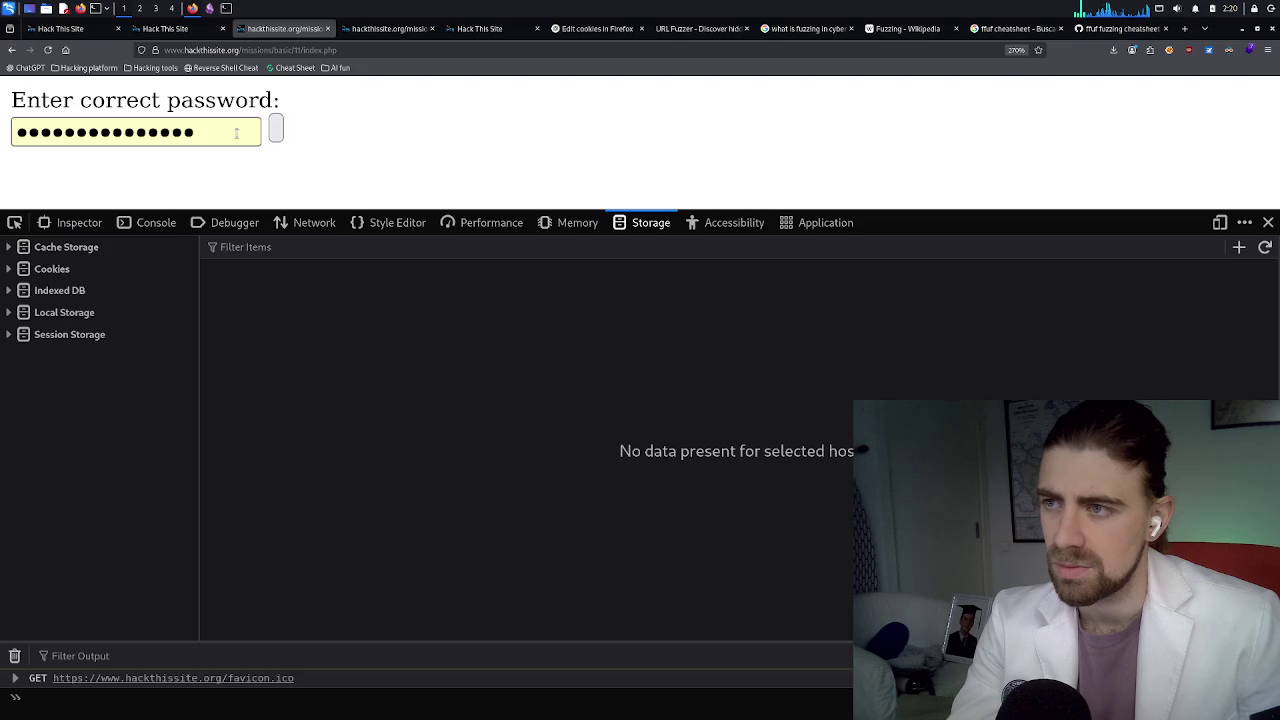
pyautogui.hotkey('ctrl', 'a')
pyautogui.press('BackSpace')
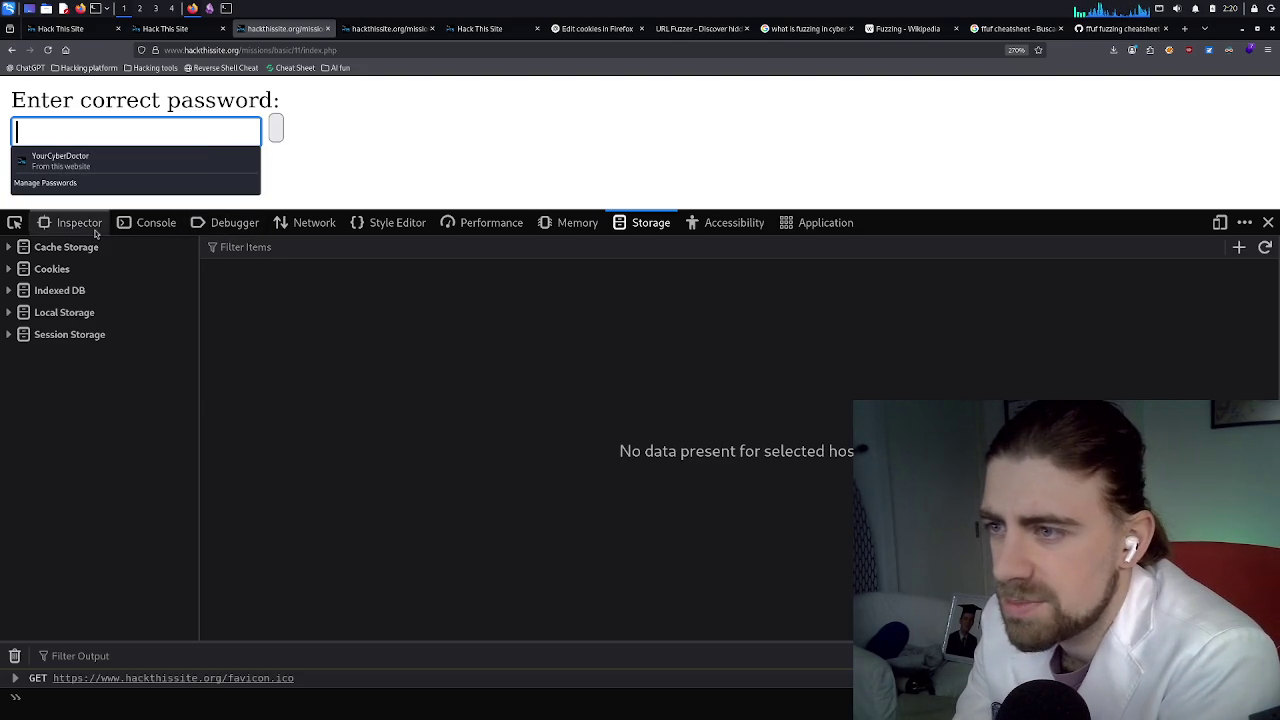
# Expand the body and form elements in the Inspector to reveal the form's inputs
pyautogui.click(85, 222)
pyautogui.click(19, 295)
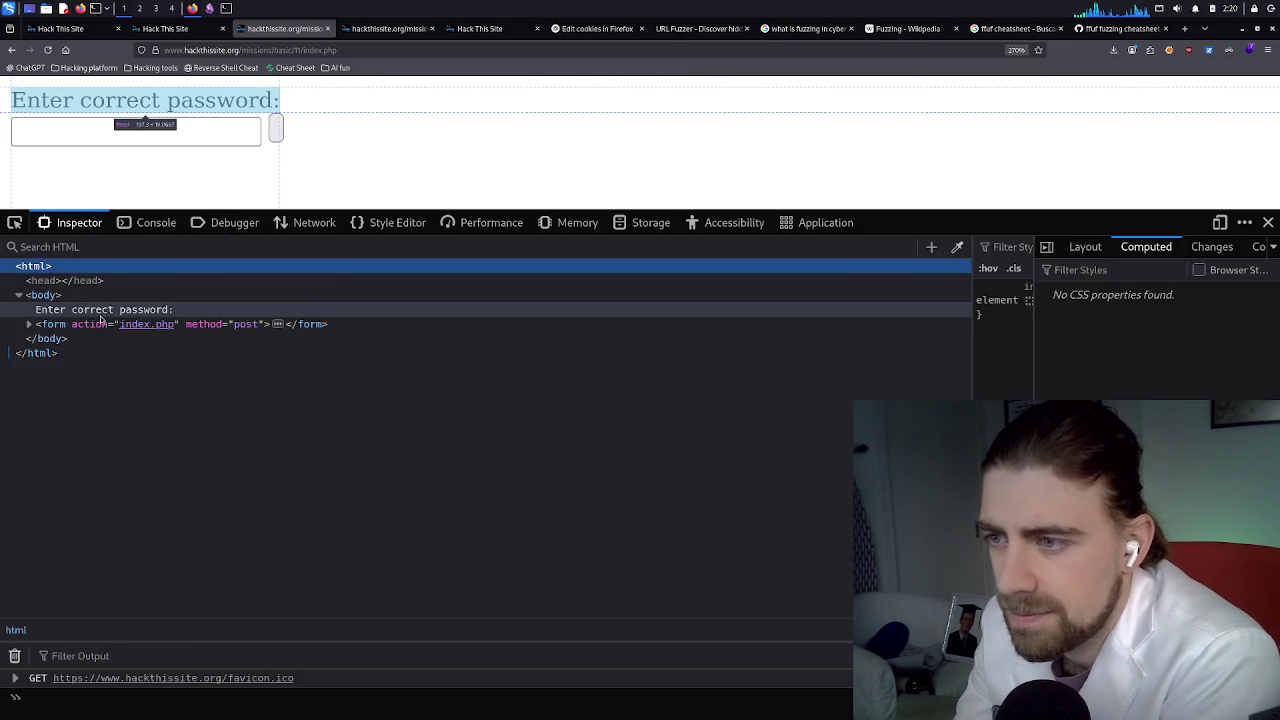
pyautogui.click(29, 324)
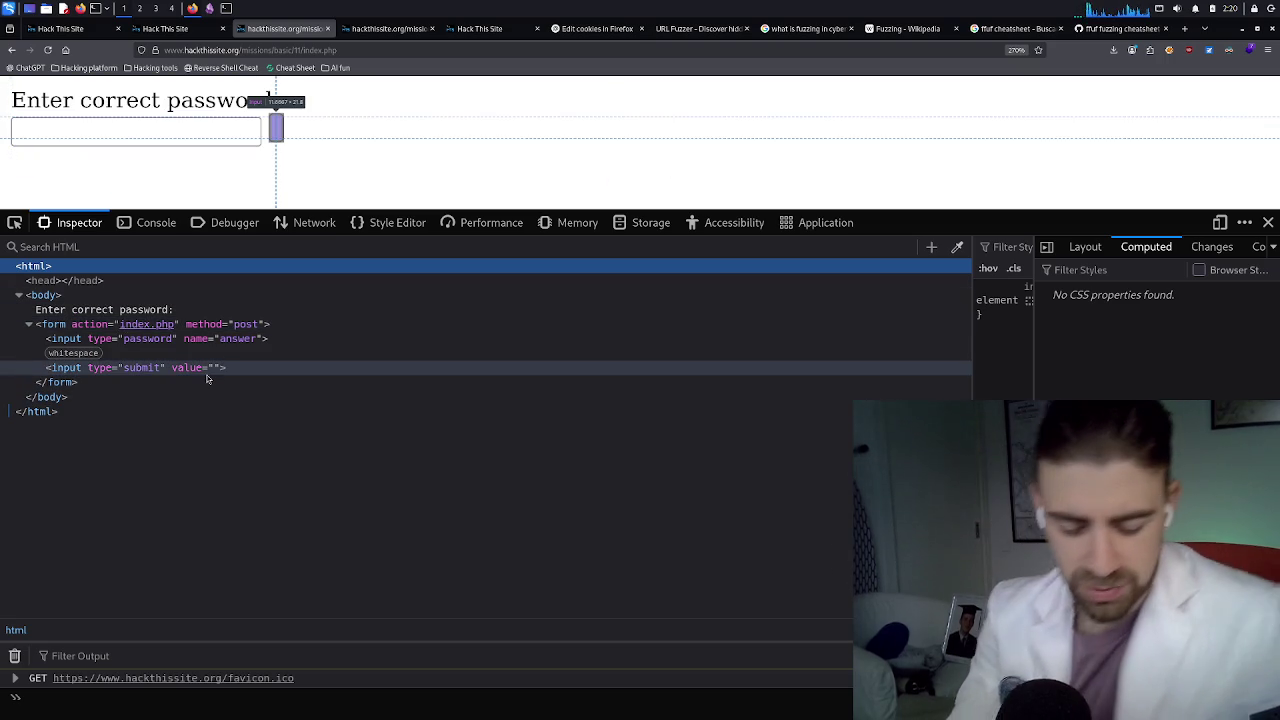
# View the page source with Ctrl+U, then return to the mission 11 tab
pyautogui.hotkey('ctrl', 'u')
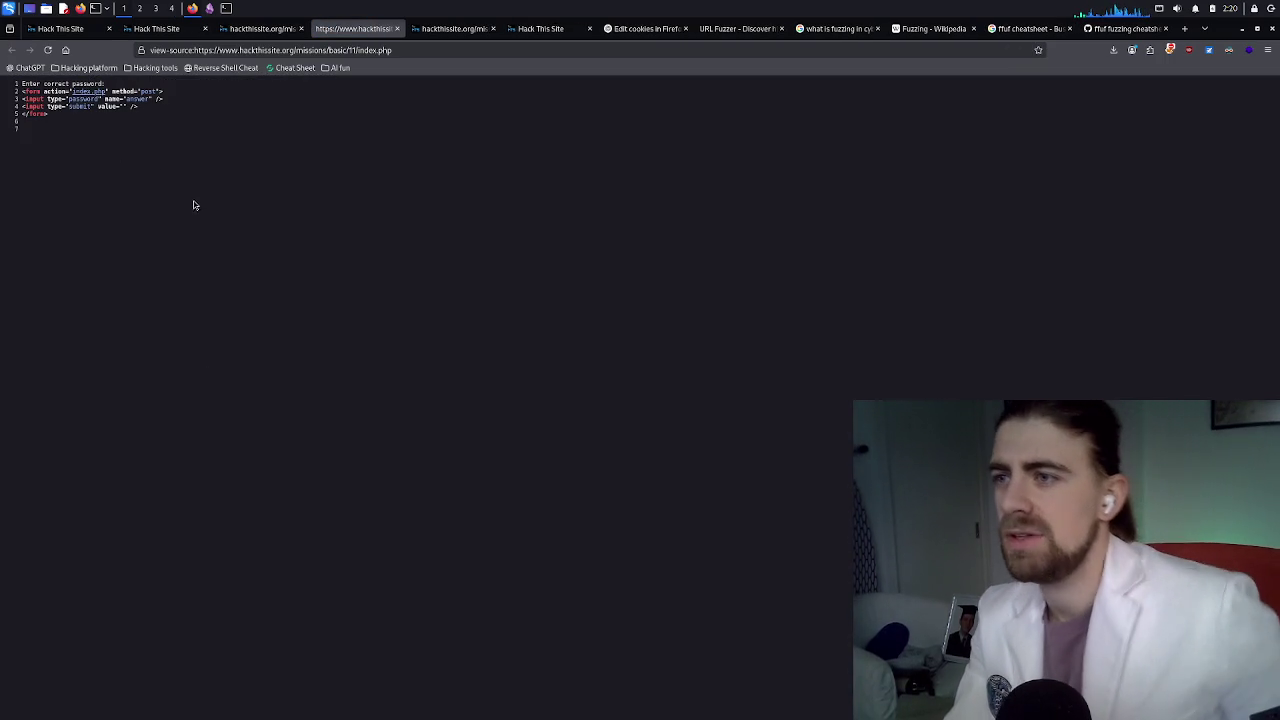
pyautogui.scroll(8, 178, 197)
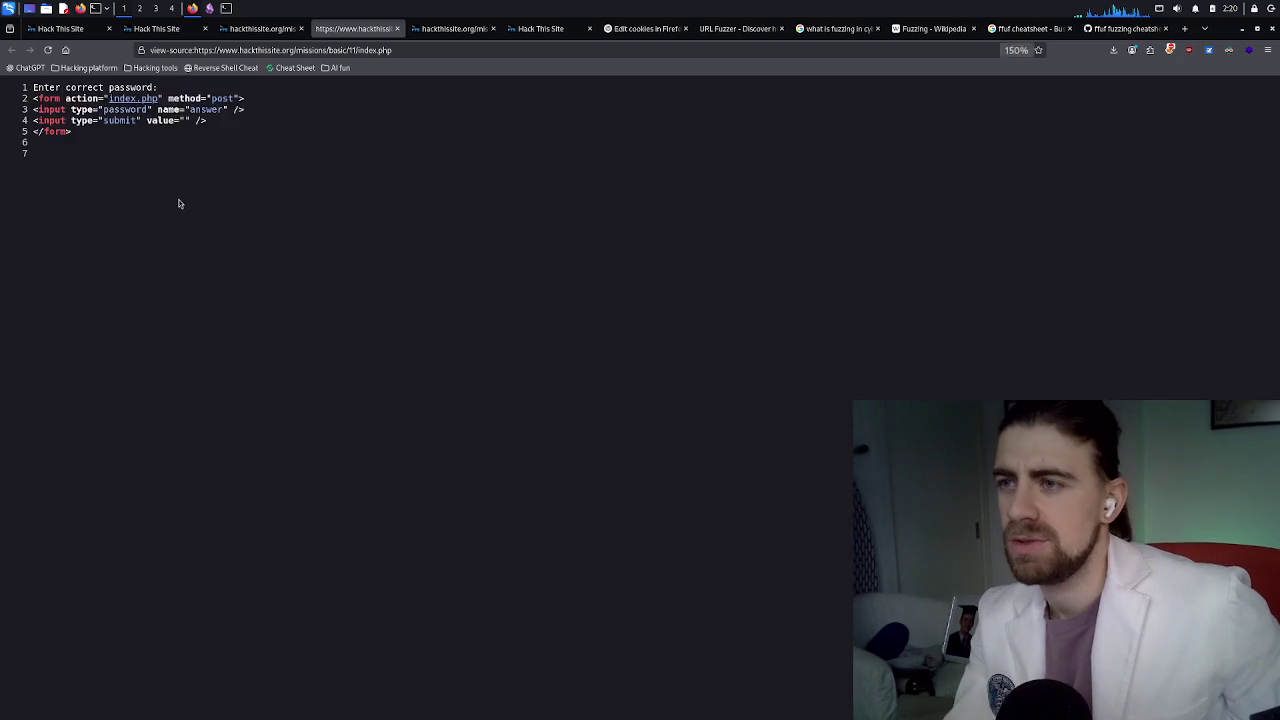
pyautogui.click(265, 28)
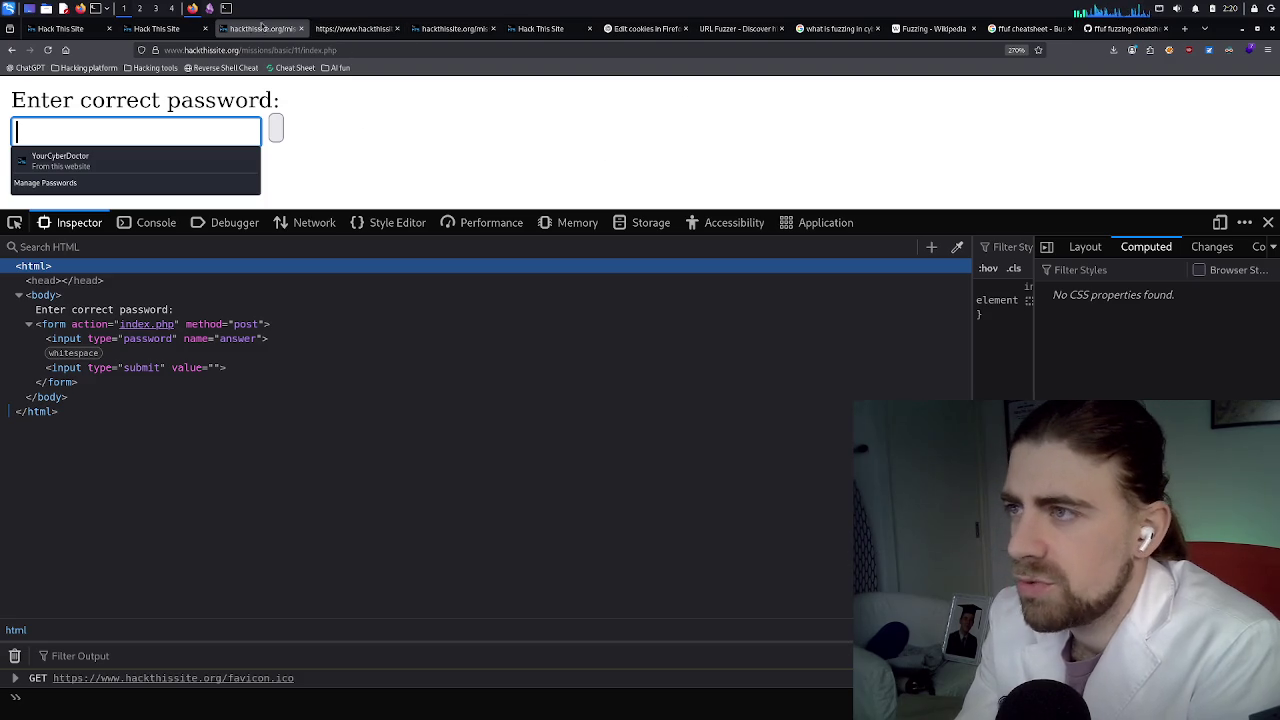
pyautogui.click(228, 10)
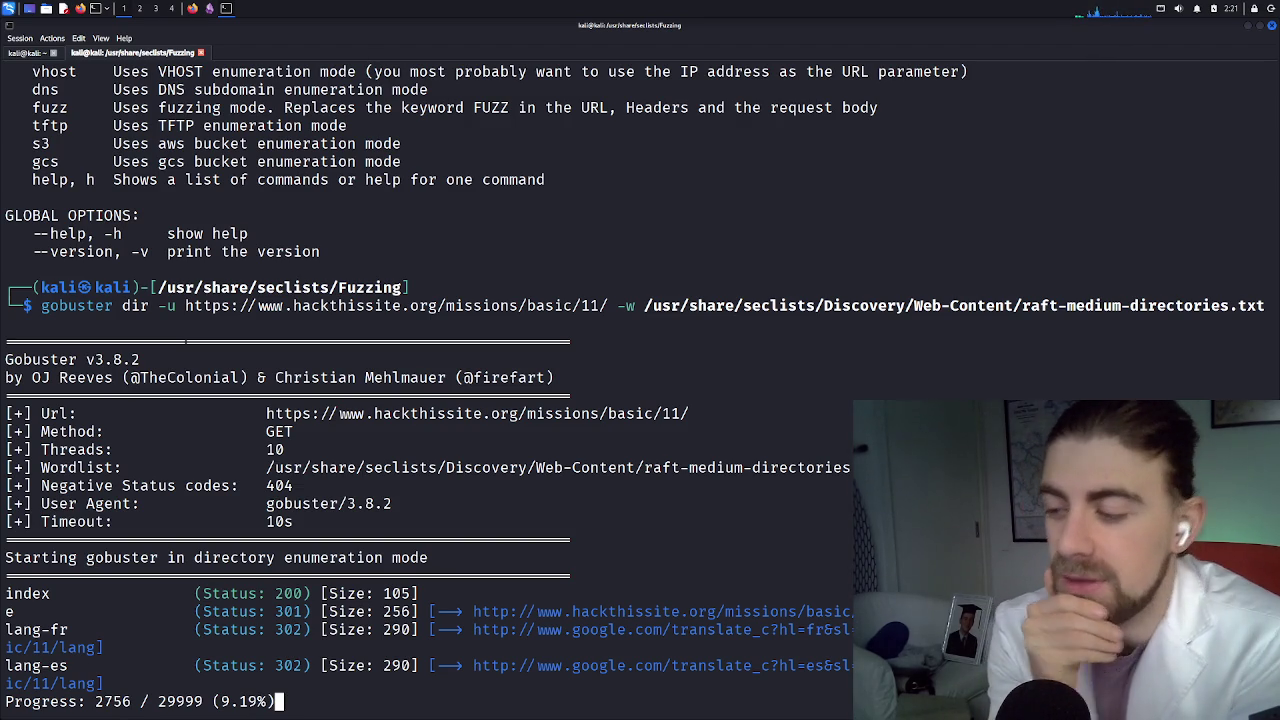
# Replace index.php in the URL with music and load /missions/basic/11/music
pyautogui.click(193, 8)
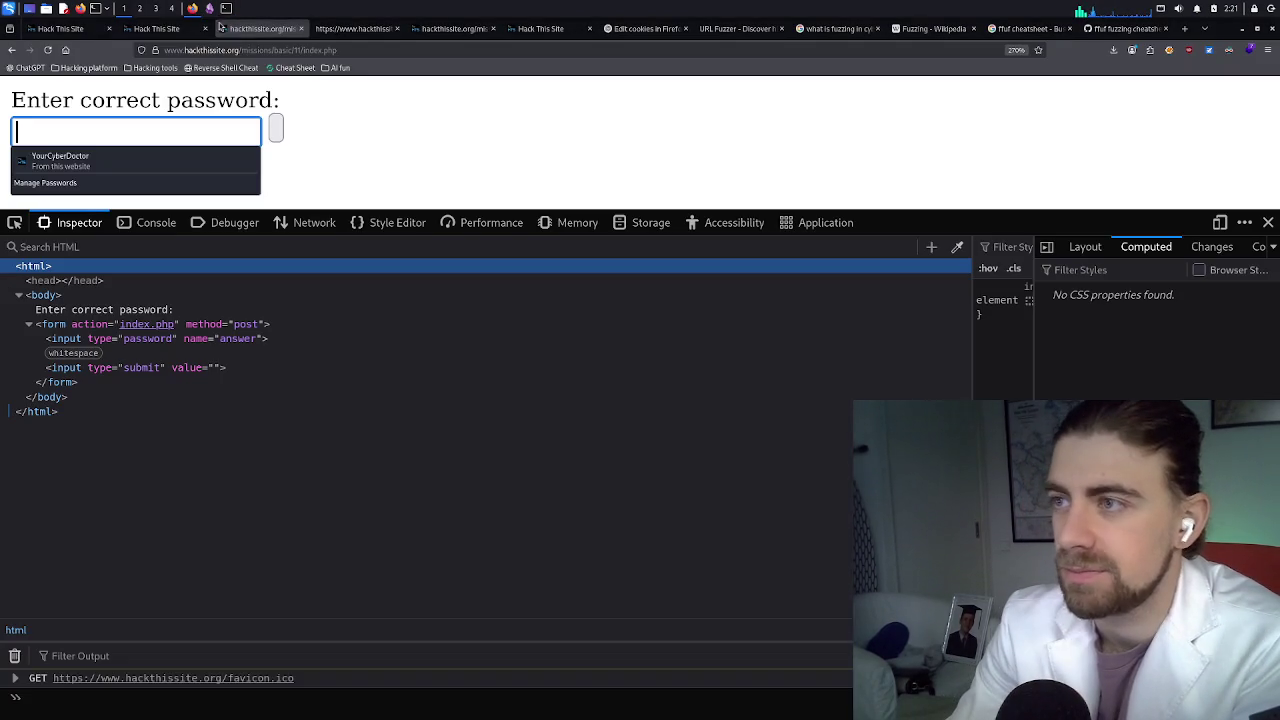
pyautogui.click(365, 52)
pyautogui.click(418, 50)
pyautogui.moveTo(418, 50); pyautogui.dragTo(340, 51)
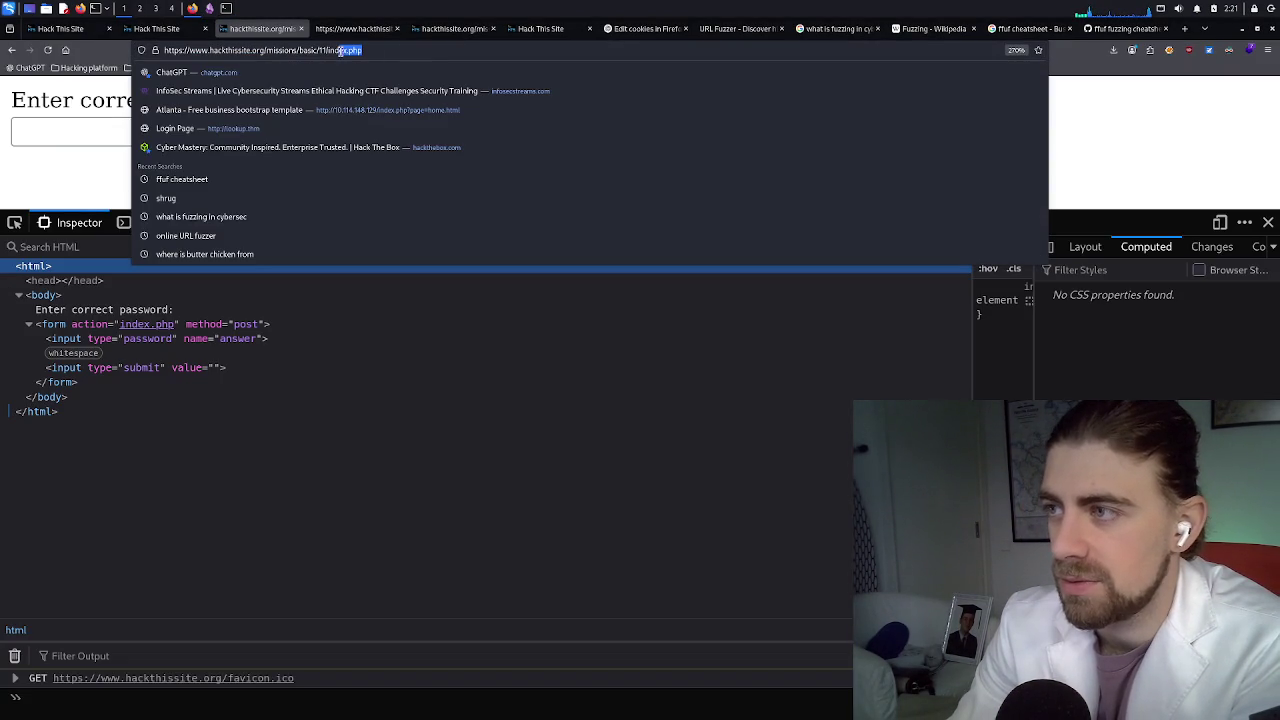
pyautogui.write('musi')
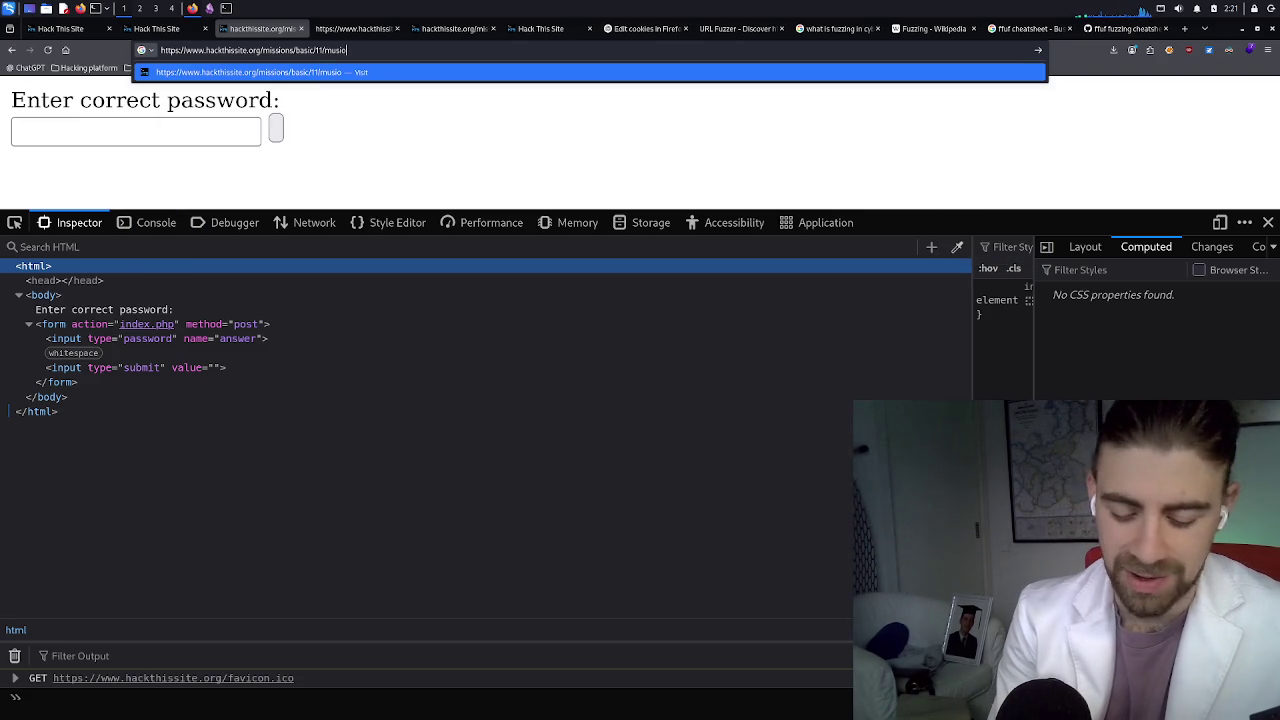
pyautogui.write('c')
pyautogui.press('Return')
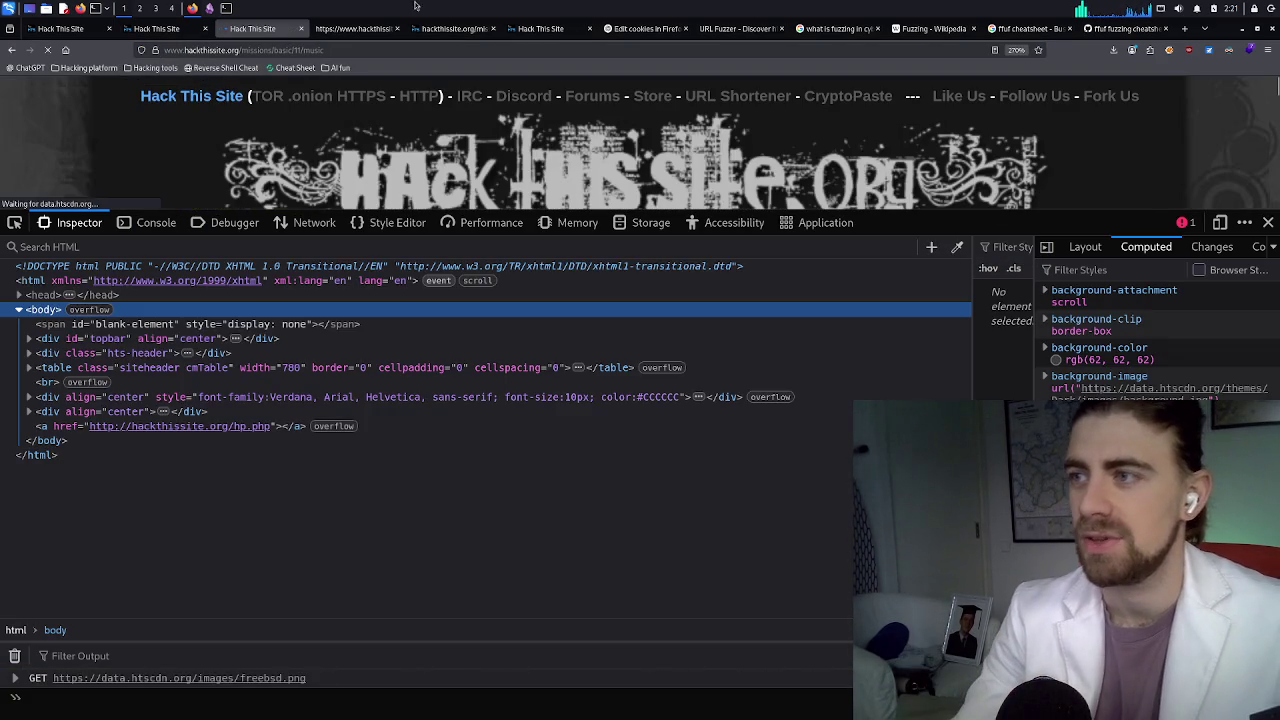
# Try the /missions/basic/11/elton path instead
pyautogui.click(360, 50)
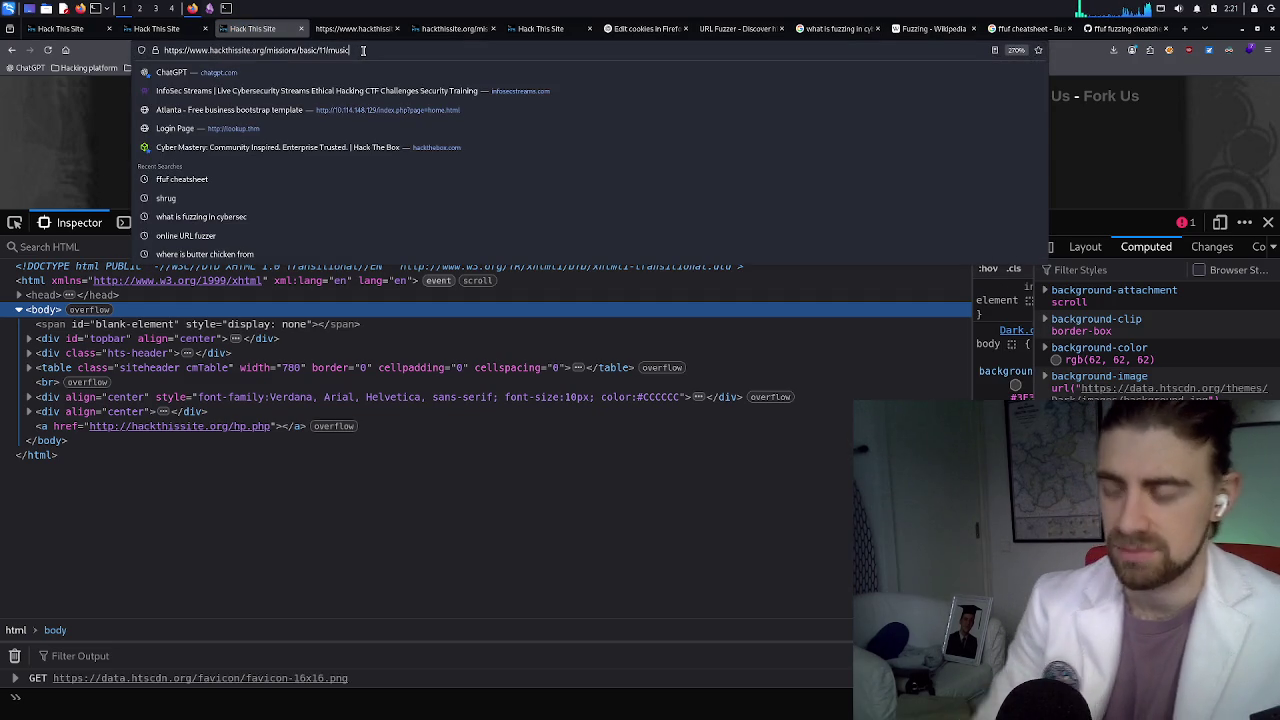
pyautogui.press('BackSpace')
pyautogui.press('BackSpace')
pyautogui.press('BackSpace')
pyautogui.write('e')
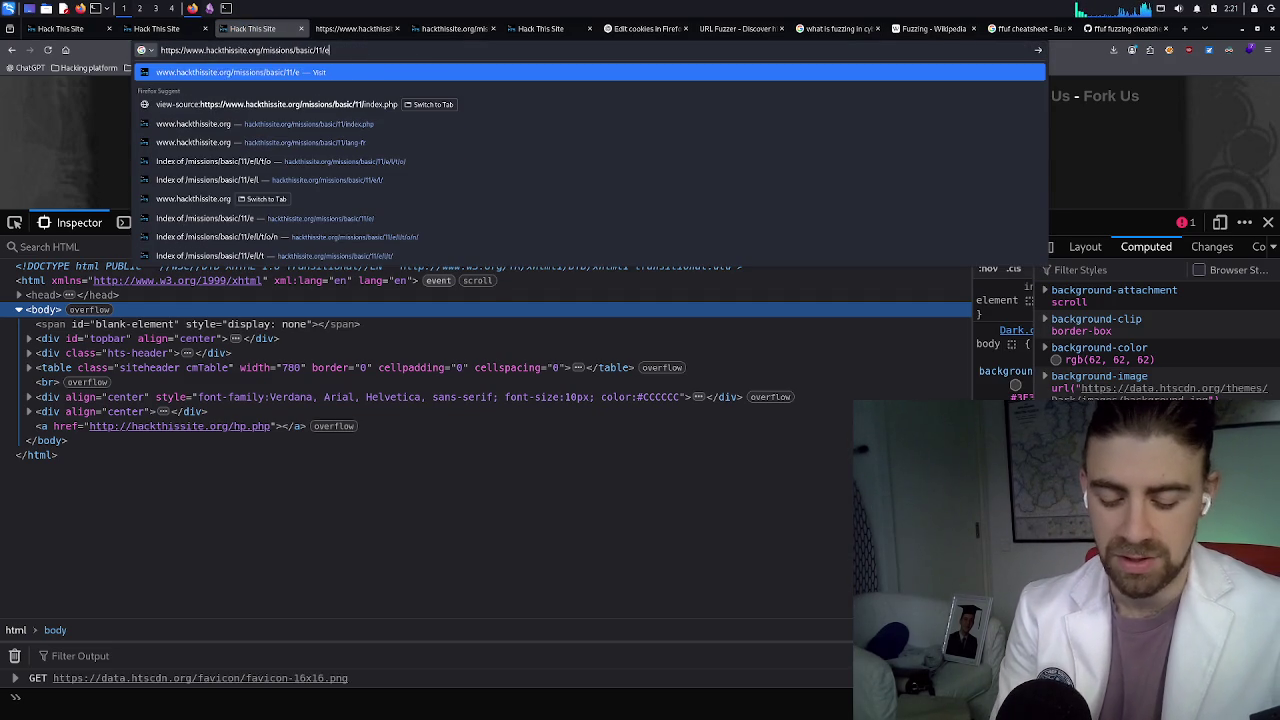
pyautogui.write('/lonj')
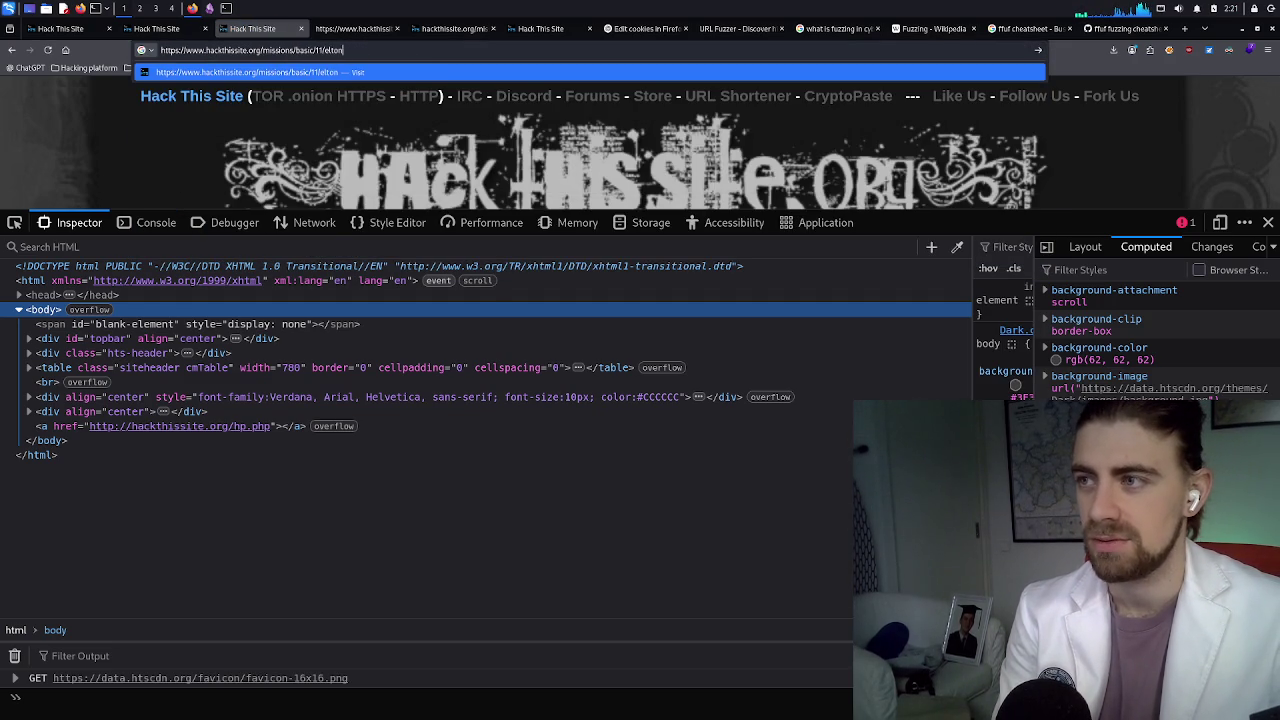
pyautogui.press('Return')
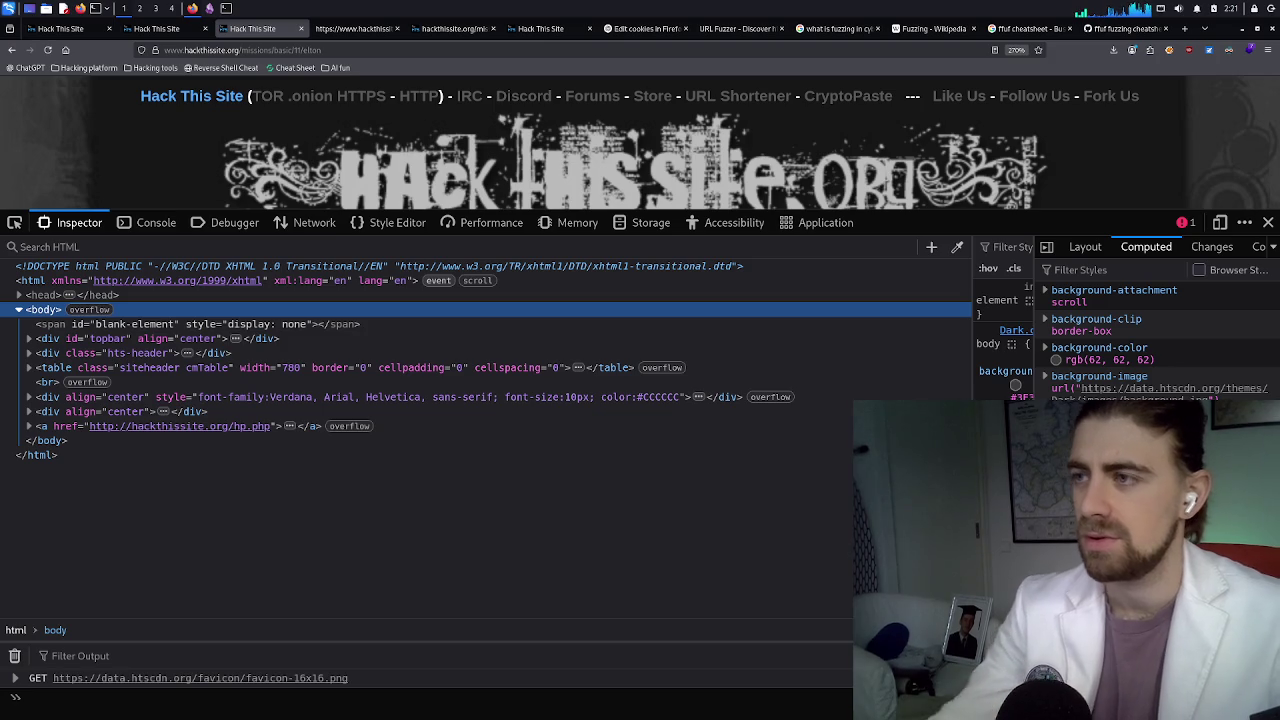
# Edit the path to /missions/basic/11/e/l/t/o/n and load its directory listing
pyautogui.click(349, 52)
pyautogui.click(349, 52)
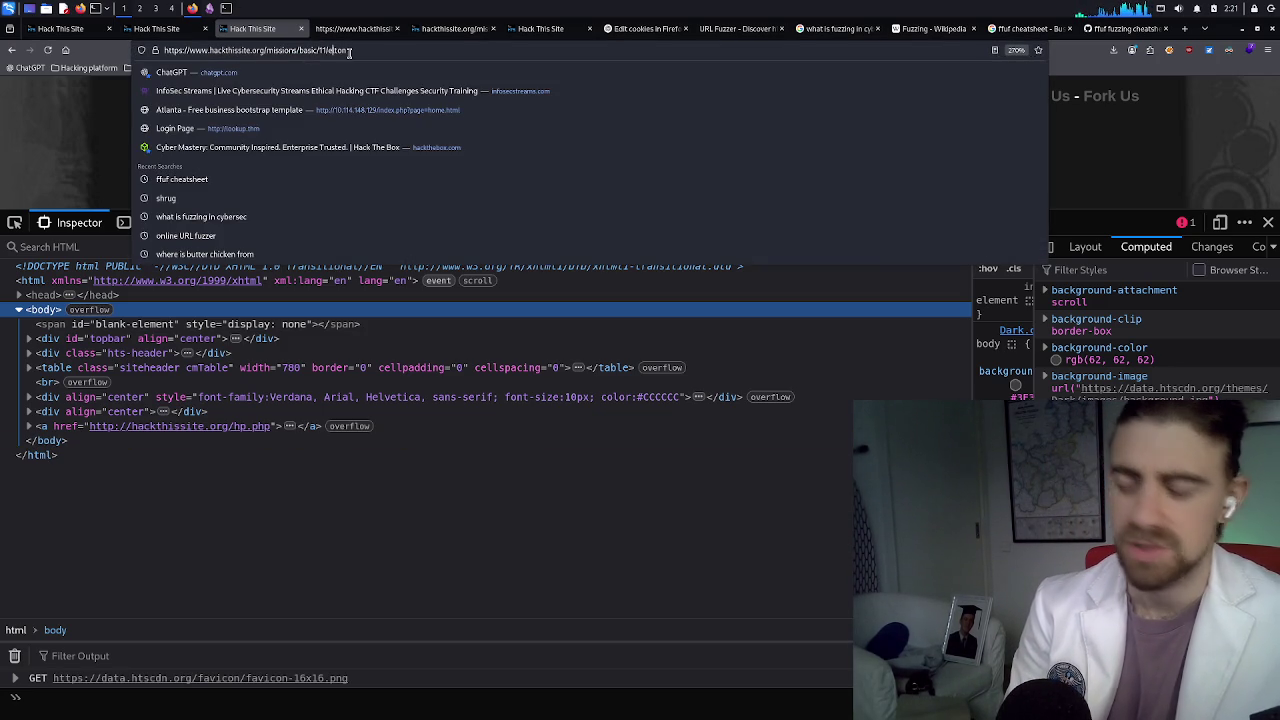
pyautogui.click(327, 50)
pyautogui.write('/e')
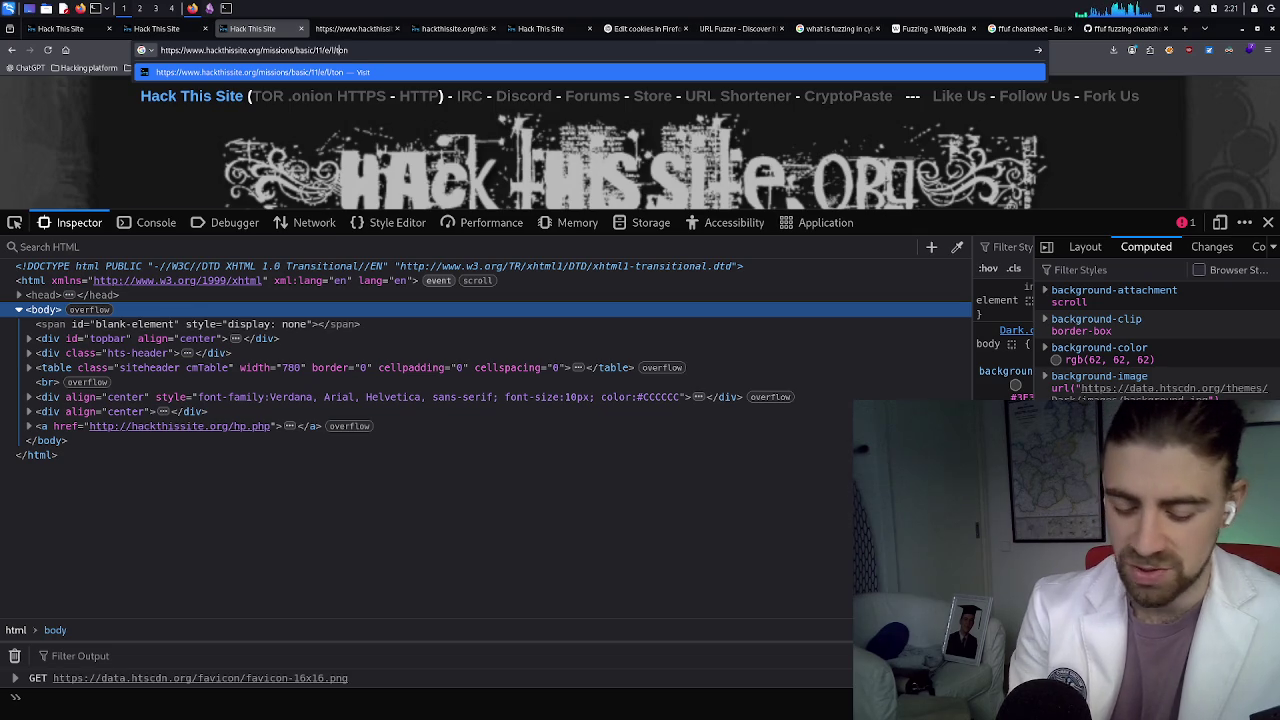
pyautogui.write('/o/')
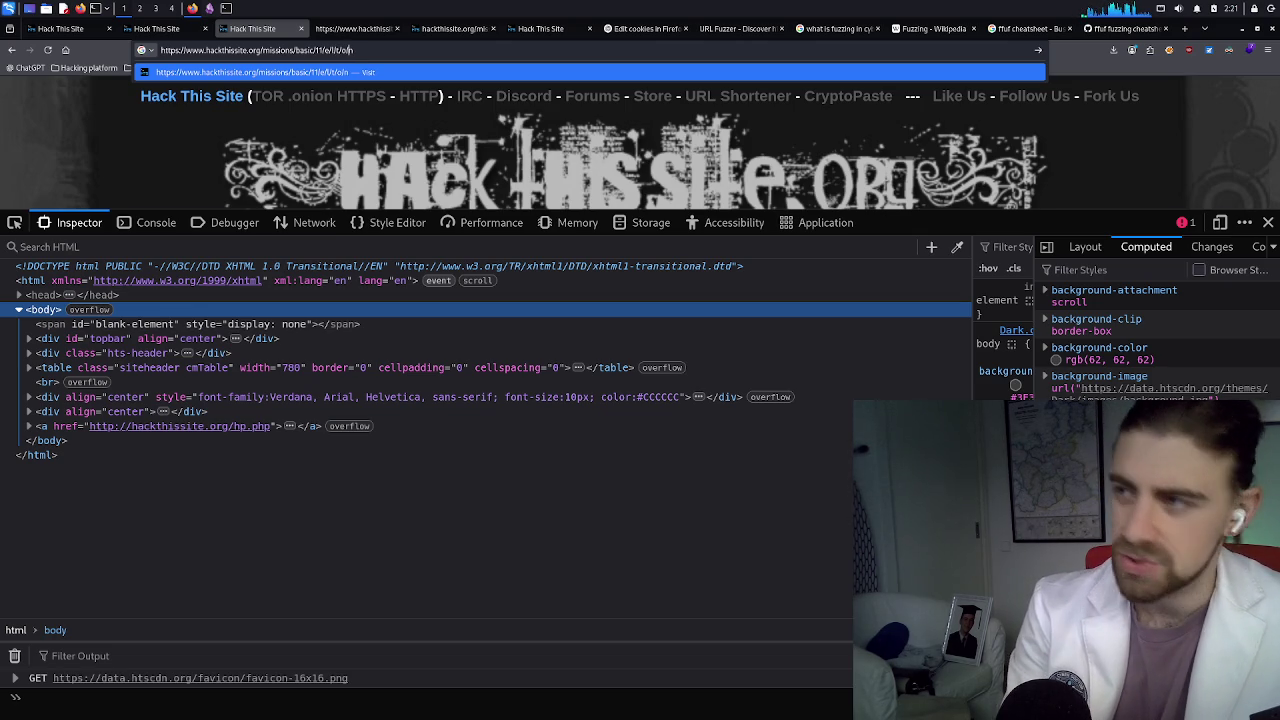
pyautogui.press('Return')
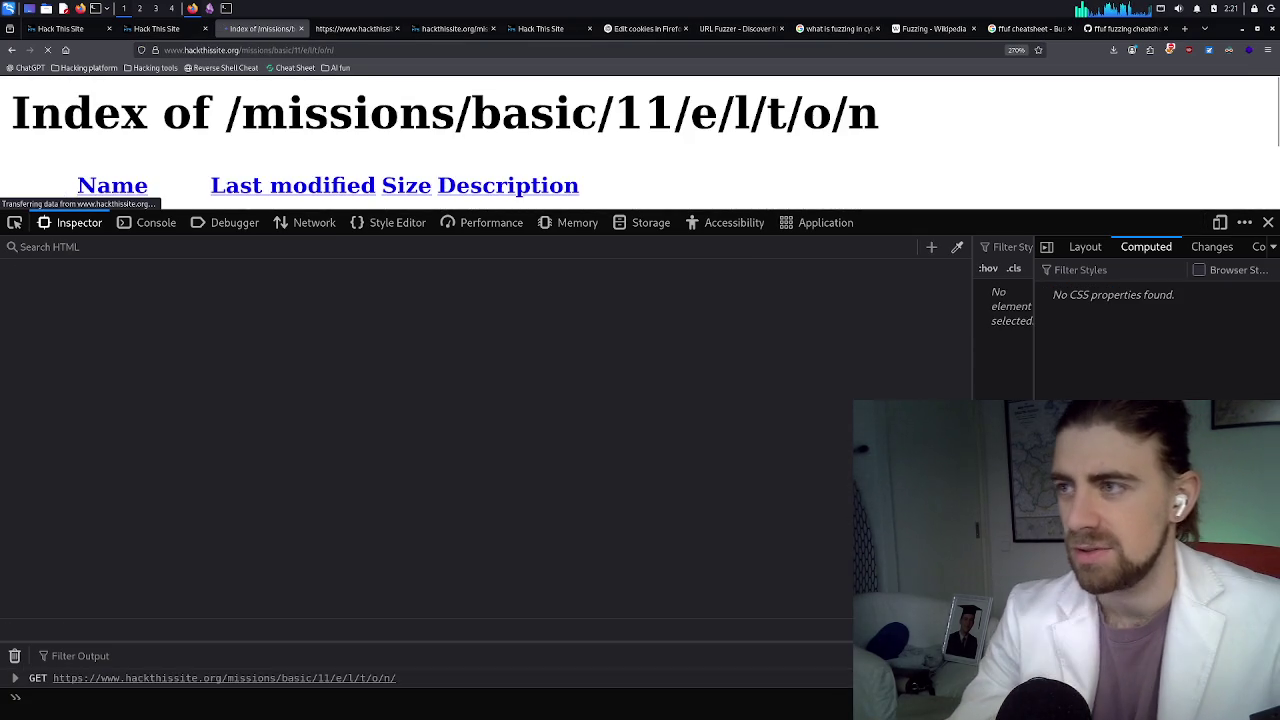
# Scroll the listing and select the 11/e/l/t/o/n path in its heading
pyautogui.scroll(-1, 365, 137)
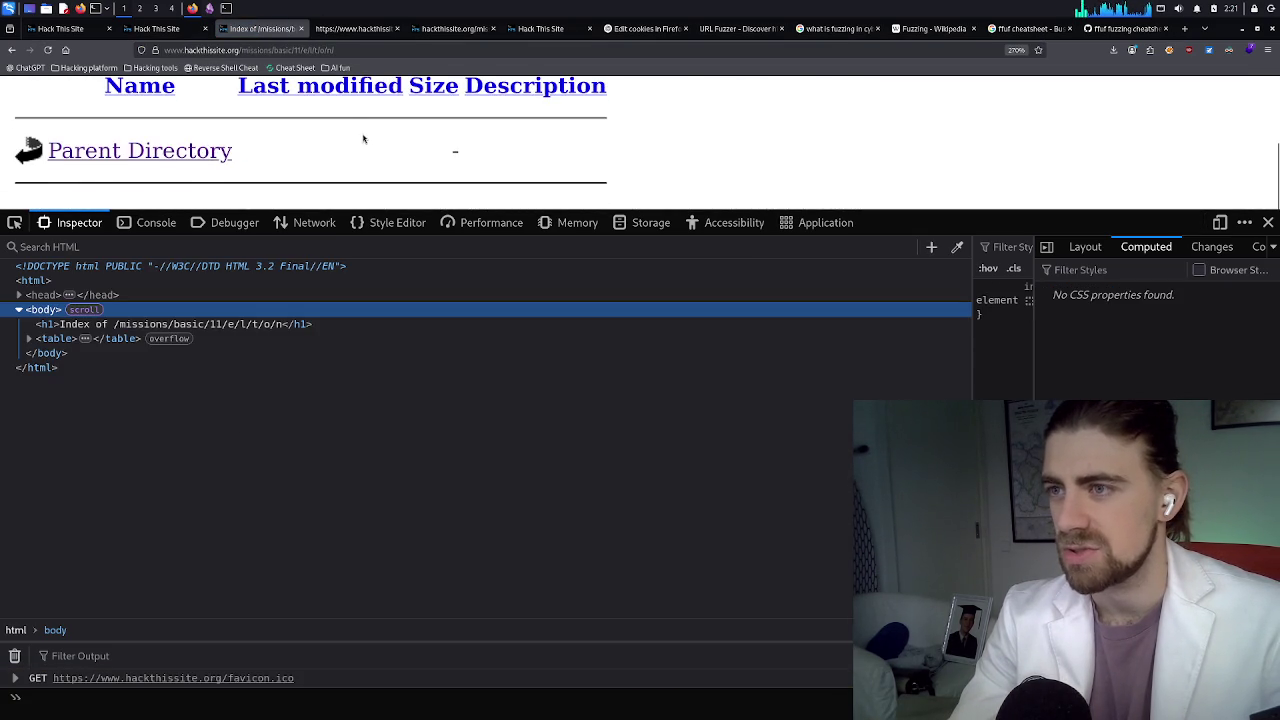
pyautogui.scroll(2, 234, 150)
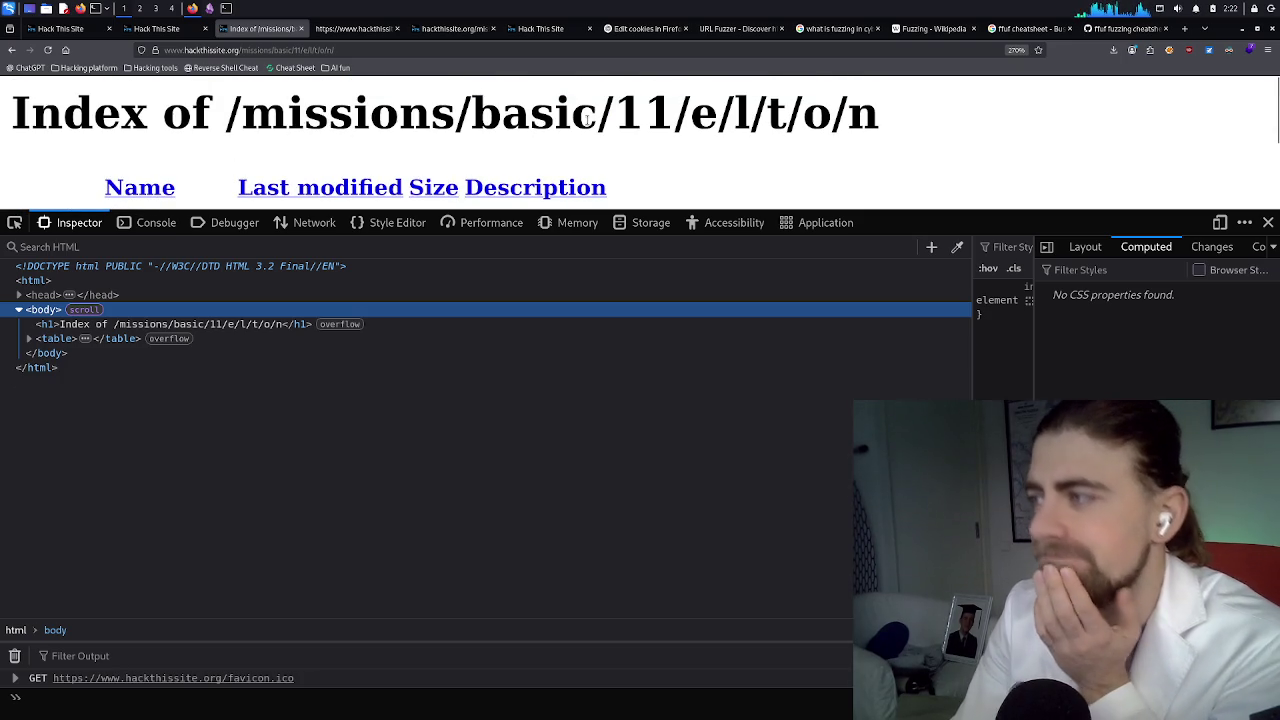
pyautogui.moveTo(877, 116); pyautogui.dragTo(705, 120)
pyautogui.click(705, 120)
pyautogui.scroll(-2, 760, 113)
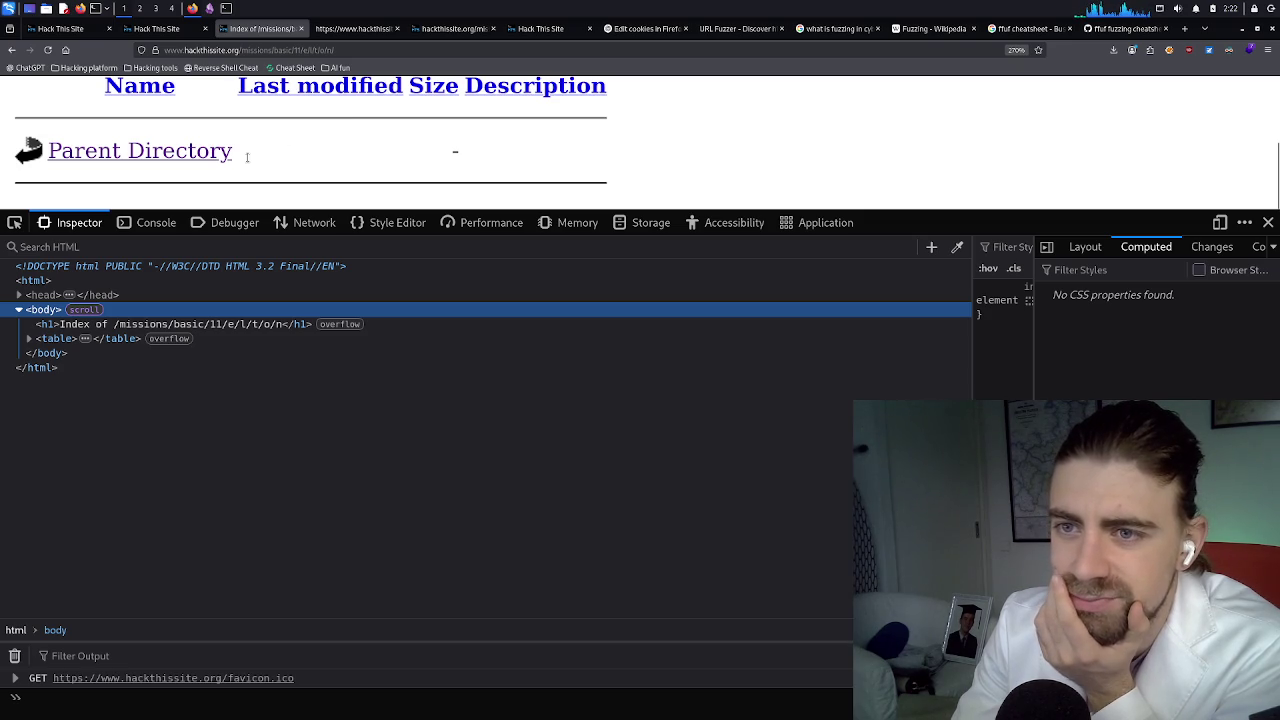
pyautogui.scroll(2, 262, 156)
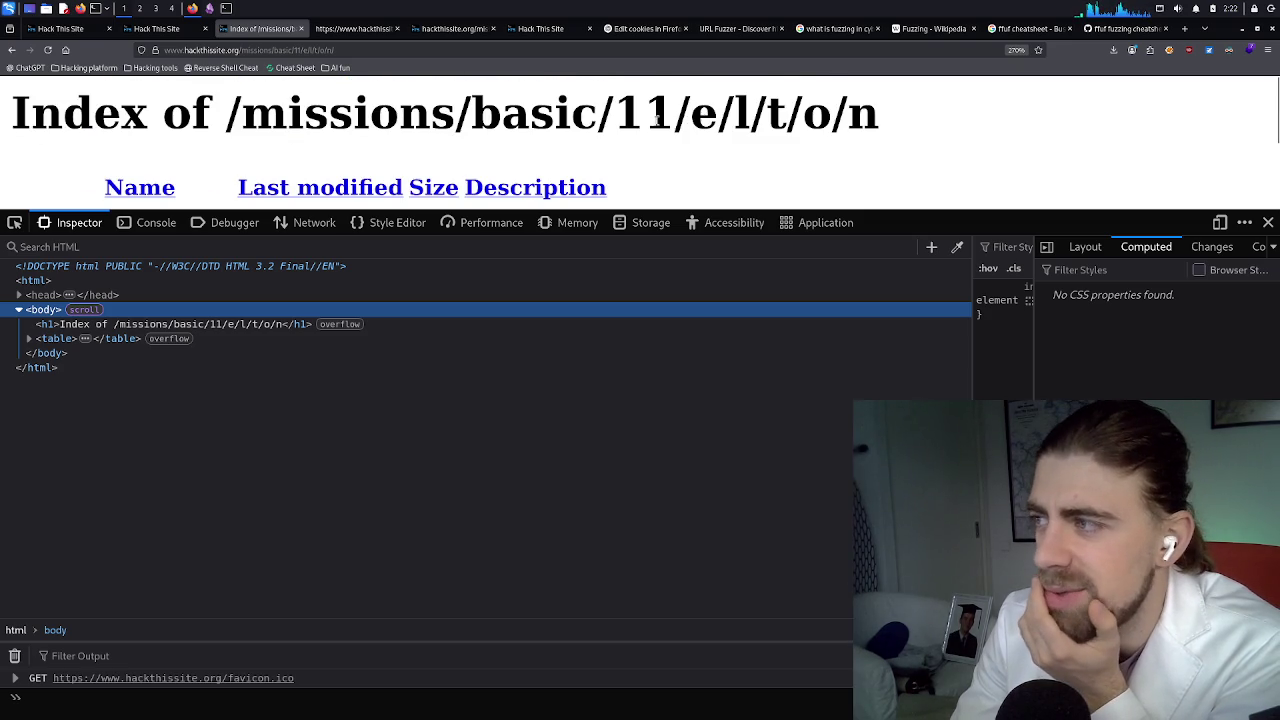
pyautogui.moveTo(613, 118)
pyautogui.mouseDown()
pyautogui.moveTo(891, 124)
pyautogui.moveTo(628, 120)
pyautogui.mouseUp()
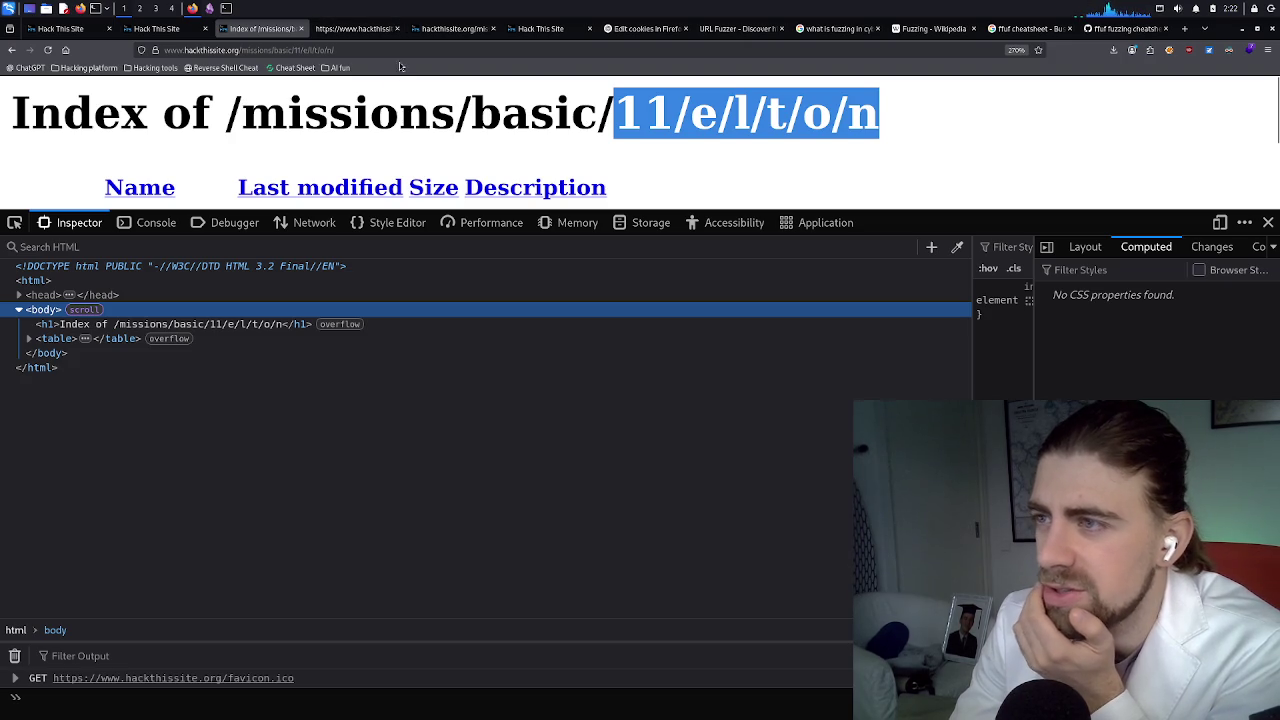
pyautogui.scroll(-2, 308, 158)
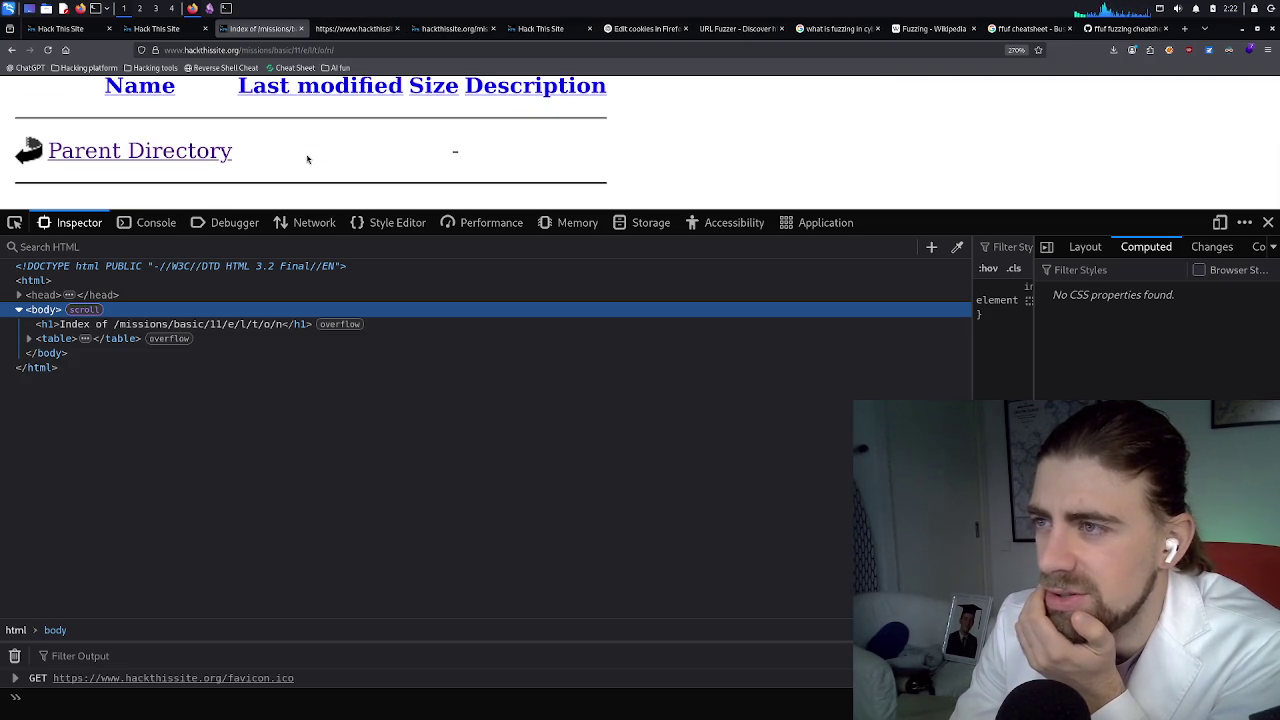
# Reopen the Inspector and expand the listing table to show its four rows
pyautogui.click(1268, 222)
pyautogui.rightClick(774, 197)
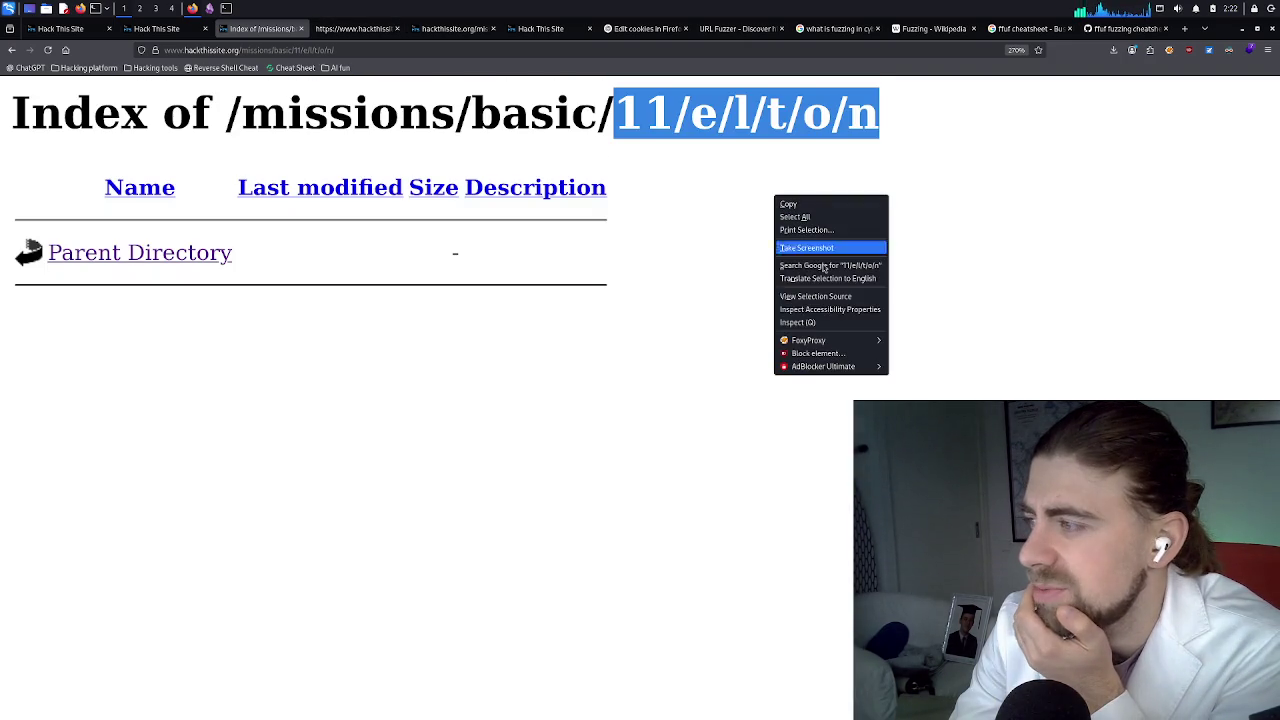
pyautogui.click(797, 322)
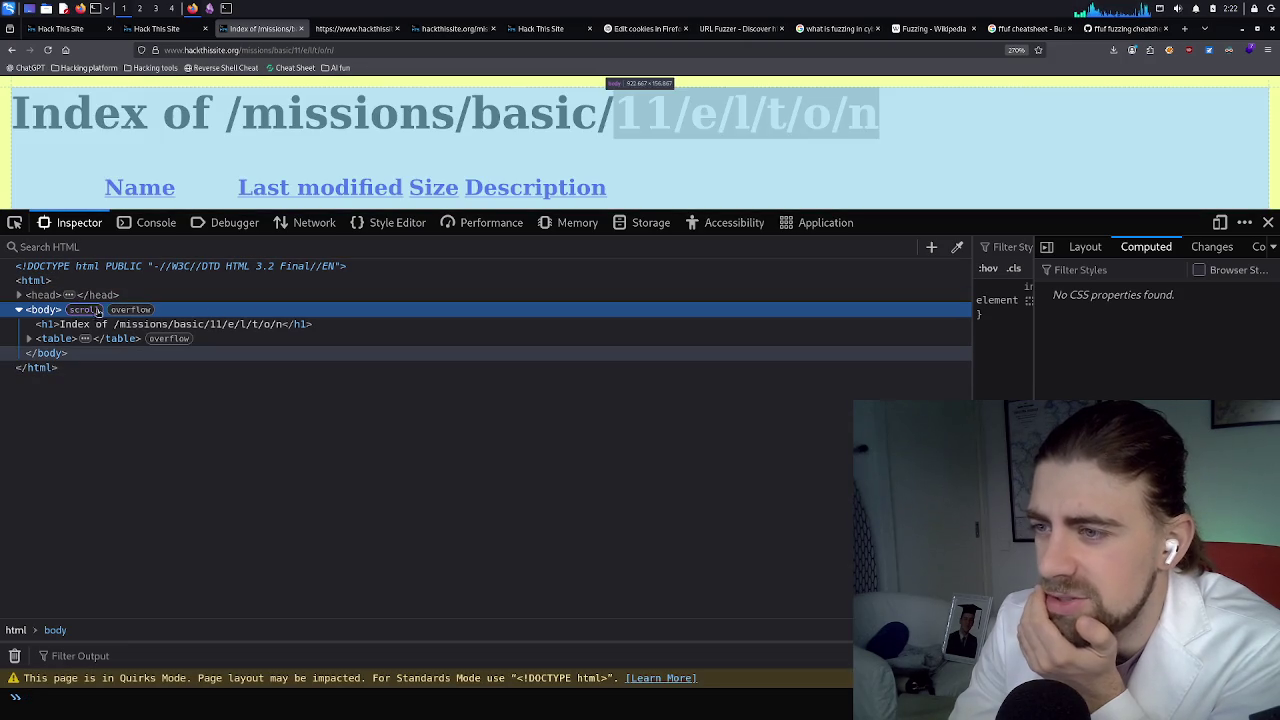
pyautogui.click(29, 338)
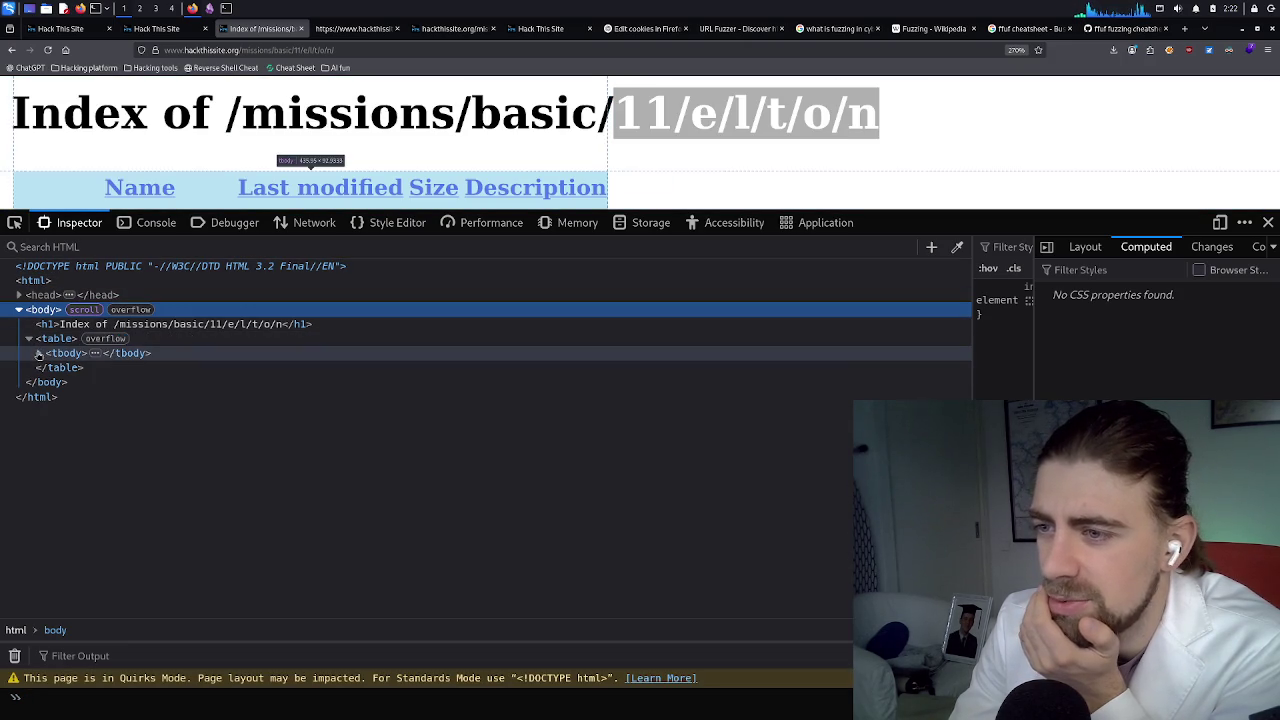
pyautogui.click(38, 353)
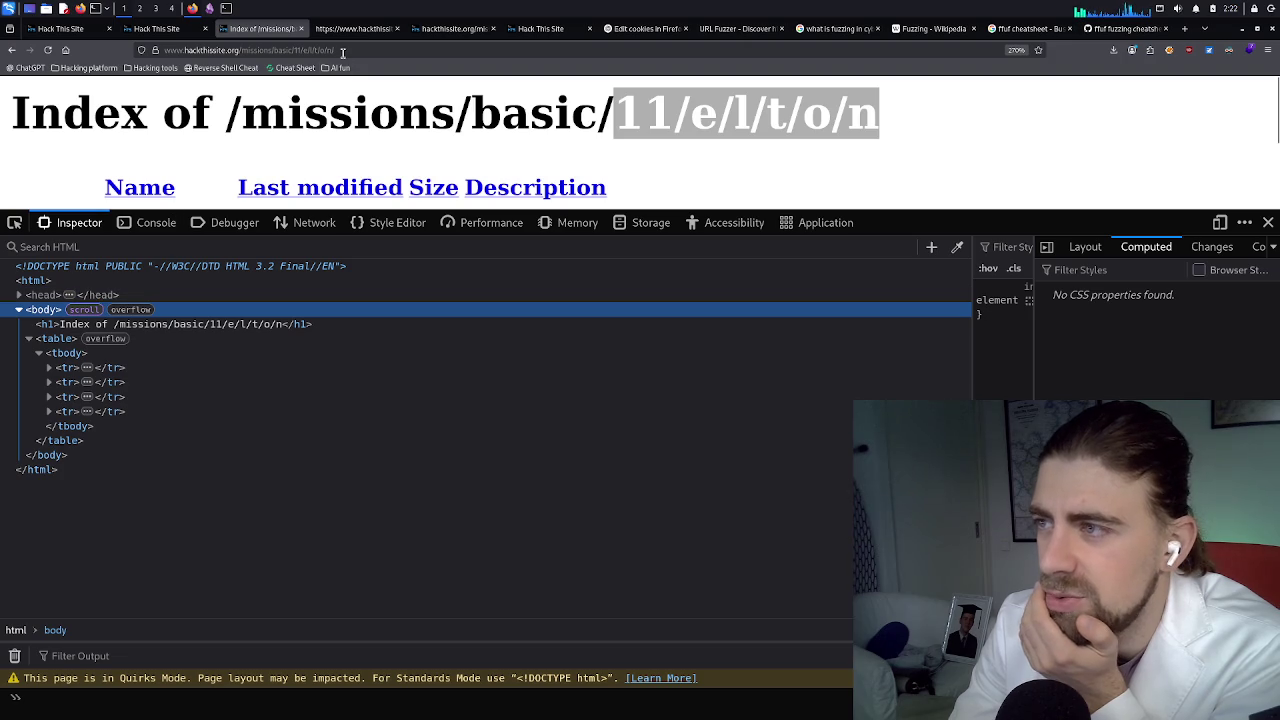
pyautogui.moveTo(342, 52); pyautogui.dragTo(312, 51)
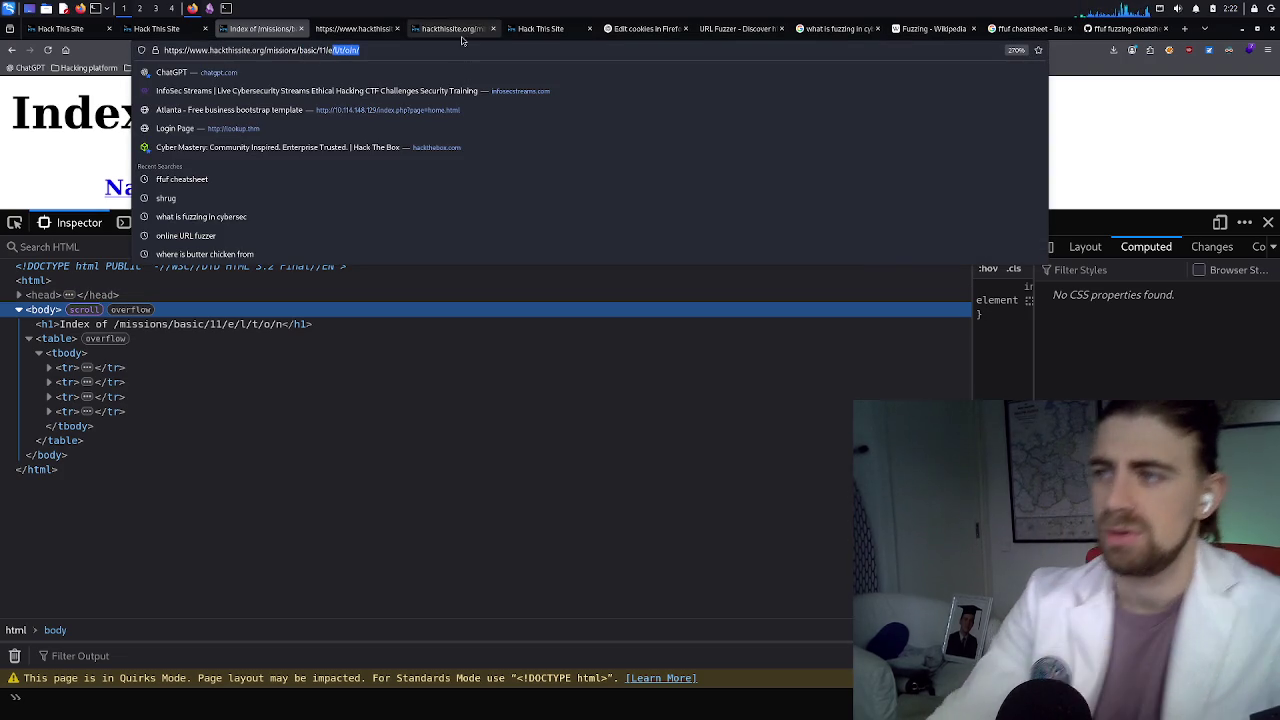
# Reload /11/e/l/t/o/n/ with the Network panel open and scroll through the GET request's headers
pyautogui.click(86, 200)
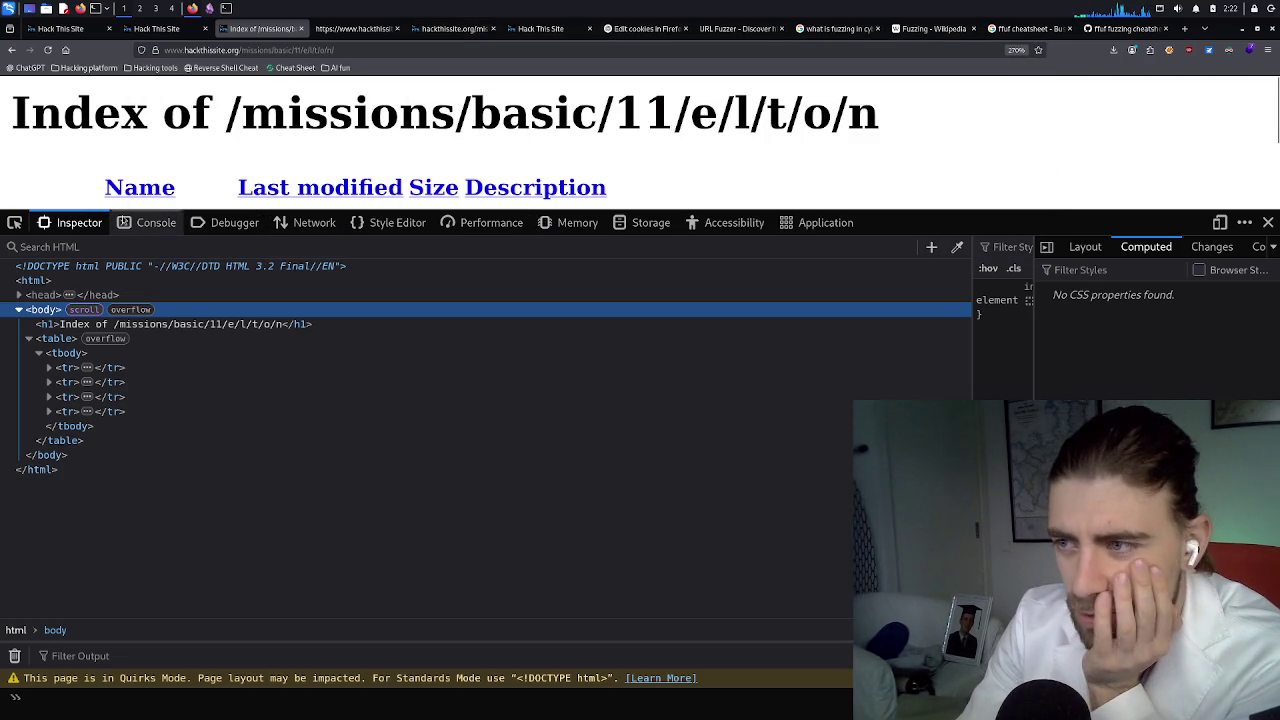
pyautogui.click(301, 222)
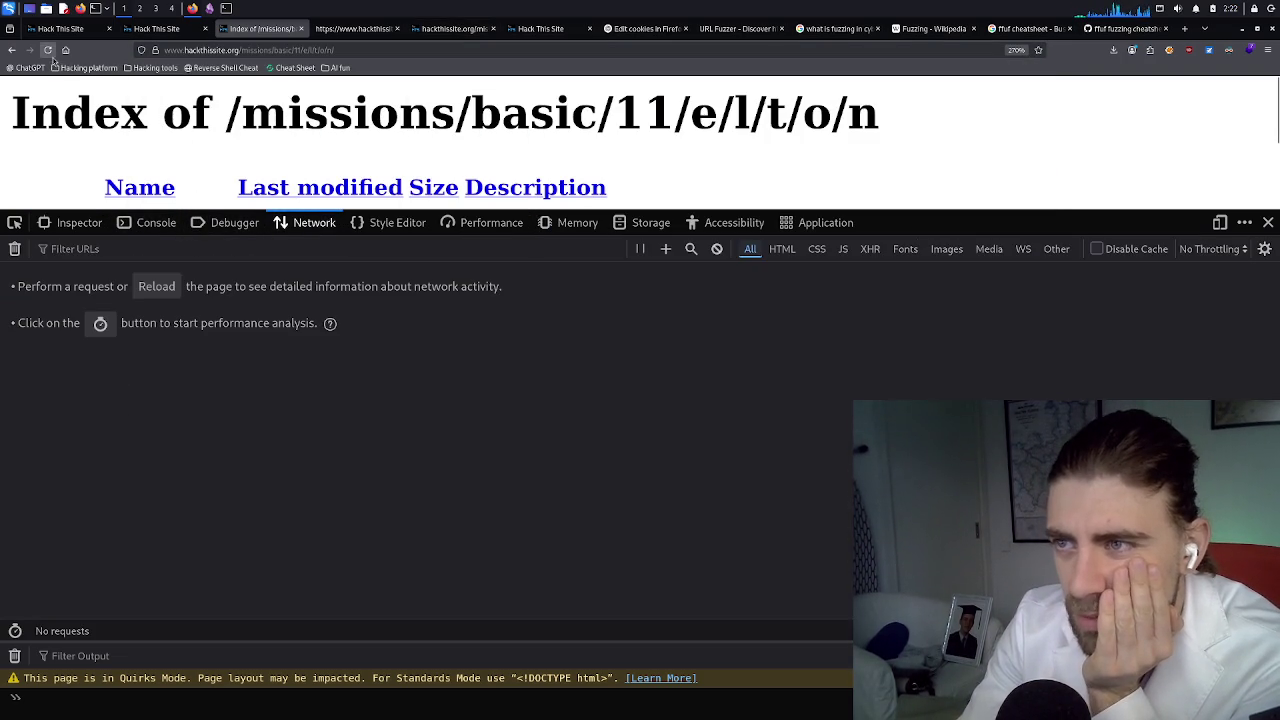
pyautogui.click(47, 50)
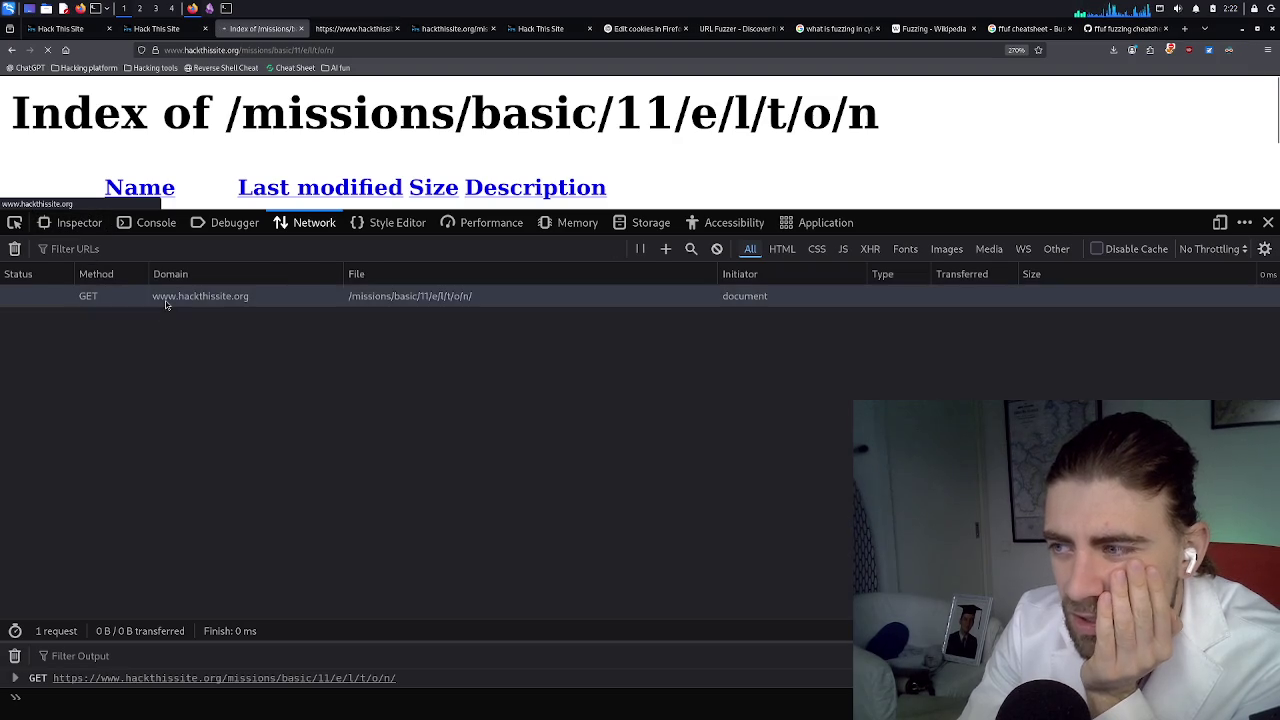
pyautogui.click(165, 300)
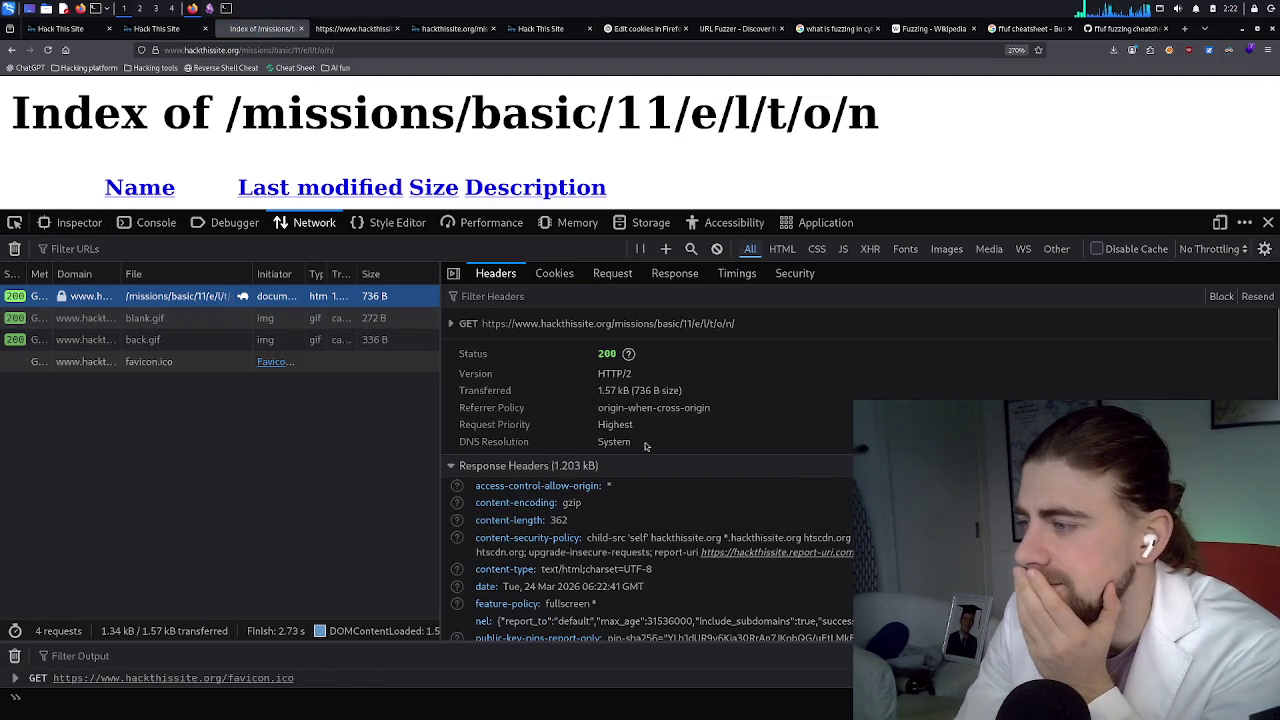
pyautogui.scroll(-5, 645, 446)
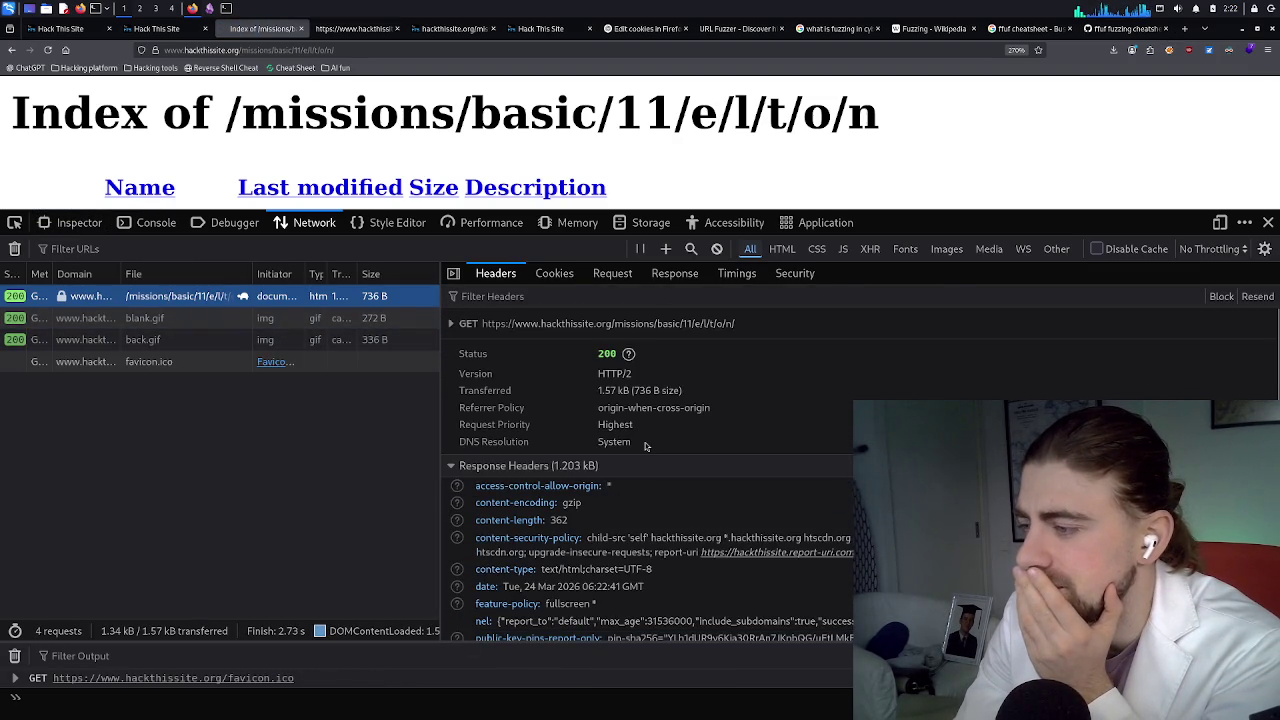
pyautogui.scroll(-10, 646, 446)
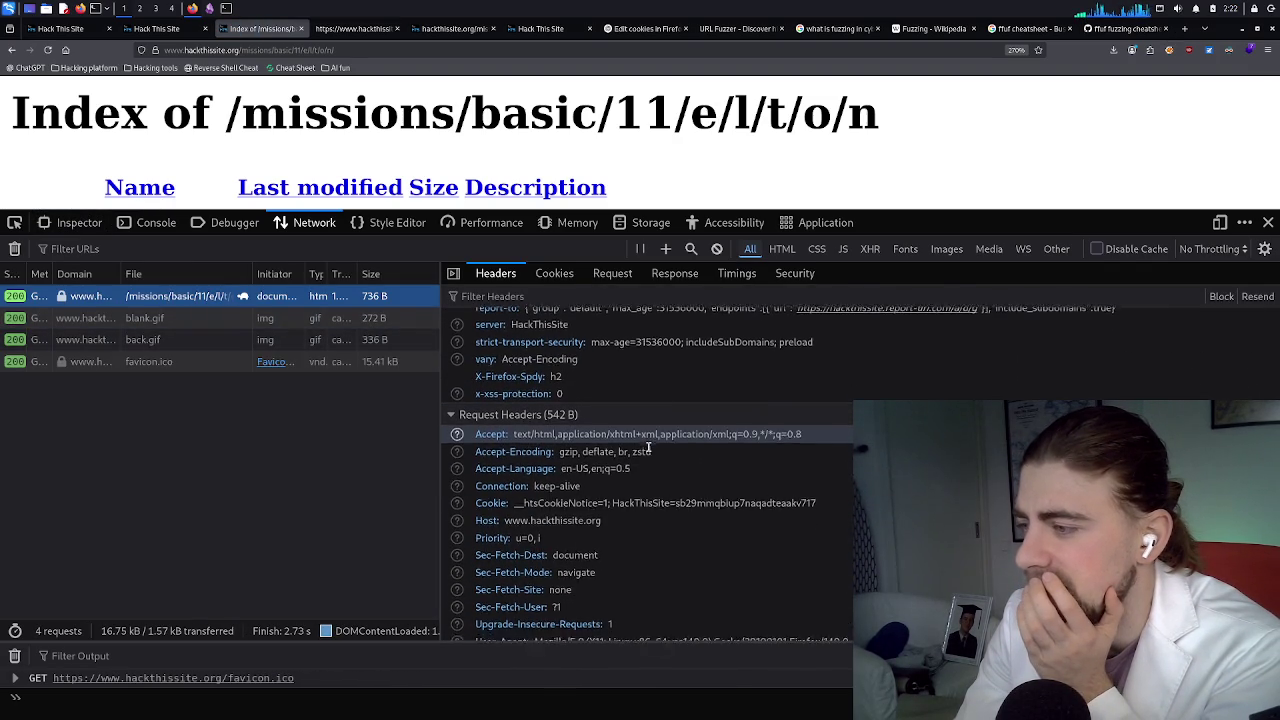
pyautogui.scroll(-1, 649, 449)
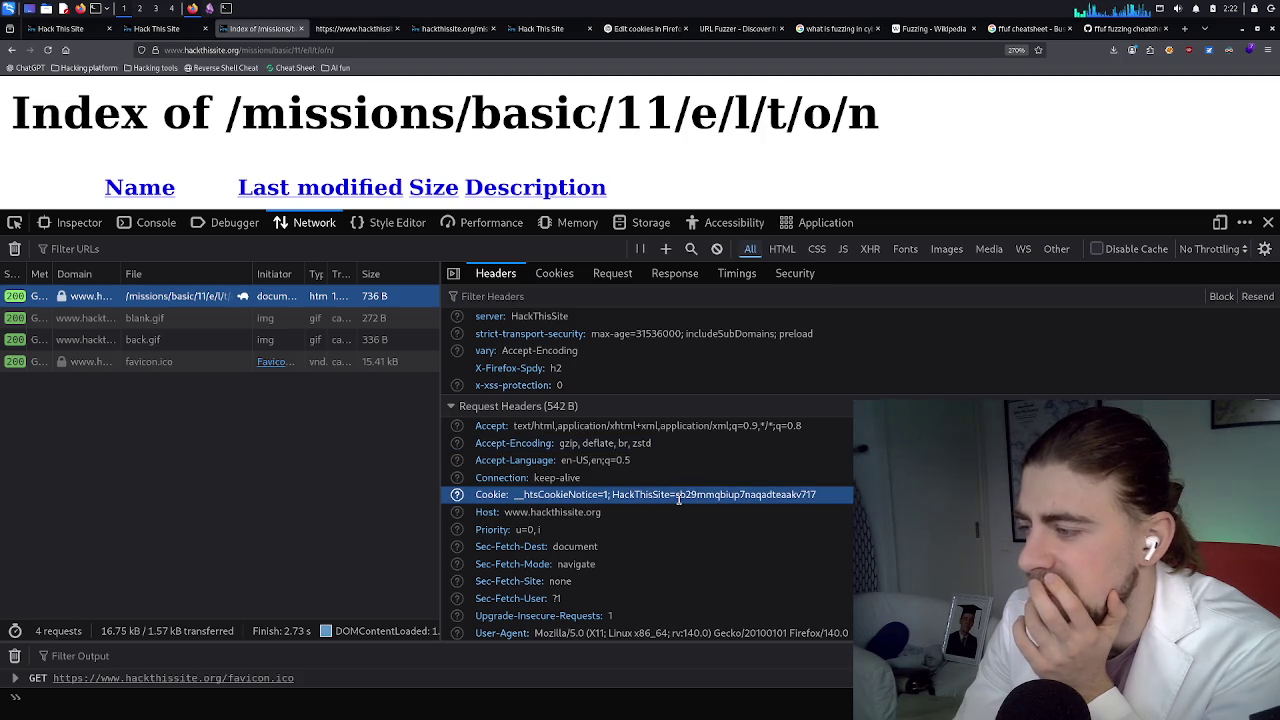
# Check the request's Cookie header, Cookies, Request payload and HTML Response, then select /l/t/o/n/ in the address
pyautogui.click(564, 495)
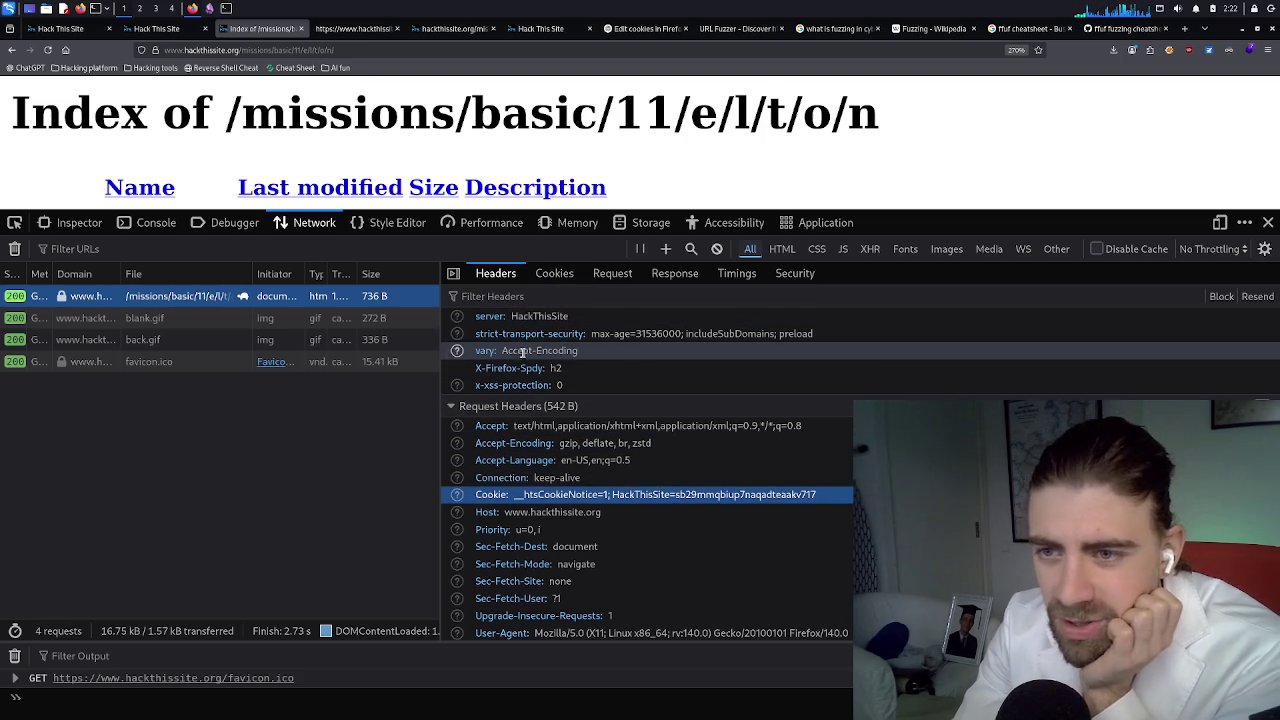
pyautogui.click(554, 274)
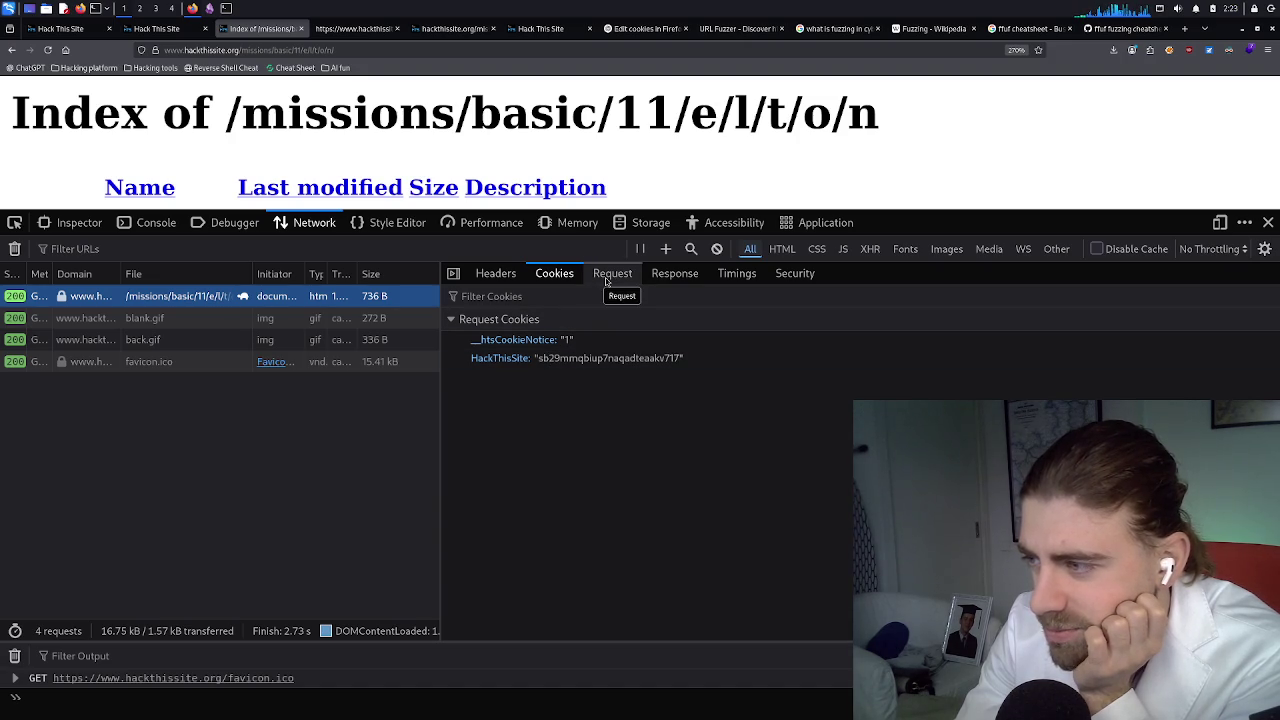
pyautogui.click(606, 280)
pyautogui.click(657, 279)
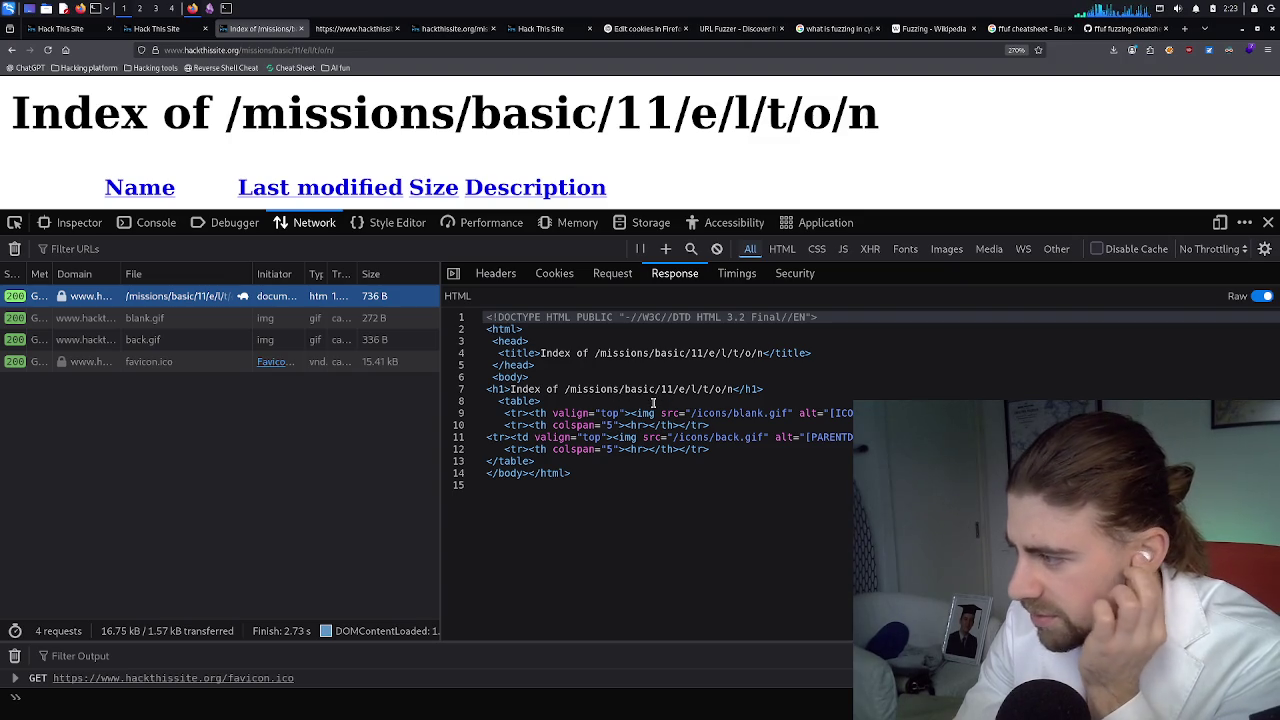
pyautogui.click(622, 278)
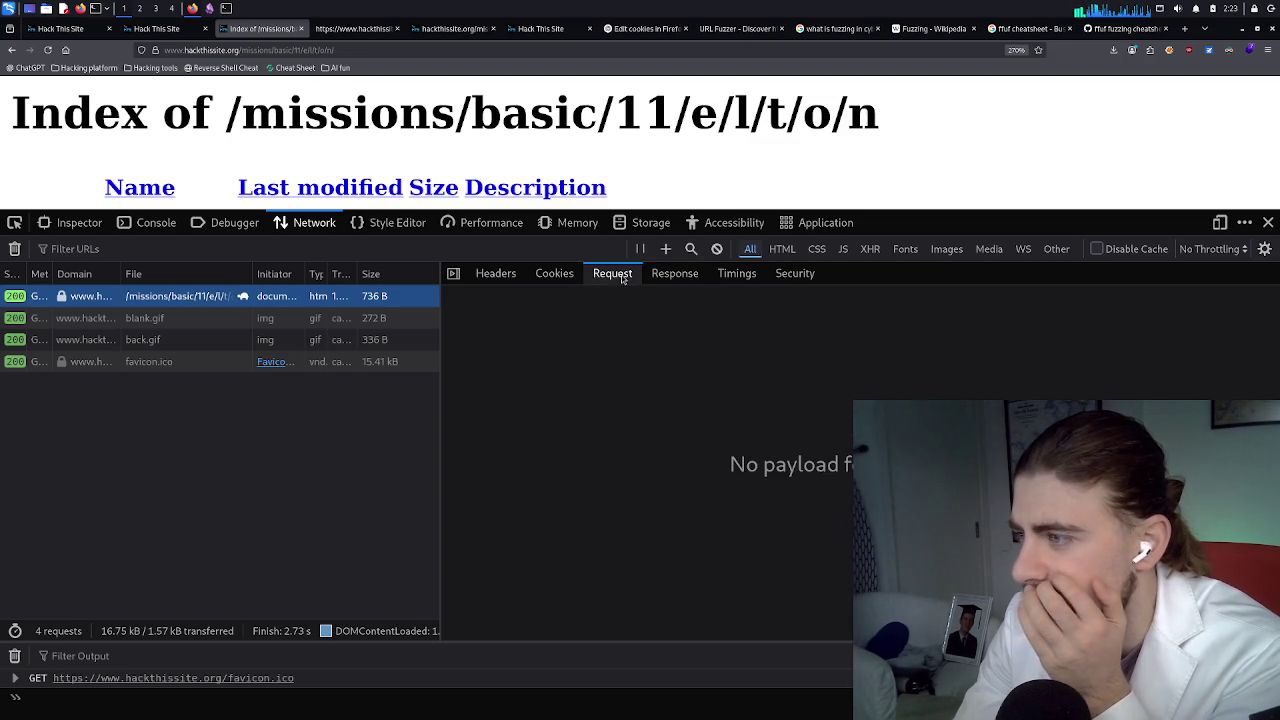
pyautogui.click(357, 50)
pyautogui.moveTo(357, 50); pyautogui.dragTo(330, 50)
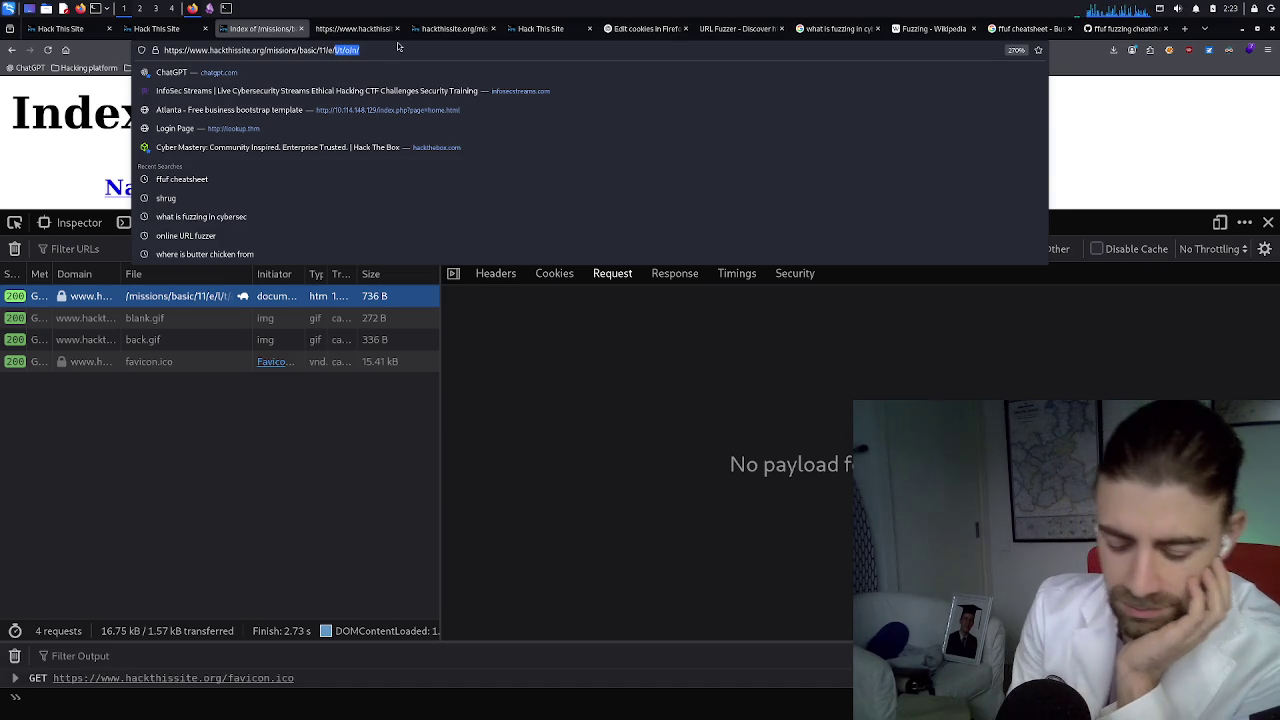
# Load /missions/basic/11/ and select its request in the Network panel
pyautogui.press('BackSpace')
pyautogui.press('BackSpace')
pyautogui.press('BackSpace')
pyautogui.press('Return')
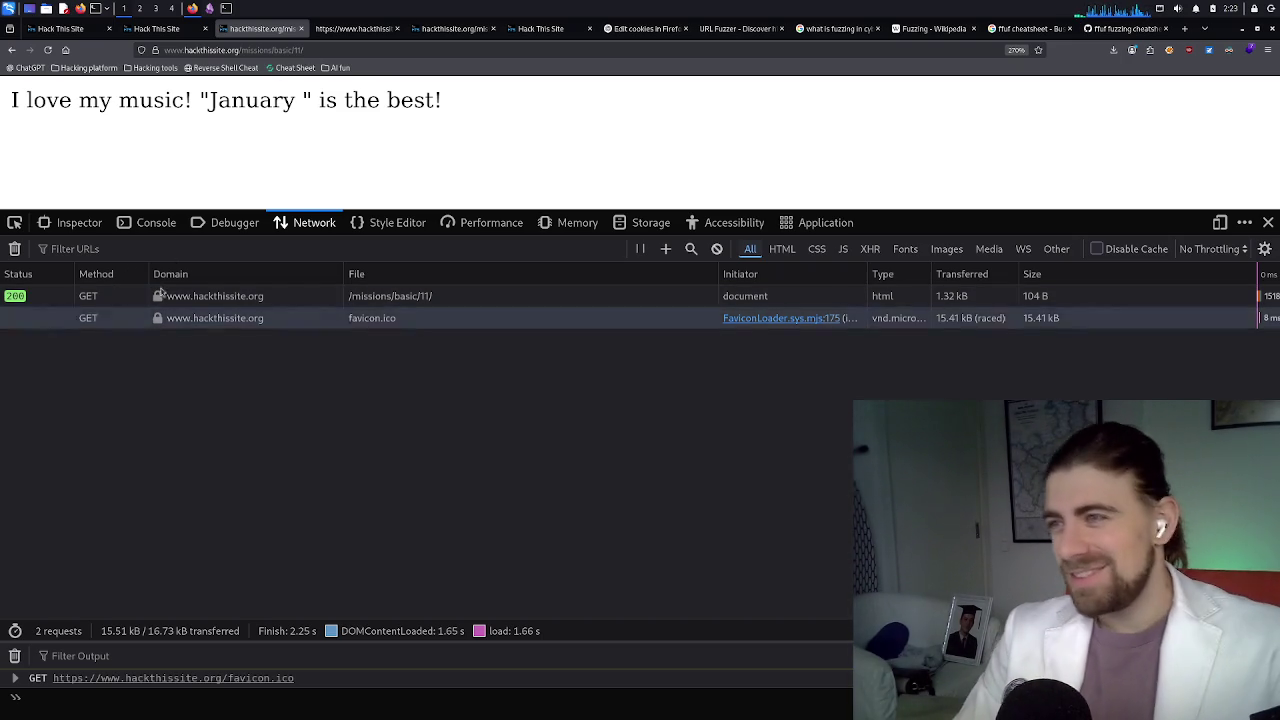
pyautogui.click(400, 297)
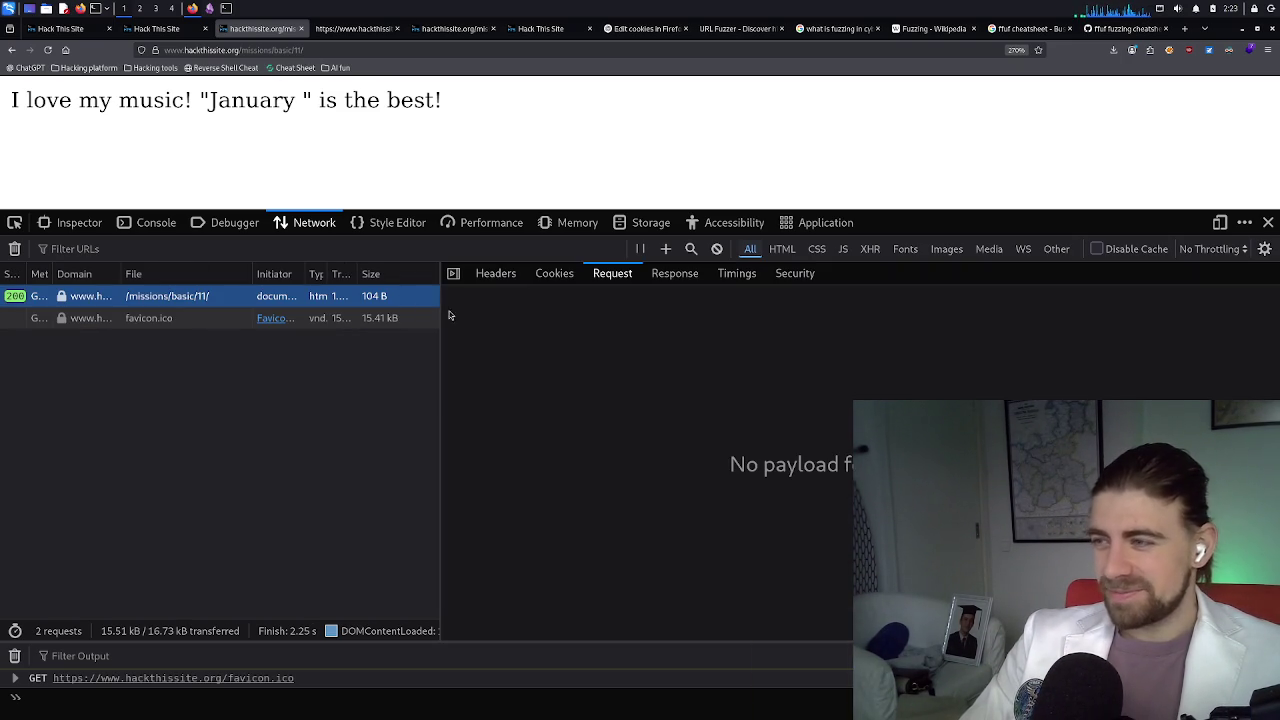
# Review the request's Cookies, Request and Timings tabs, ending on the raw HTML response
pyautogui.click(555, 274)
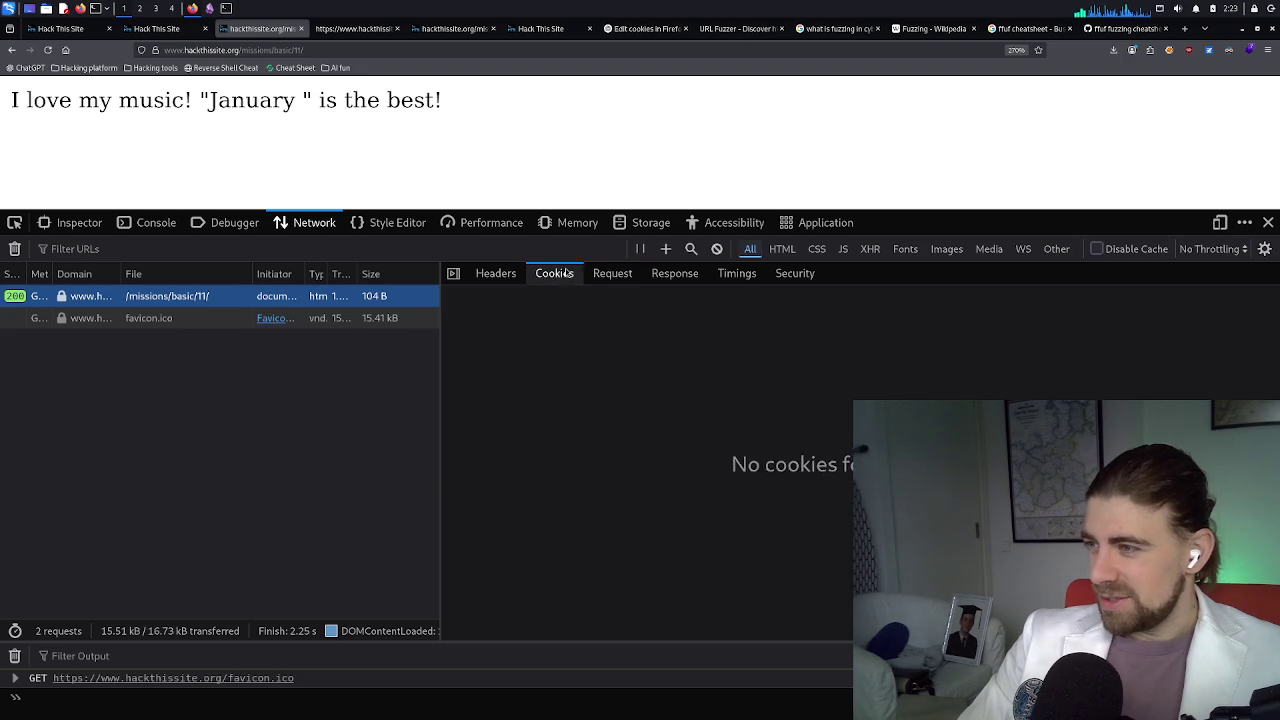
pyautogui.click(624, 275)
pyautogui.click(657, 278)
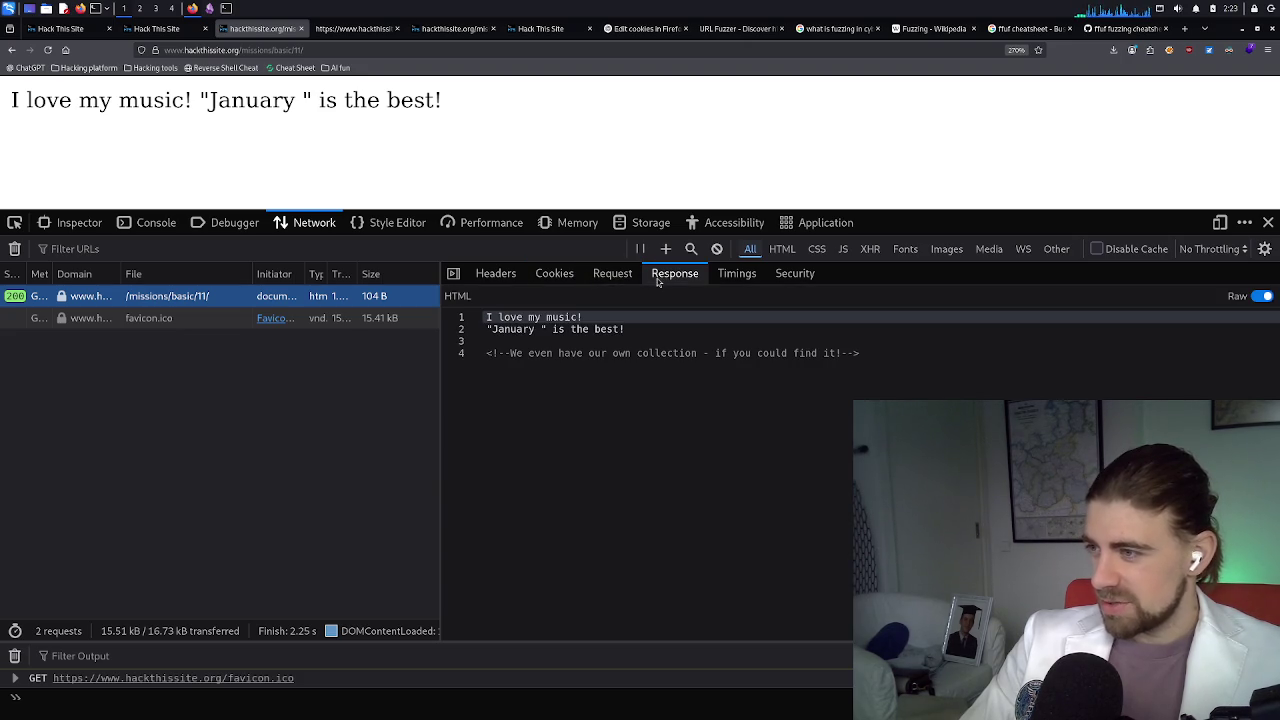
pyautogui.click(722, 277)
pyautogui.click(675, 278)
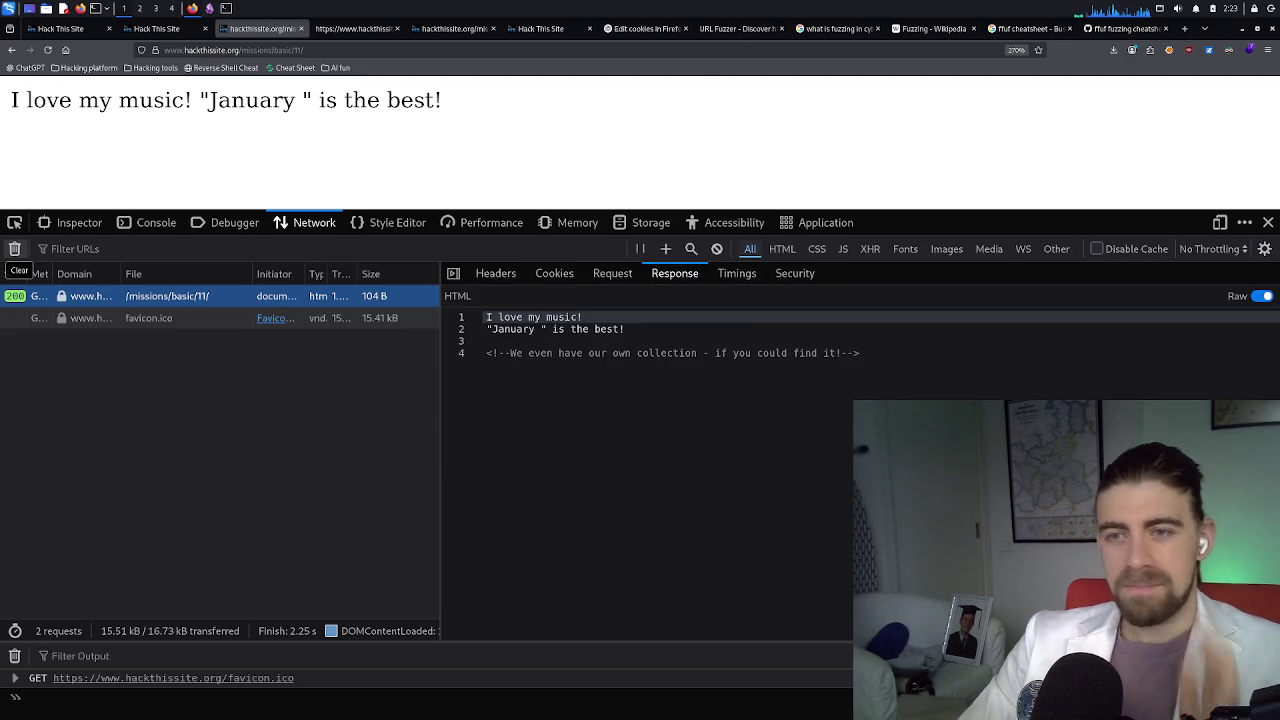
# Scroll the ffuf cheatsheet to its curl POST example, select it, then return to the missions list
pyautogui.click(1107, 33)
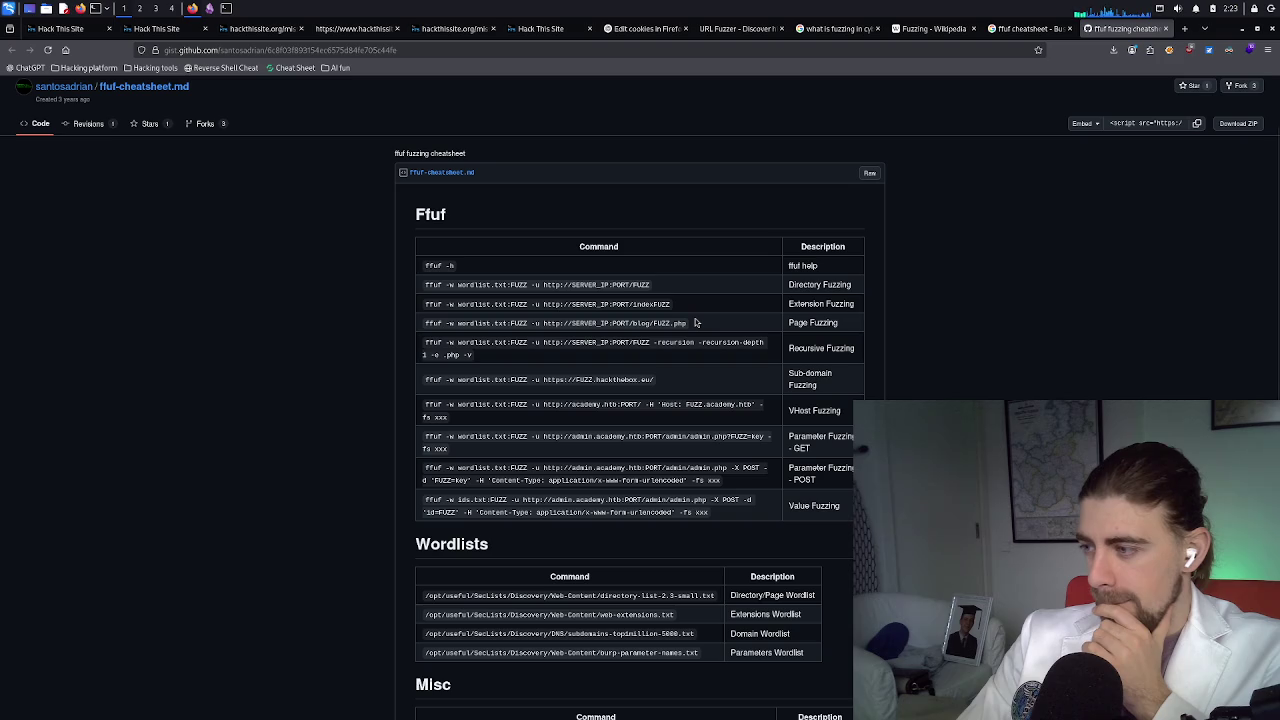
pyautogui.scroll(-1, 675, 400)
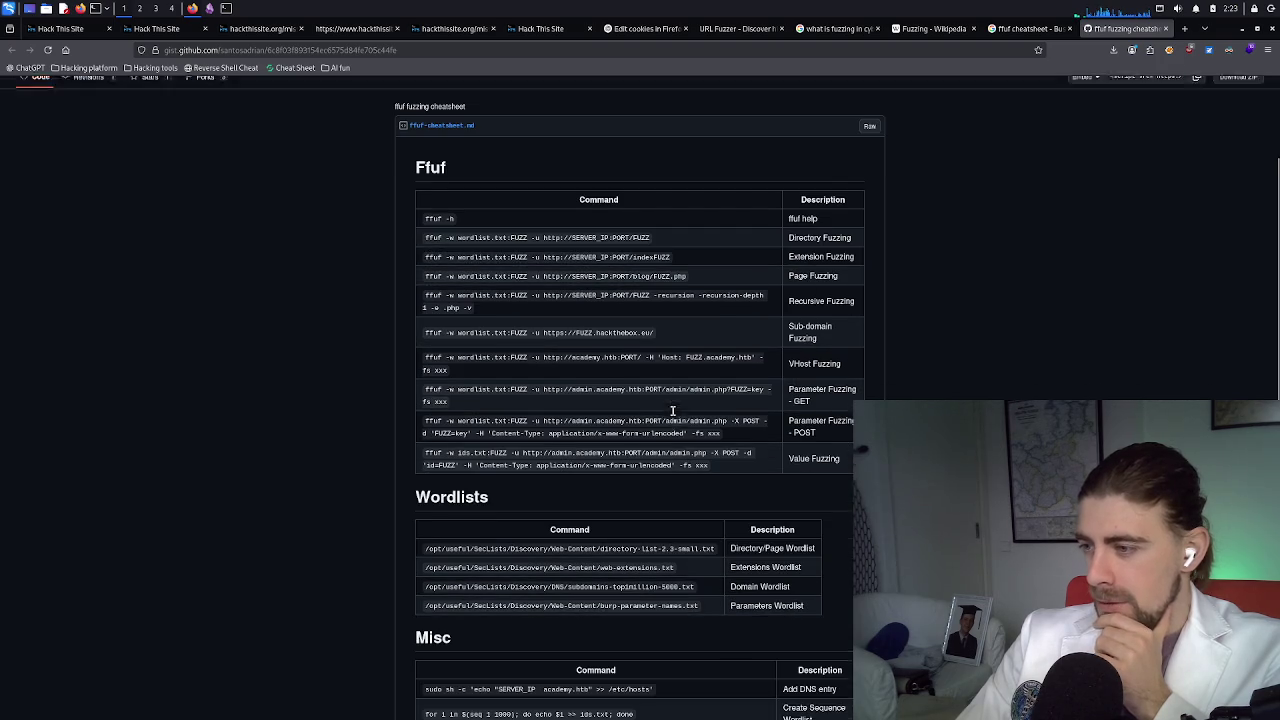
pyautogui.scroll(-2, 603, 461)
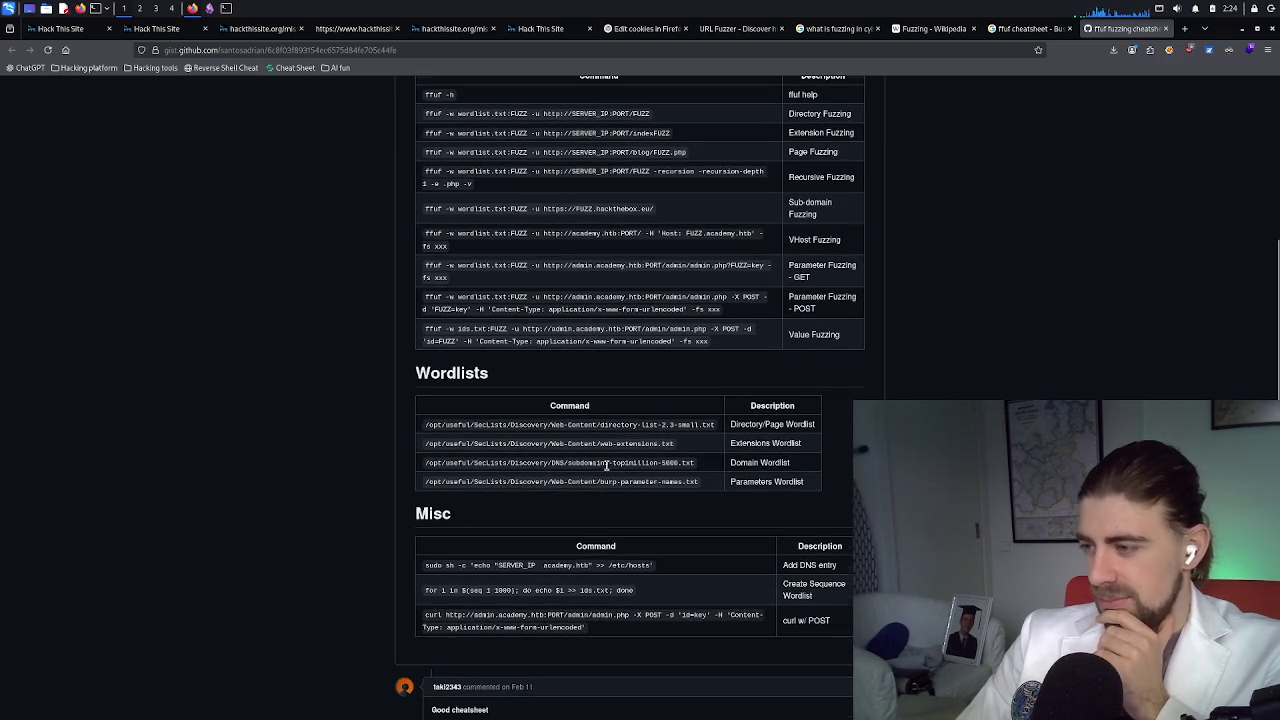
pyautogui.scroll(-2, 603, 461)
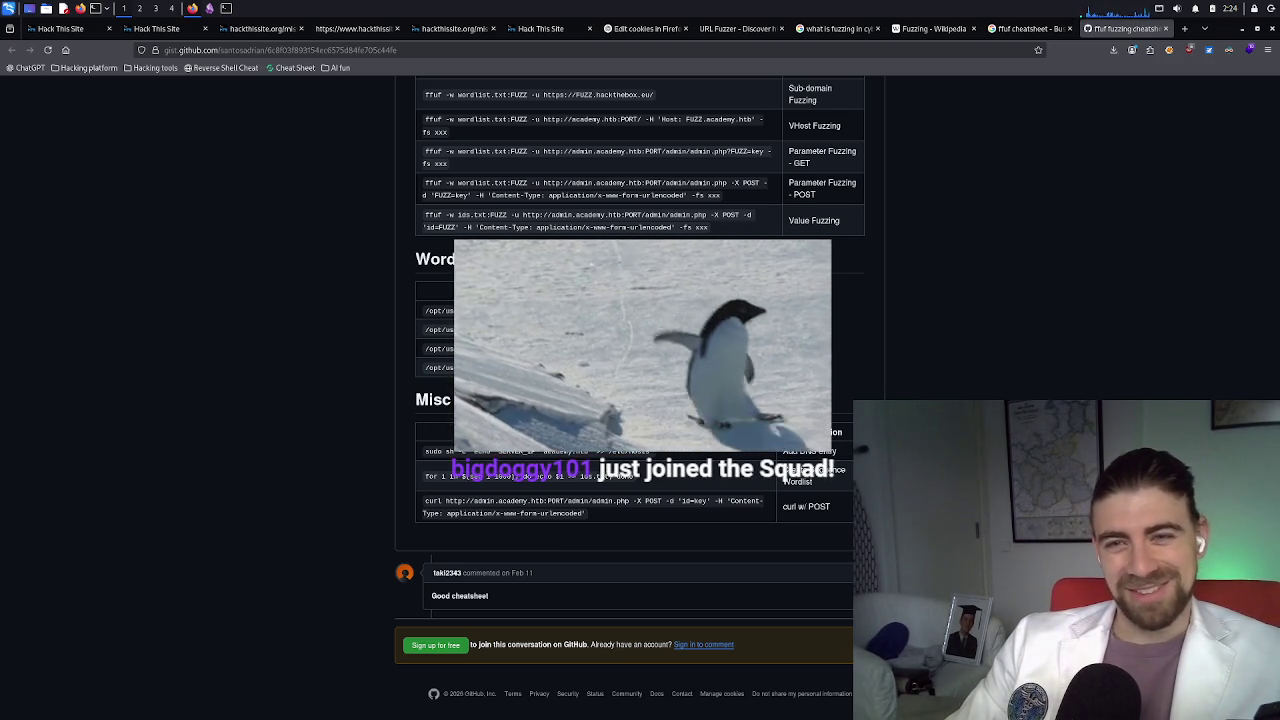
pyautogui.doubleClick(566, 502)
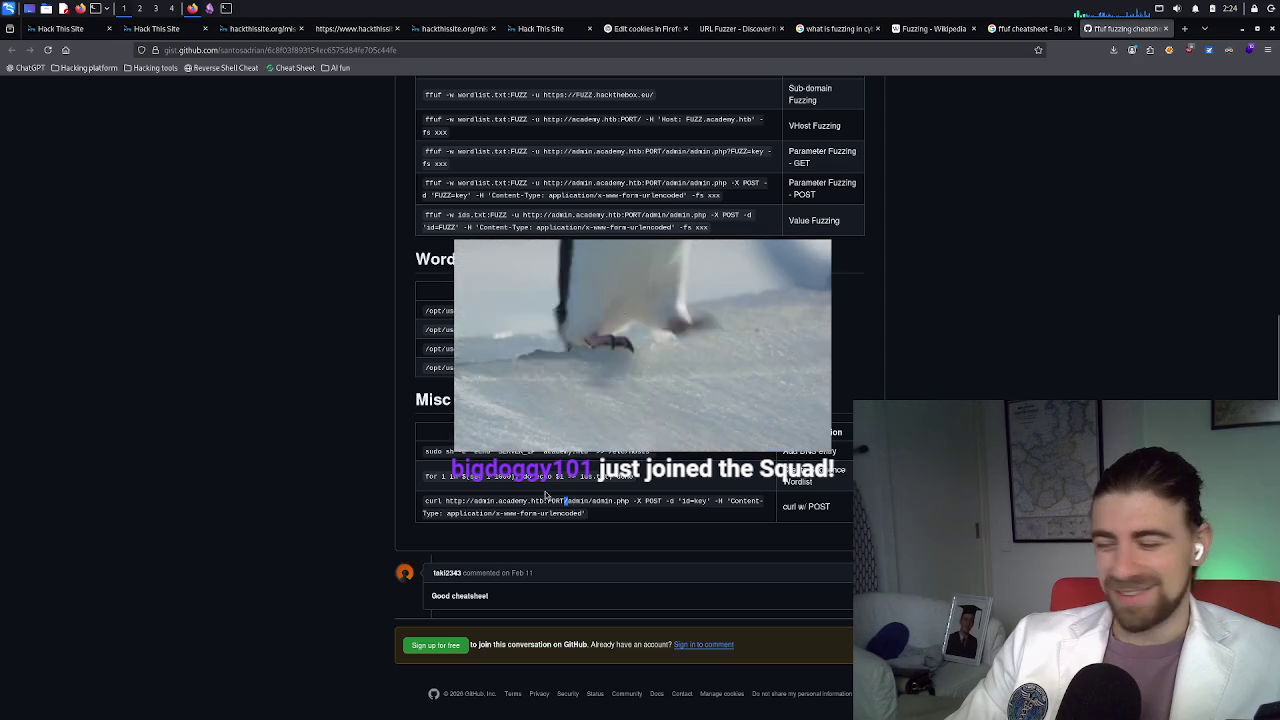
pyautogui.tripleClick(545, 491)
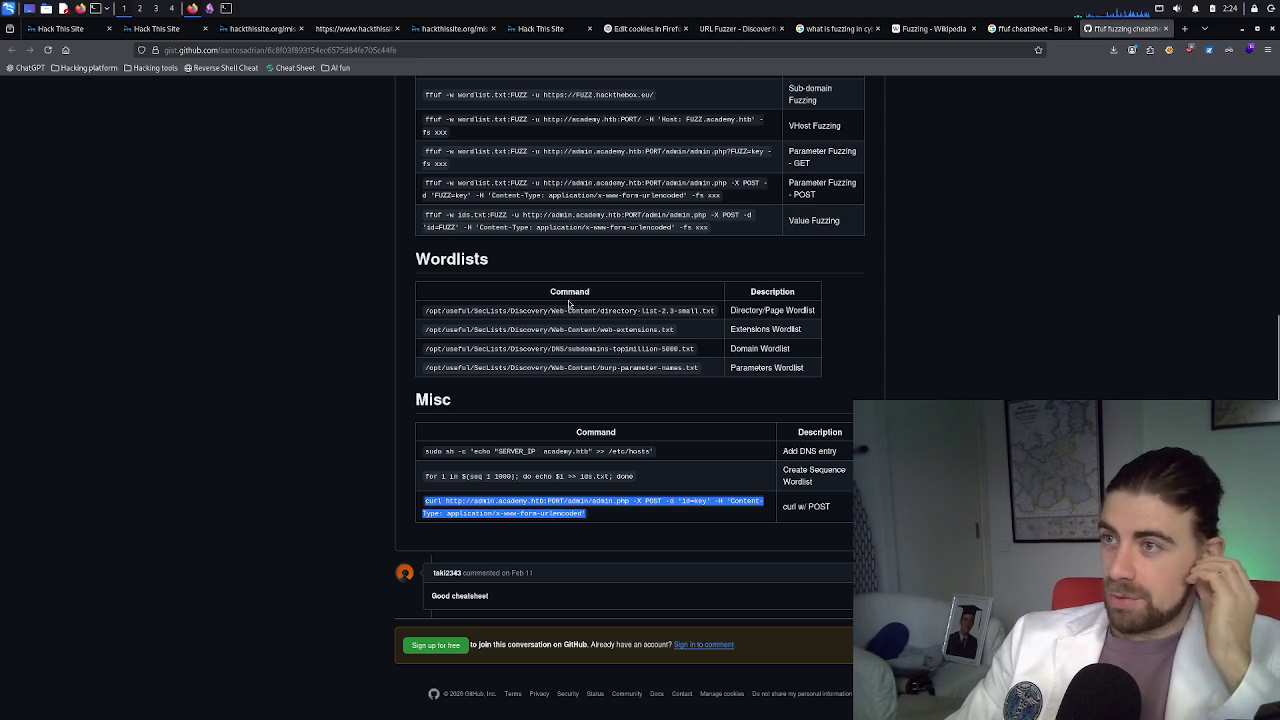
pyautogui.click(156, 28)
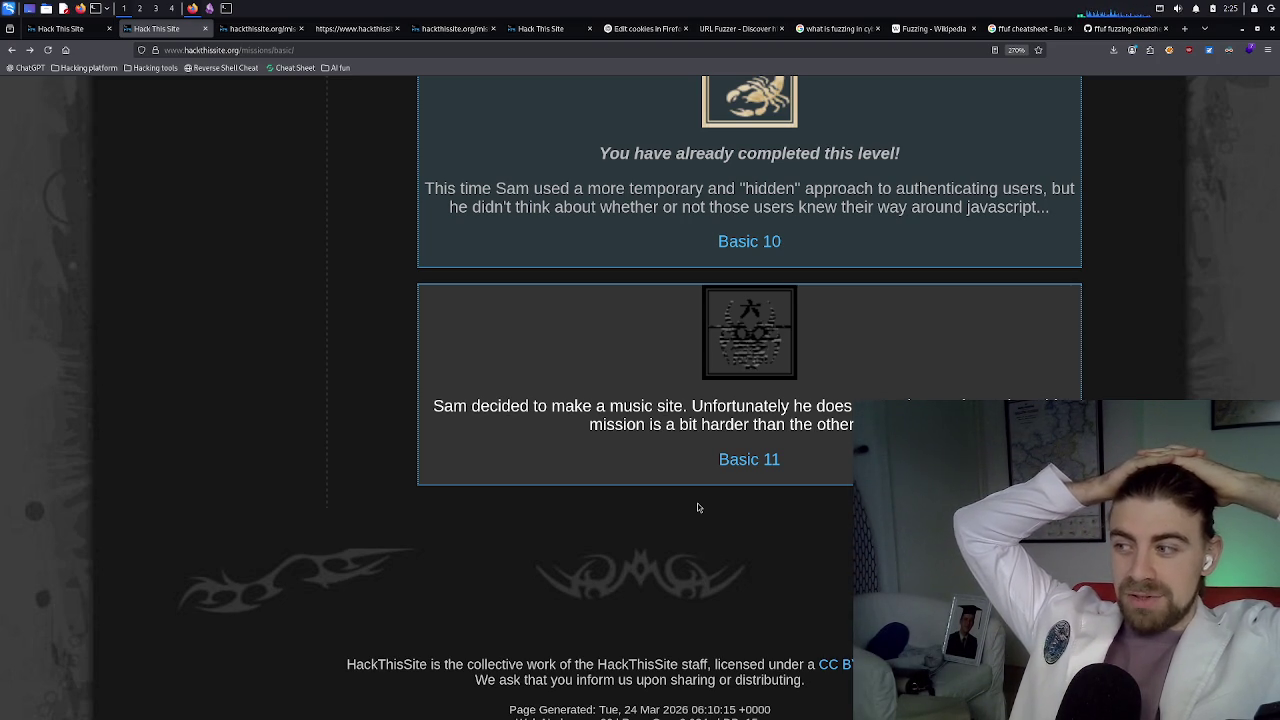
# Open the Basic 11 mission from the missions list in a new tab and switch to it
pyautogui.click(255, 30)
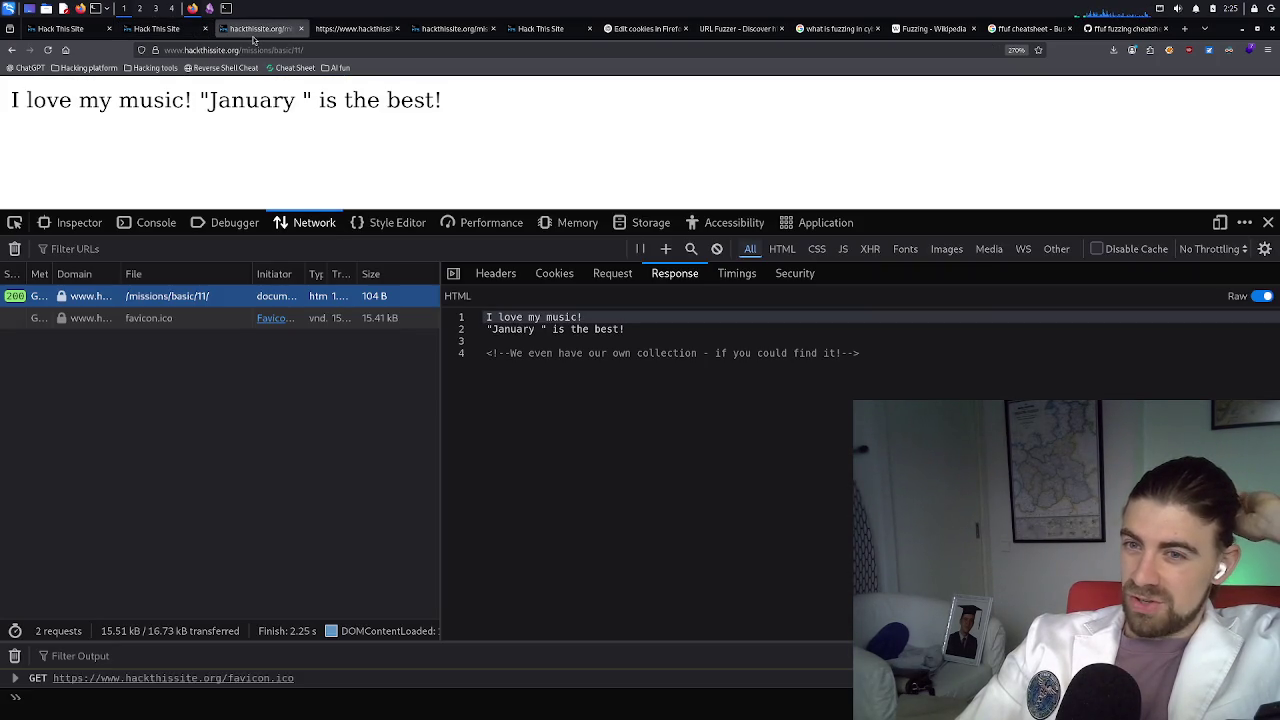
pyautogui.click(163, 35)
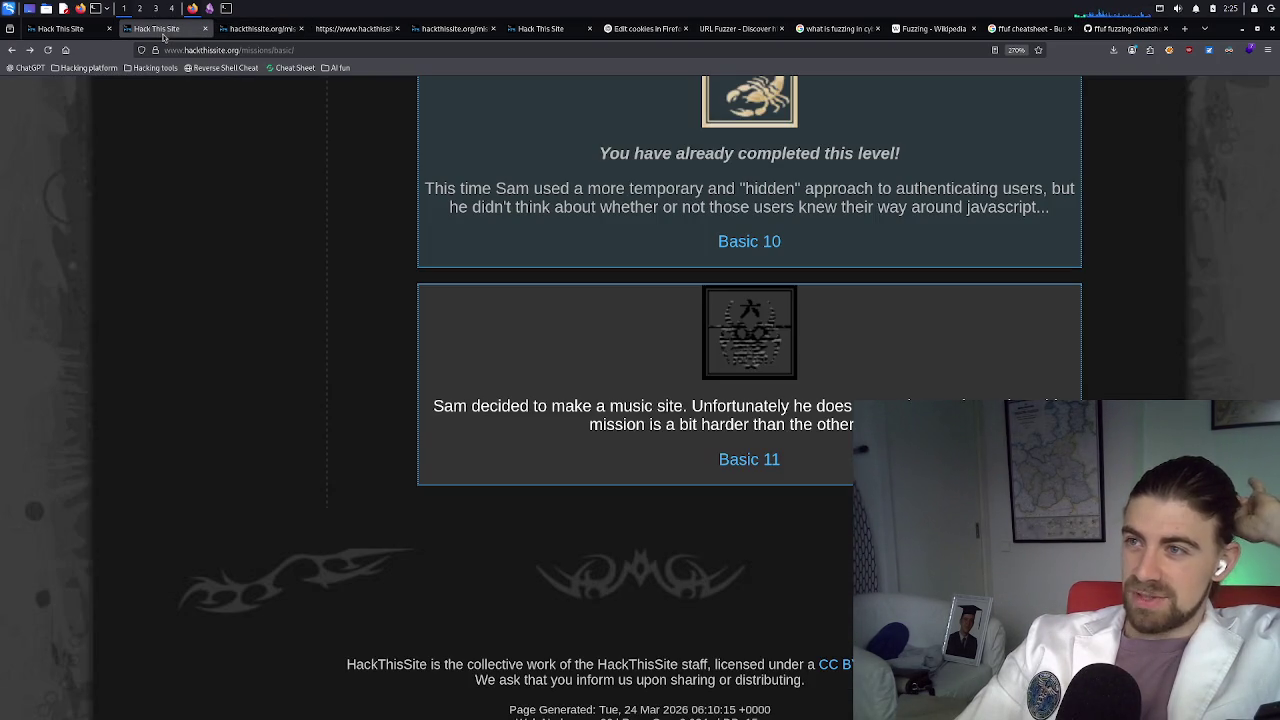
pyautogui.scroll(5, 676, 264)
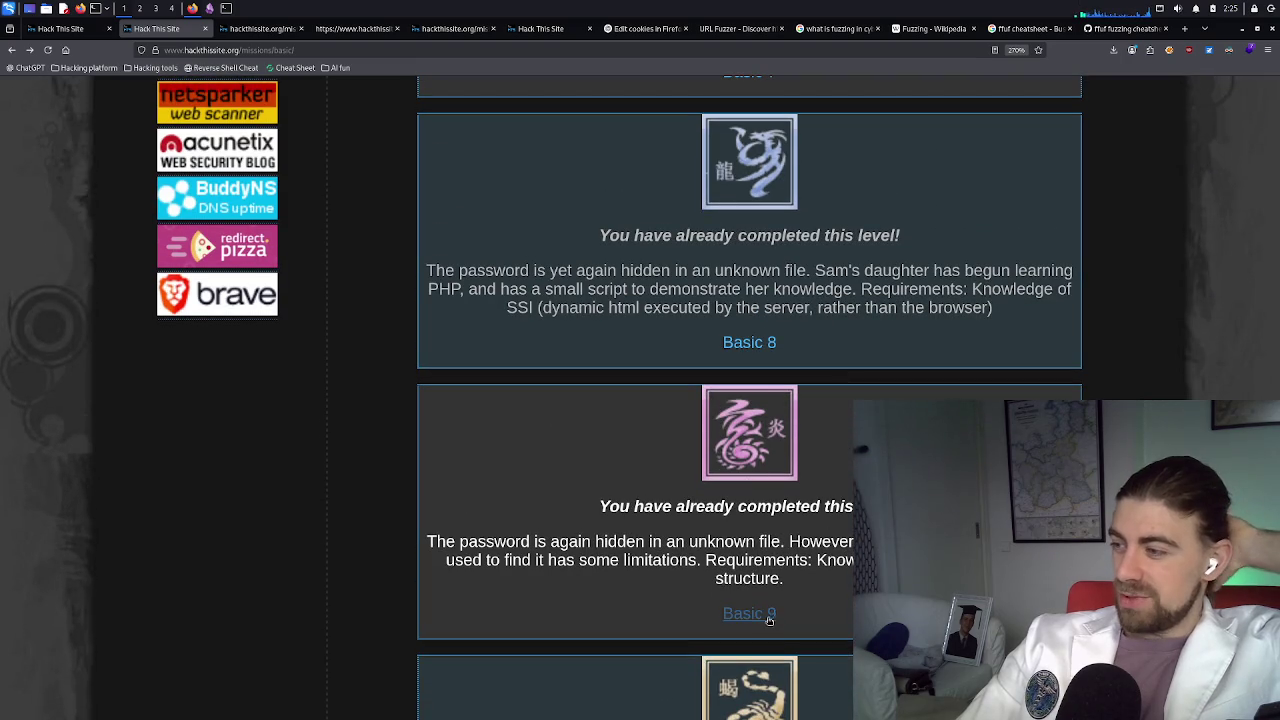
pyautogui.scroll(-4, 817, 525)
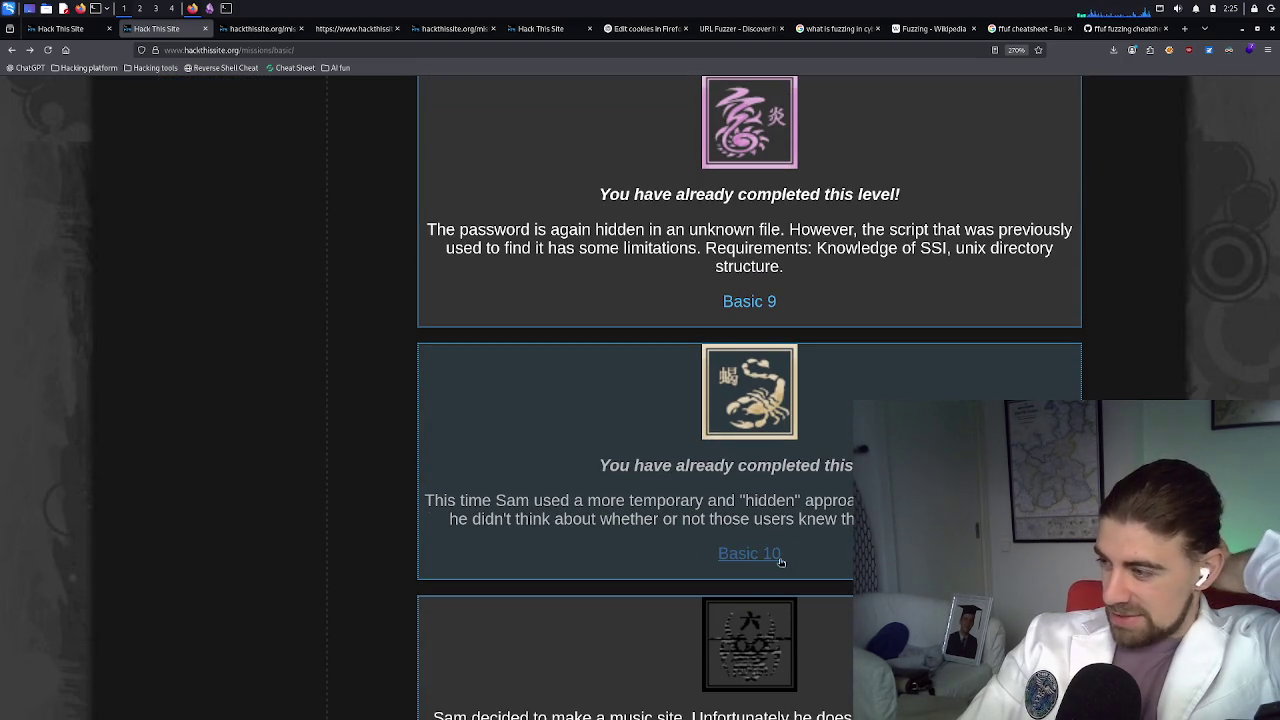
pyautogui.scroll(-3, 810, 544)
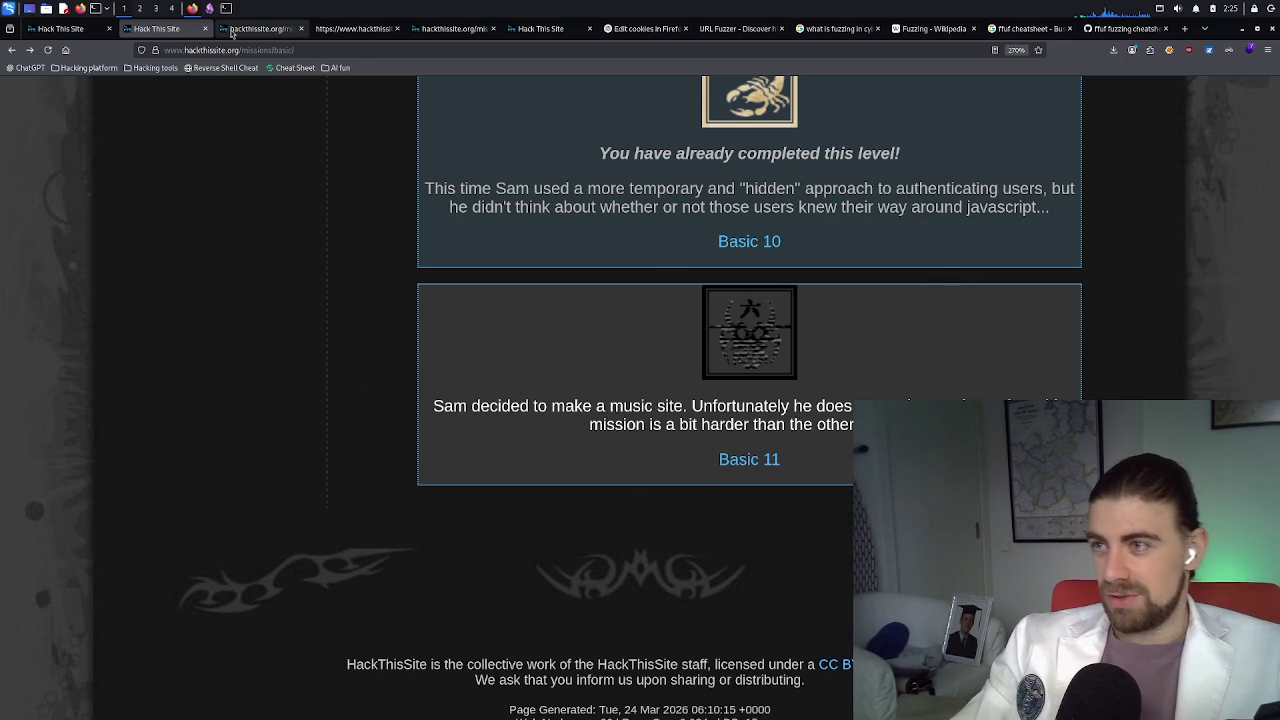
pyautogui.click(240, 29)
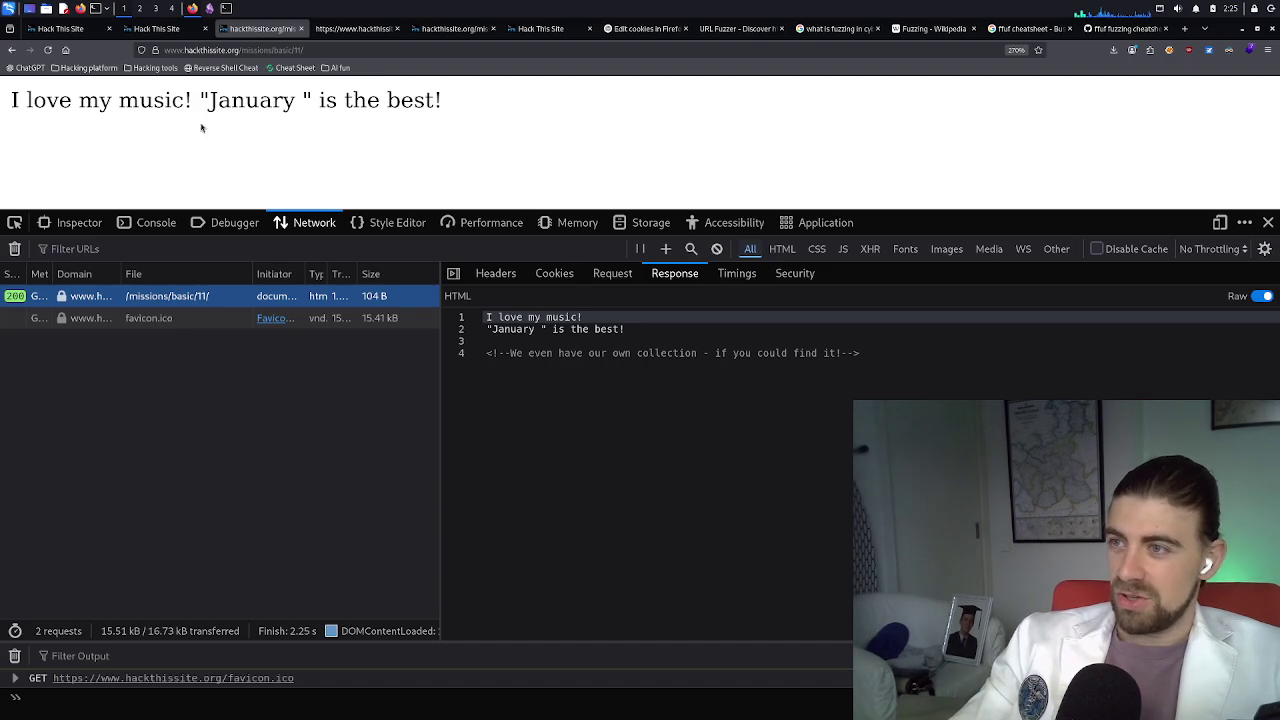
pyautogui.click(180, 29)
pyautogui.middleClick(722, 461)
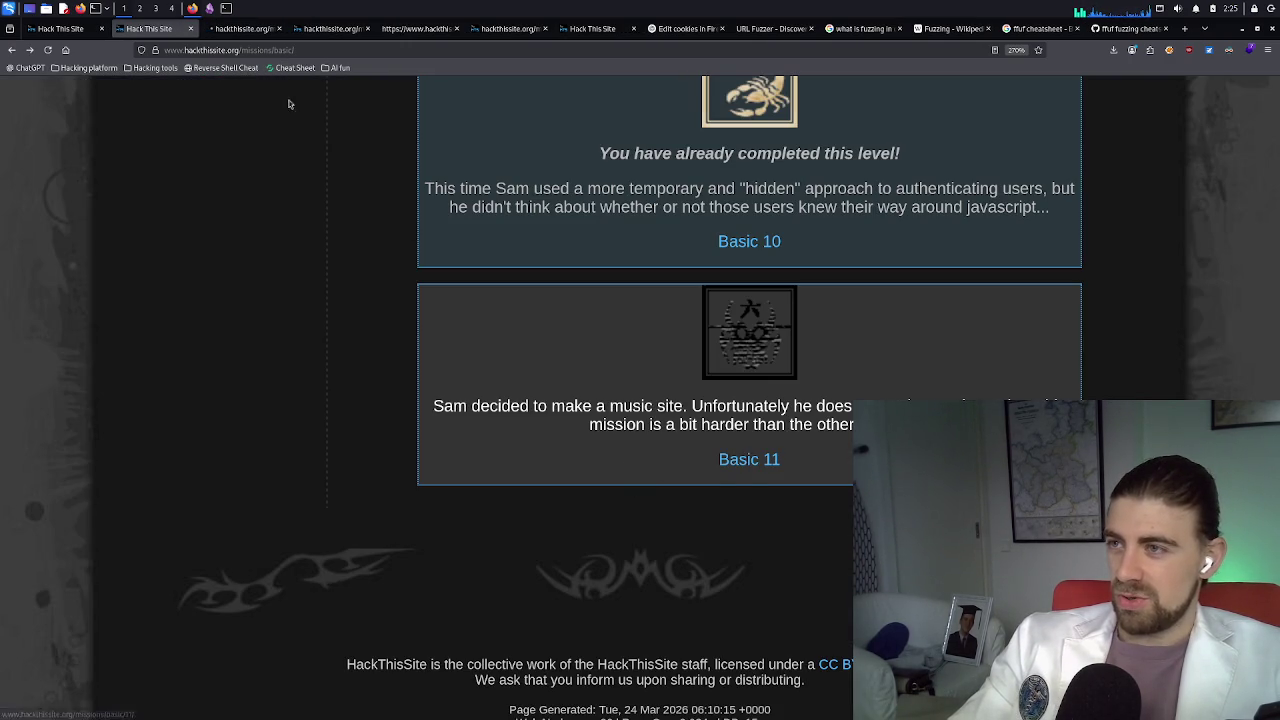
pyautogui.click(254, 31)
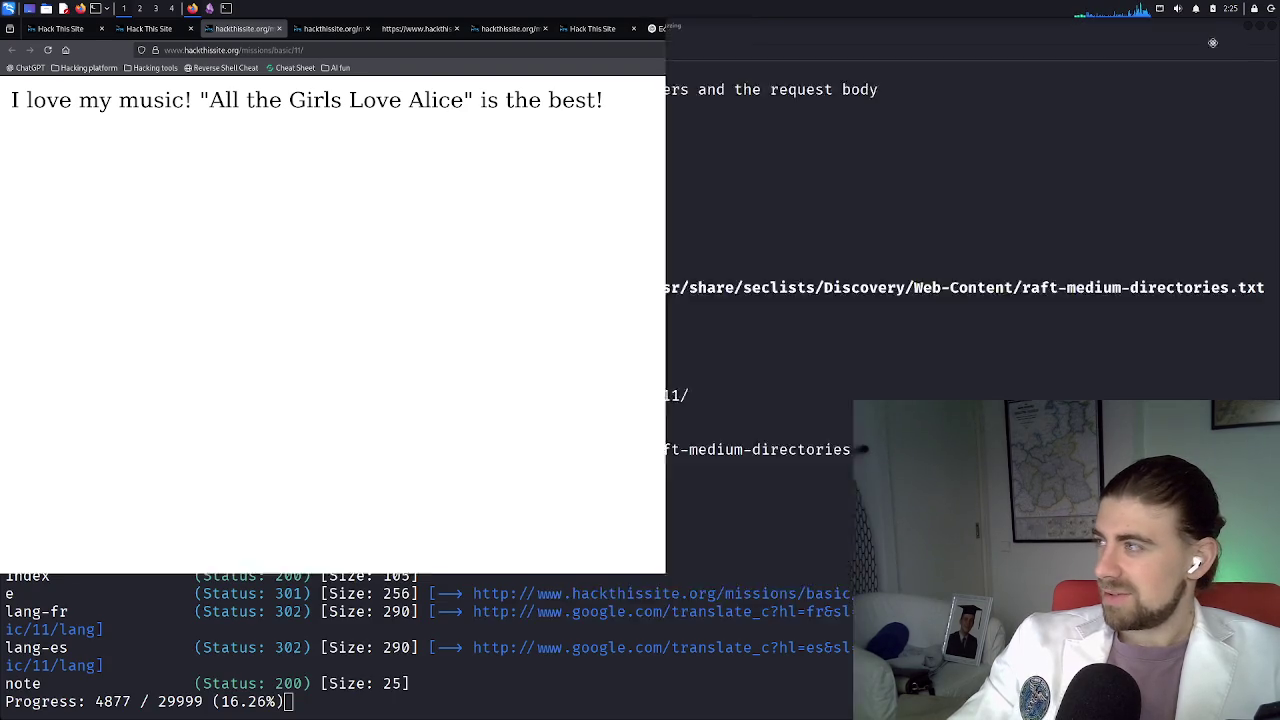
# Un-maximize Firefox to reveal the gobuster terminal and highlight the page's 'is the best!' text
pyautogui.moveTo(1215, 28)
pyautogui.mouseDown()
pyautogui.moveTo(625, 12)
pyautogui.moveTo(881, 66)
pyautogui.moveTo(772, 51)
pyautogui.mouseUp()
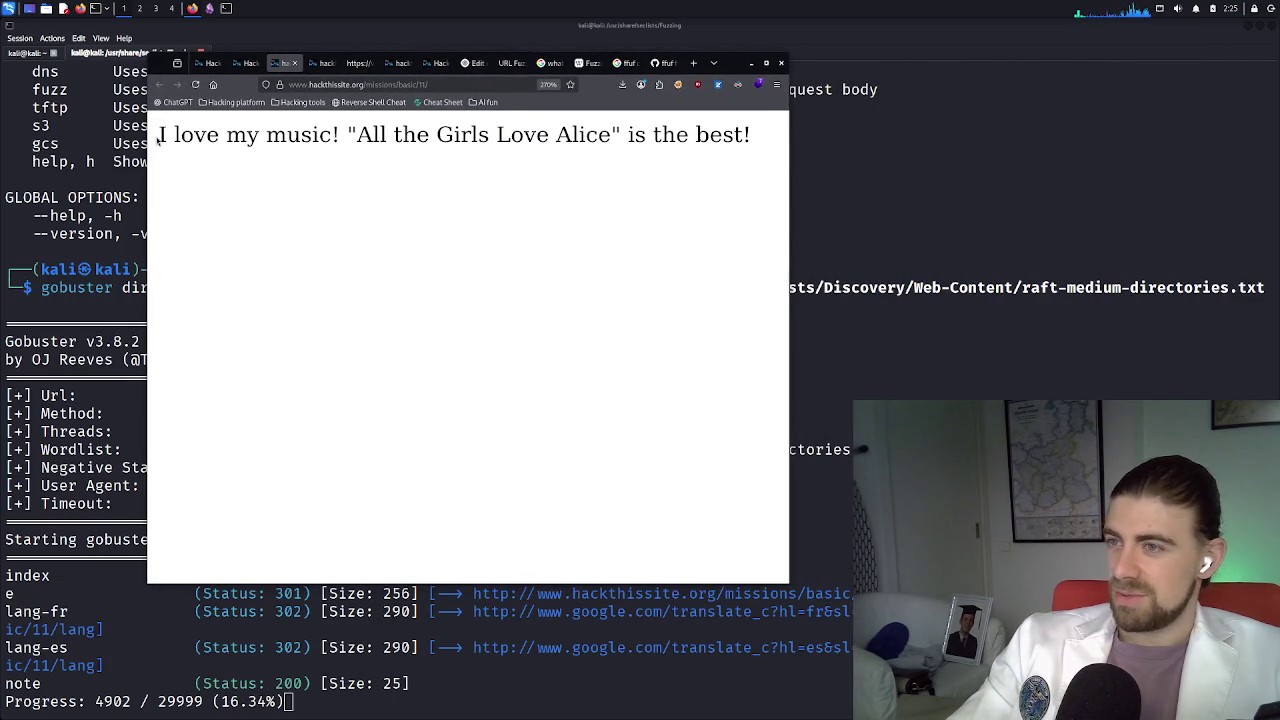
pyautogui.moveTo(157, 137); pyautogui.dragTo(632, 143)
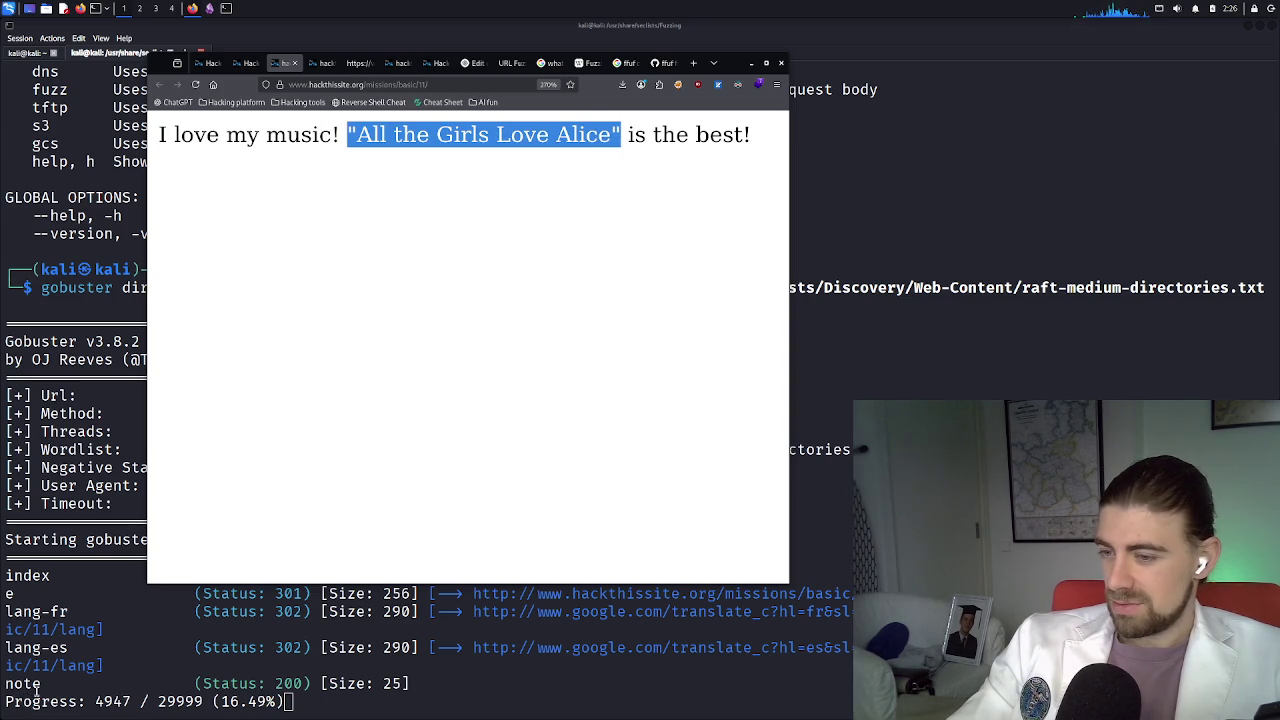
pyautogui.moveTo(628, 136); pyautogui.dragTo(756, 140)
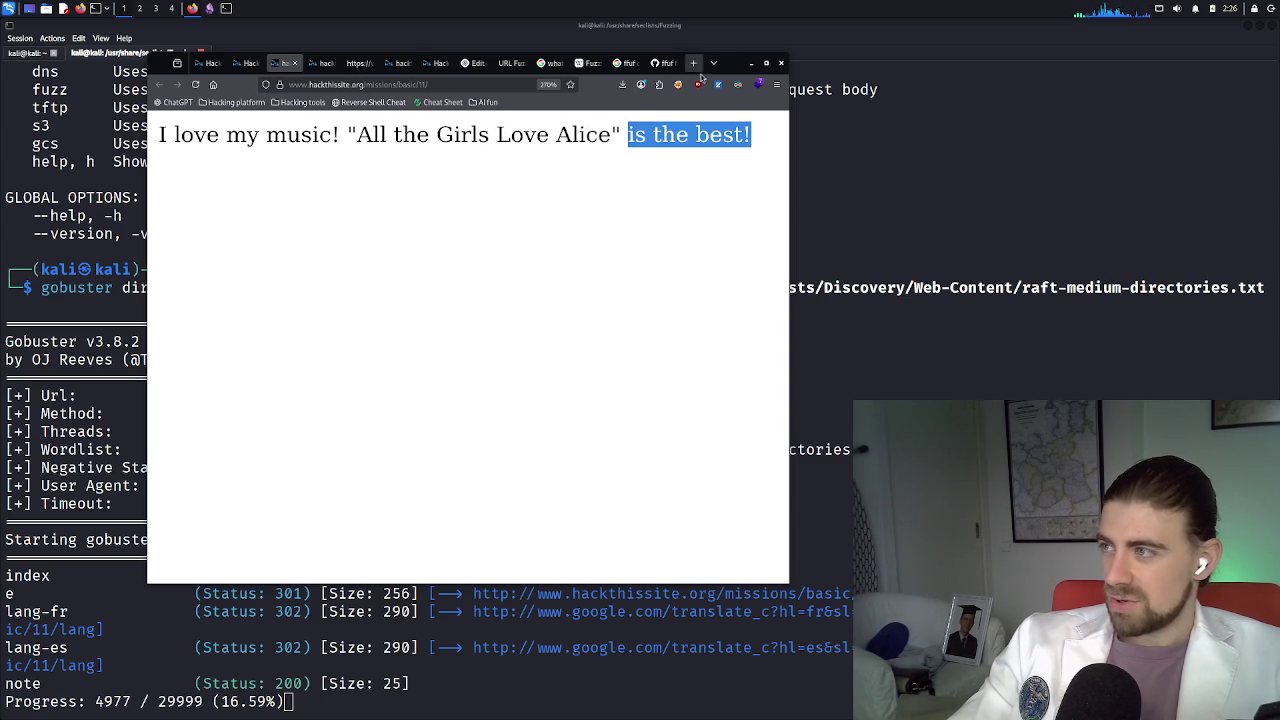
# Move the browser further right and start editing the basic/11/ address
pyautogui.moveTo(735, 67); pyautogui.dragTo(869, 67)
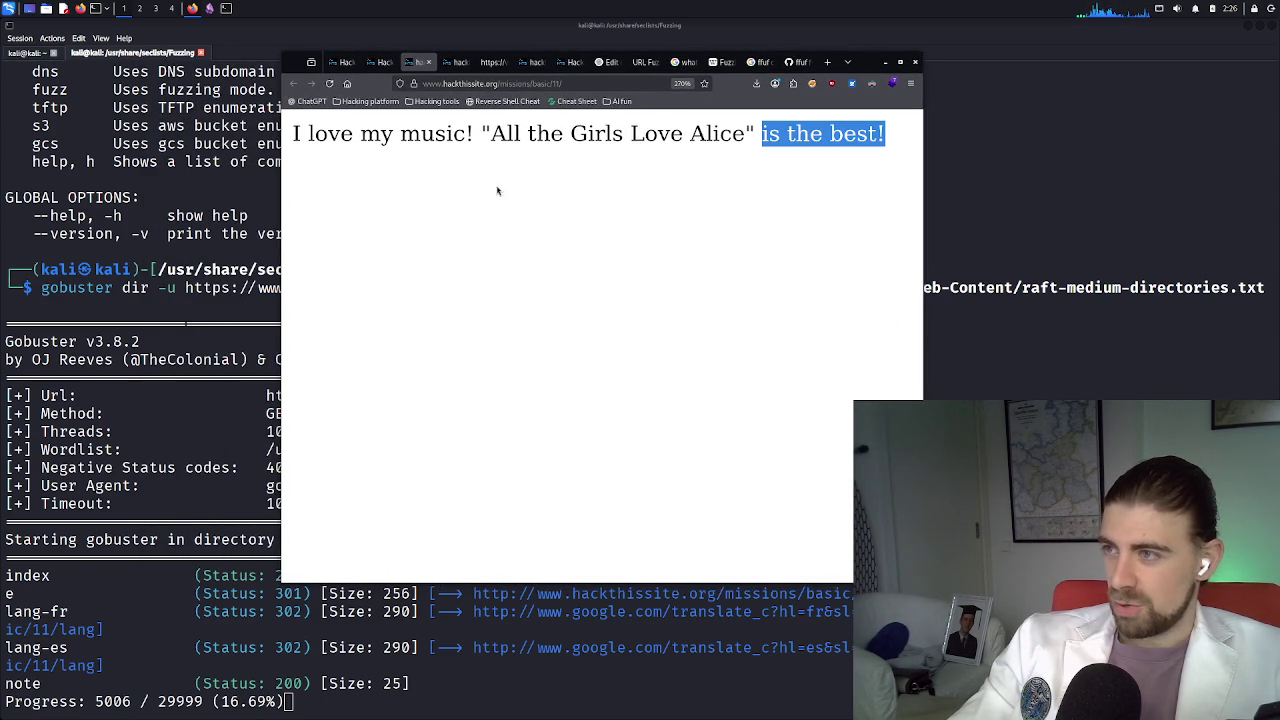
pyautogui.click(566, 88)
pyautogui.click(582, 85)
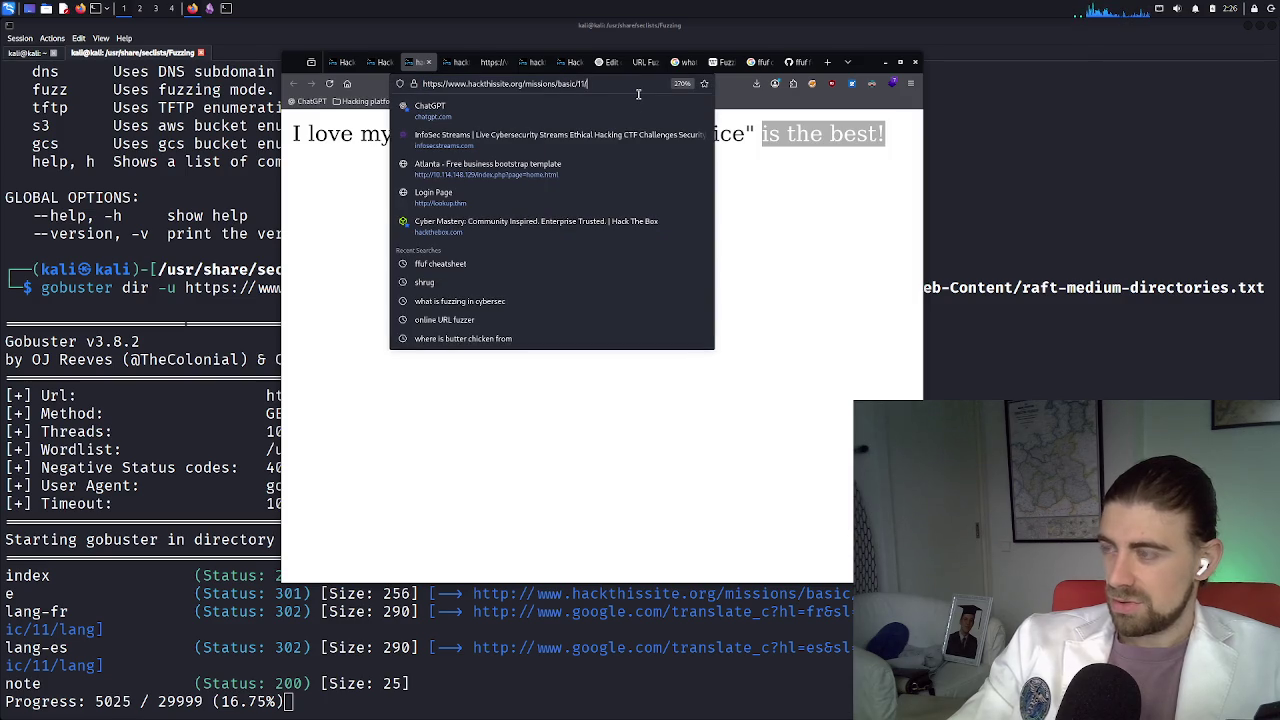
# Load /missions/basic/11/note and inspect the HTML of its 'Directory listing mission' text
pyautogui.write('no')
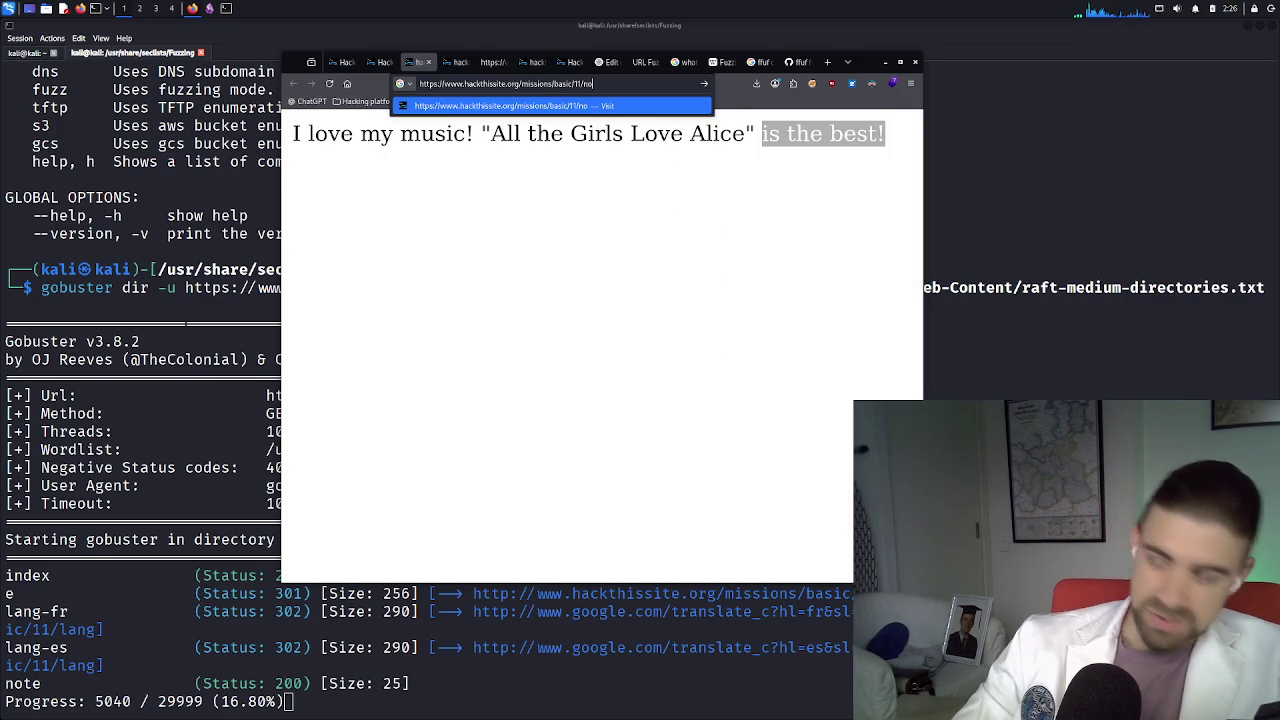
pyautogui.write('te')
pyautogui.press('Return')
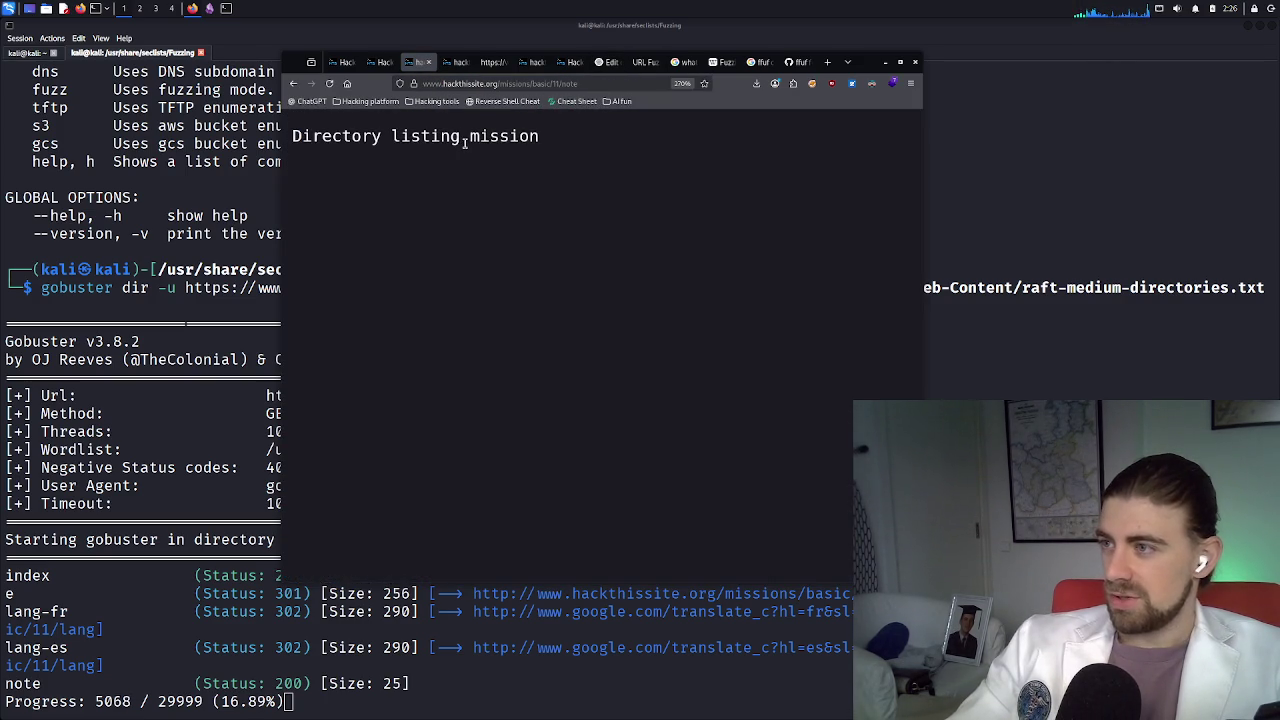
pyautogui.tripleClick(464, 142)
pyautogui.rightClick(511, 145)
pyautogui.click(391, 183)
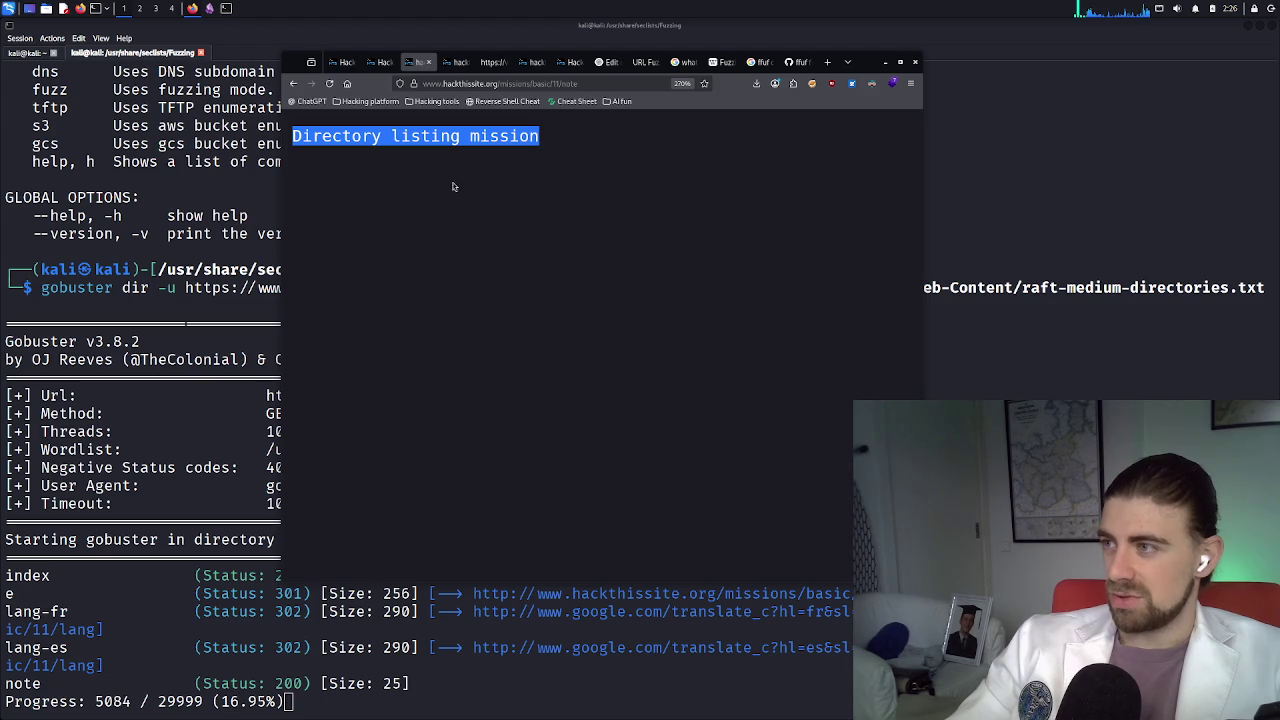
pyautogui.rightClick(474, 196)
pyautogui.click(498, 317)
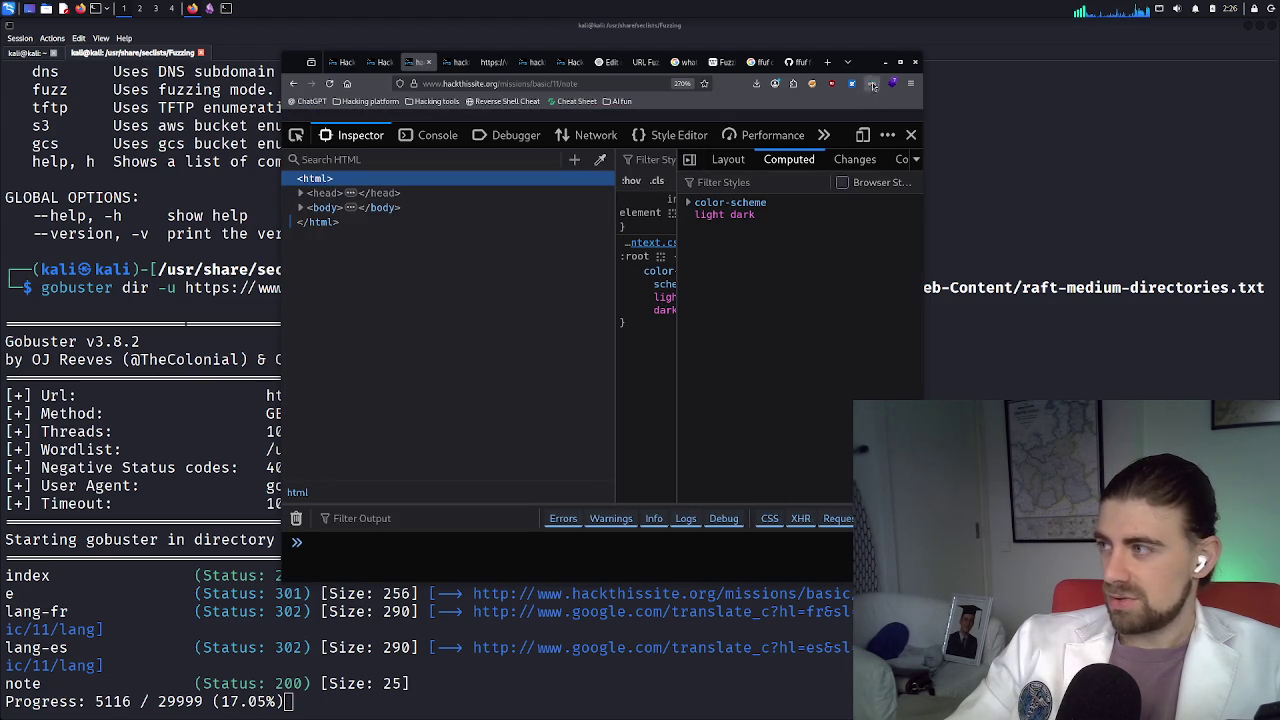
# Maximize the window, widen the Rules pane, and expand the body and head nodes
pyautogui.click(900, 62)
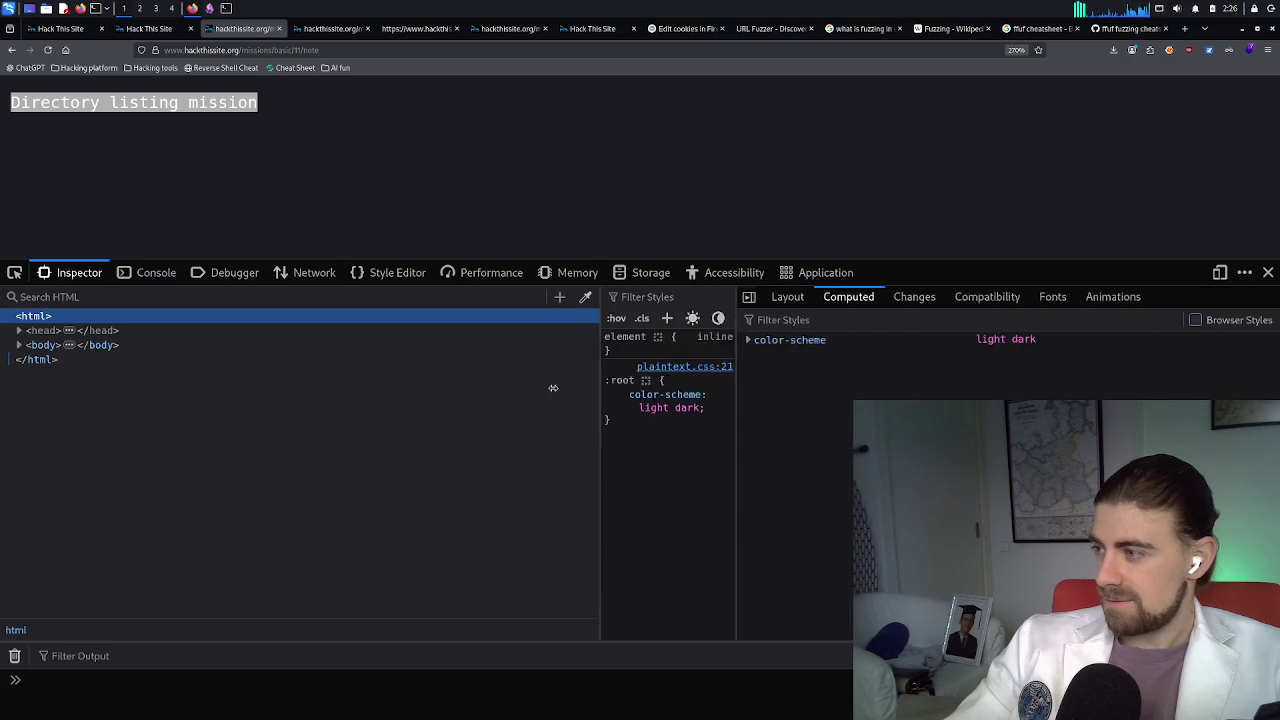
pyautogui.moveTo(674, 415); pyautogui.dragTo(852, 415)
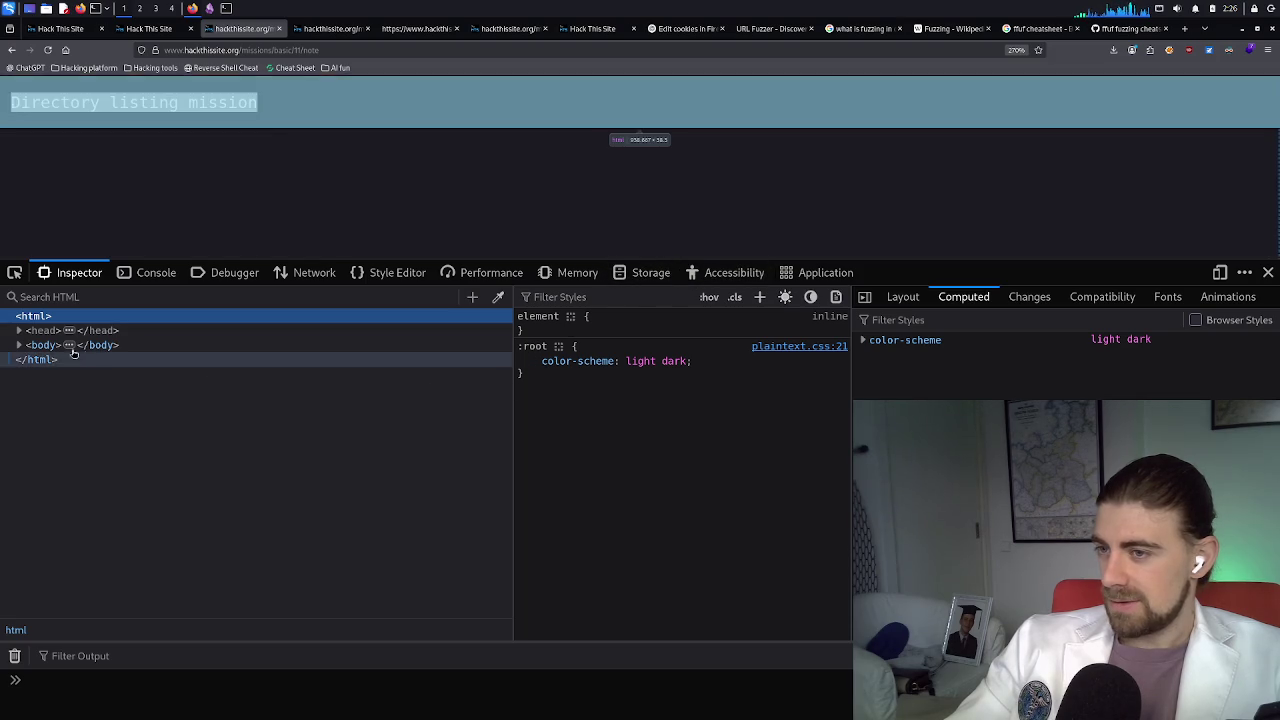
pyautogui.click(19, 345)
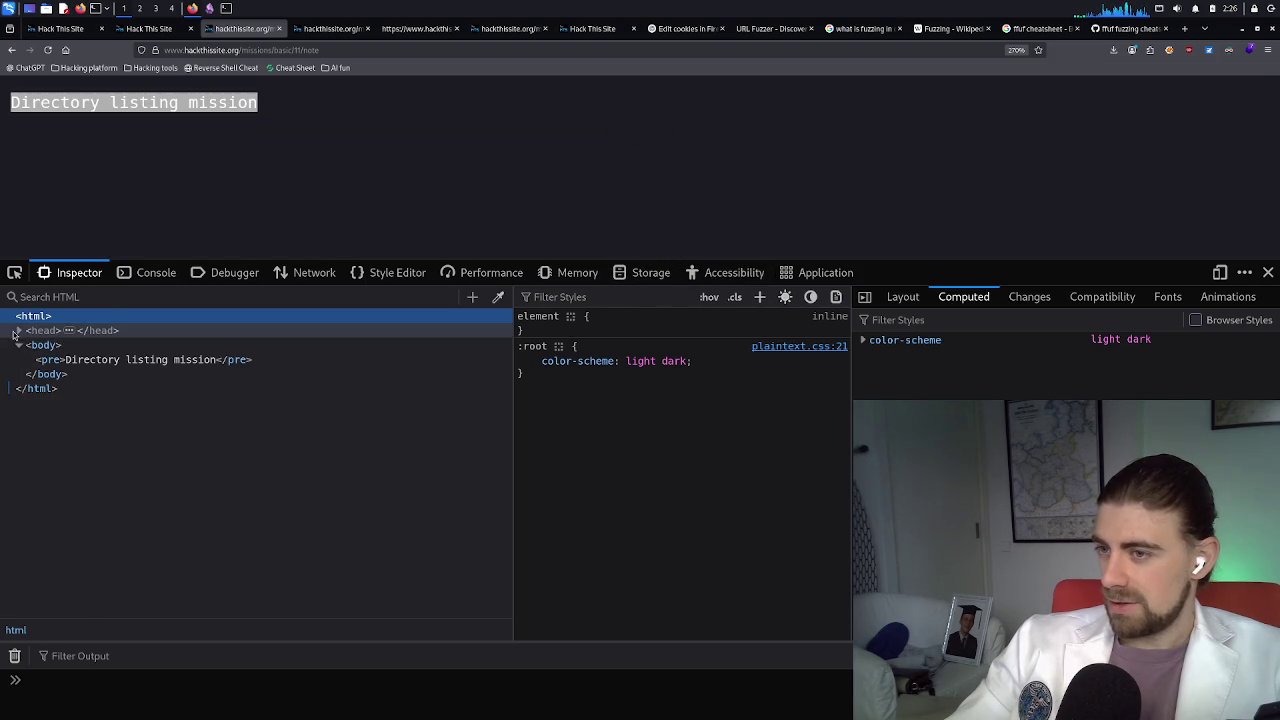
pyautogui.click(17, 331)
pyautogui.click(19, 331)
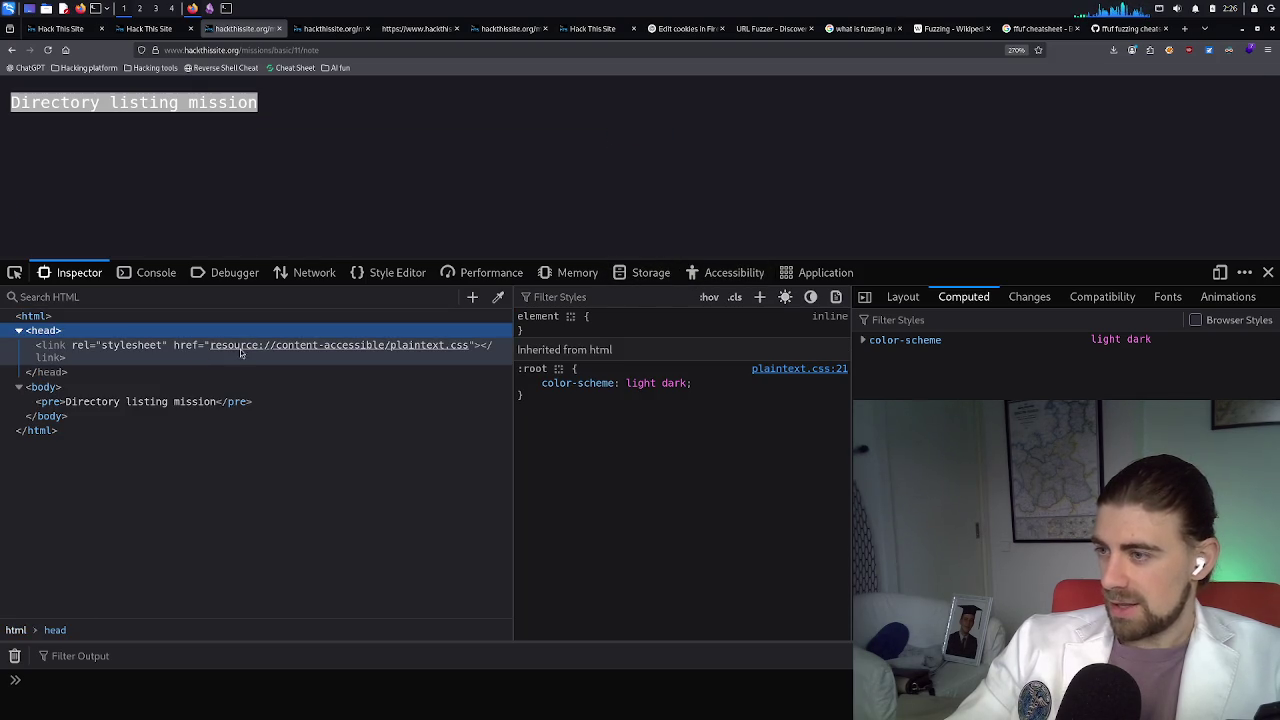
# Reload the note page in Network to read its headers, then view hackthissite.org cookies in Storage
pyautogui.click(313, 273)
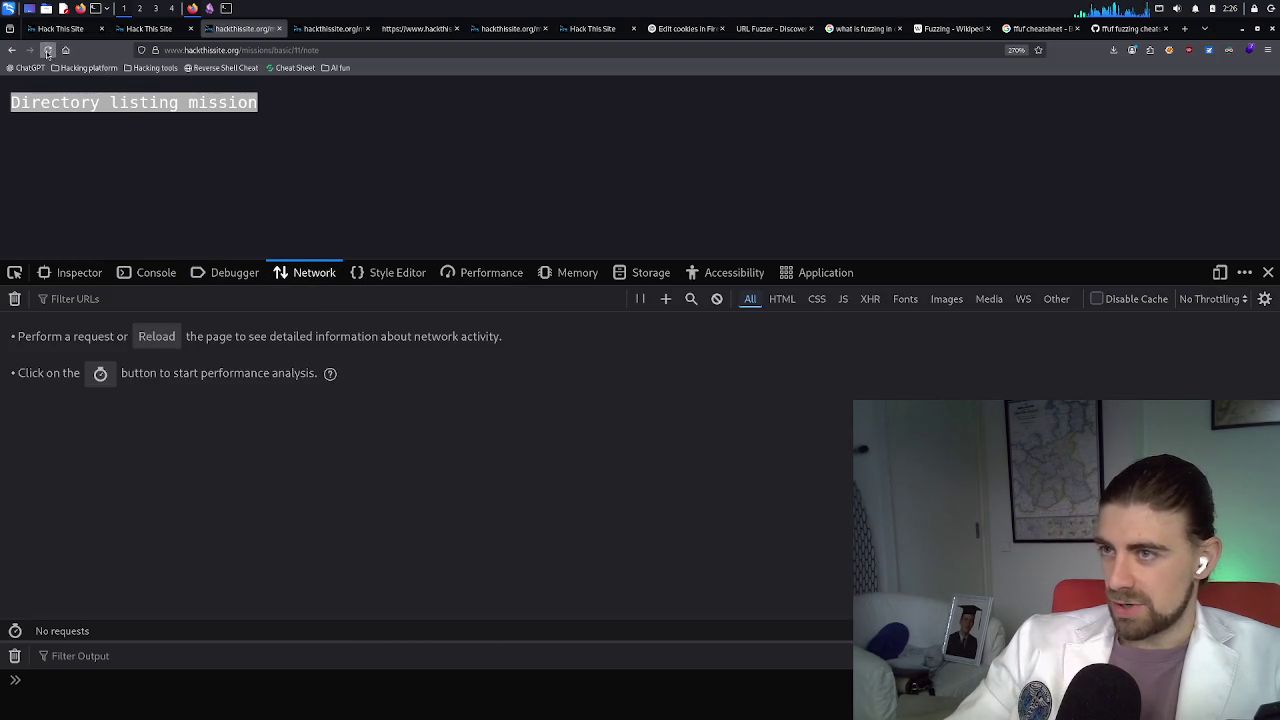
pyautogui.click(47, 50)
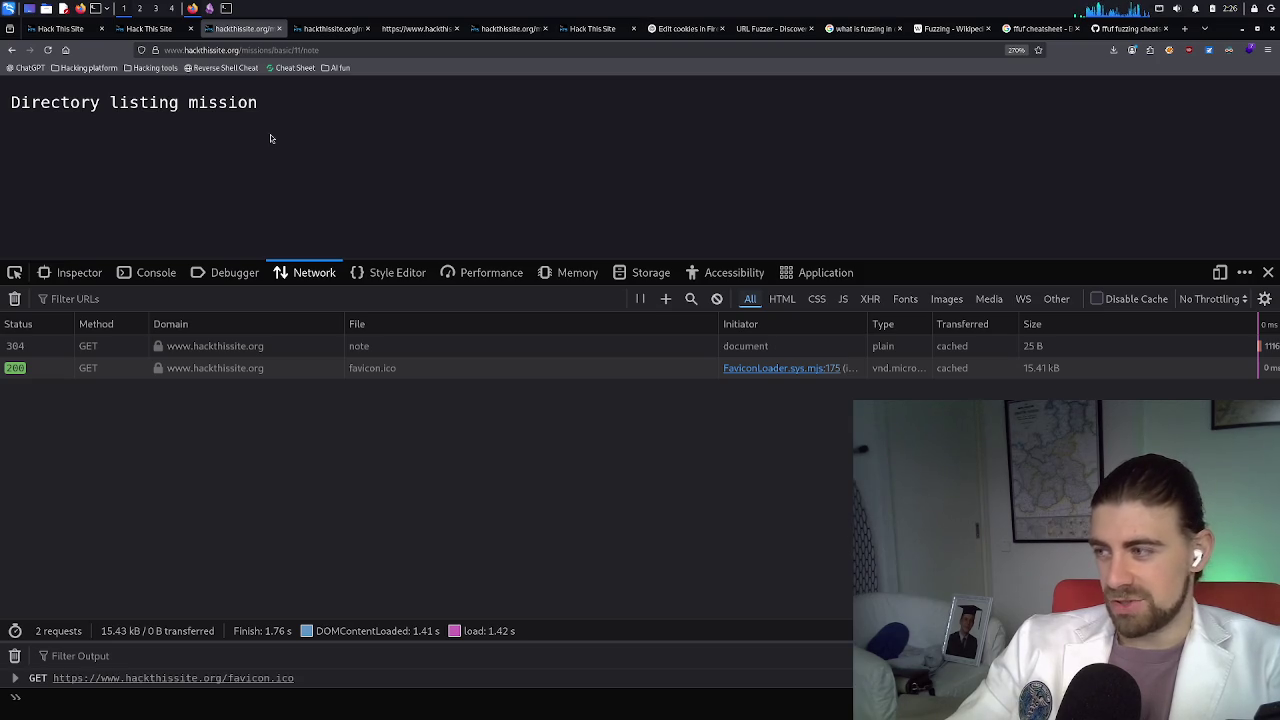
pyautogui.click(399, 346)
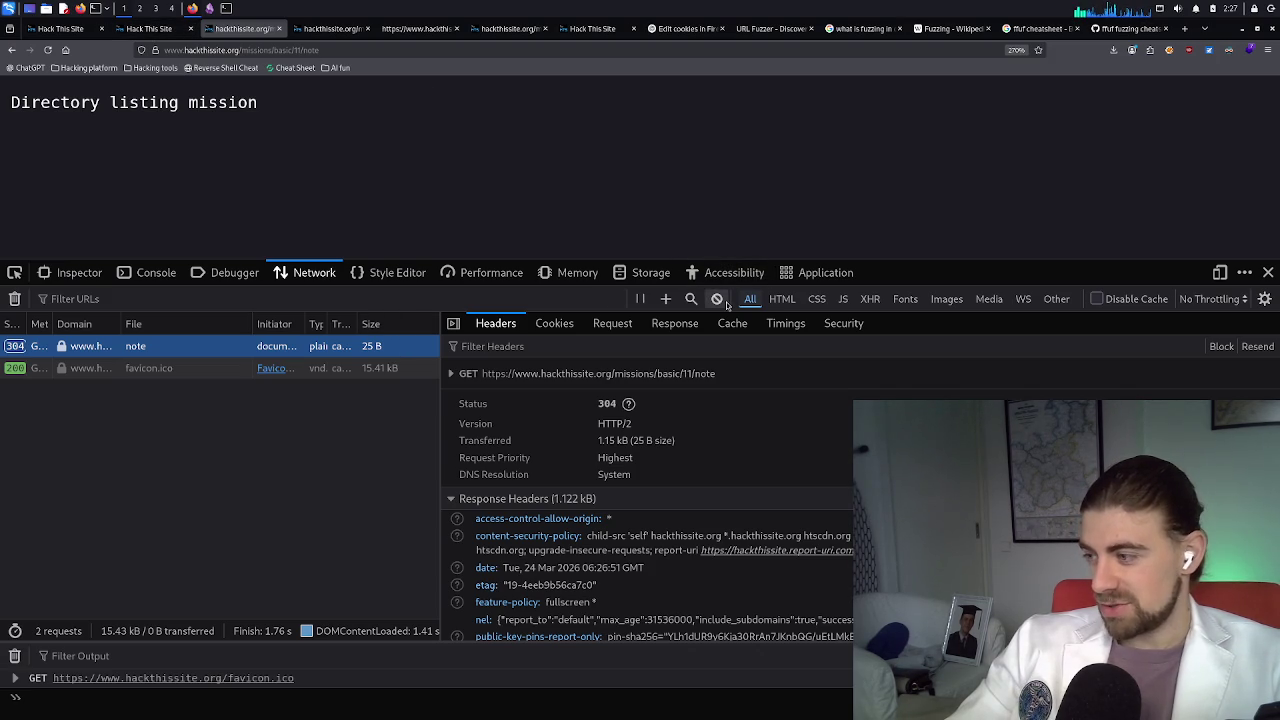
pyautogui.scroll(-3, 683, 491)
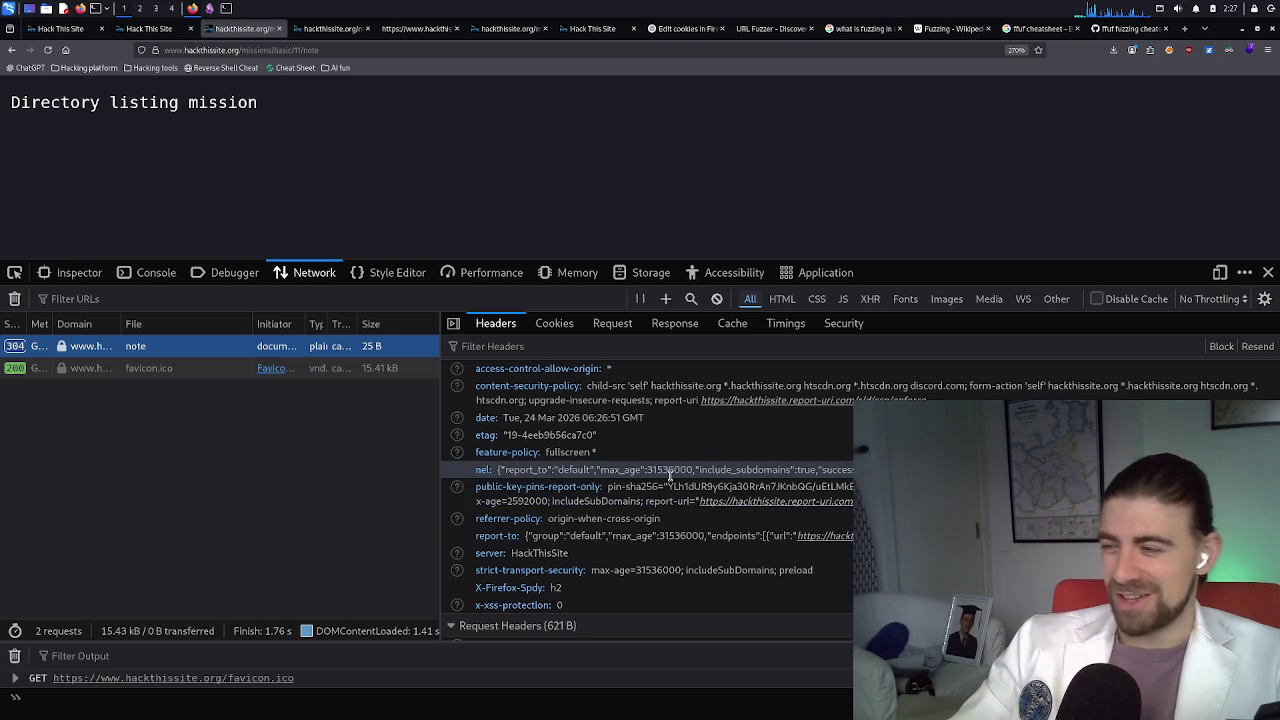
pyautogui.scroll(-4, 717, 496)
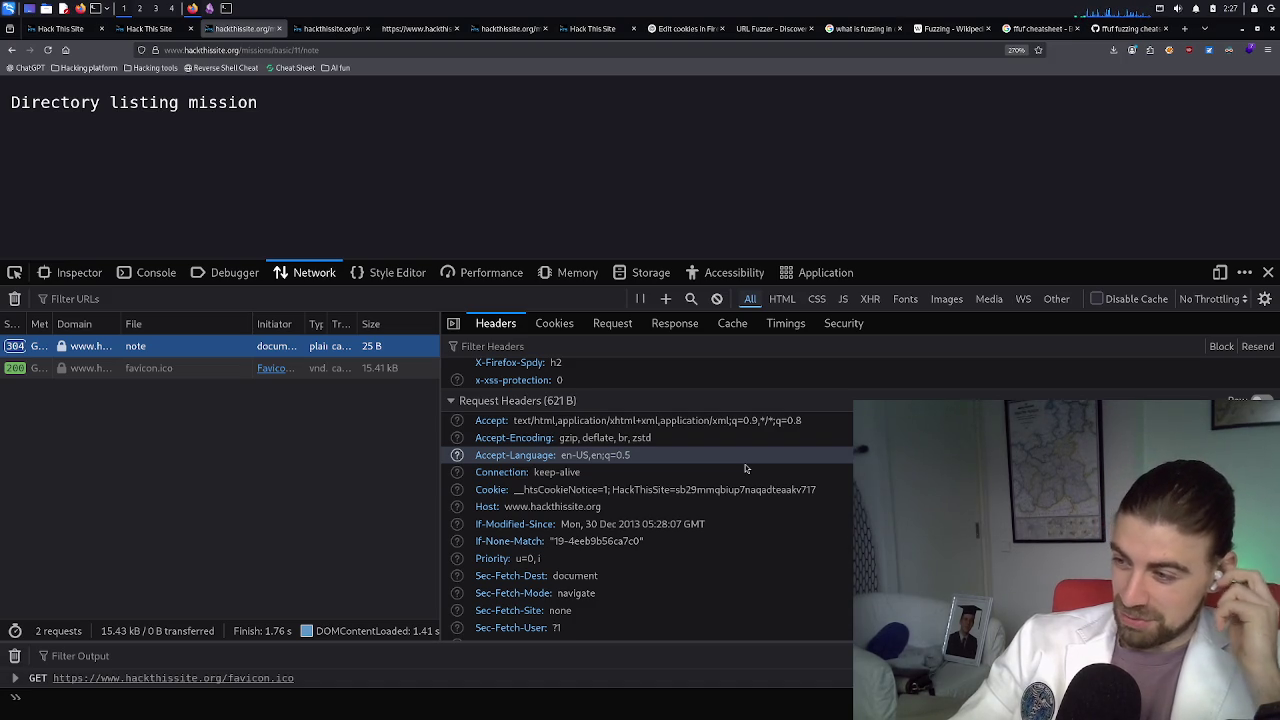
pyautogui.scroll(-1, 745, 464)
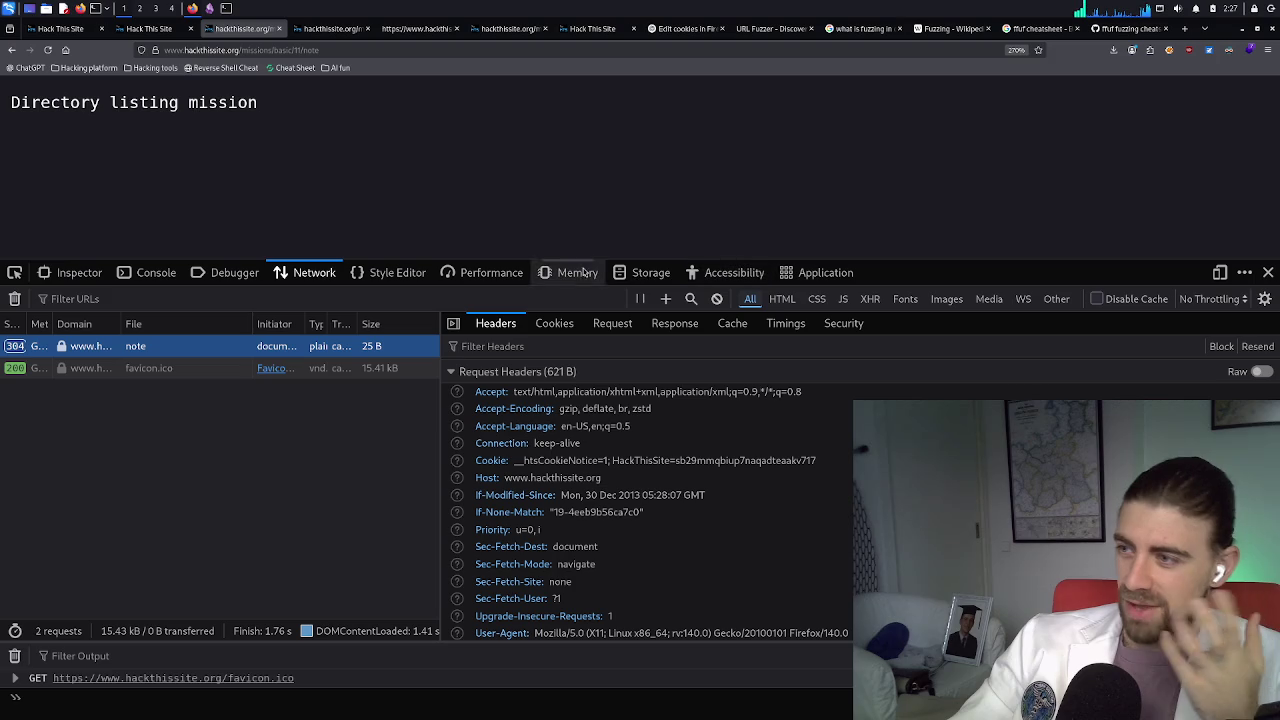
pyautogui.click(636, 276)
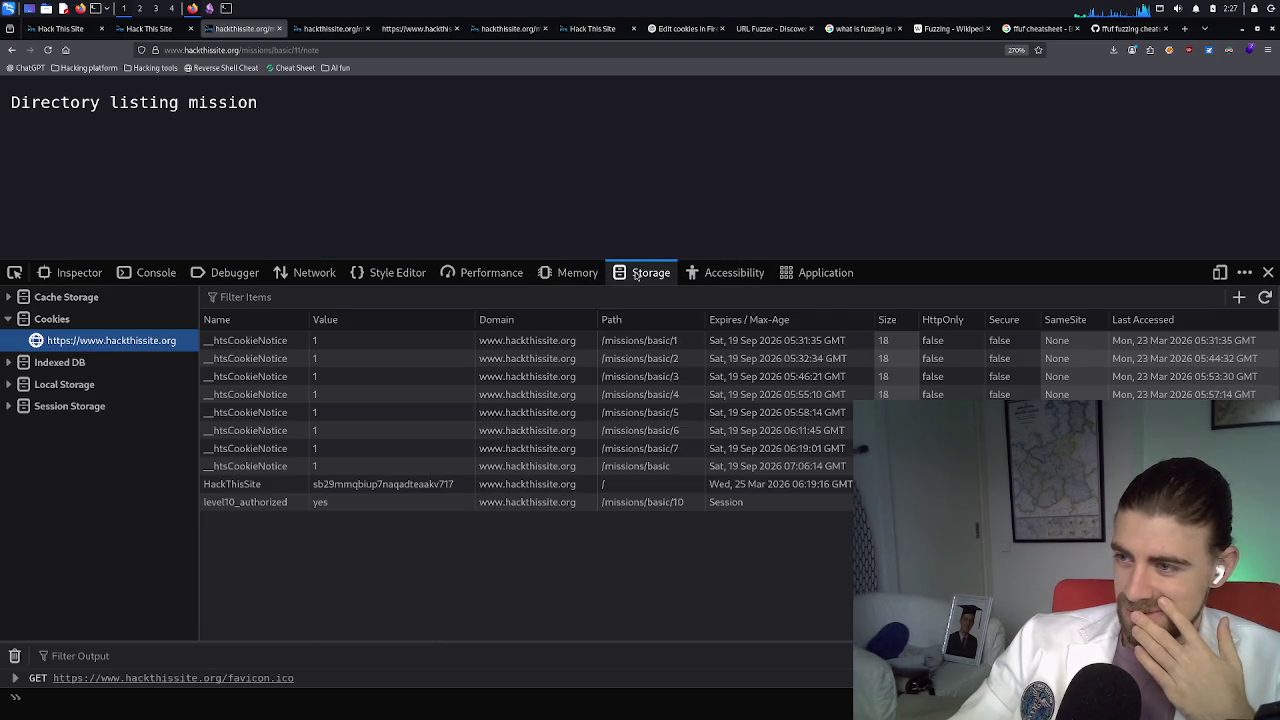
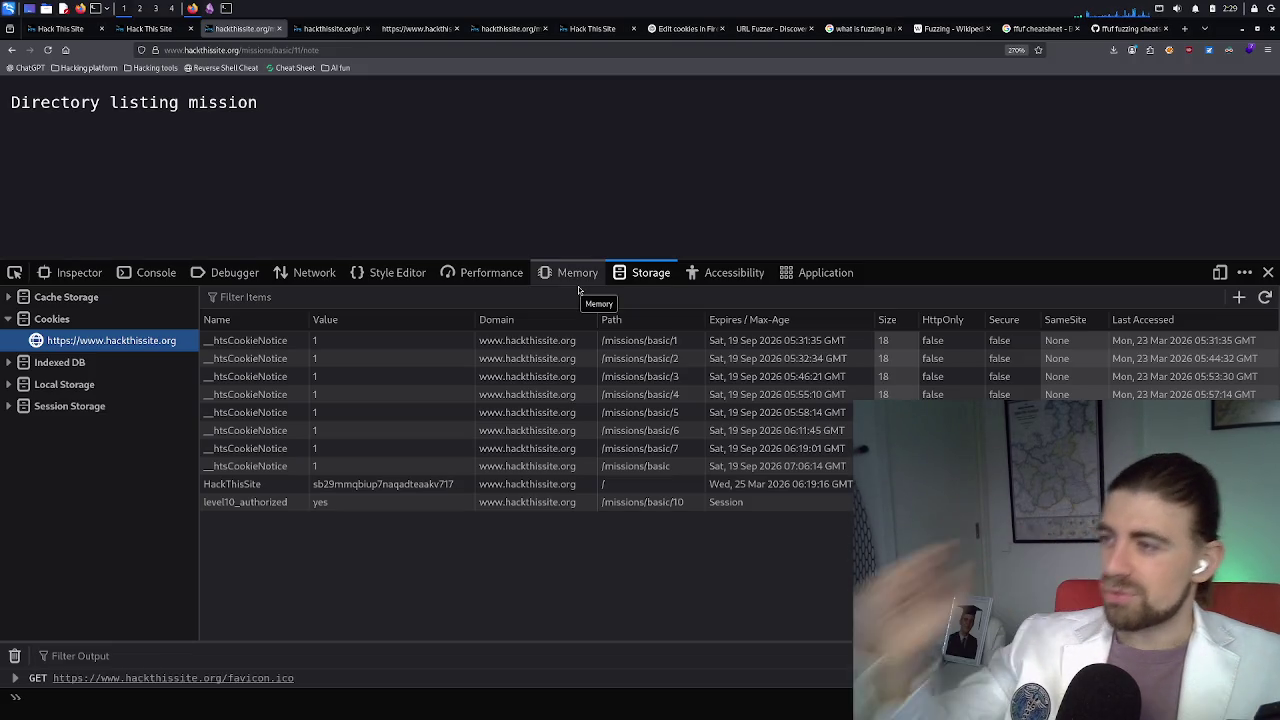
# In the Network panel, review the note request's headers, cookies, response and request payload, then the favicon.ico request
pyautogui.click(311, 271)
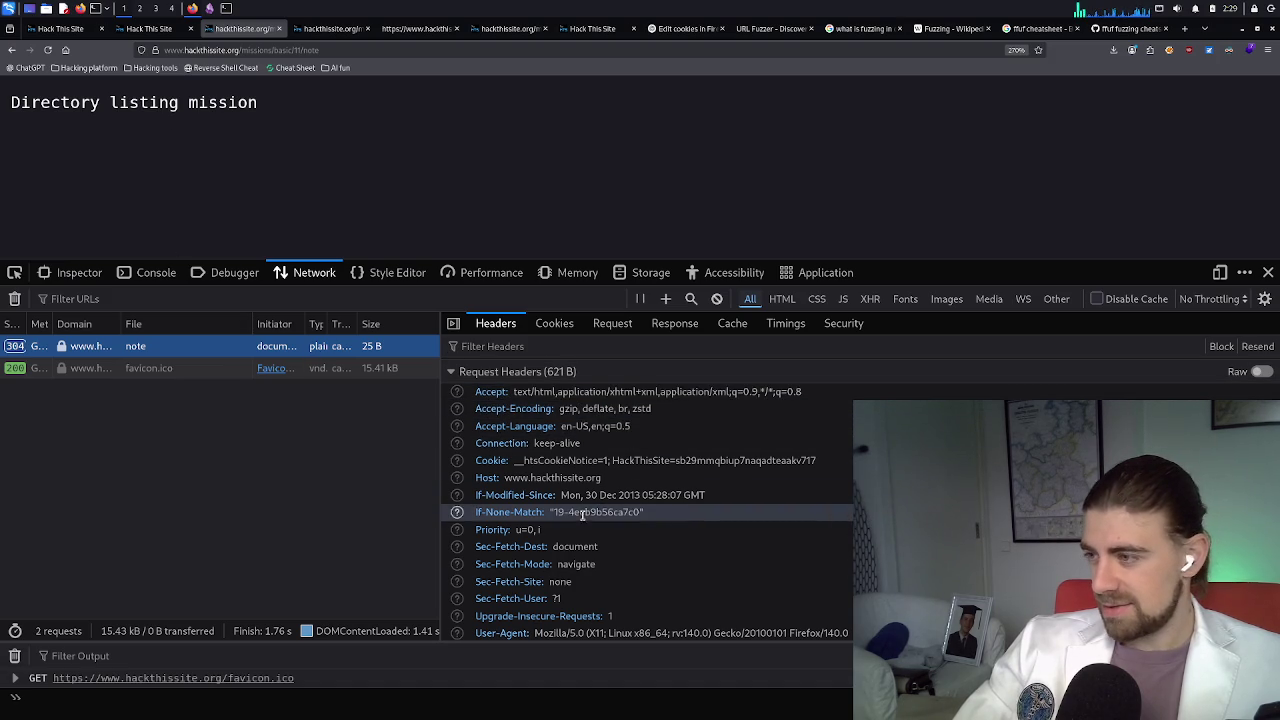
pyautogui.click(598, 325)
pyautogui.click(554, 325)
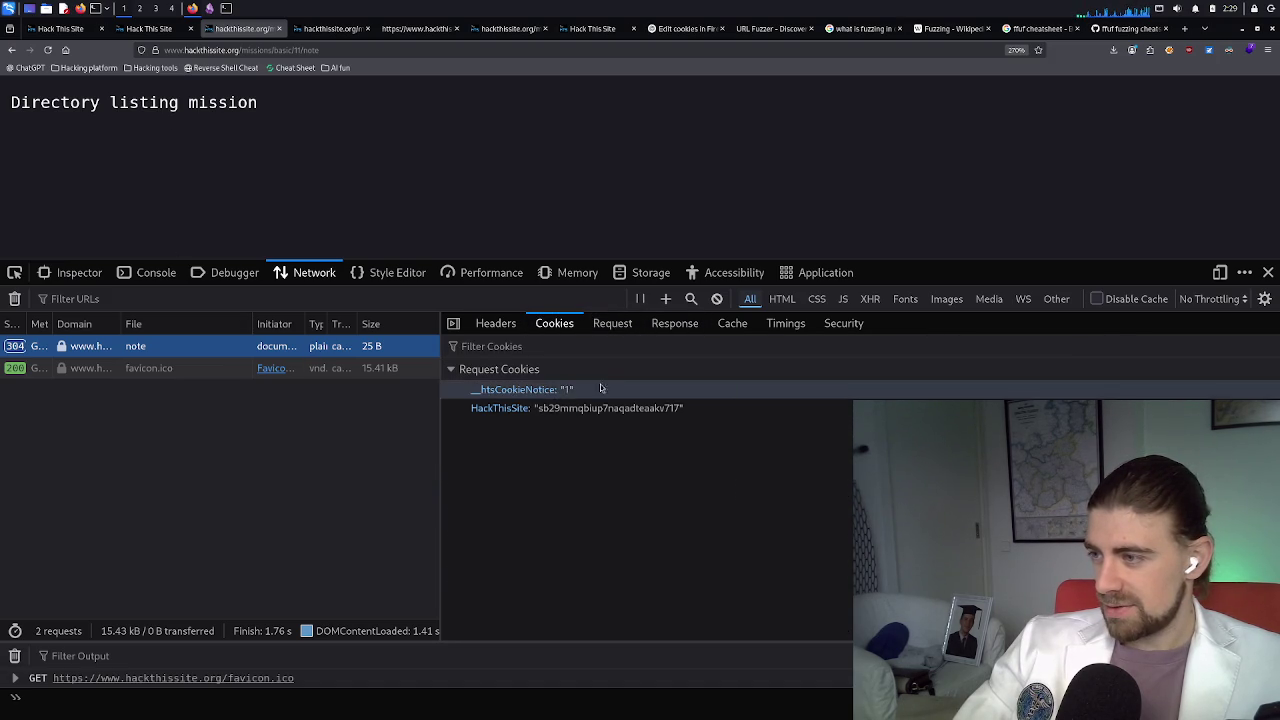
pyautogui.click(674, 322)
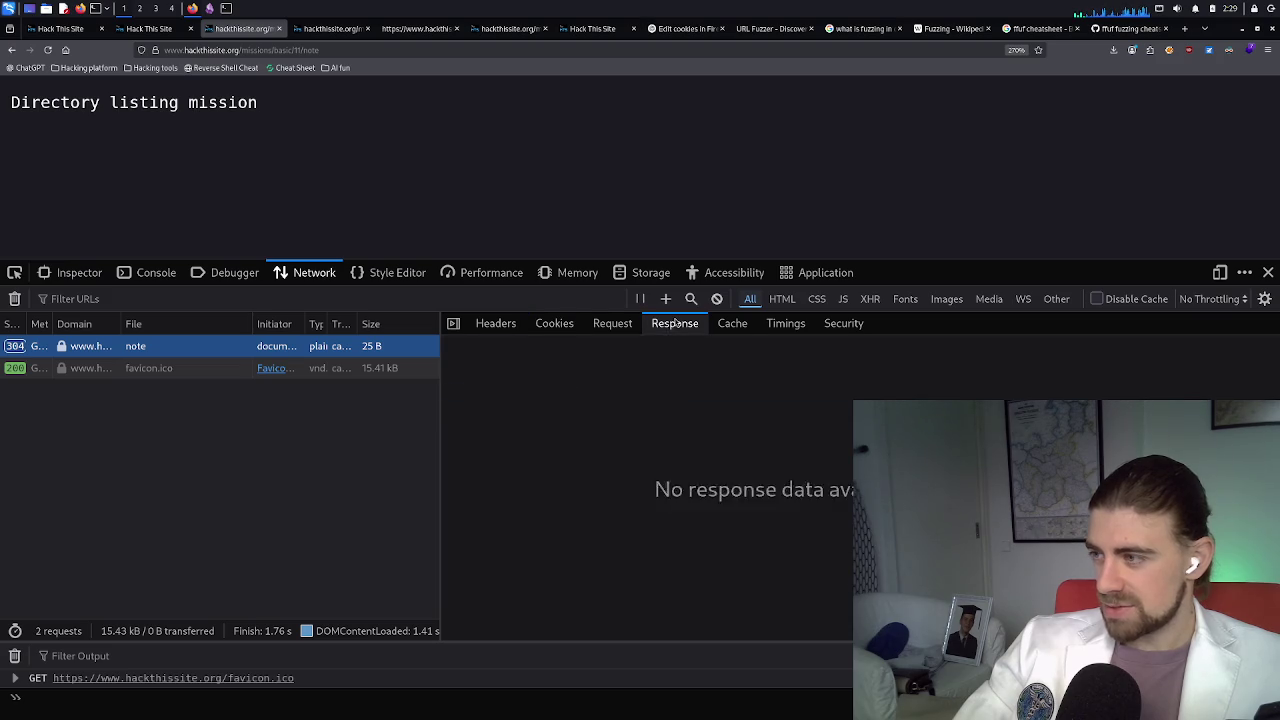
pyautogui.click(600, 326)
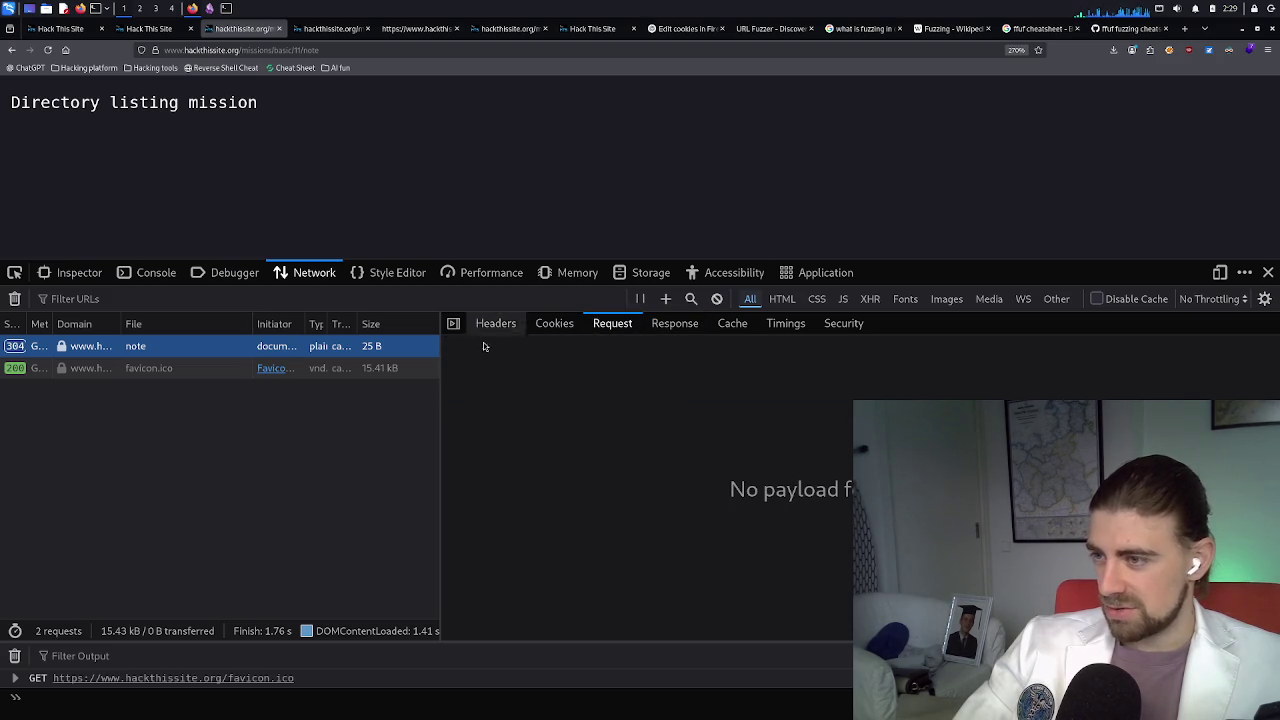
pyautogui.click(159, 370)
pyautogui.moveTo(159, 375)
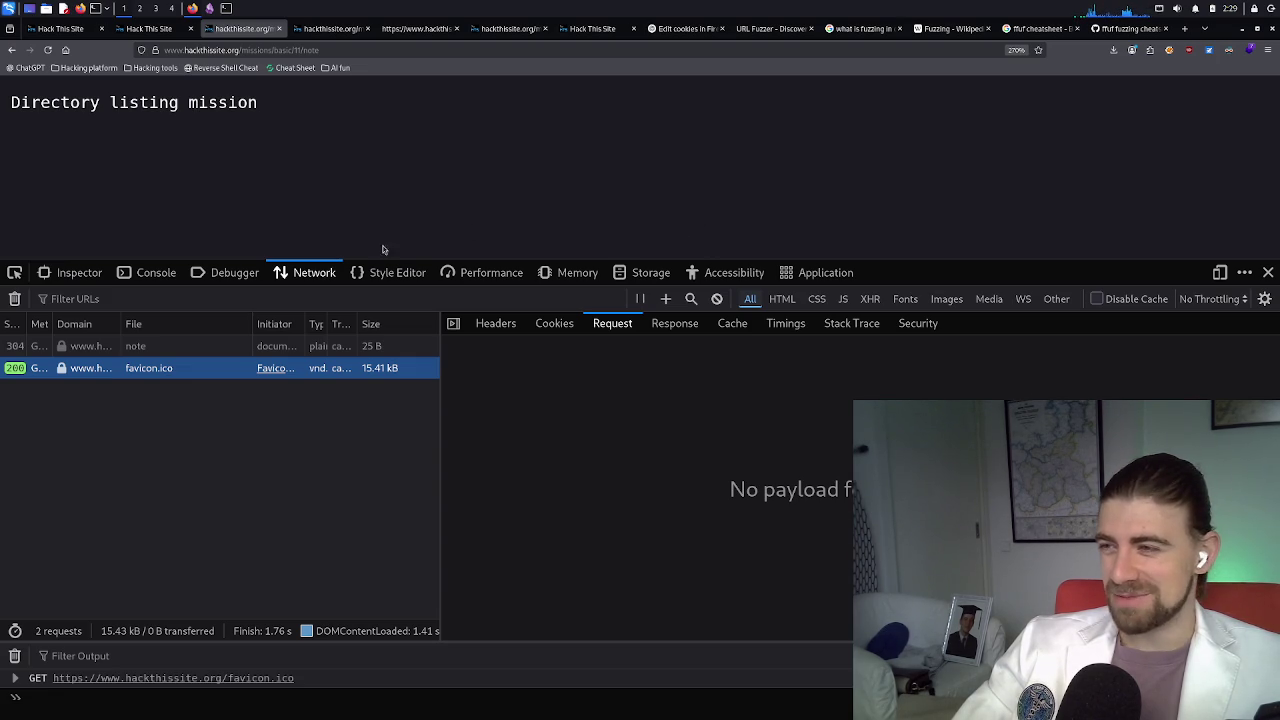
# Open the c397cb3e… blob script from hackthissite.org in the Debugger, then go to the gobuster terminal
pyautogui.click(244, 278)
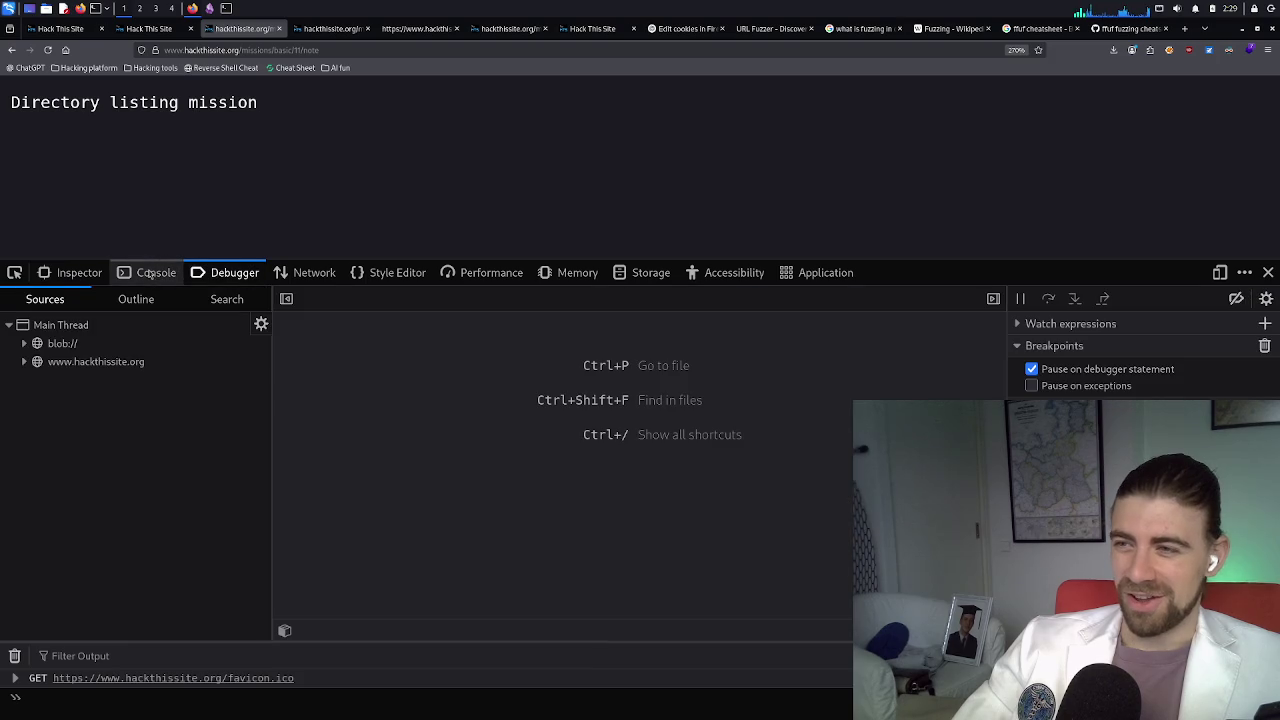
pyautogui.click(26, 346)
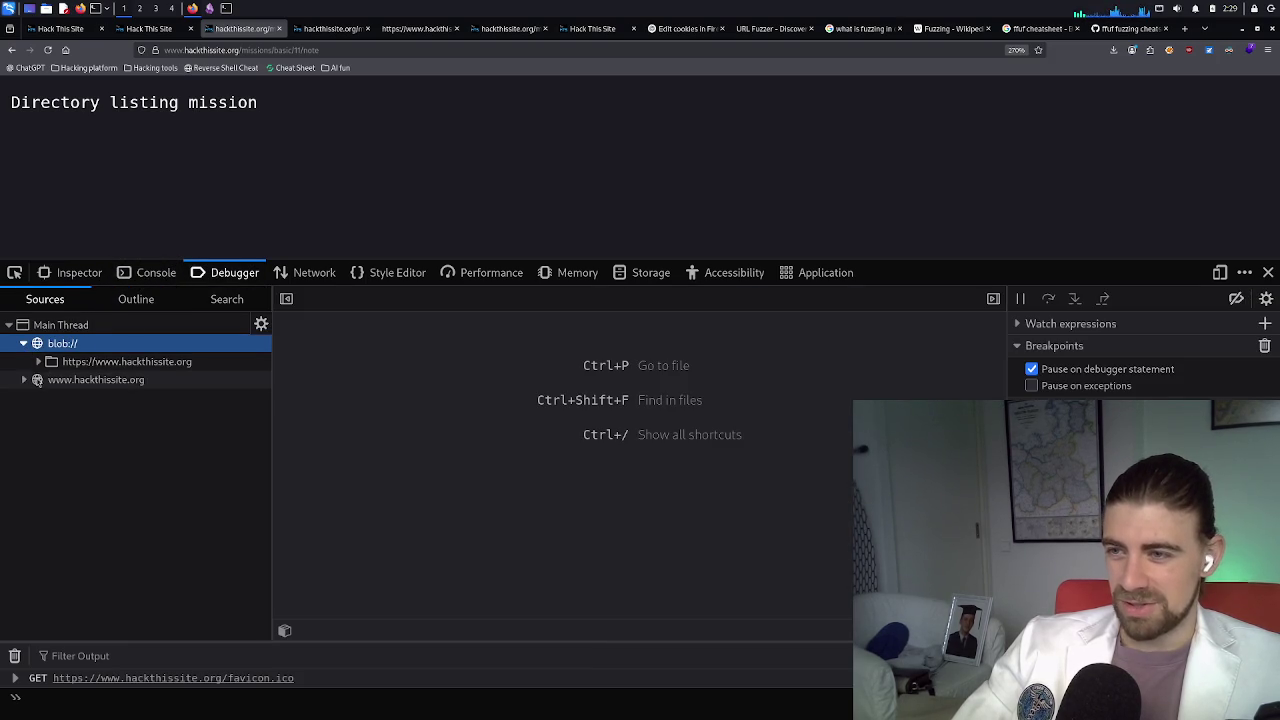
pyautogui.click(40, 363)
pyautogui.click(105, 380)
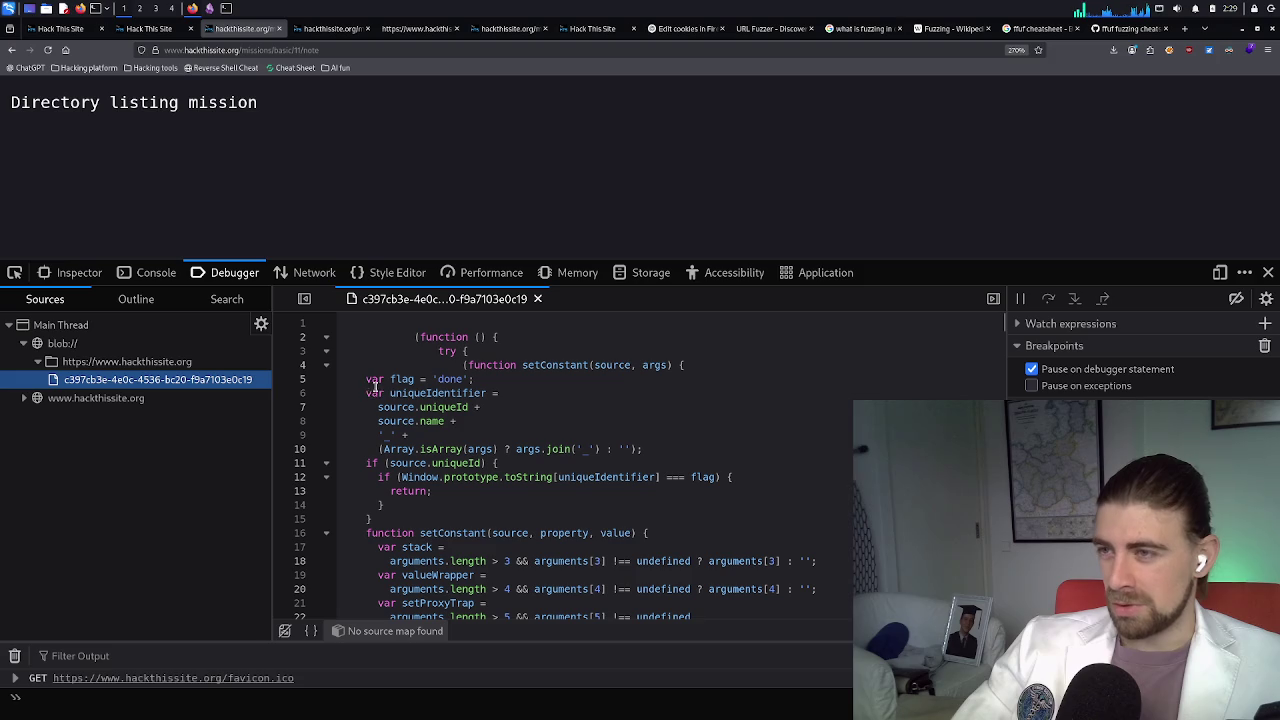
pyautogui.click(228, 9)
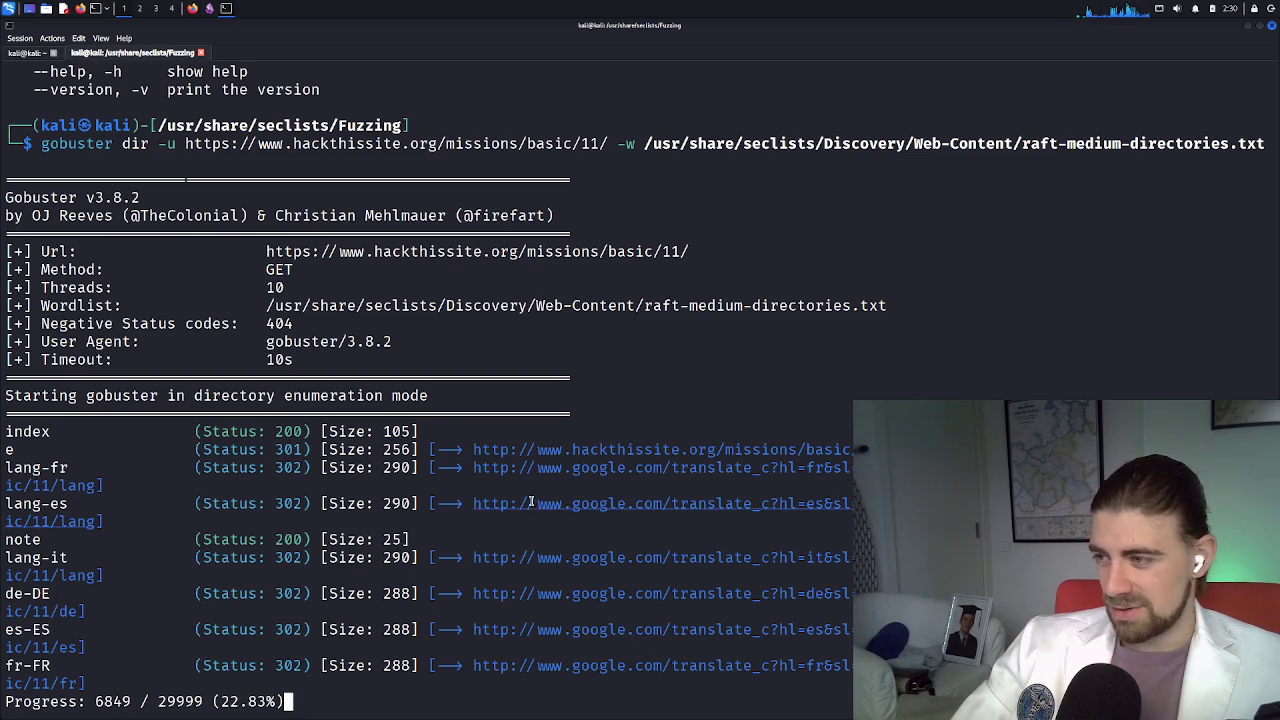
# Highlight the 'note' hit in gobuster's output, then return to the note page in Firefox
pyautogui.doubleClick(40, 540)
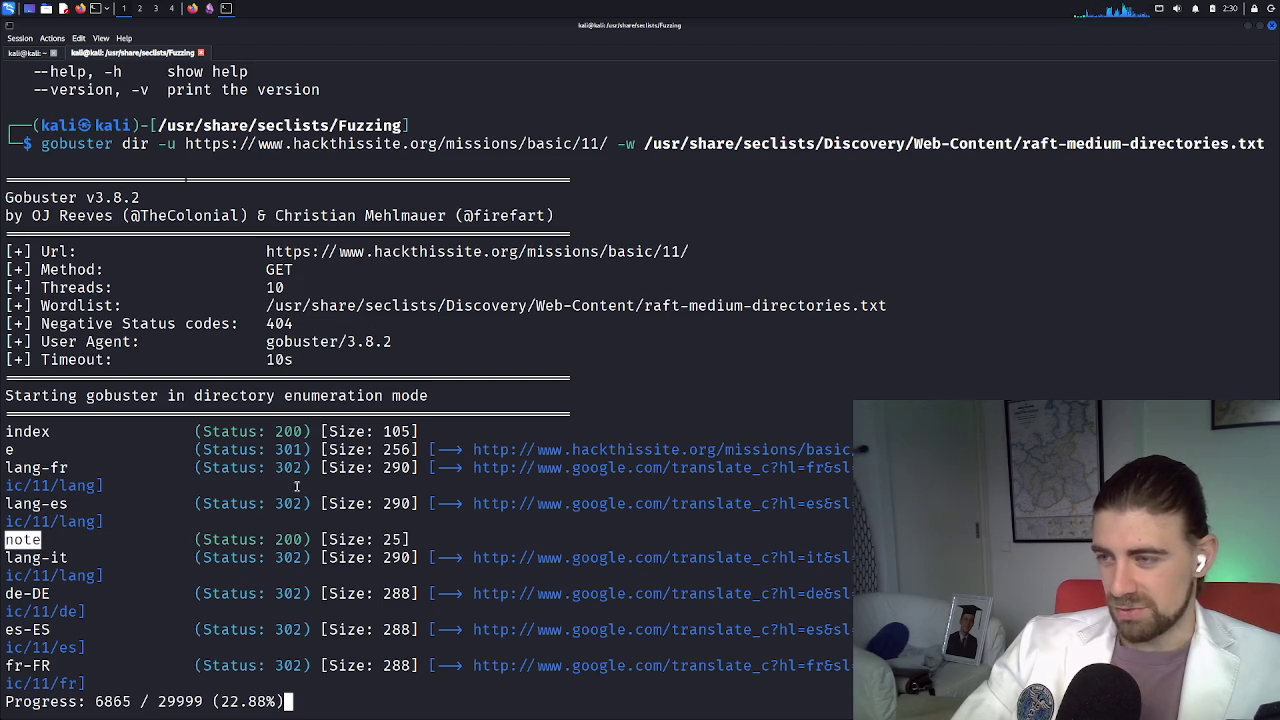
pyautogui.click(193, 8)
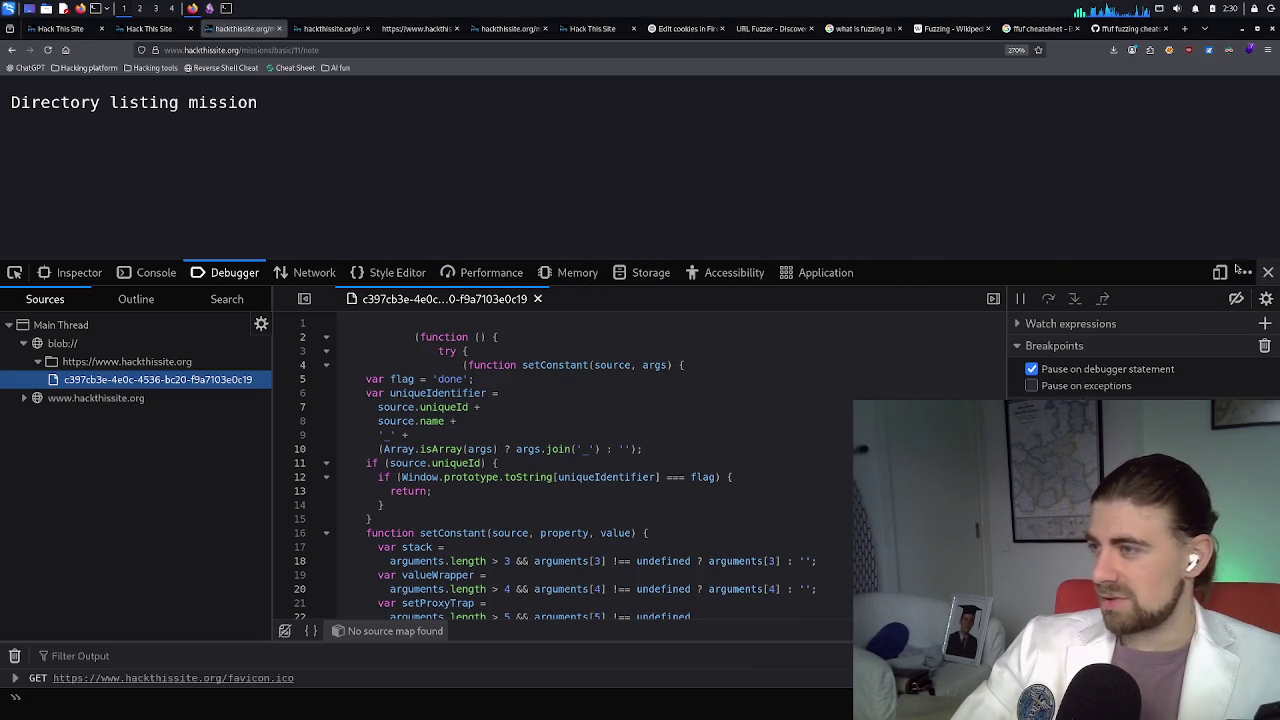
# Reload the note page, reopen DevTools via Inspect on the Storage cookies, then check gobuster's progress
pyautogui.click(1268, 272)
pyautogui.click(47, 52)
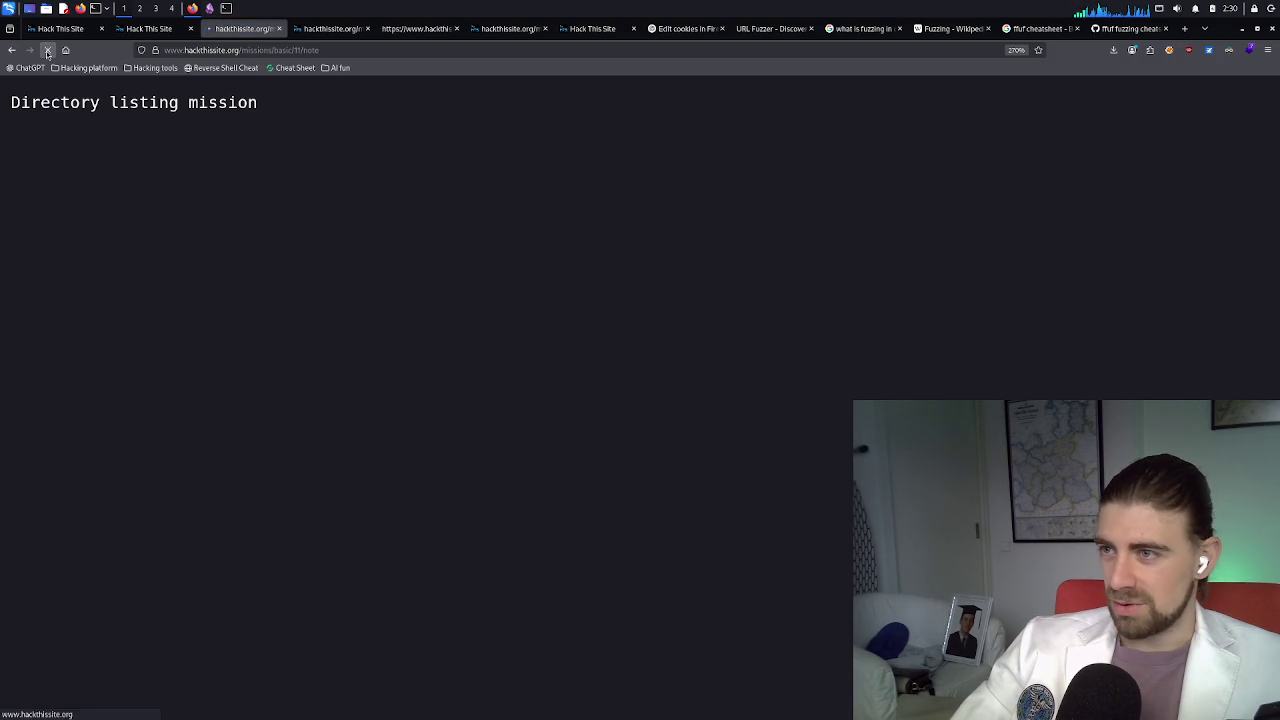
pyautogui.rightClick(227, 138)
pyautogui.click(268, 239)
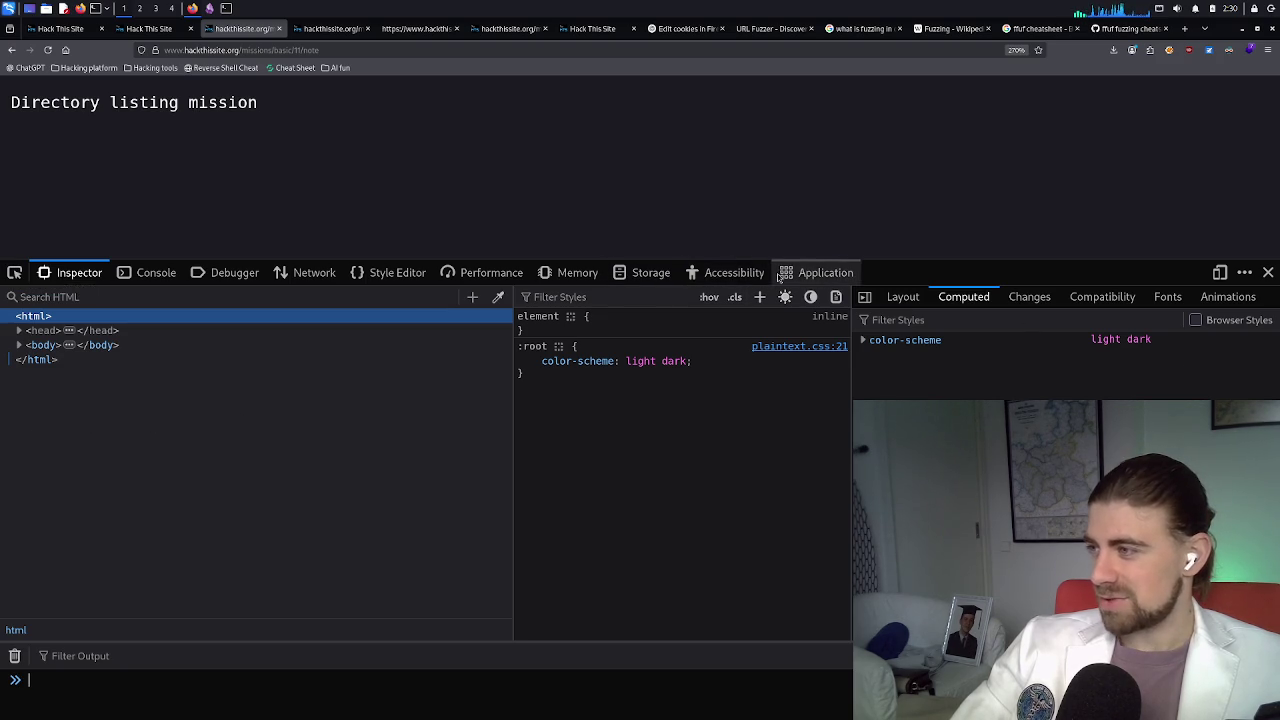
pyautogui.click(636, 279)
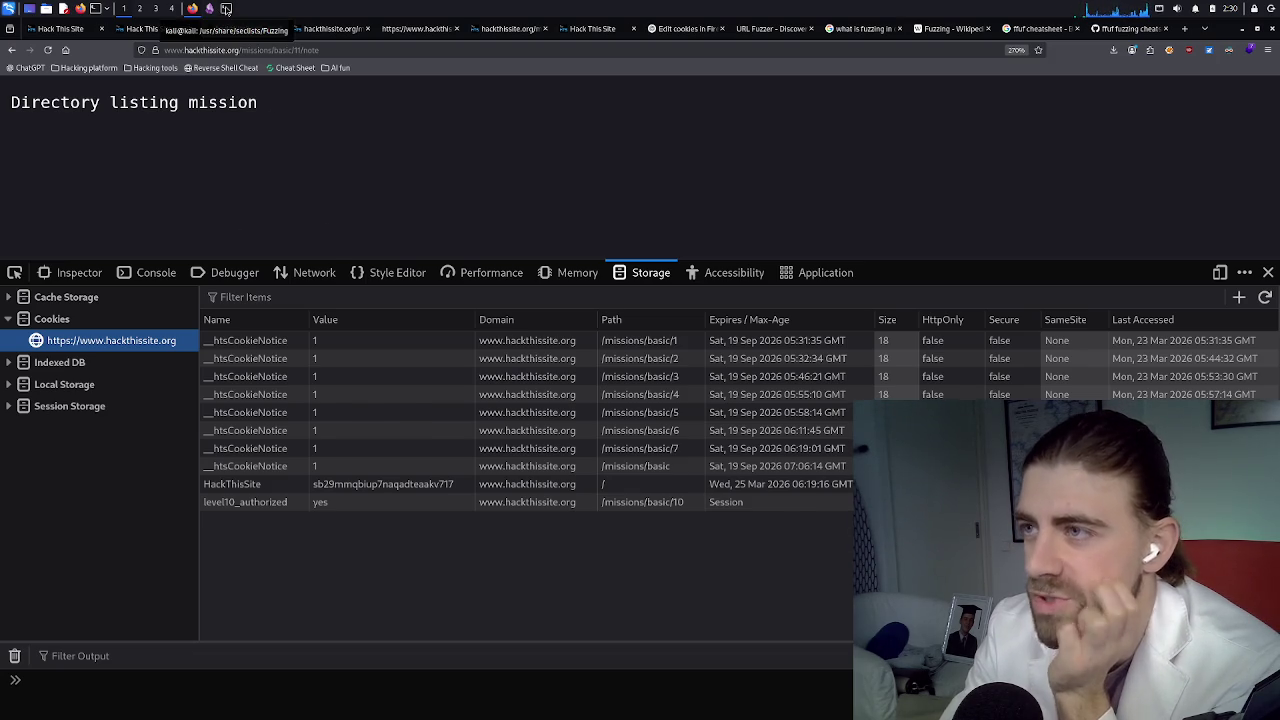
pyautogui.click(226, 8)
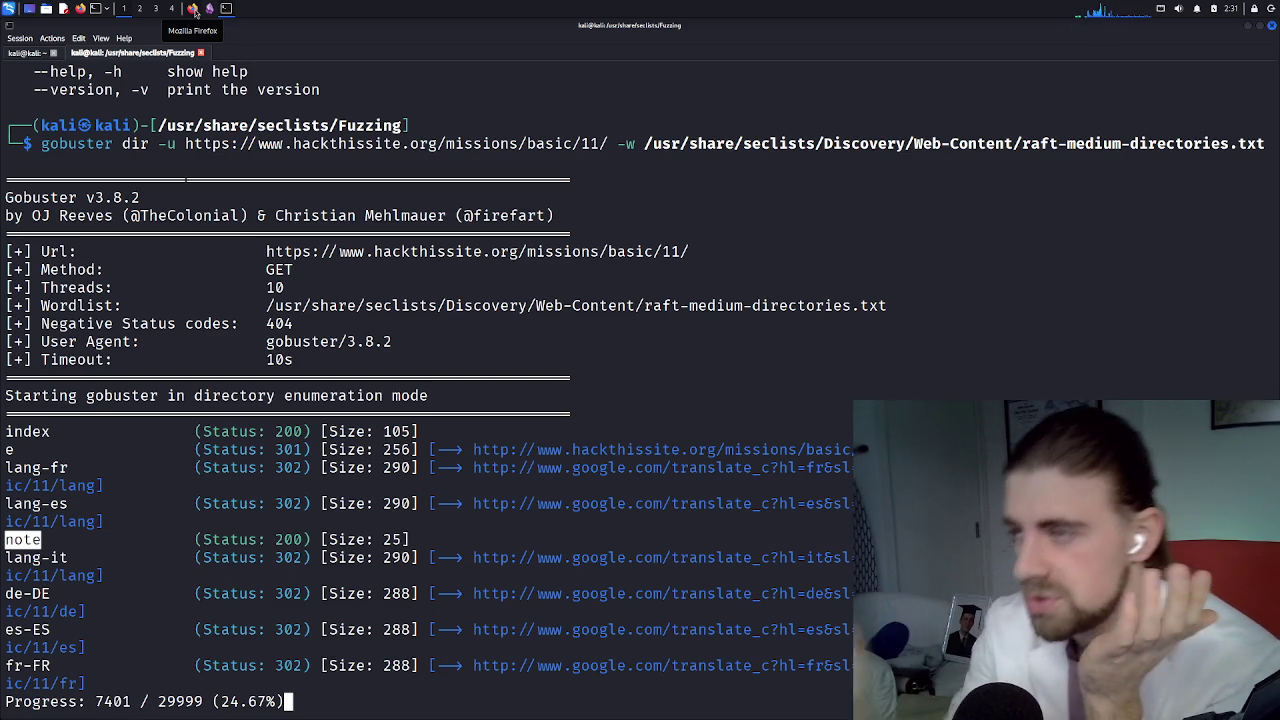
# Open a new Konsole tab with enlarged text and type 'ffuf' at its prompt
pyautogui.doubleClick(232, 55)
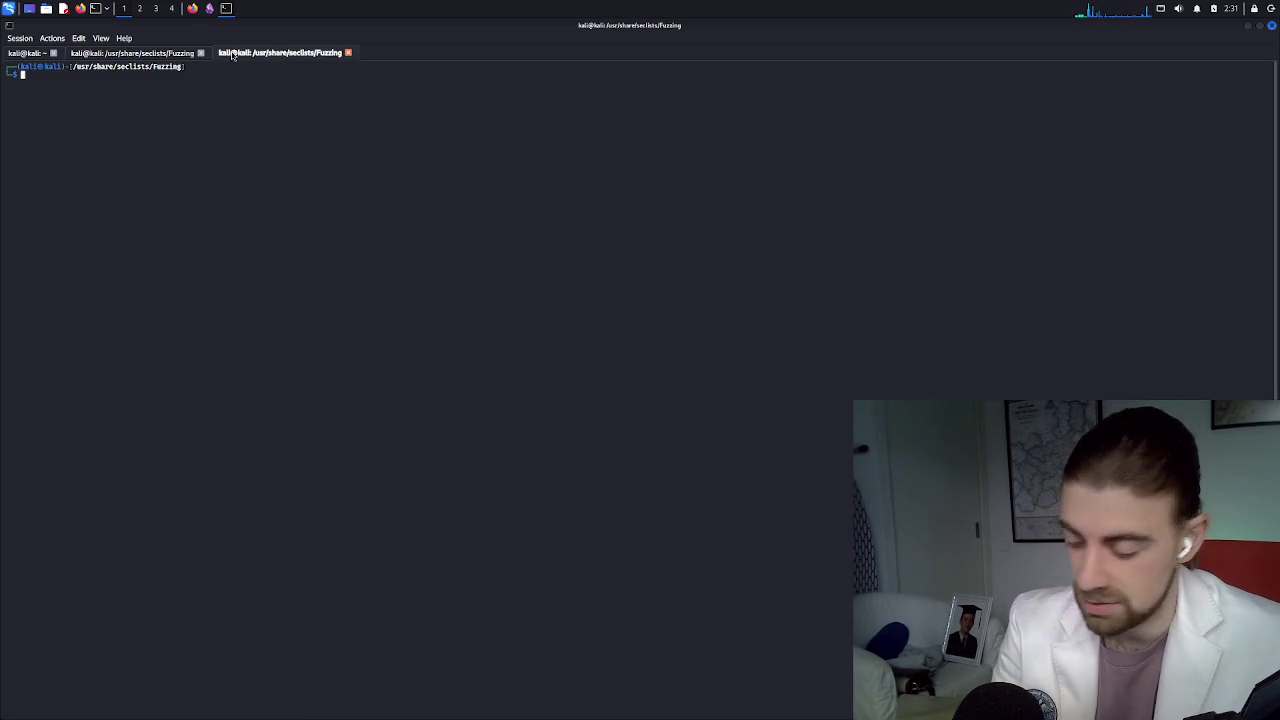
pyautogui.hotkey('ctrl', '+')
pyautogui.hotkey('ctrl', '+')
pyautogui.hotkey('ctrl', '+')
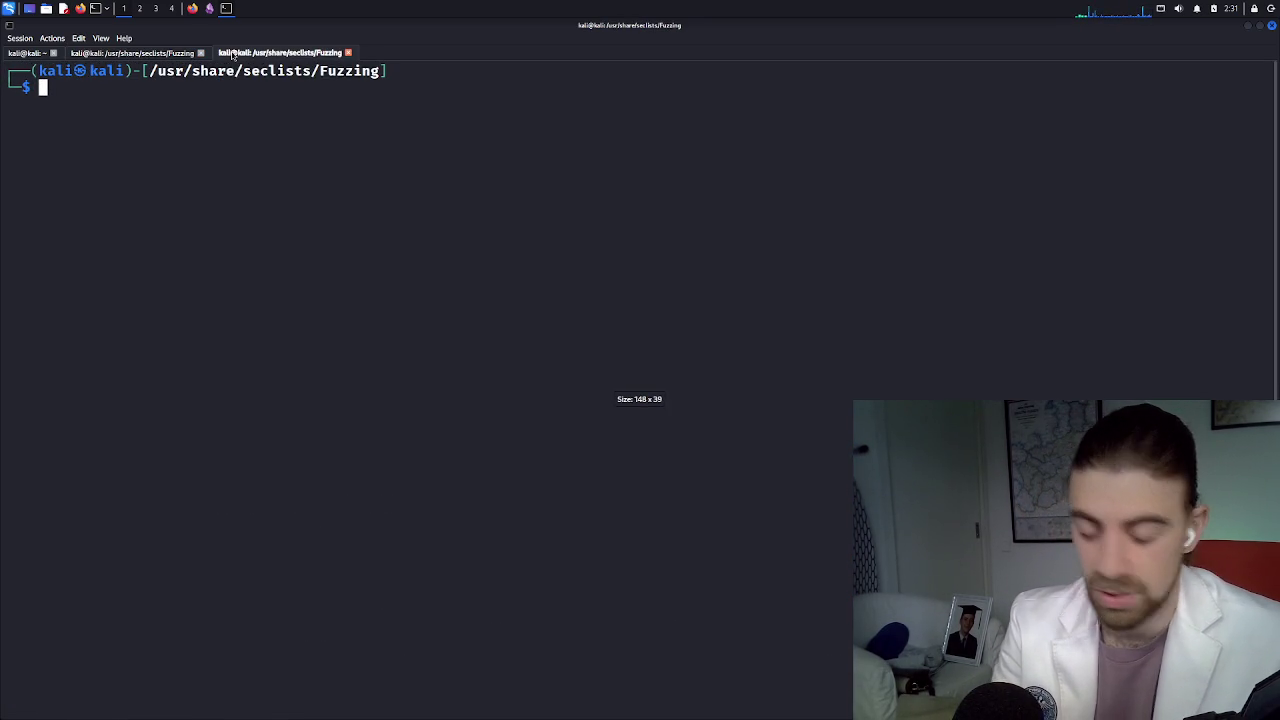
pyautogui.write('ffu')
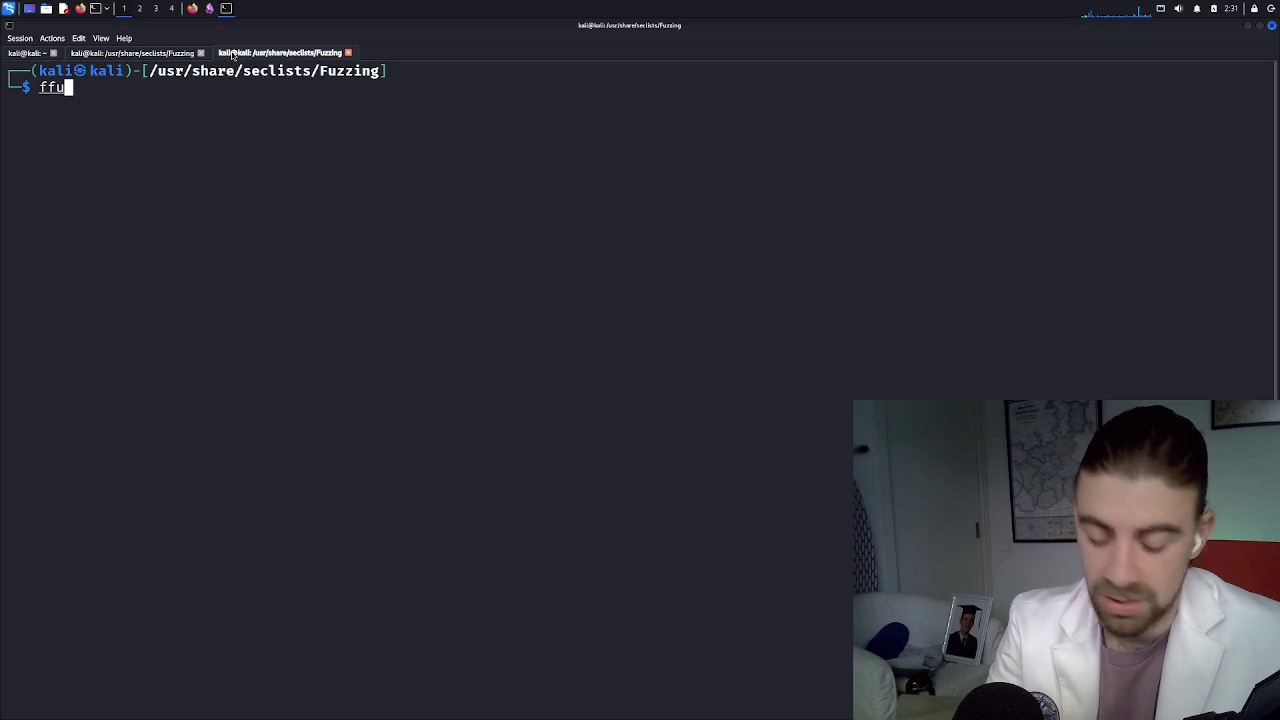
pyautogui.write('f')
# Look up the web-extensions.txt wordlist path on the ffuf fuzzing cheatsheet, then bring up the Obsidian PHP note
pyautogui.click(201, 9)
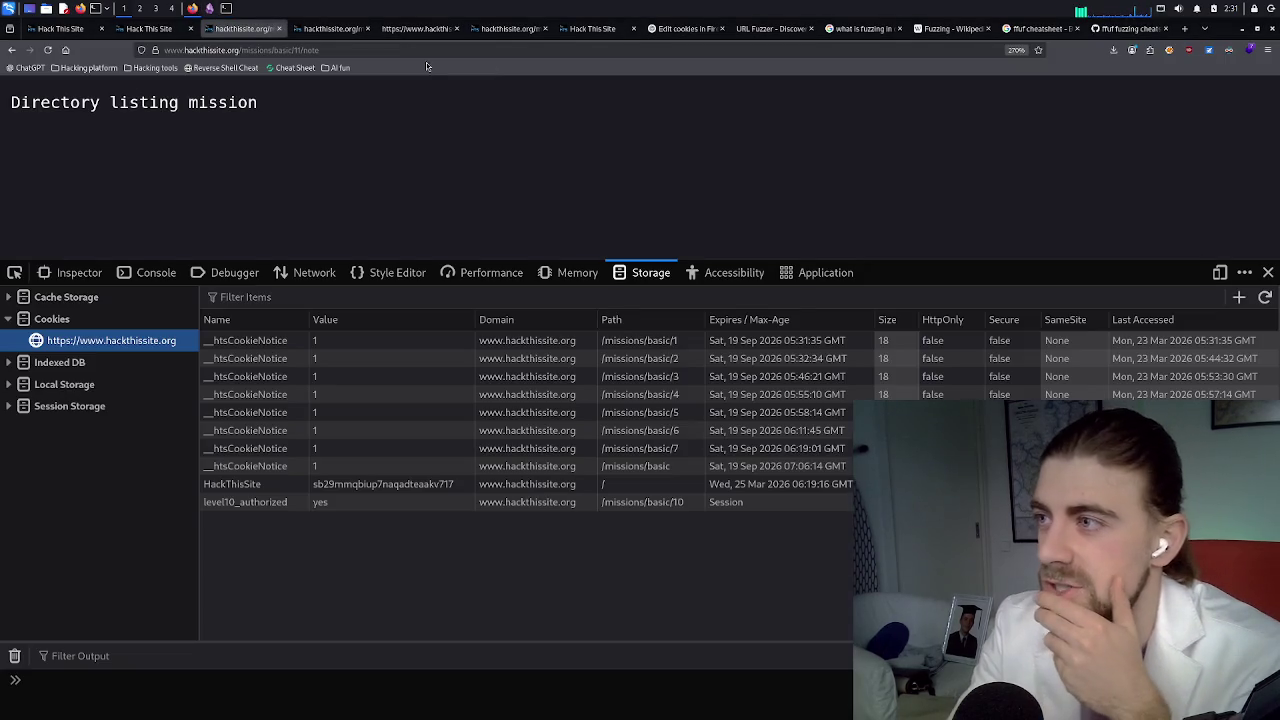
pyautogui.click(1128, 28)
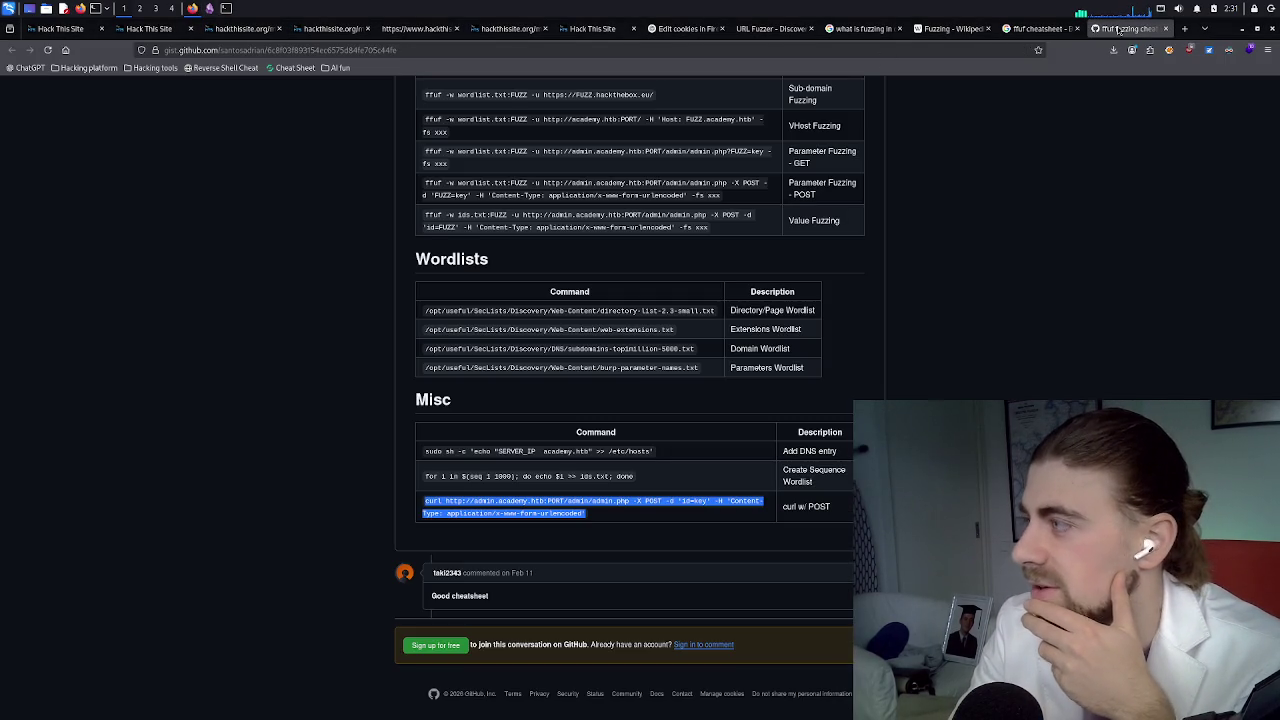
pyautogui.click(605, 512)
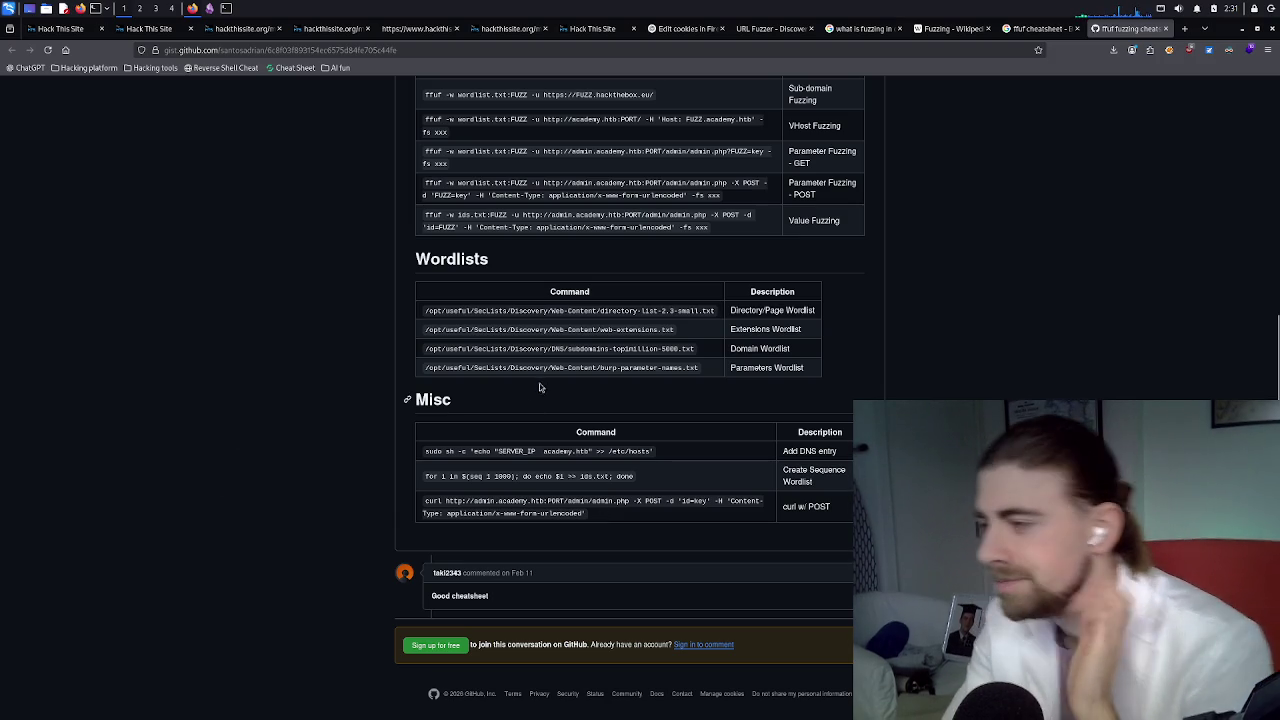
pyautogui.scroll(1, 535, 347)
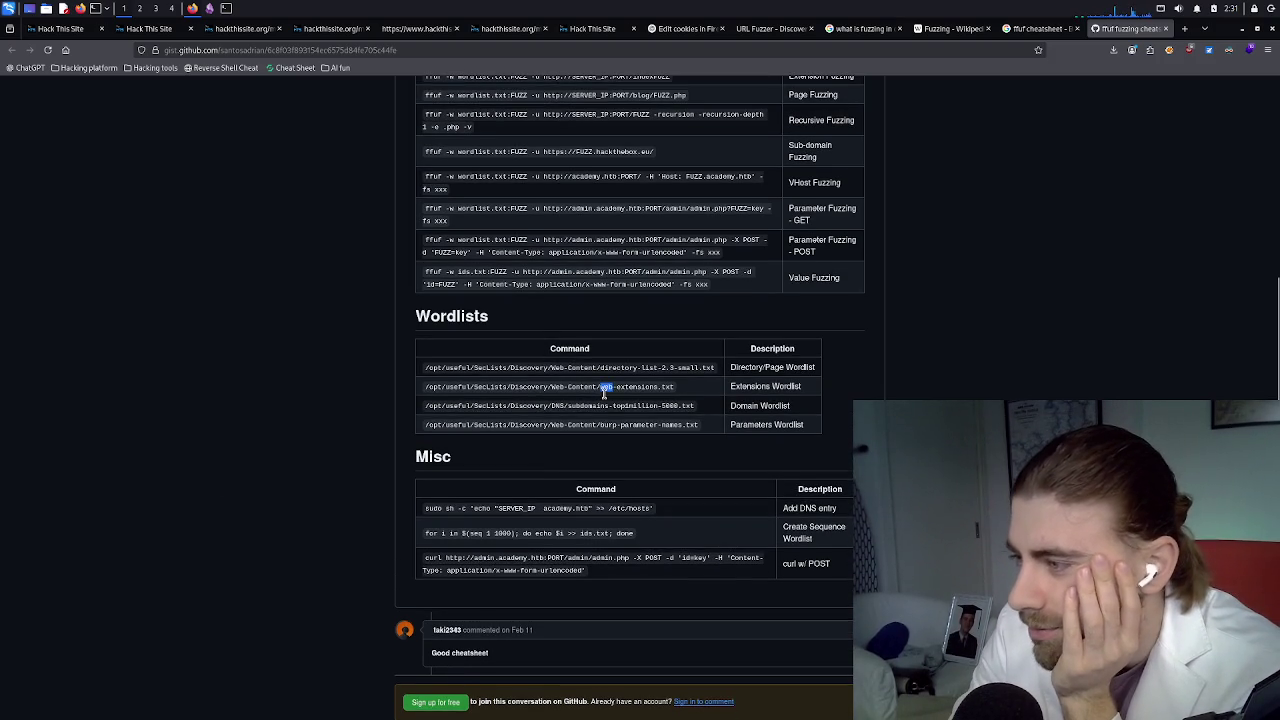
pyautogui.tripleClick(605, 388)
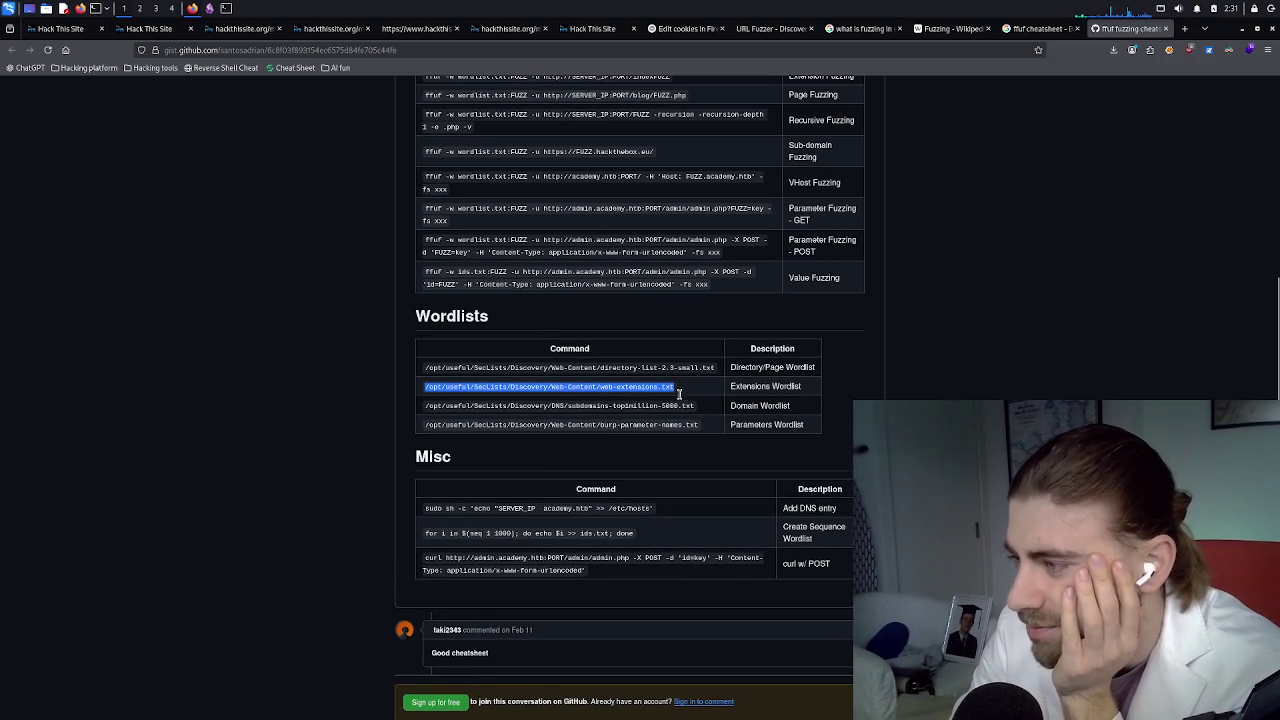
pyautogui.click(691, 393)
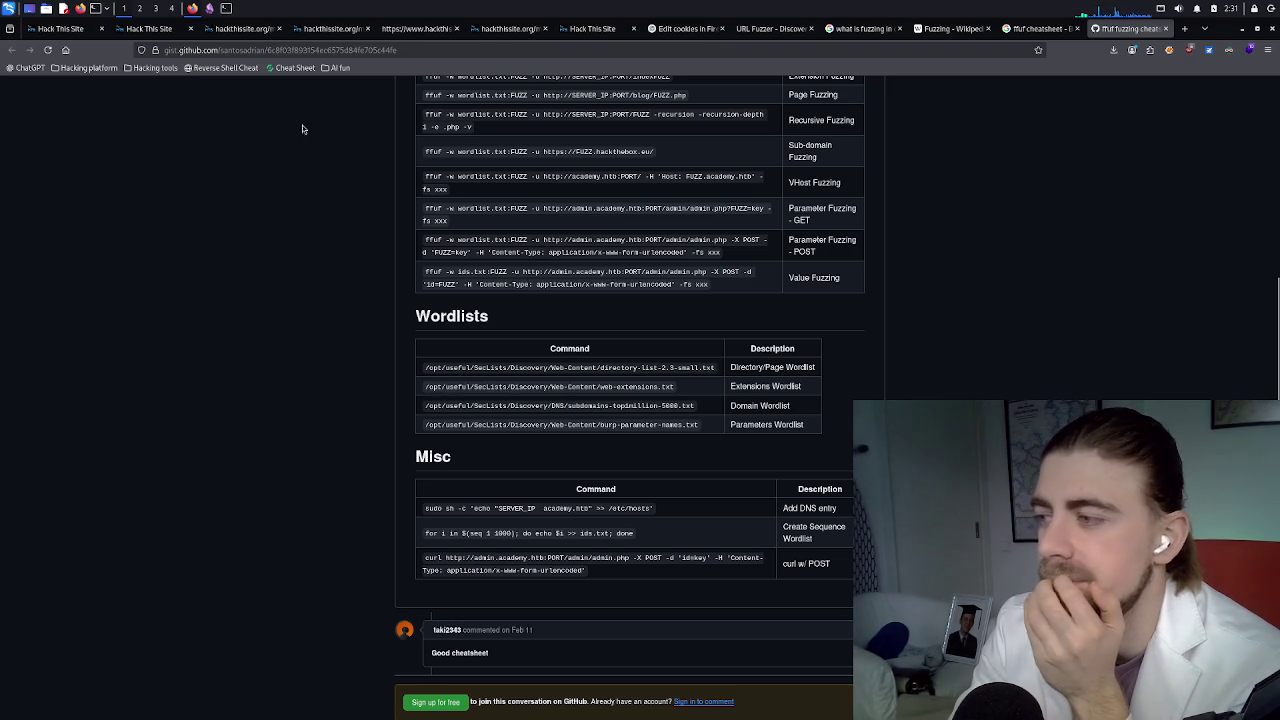
pyautogui.click(211, 10)
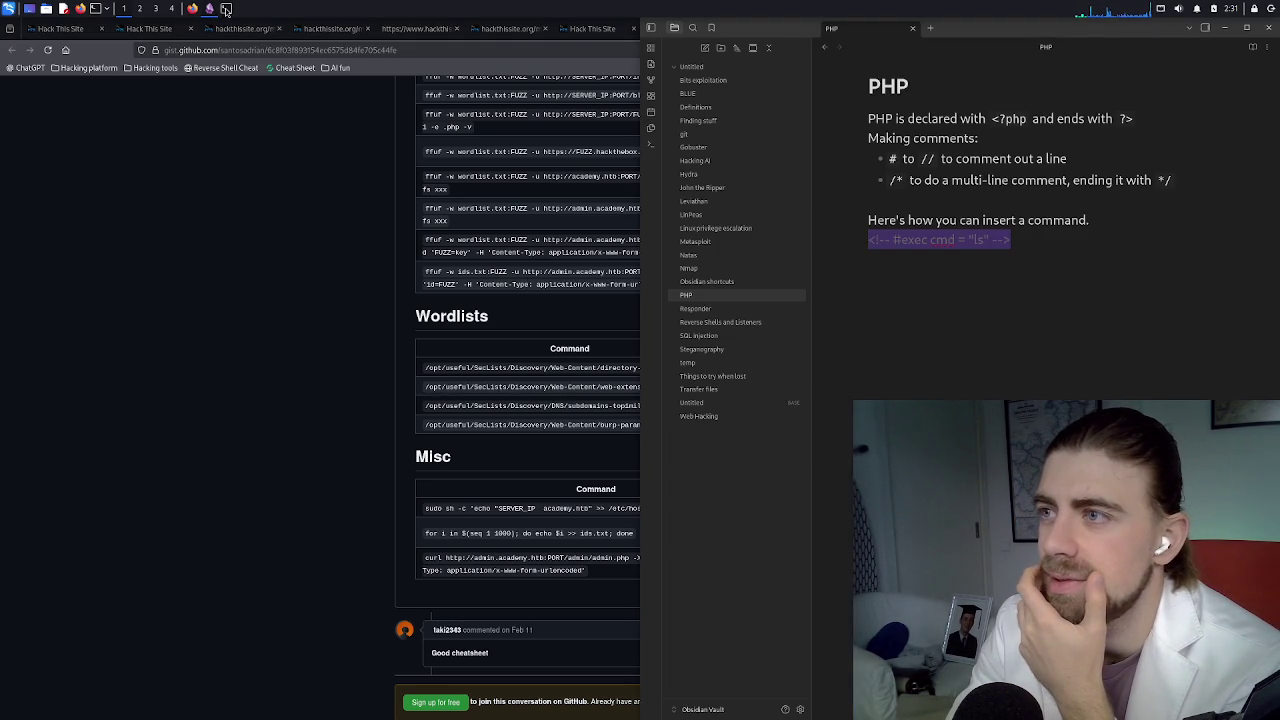
# Close the Obsidian PHP note, raise the terminal, and return to the ffuf cheatsheet's Wordlists
pyautogui.click(226, 9)
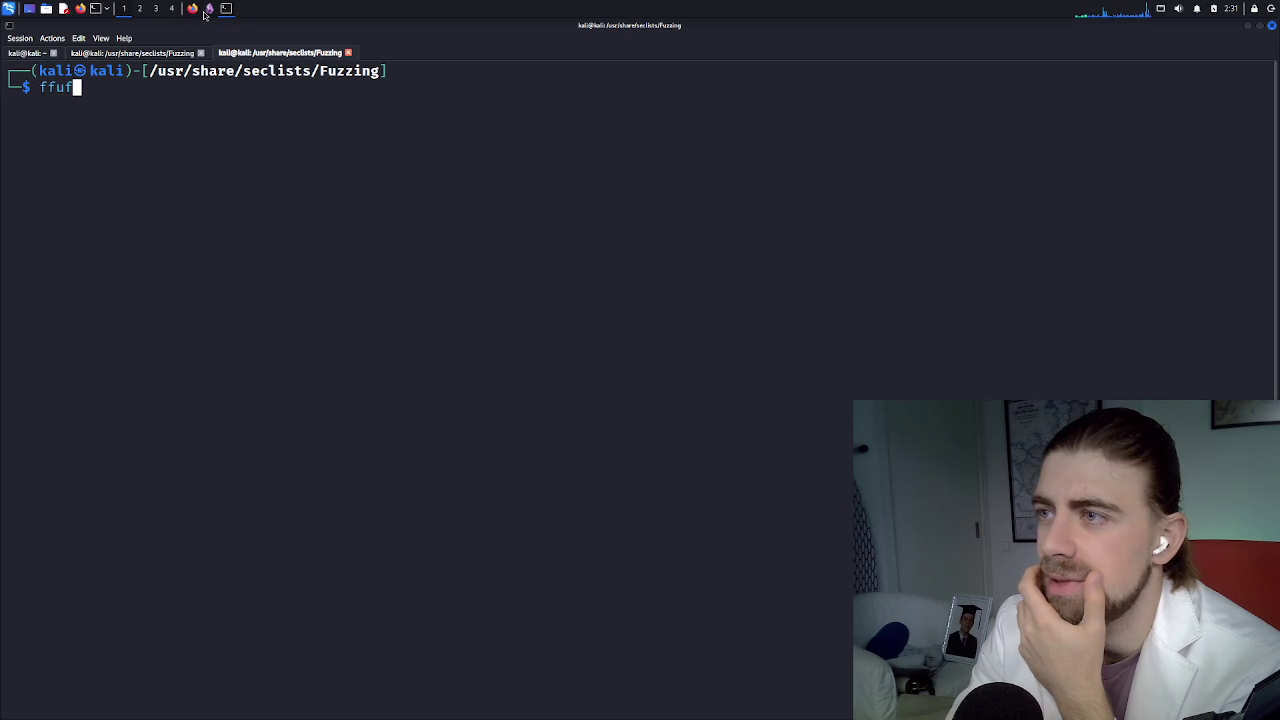
pyautogui.click(209, 9)
pyautogui.click(143, 87)
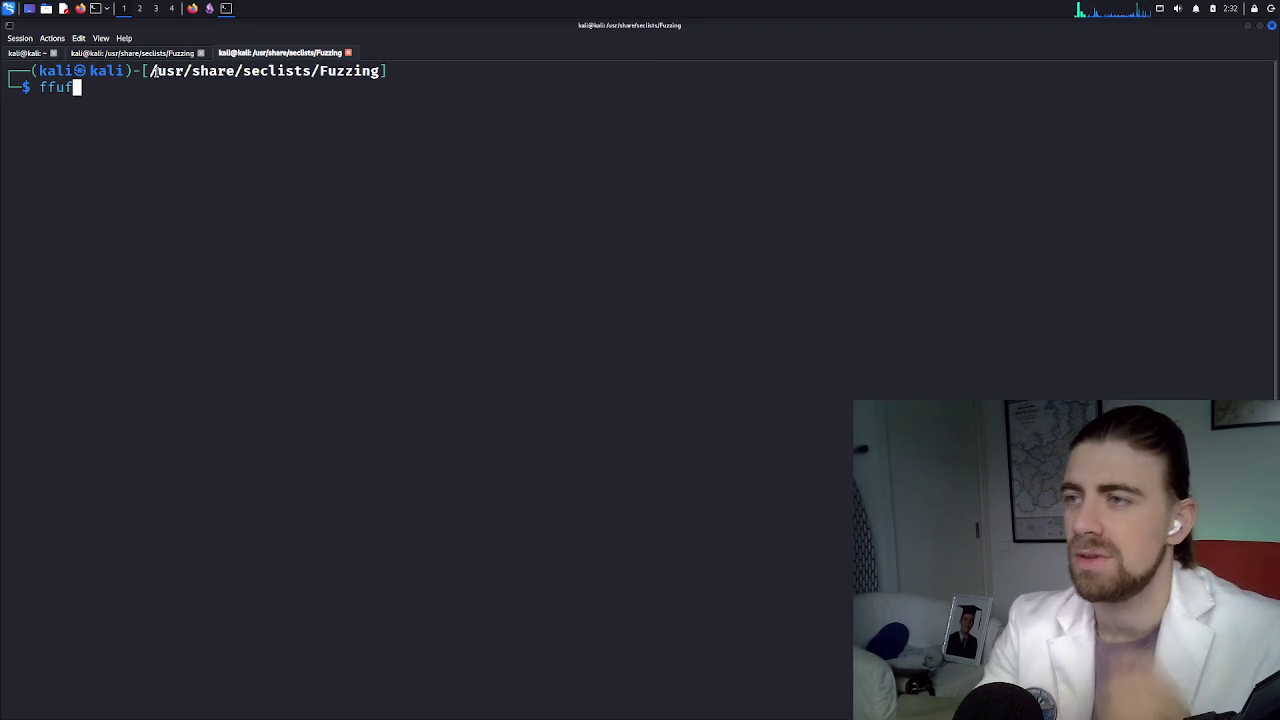
pyautogui.click(193, 9)
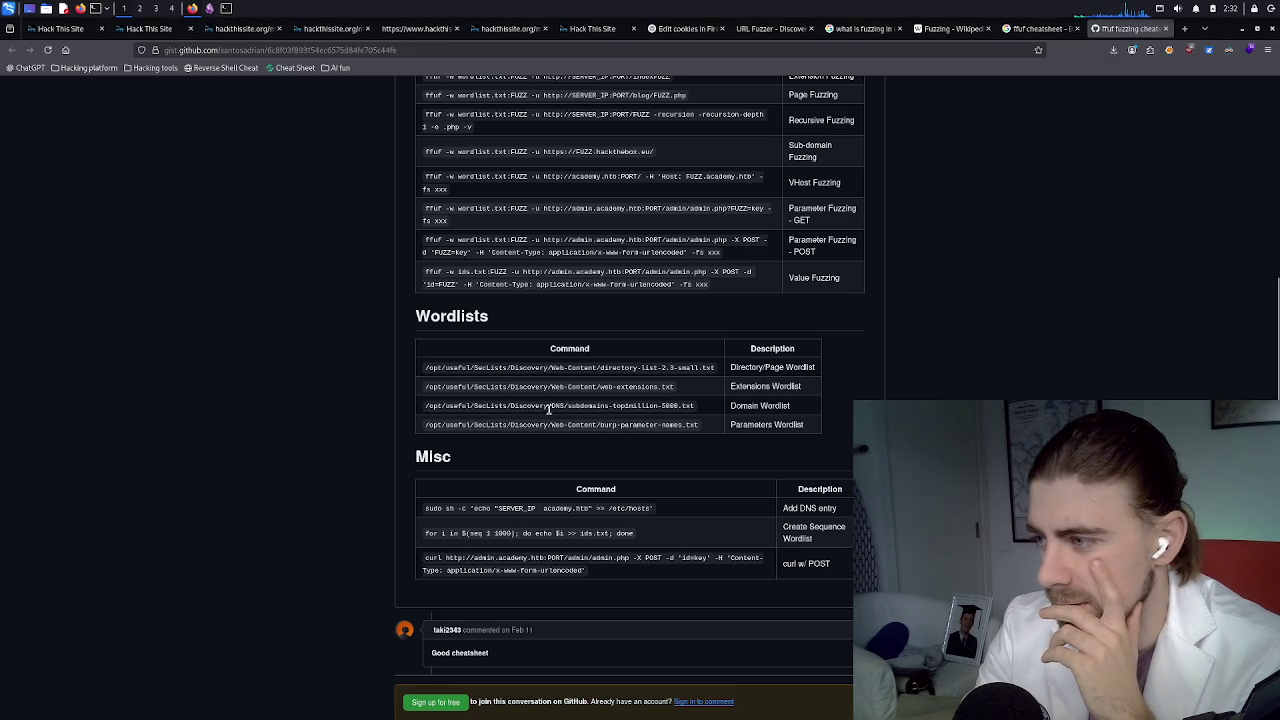
# Scroll up to the cheatsheet's Ffuf command table and file header, then raise Konsole
pyautogui.scroll(2, 556, 404)
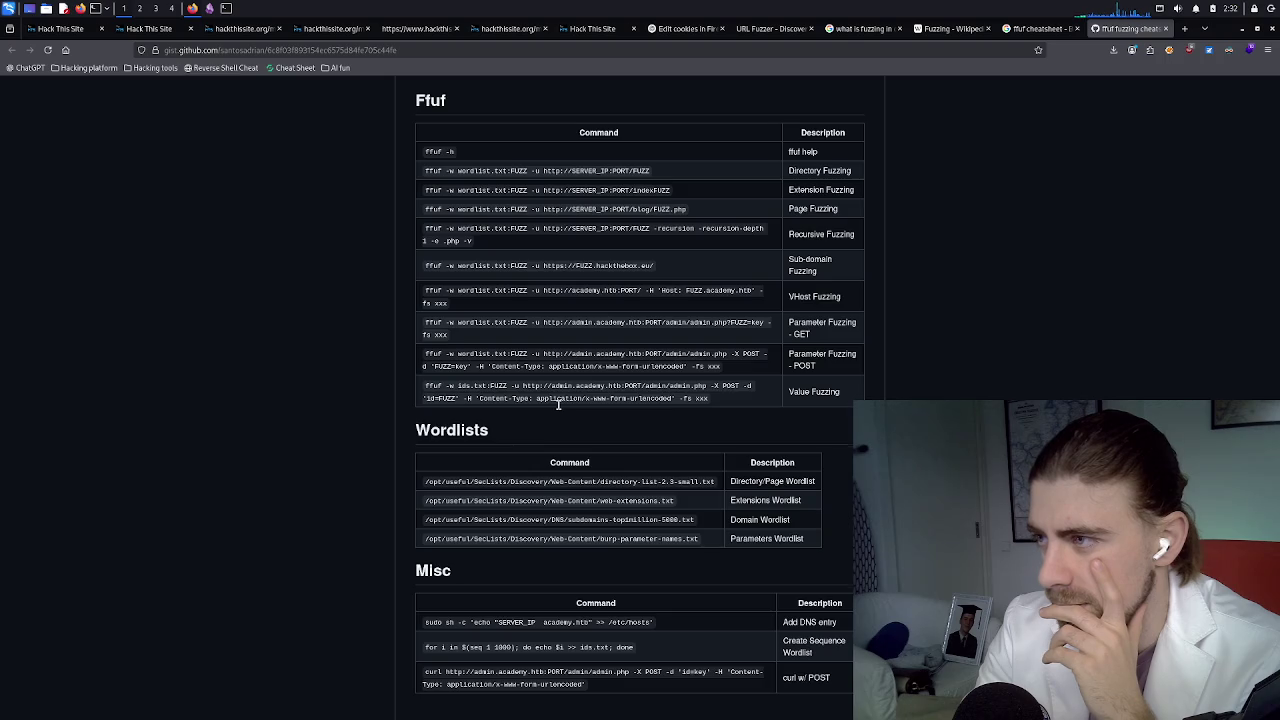
pyautogui.scroll(2, 557, 404)
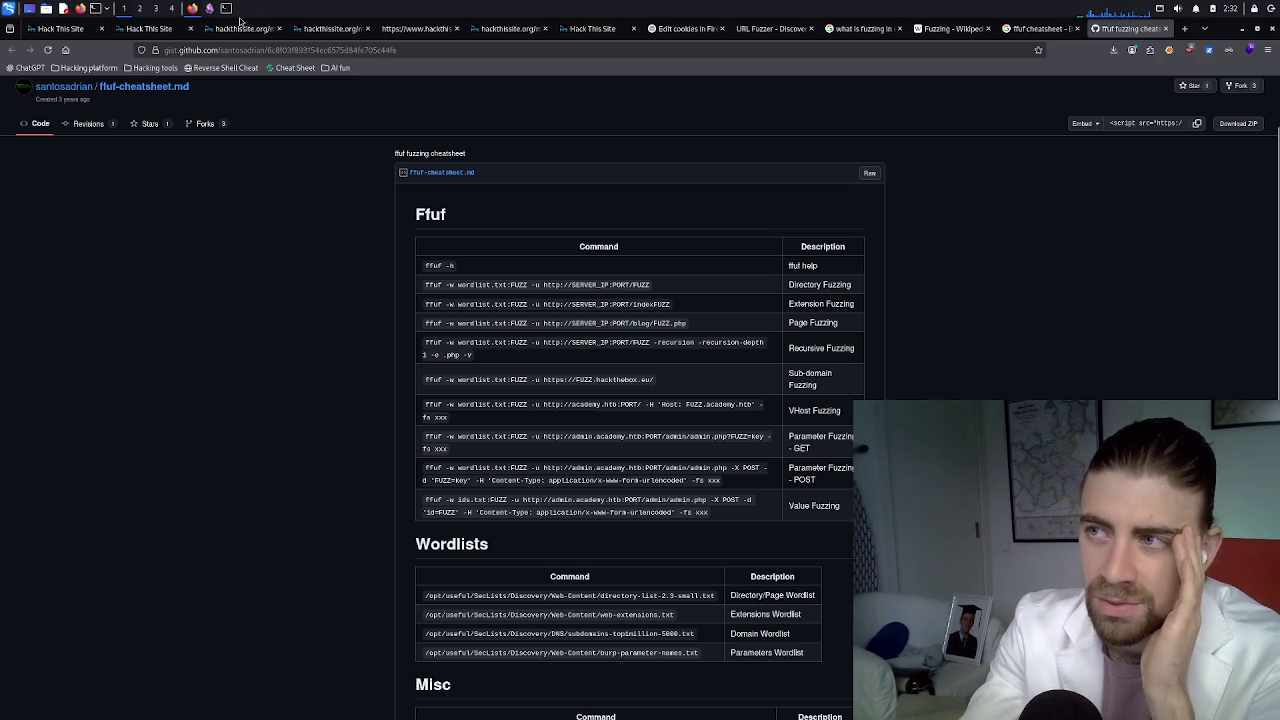
pyautogui.click(226, 9)
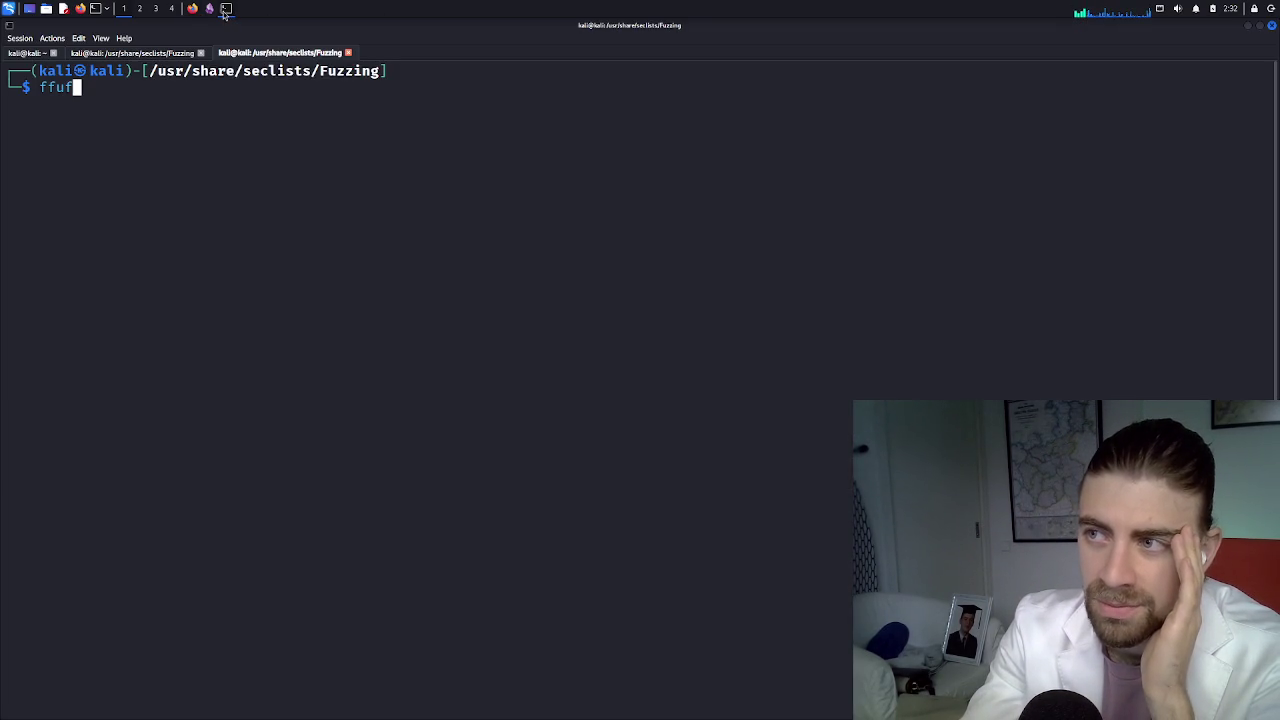
# Glance at the gobuster tab's results, return to the ffuf tab, then switch to the cheatsheet
pyautogui.click(144, 55)
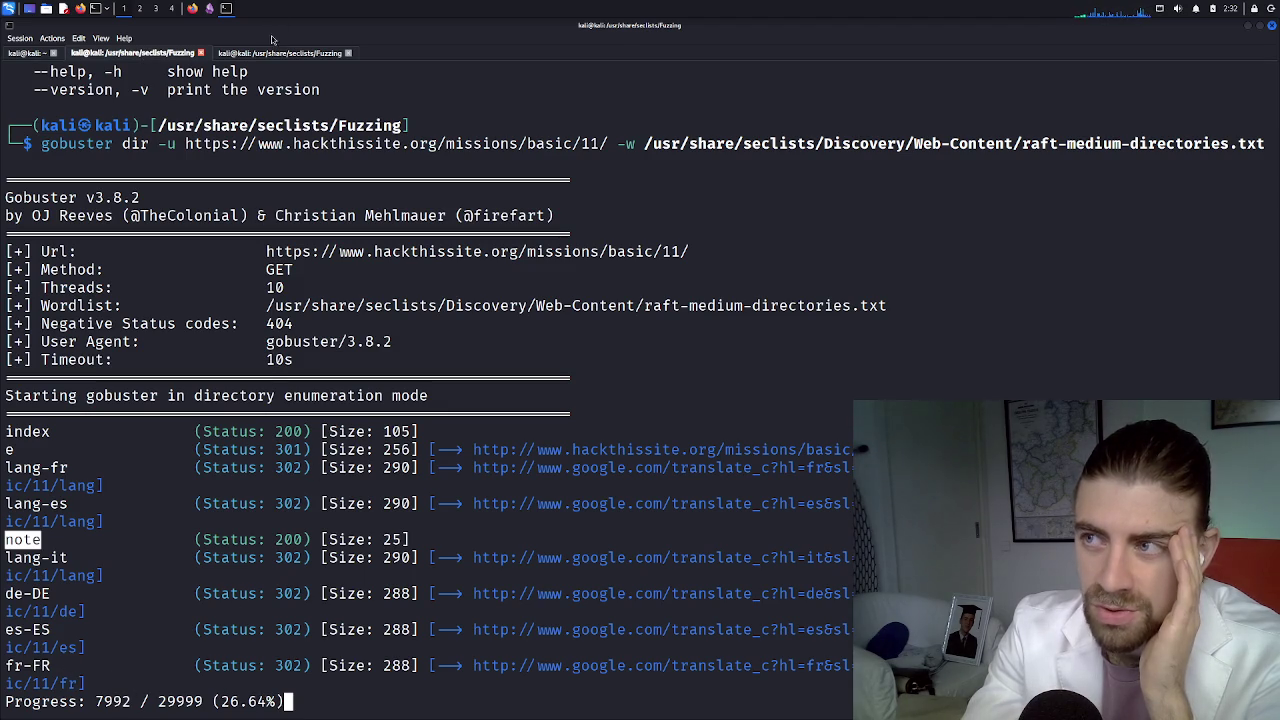
pyautogui.click(283, 53)
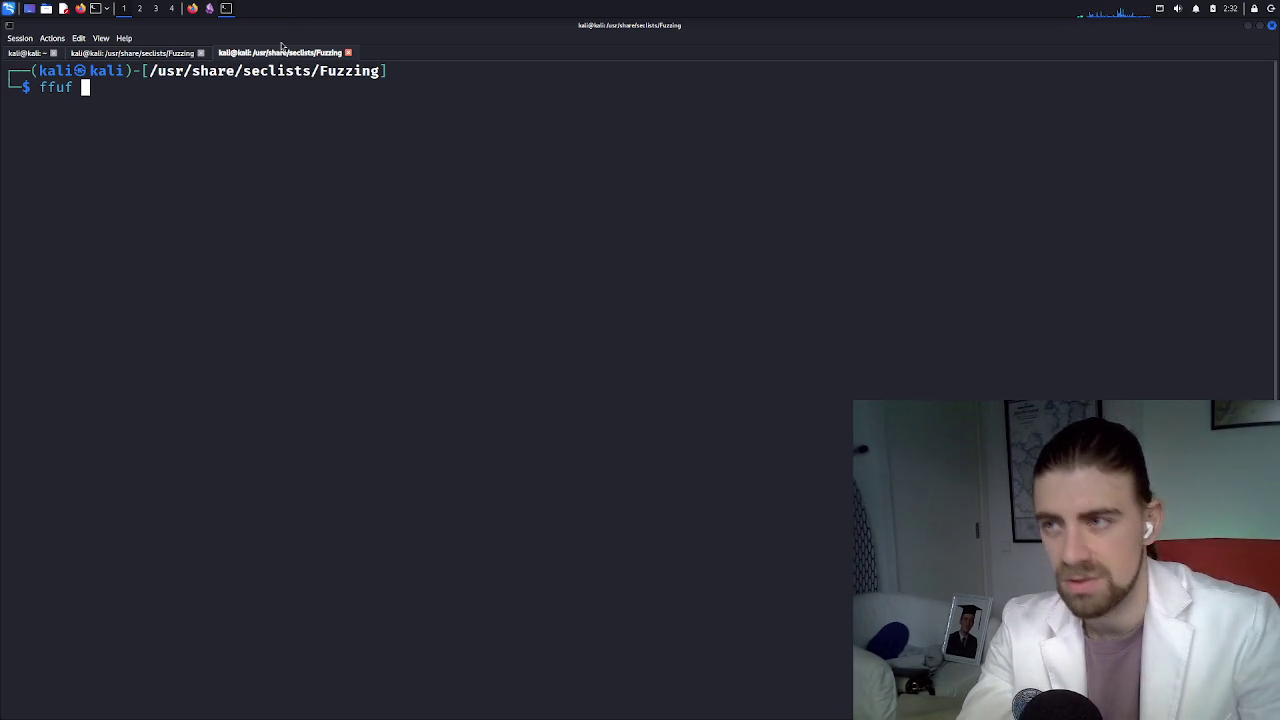
pyautogui.hotkey('alt', 'Tab')
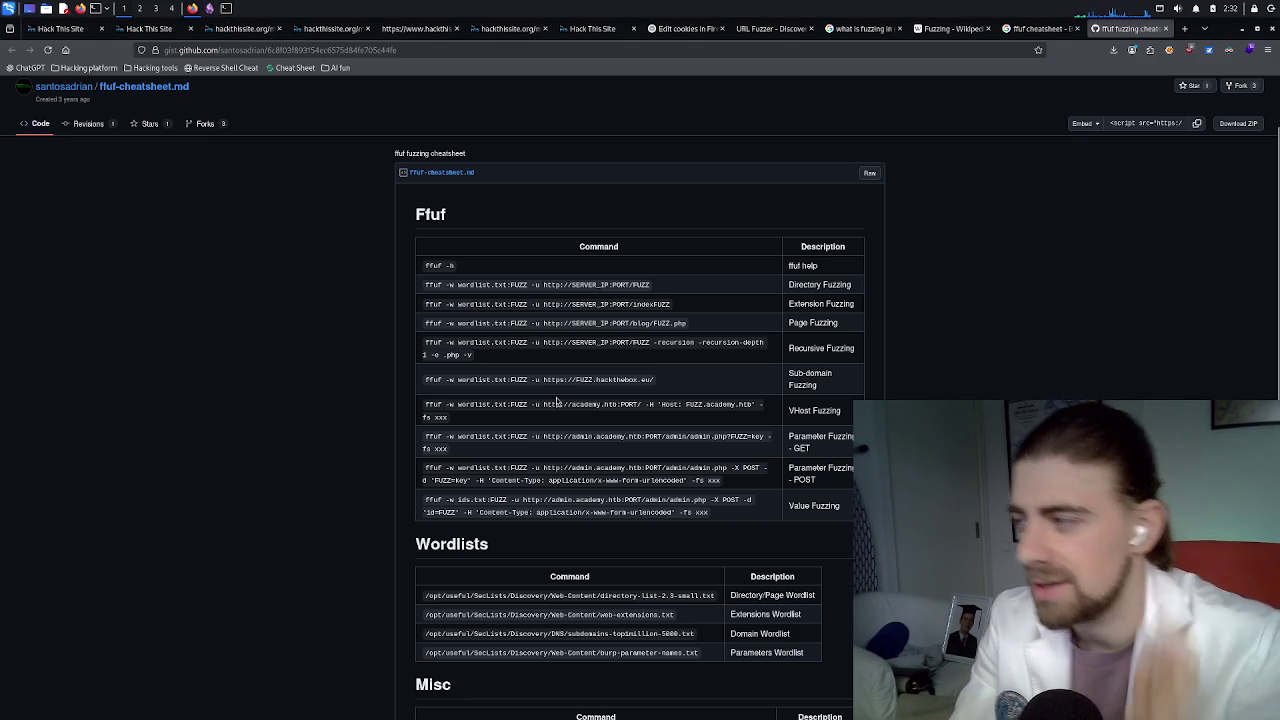
# Zoom the cheatsheet in twice and highlight the FUZZ placeholder after index
pyautogui.hotkey('ctrl', '+')
pyautogui.hotkey('ctrl', '+')
pyautogui.hotkey('ctrl', '+')
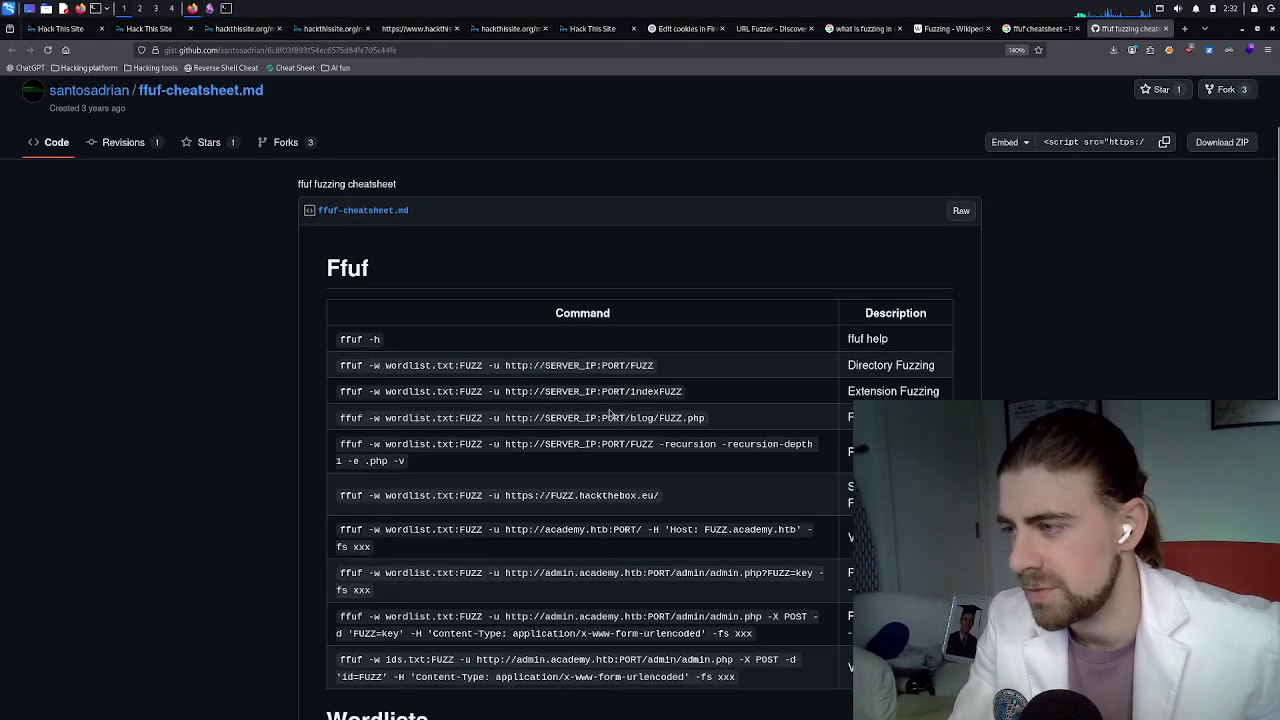
pyautogui.hotkey('ctrl', '+')
pyautogui.hotkey('ctrl', '+')
pyautogui.hotkey('ctrl', '+')
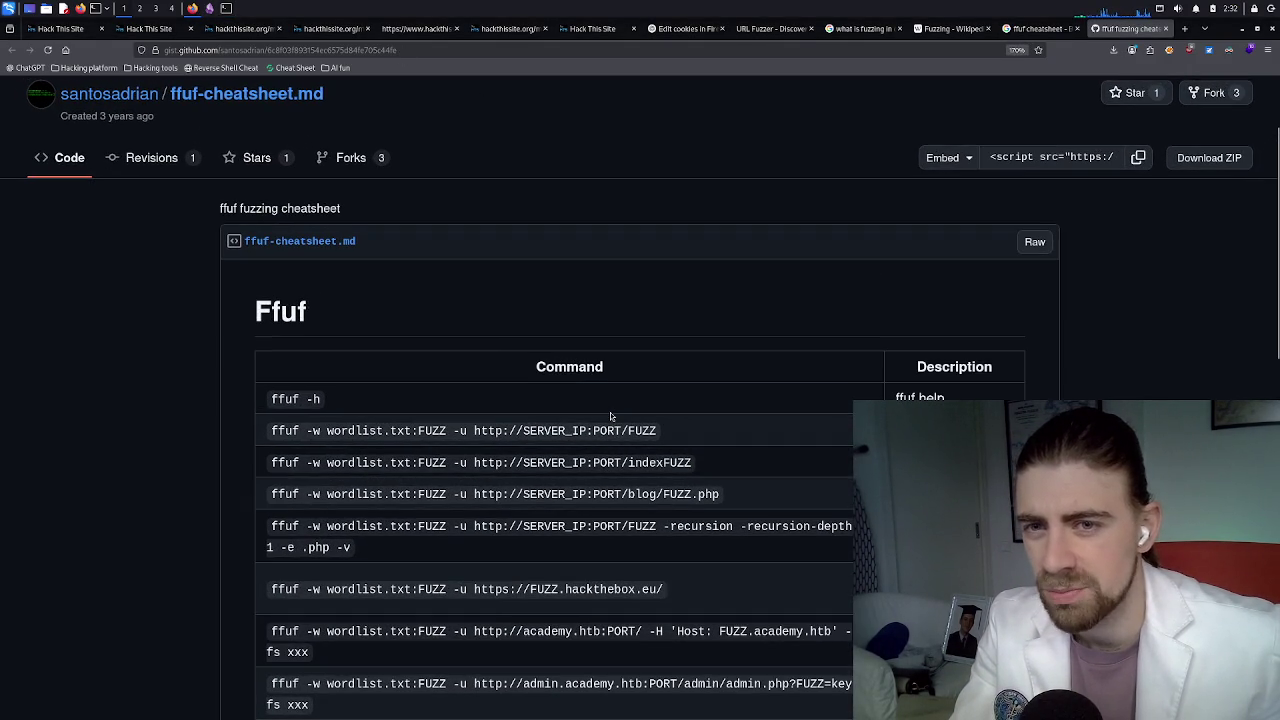
pyautogui.scroll(-1, 610, 412)
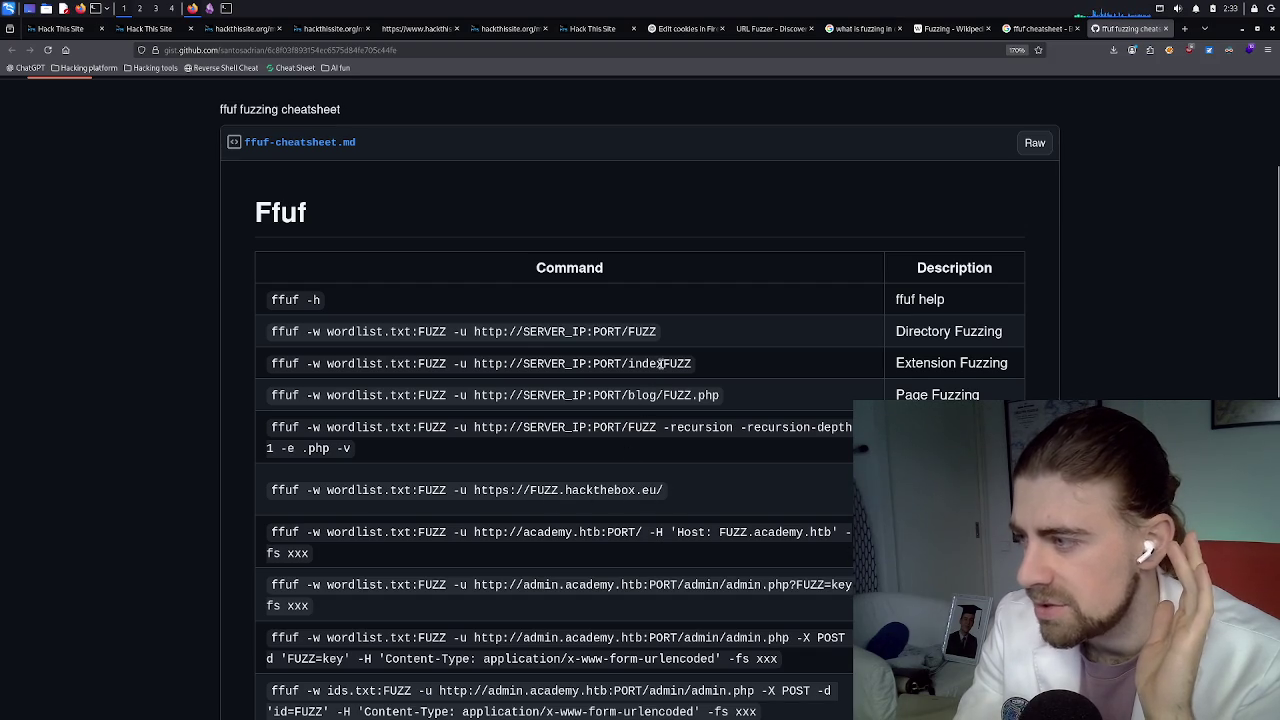
pyautogui.moveTo(662, 364); pyautogui.dragTo(698, 364)
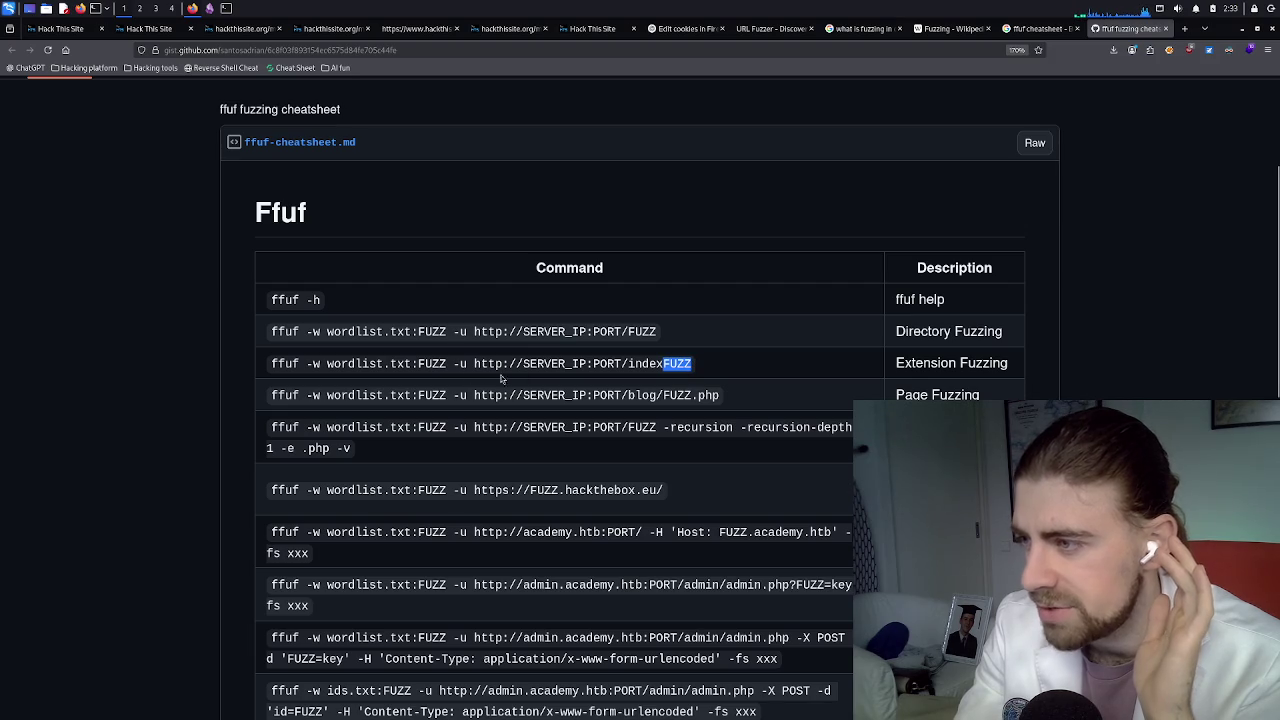
# Highlight the Directory Fuzzing description with its wordlist and URL arguments, then return to the ffuf terminal
pyautogui.scroll(-2, 440, 362)
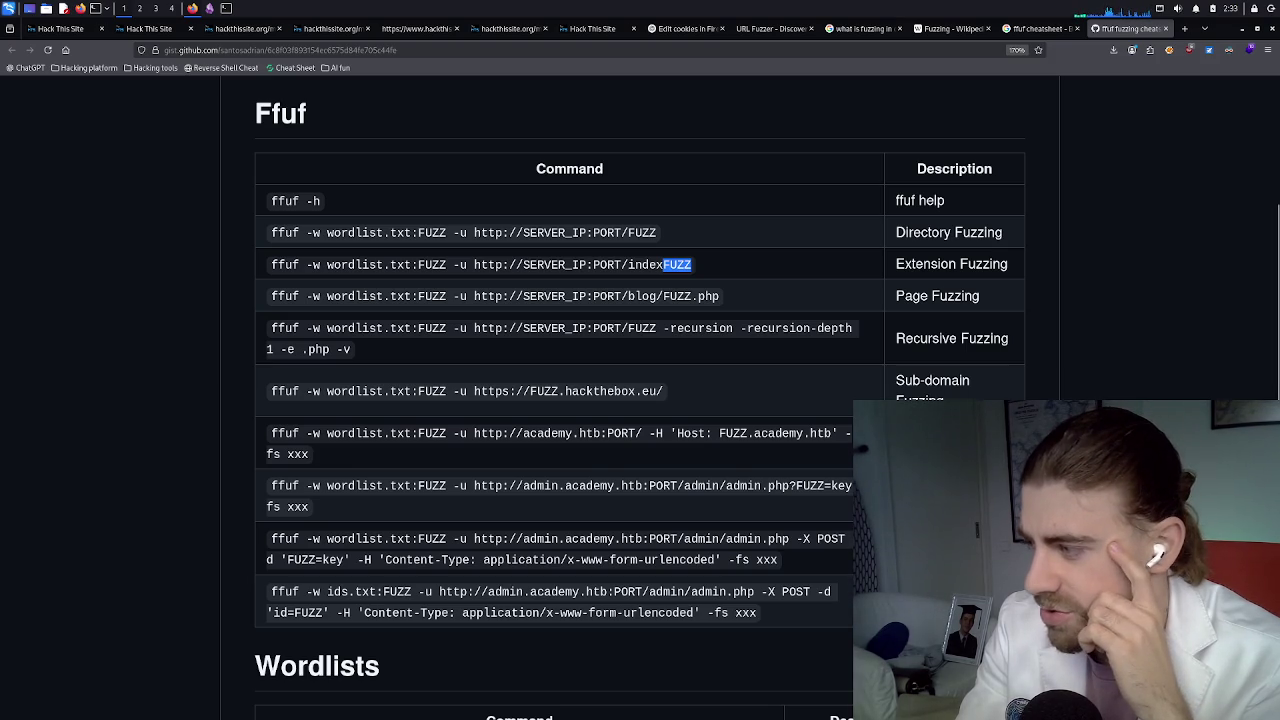
pyautogui.tripleClick(927, 237)
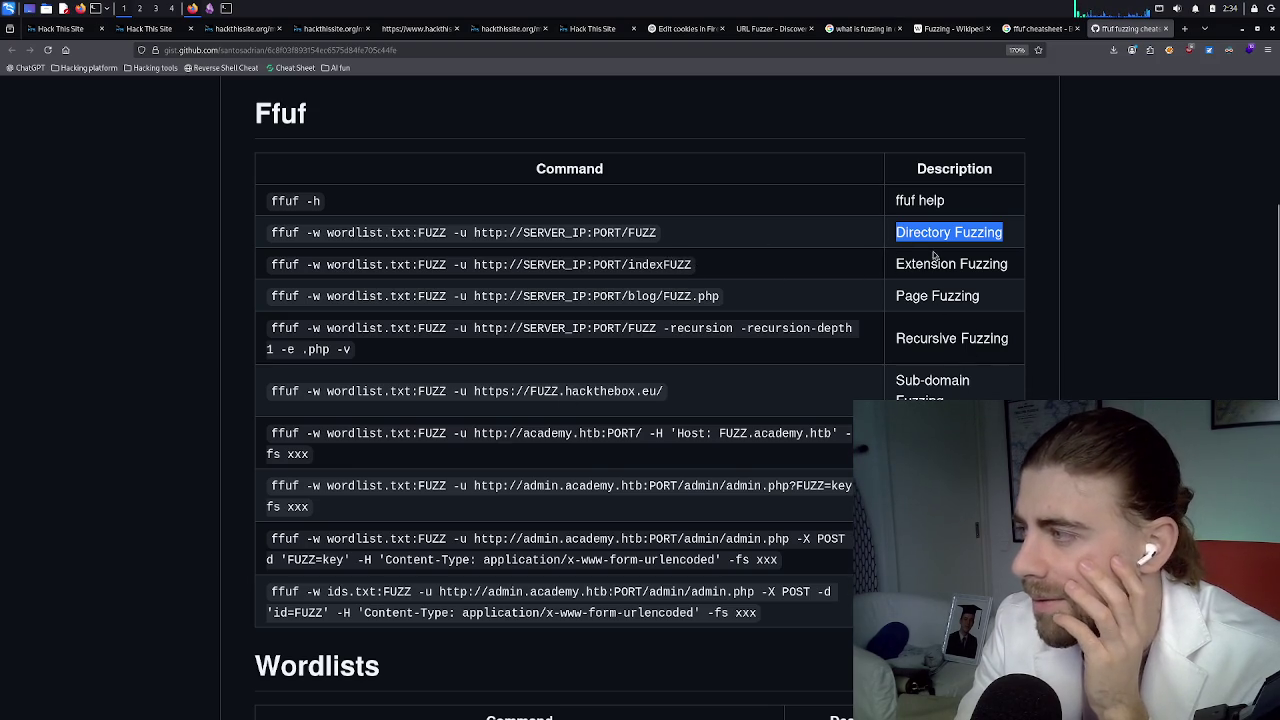
pyautogui.moveTo(656, 236); pyautogui.dragTo(336, 241)
pyautogui.click(340, 242)
pyautogui.scroll(-5, 460, 254)
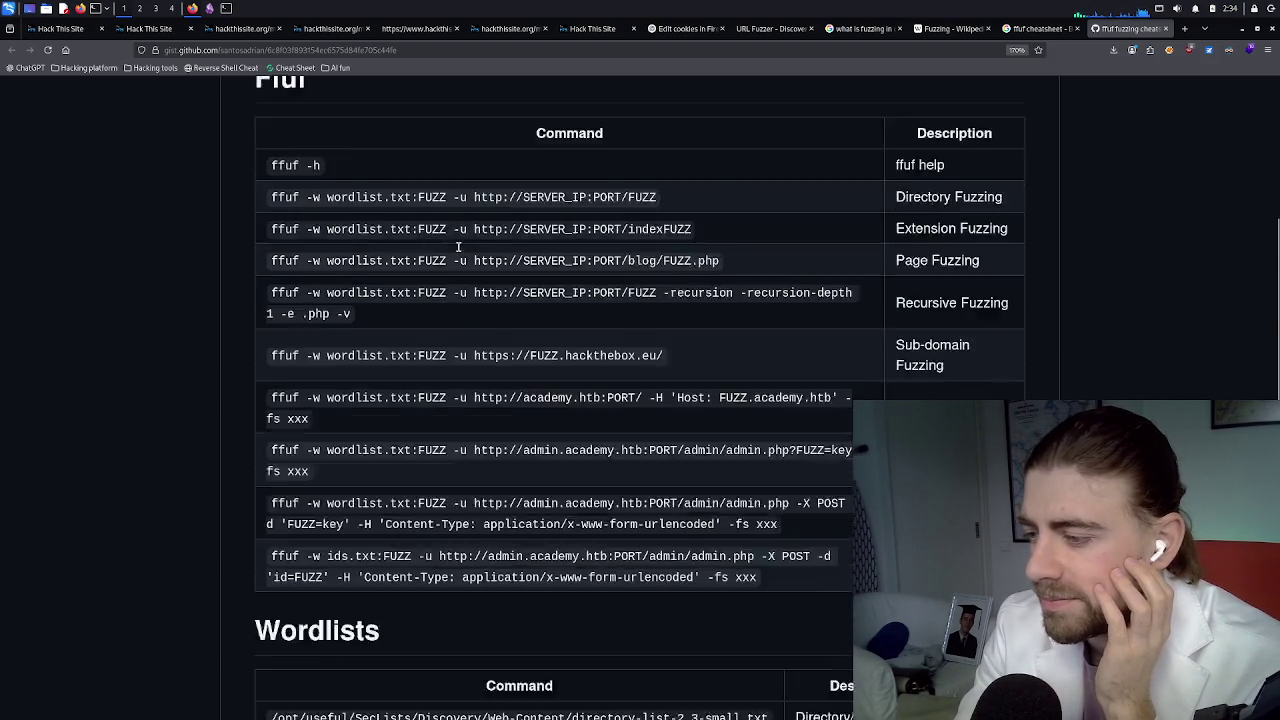
pyautogui.scroll(1, 474, 260)
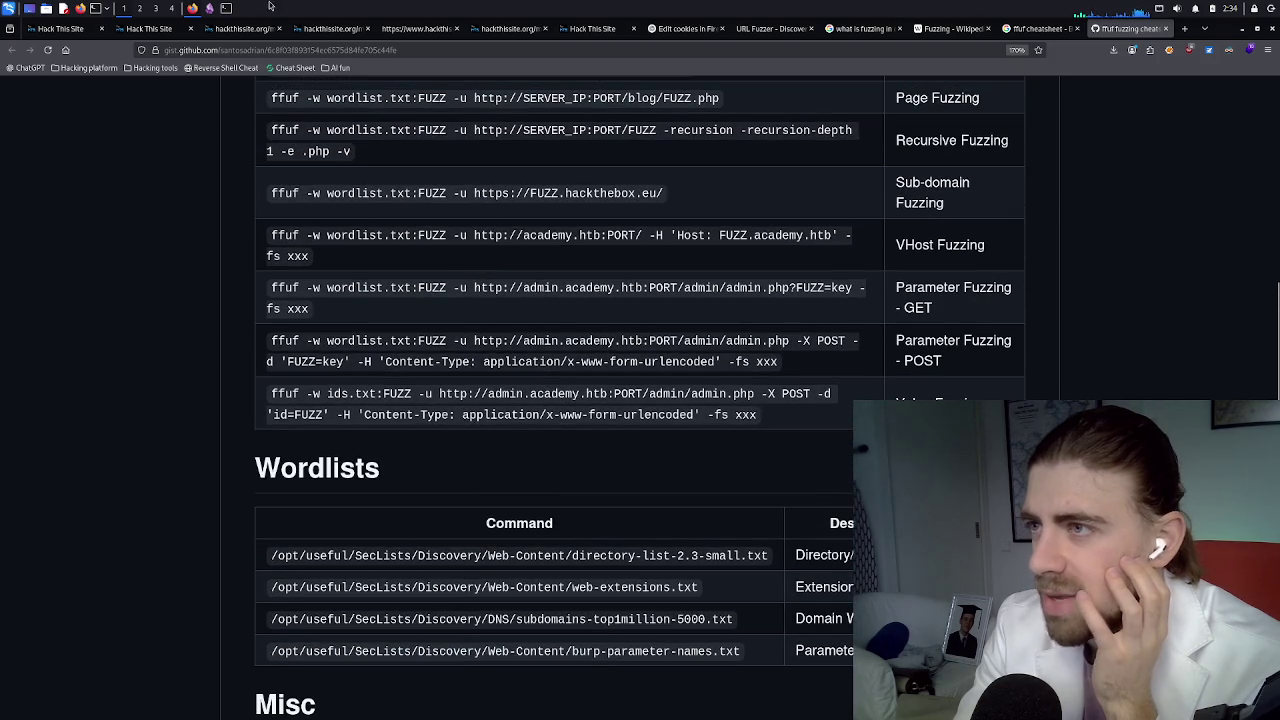
pyautogui.click(227, 9)
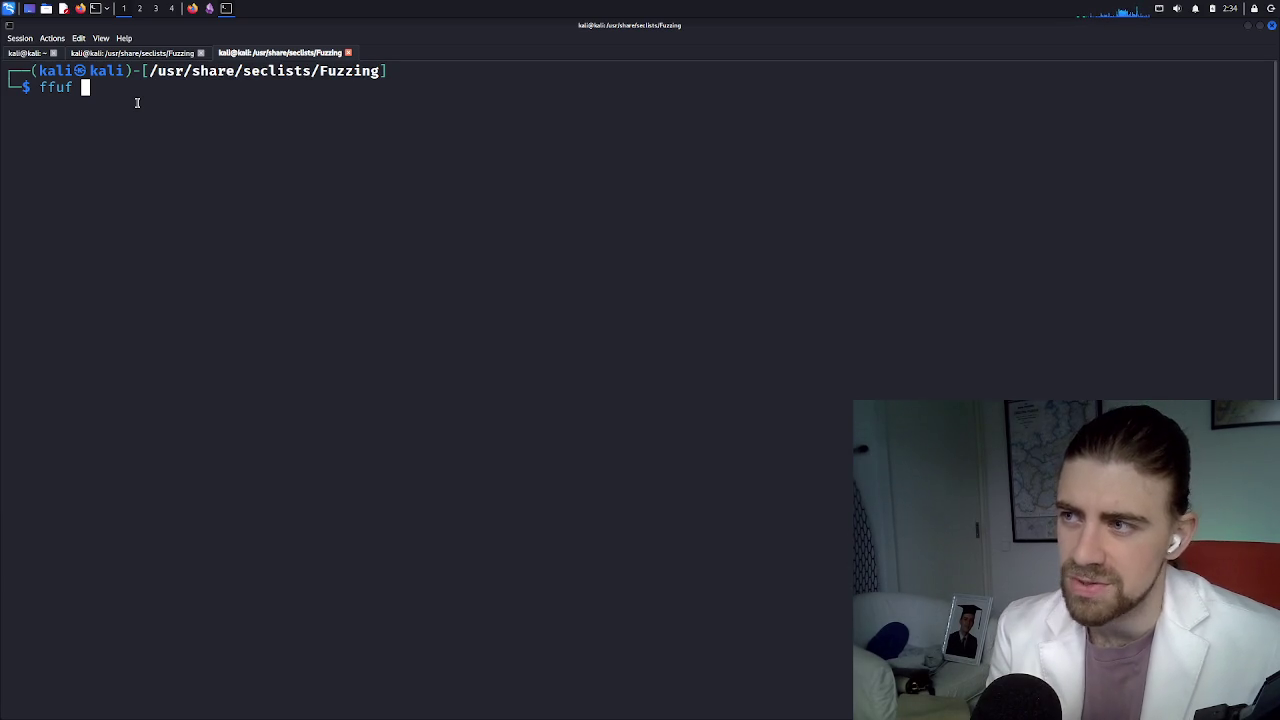
# Erase the partial ffuf command and list the Fuzzing folder in detail with ls -la
pyautogui.press('BackSpace')
pyautogui.press('BackSpace')
pyautogui.press('BackSpace')
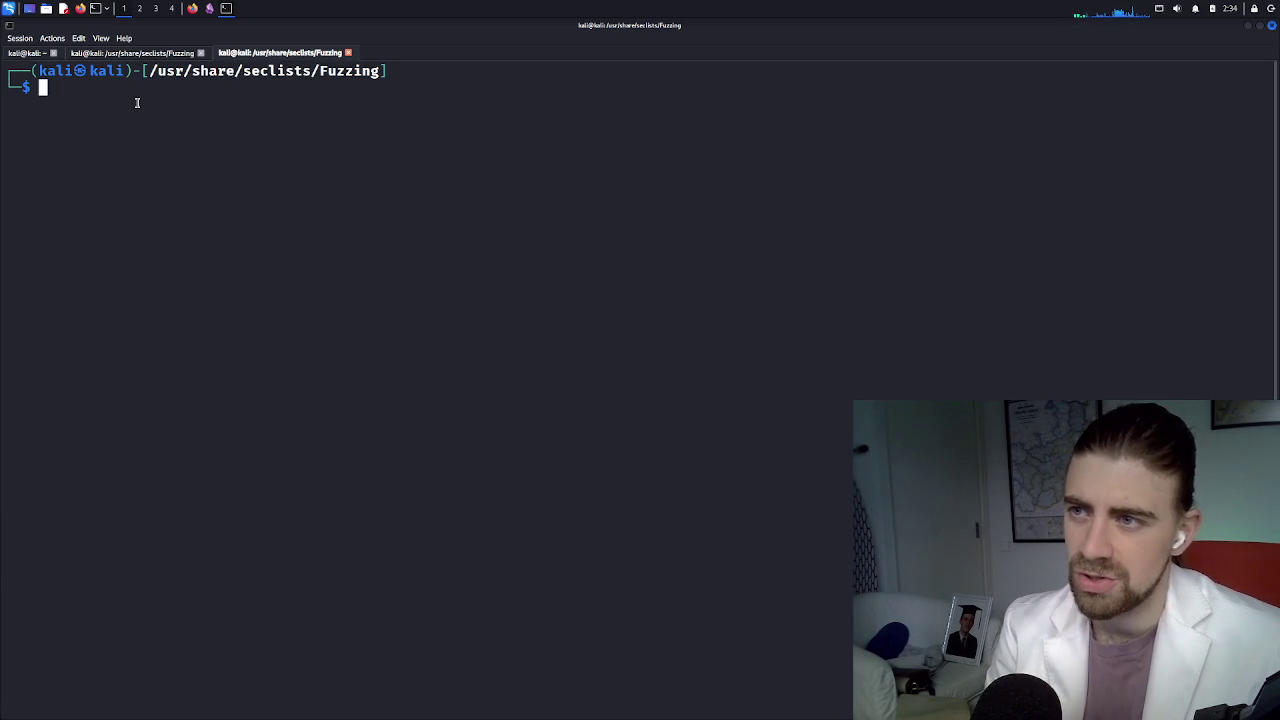
pyautogui.write('ls -la')
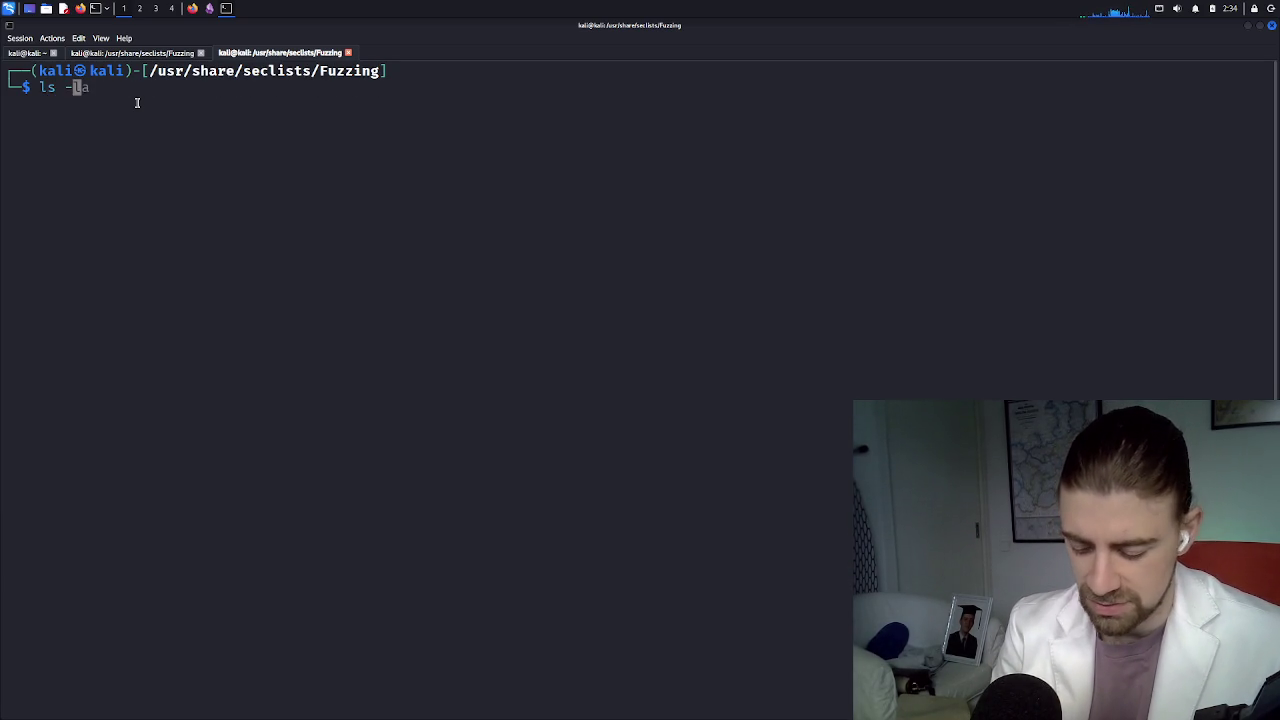
pyautogui.press('Return')
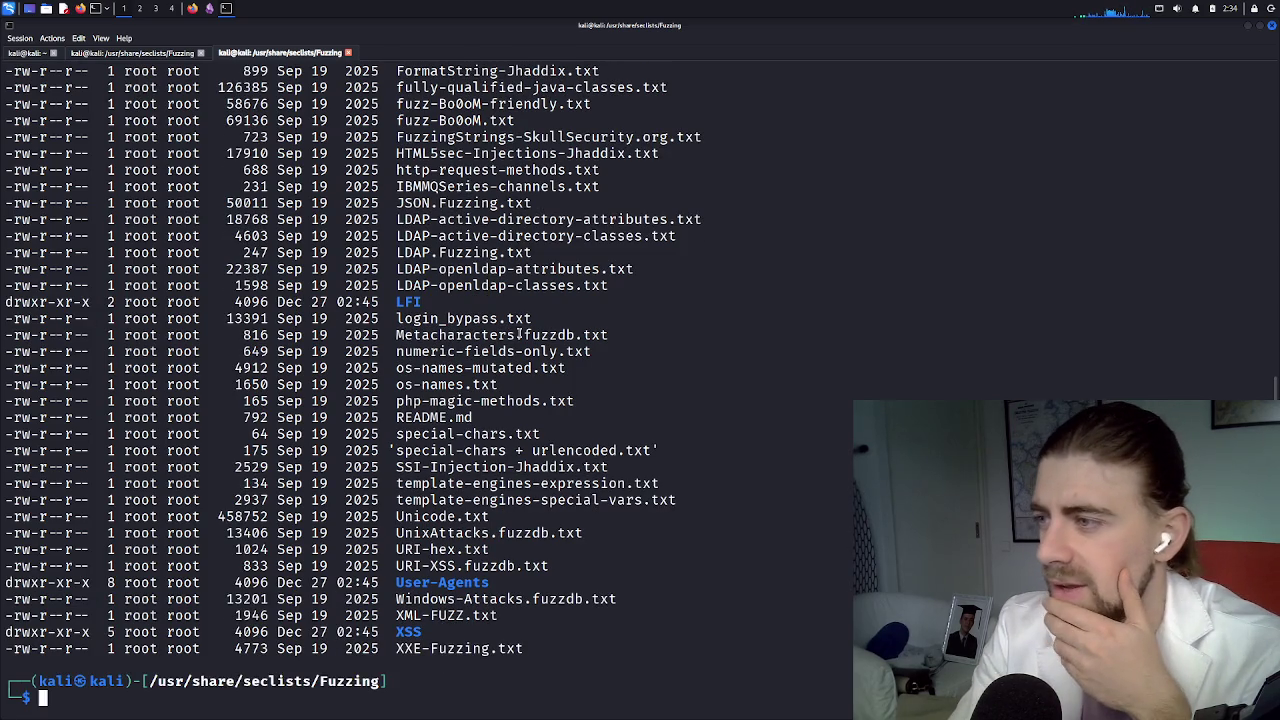
pyautogui.scroll(2, 520, 335)
pyautogui.scroll(10, 525, 352)
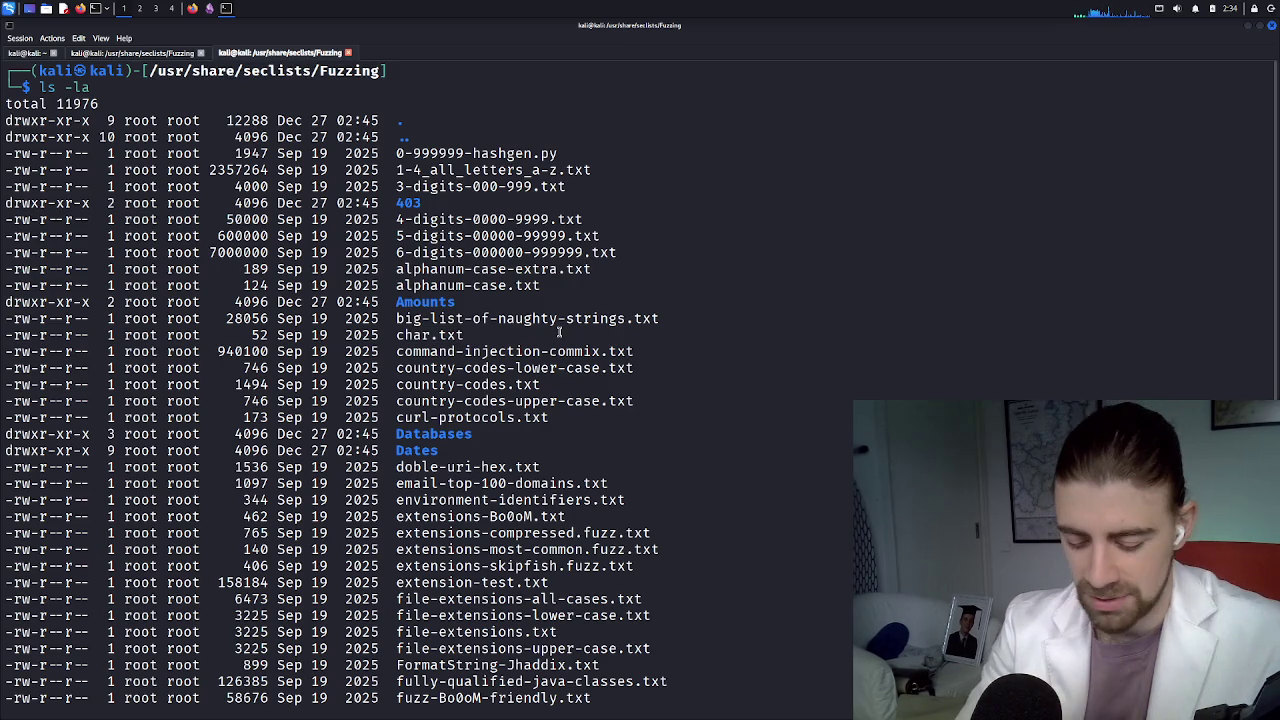
# Show the first lines of big-list-of-naughty-strings.txt with head
pyautogui.write('ha')
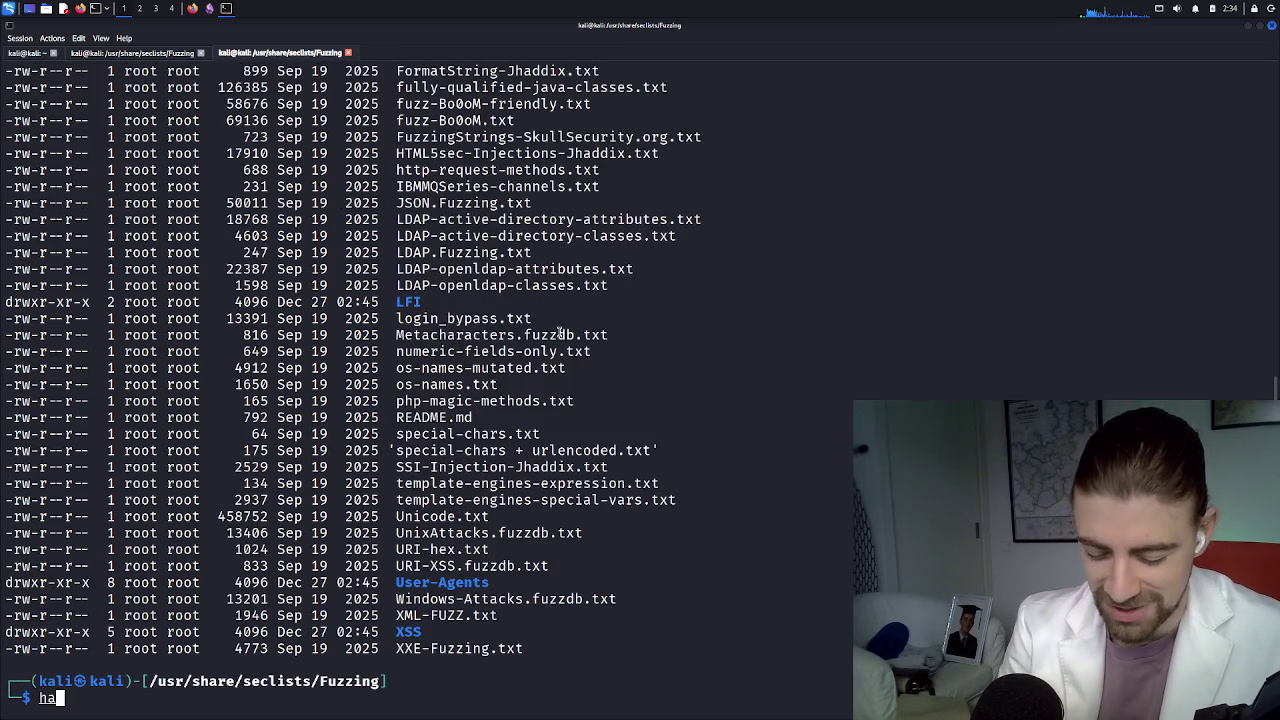
pyautogui.press('BackSpace')
pyautogui.write('ead')
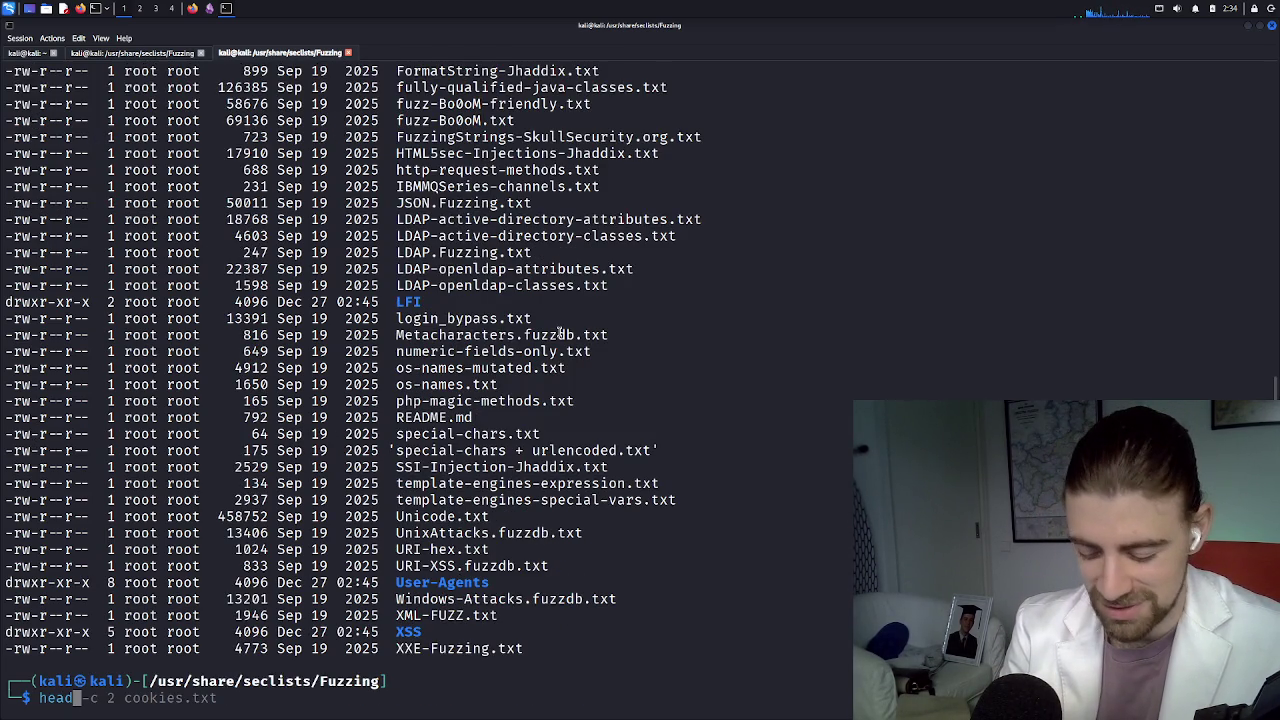
pyautogui.write(' bigli')
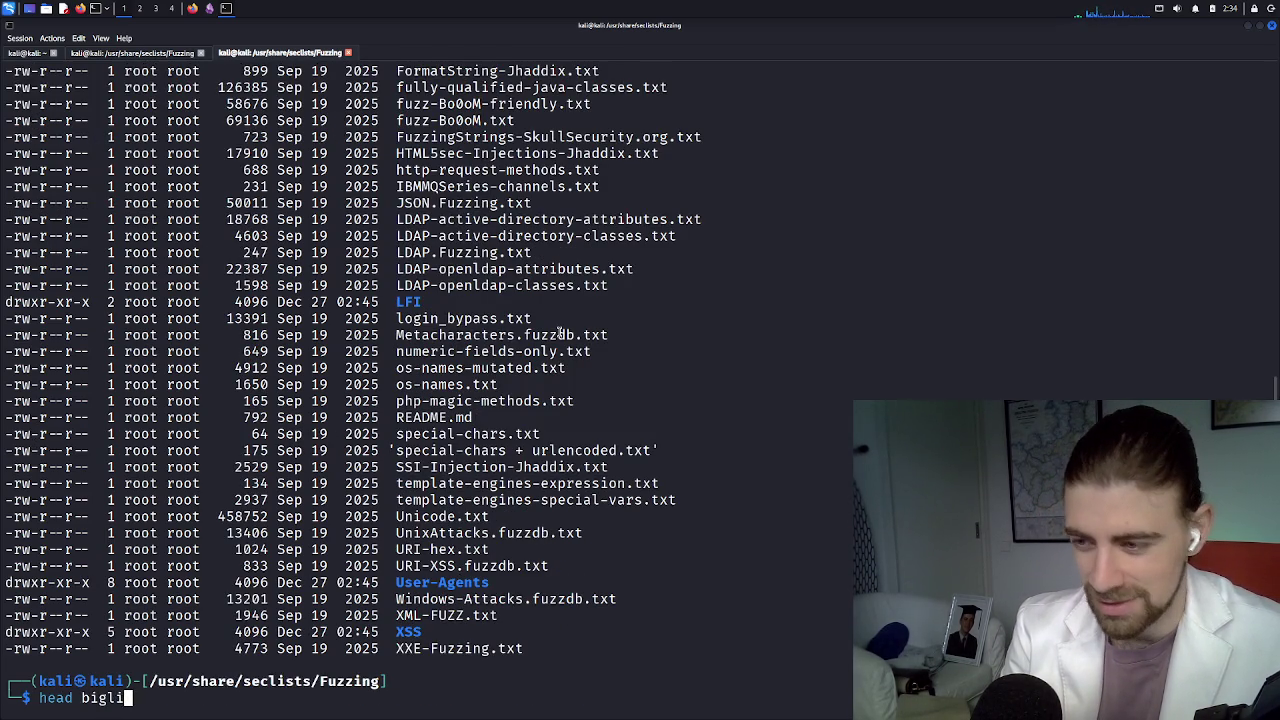
pyautogui.press('Tab')
pyautogui.press('BackSpace')
pyautogui.press('BackSpace')
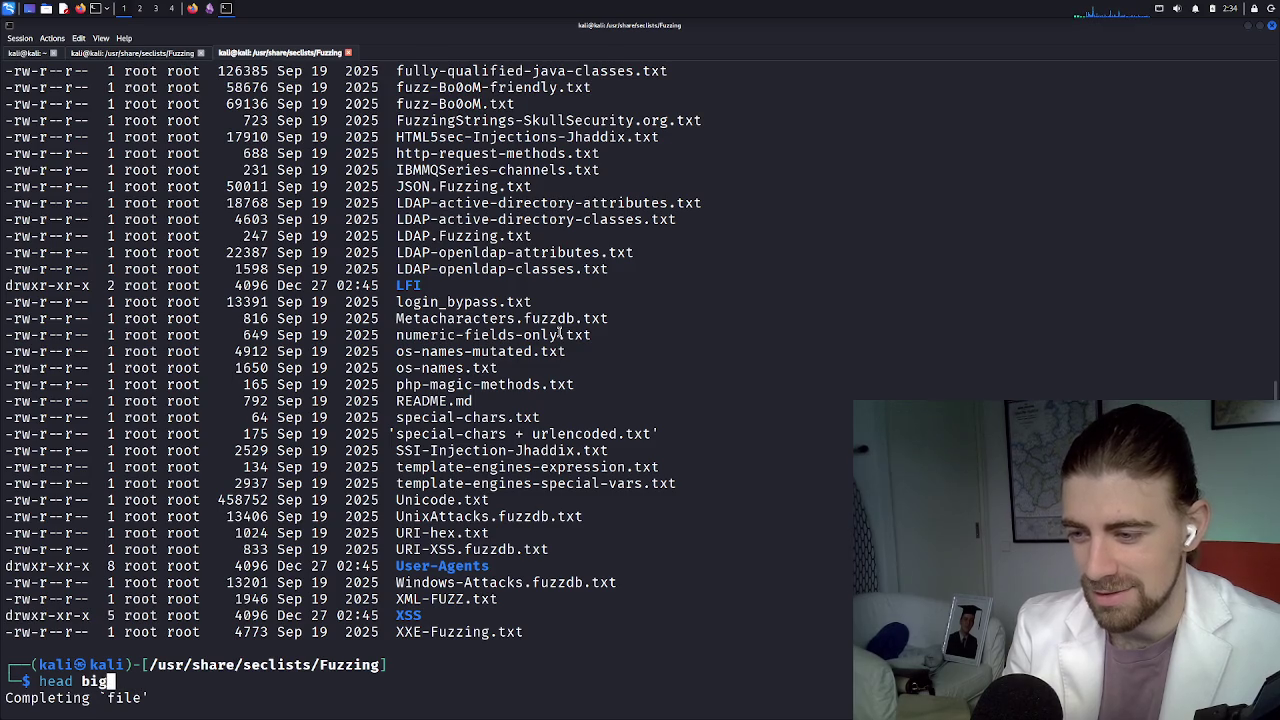
pyautogui.press('Tab')
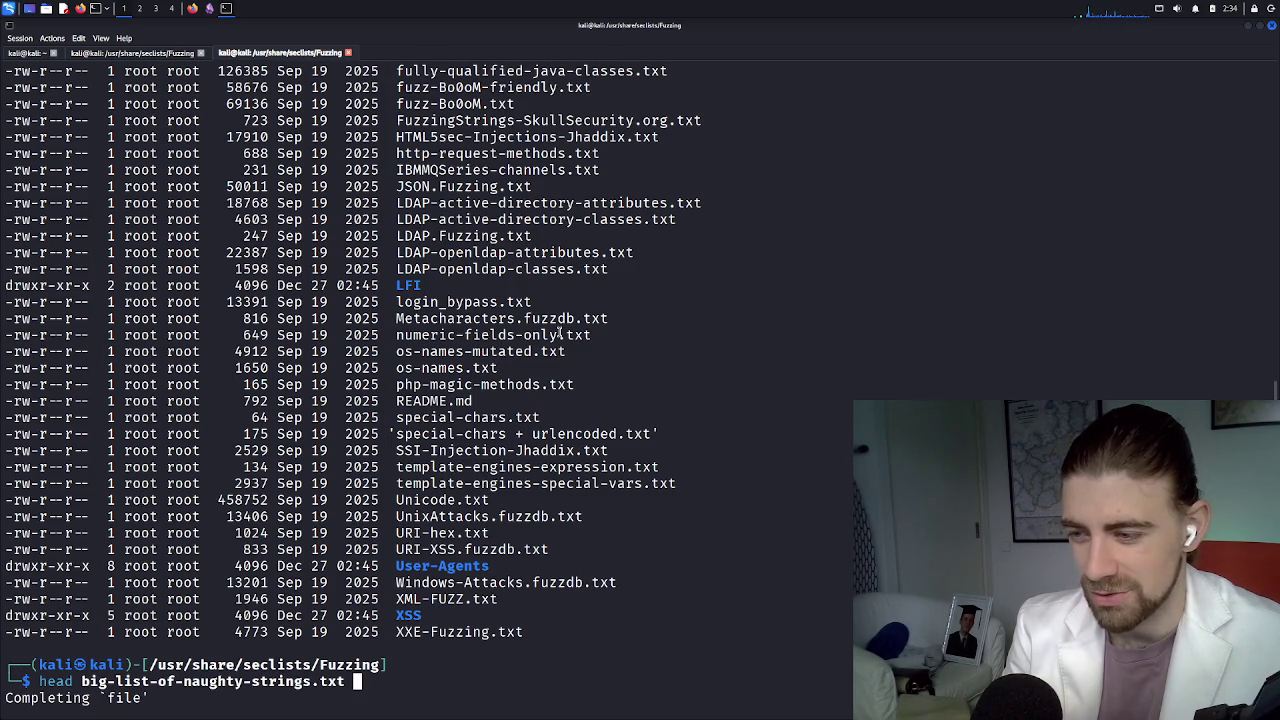
pyautogui.press('Return')
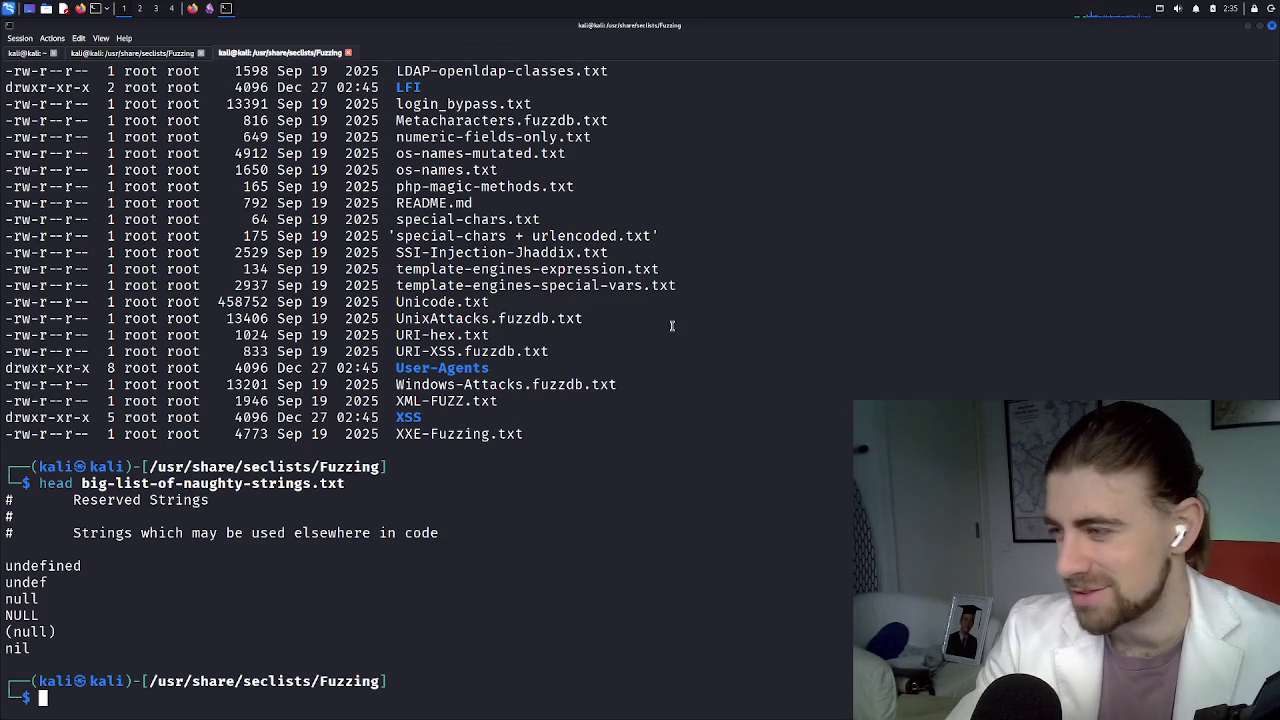
pyautogui.scroll(6, 522, 298)
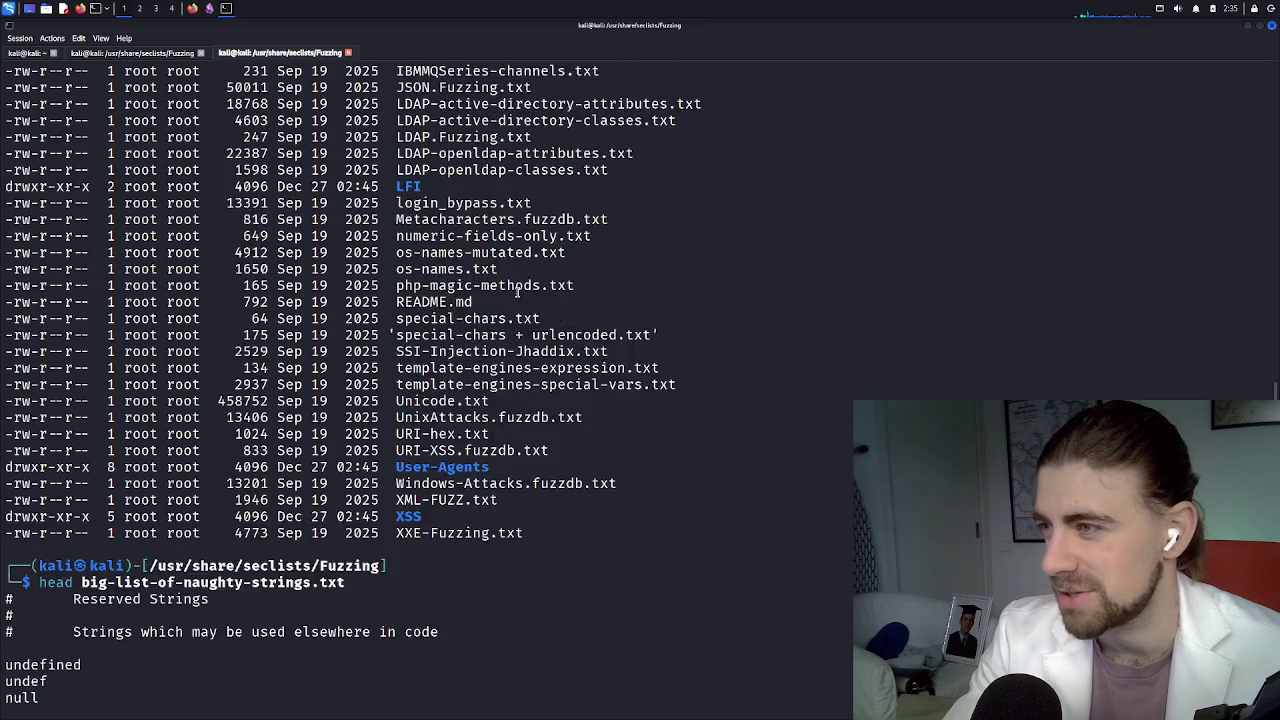
pyautogui.scroll(-6, 517, 291)
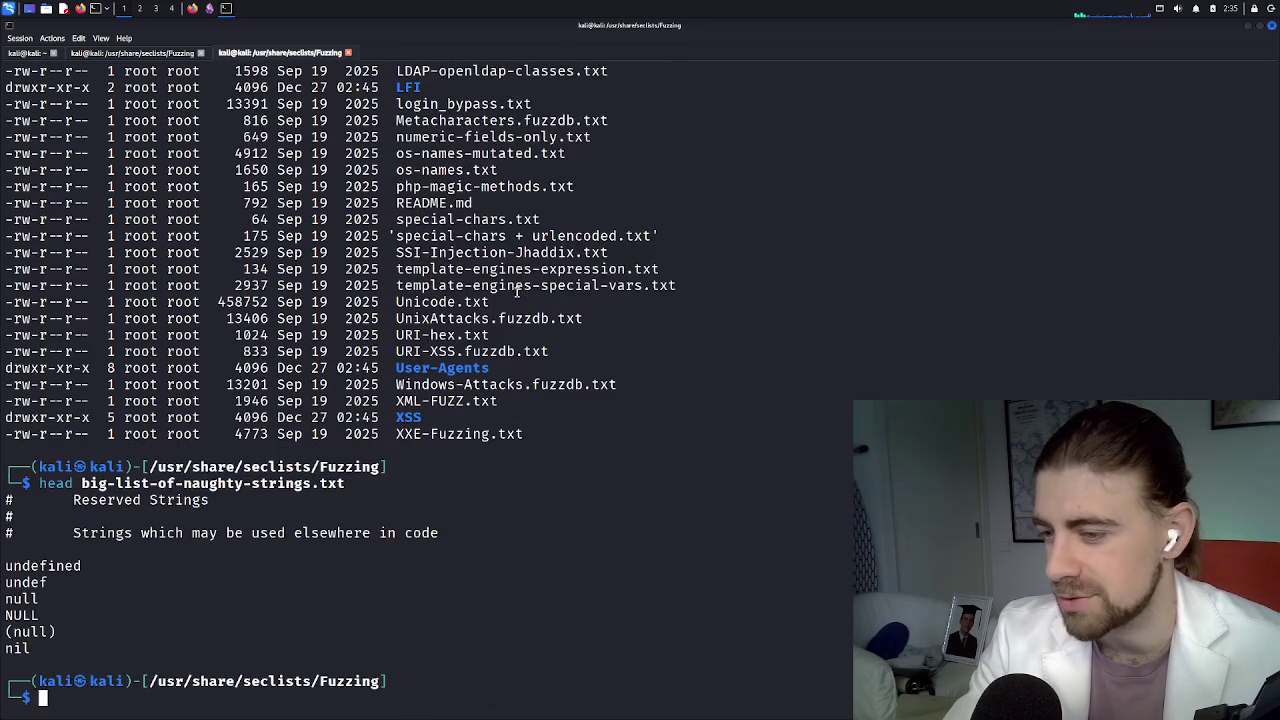
pyautogui.scroll(17, 517, 290)
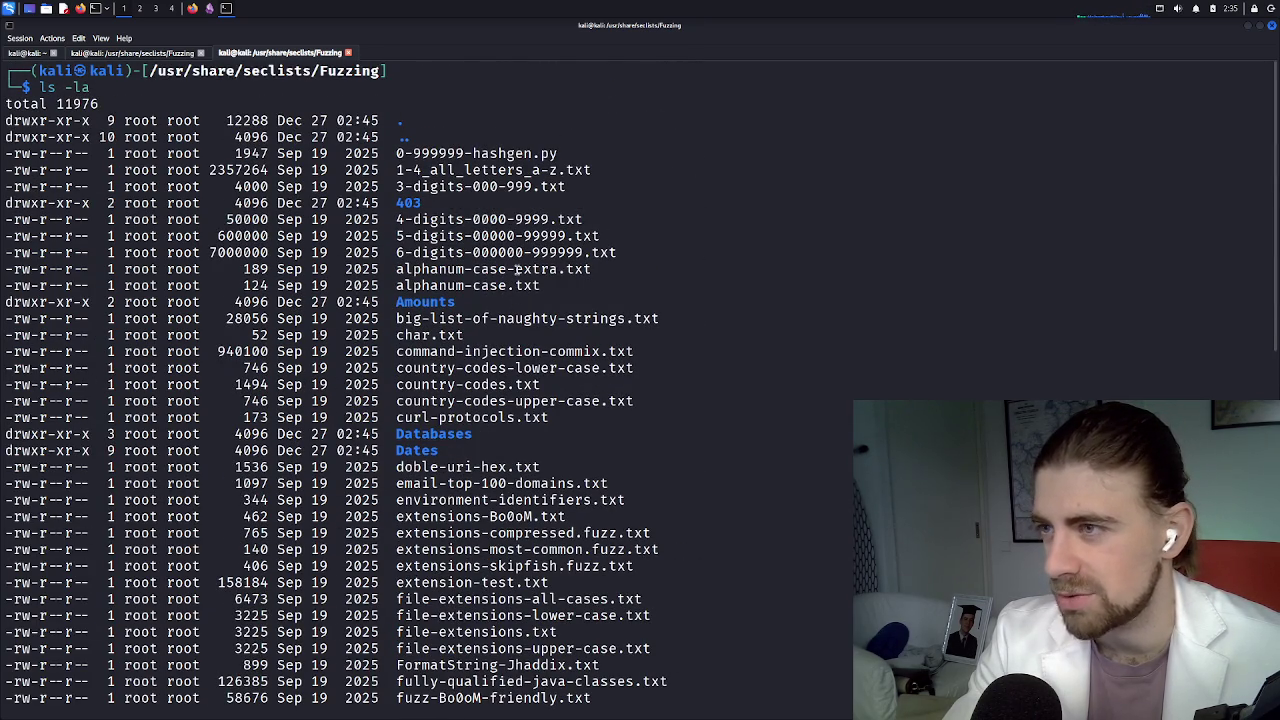
pyautogui.scroll(-17, 516, 270)
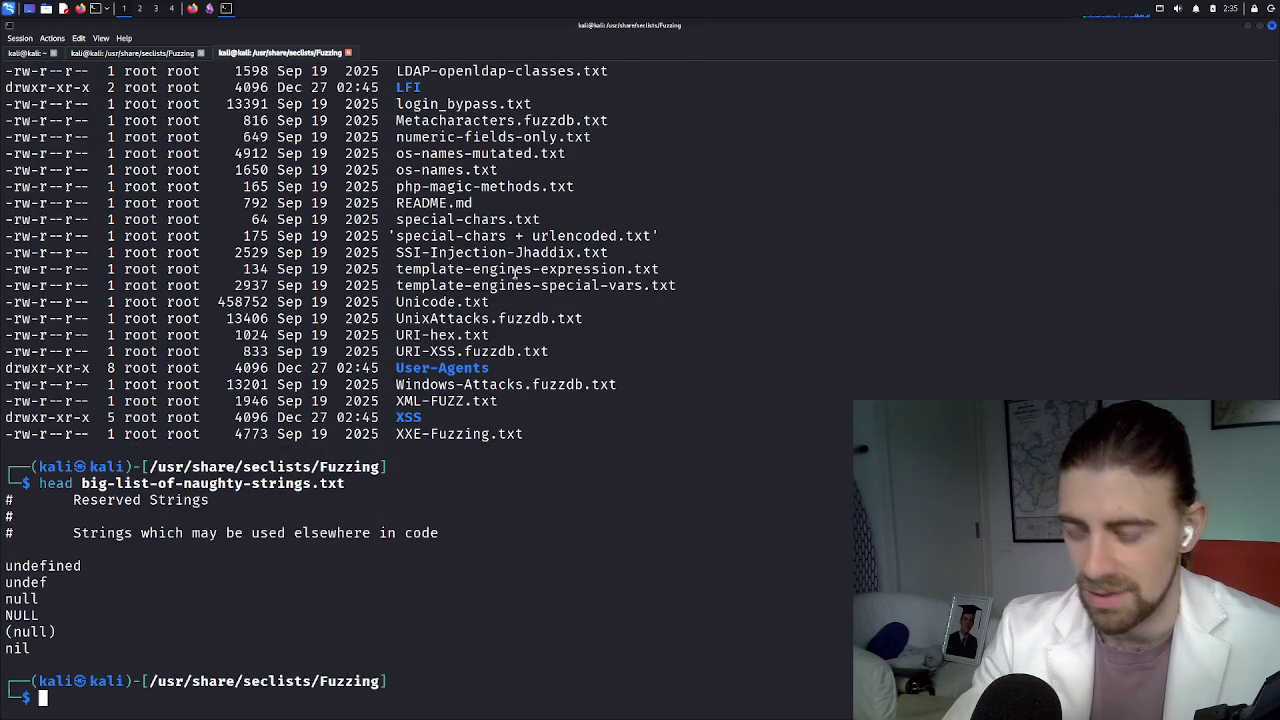
# Move up to the seclists folder and list its contents with ls -la
pyautogui.write('cd ..')
pyautogui.press('Return')
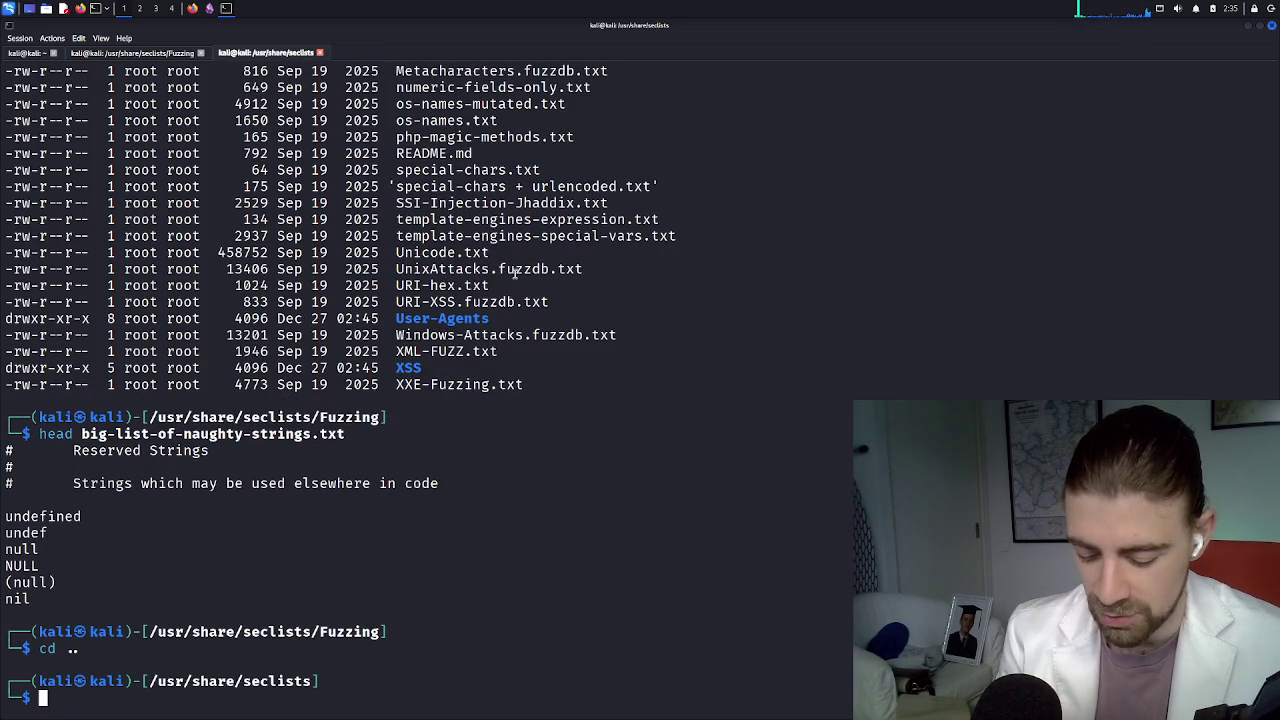
pyautogui.write('ls -la')
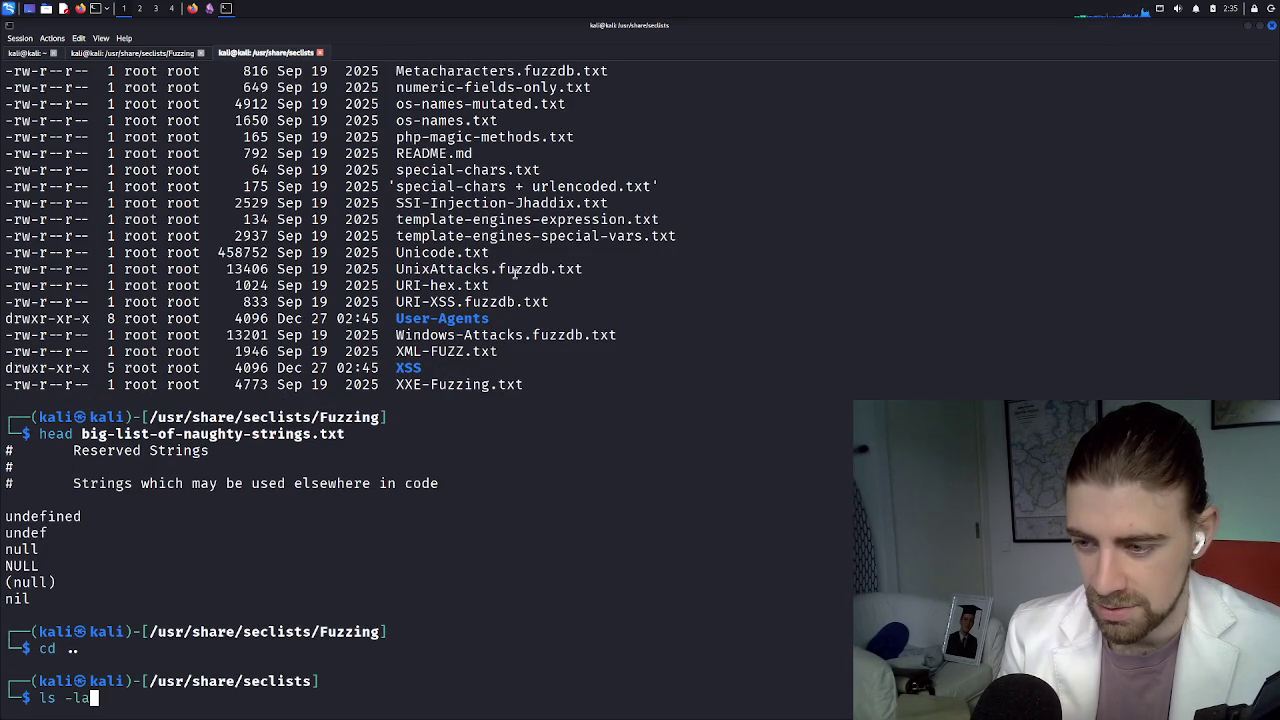
pyautogui.press('Return')
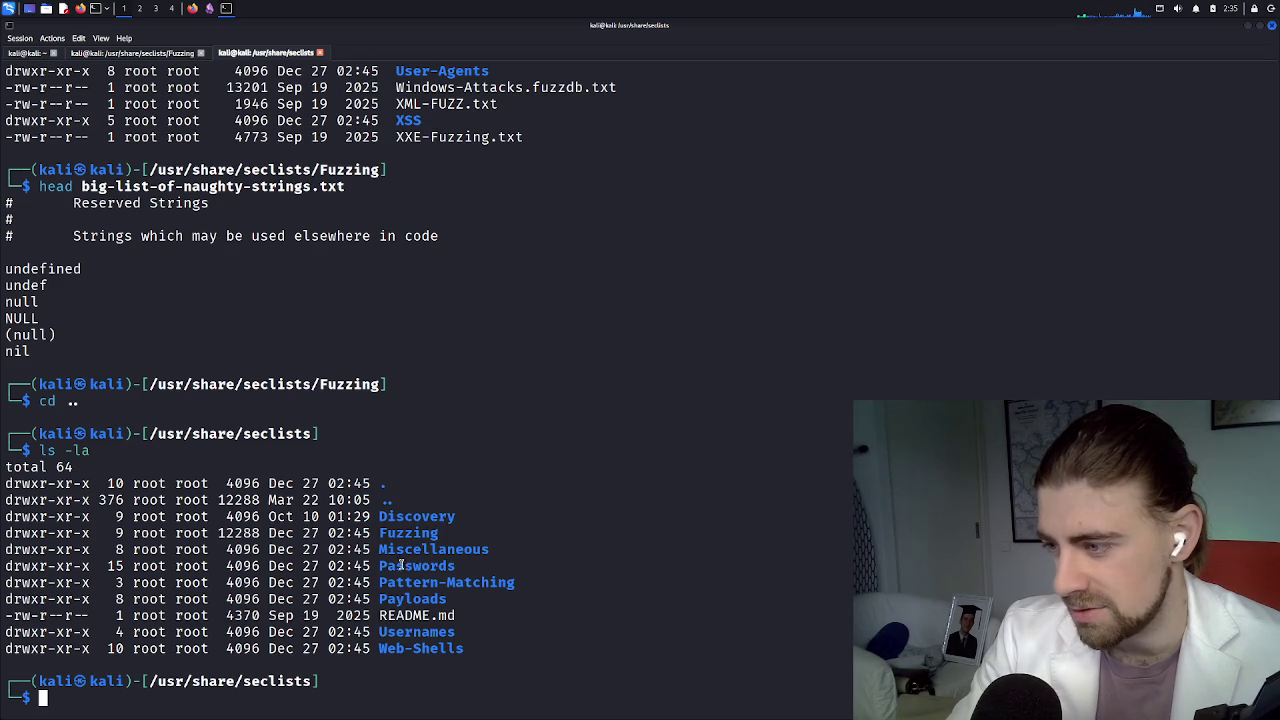
# Enter the Discovery folder and list it, briefly checking the ffuf cheatsheet
pyautogui.write('cd Di')
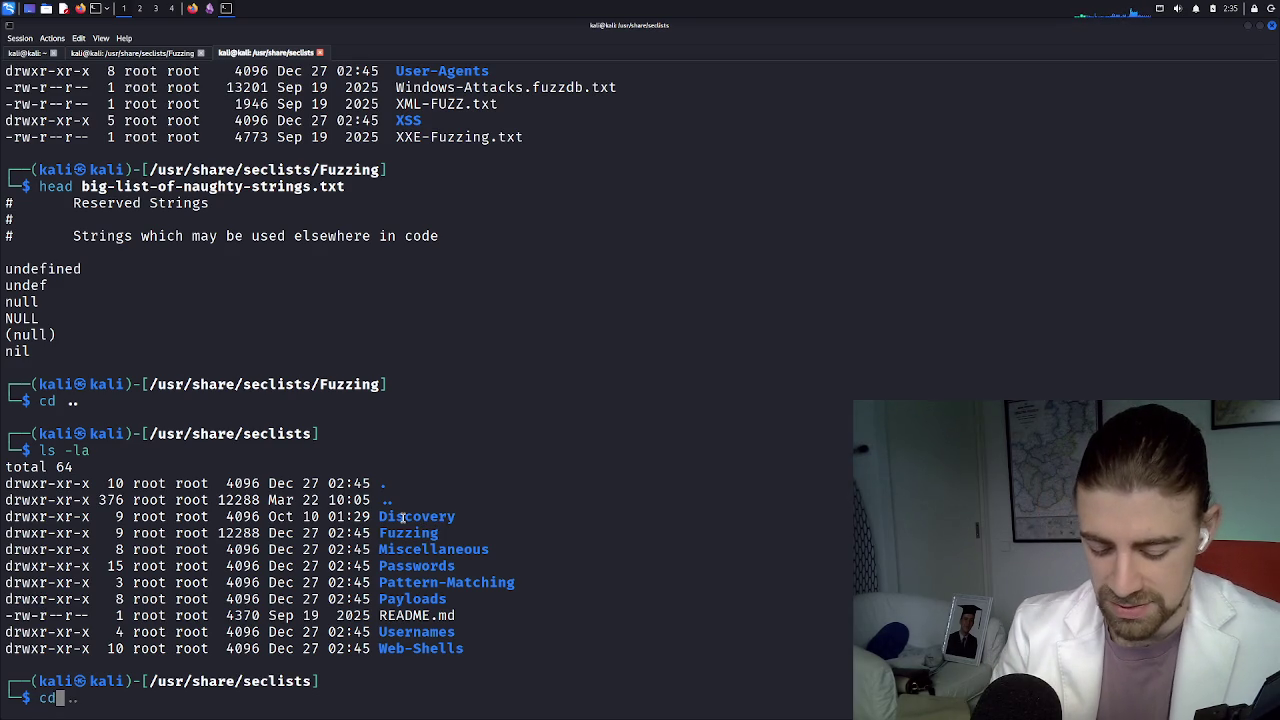
pyautogui.press('Right')
pyautogui.press('Return')
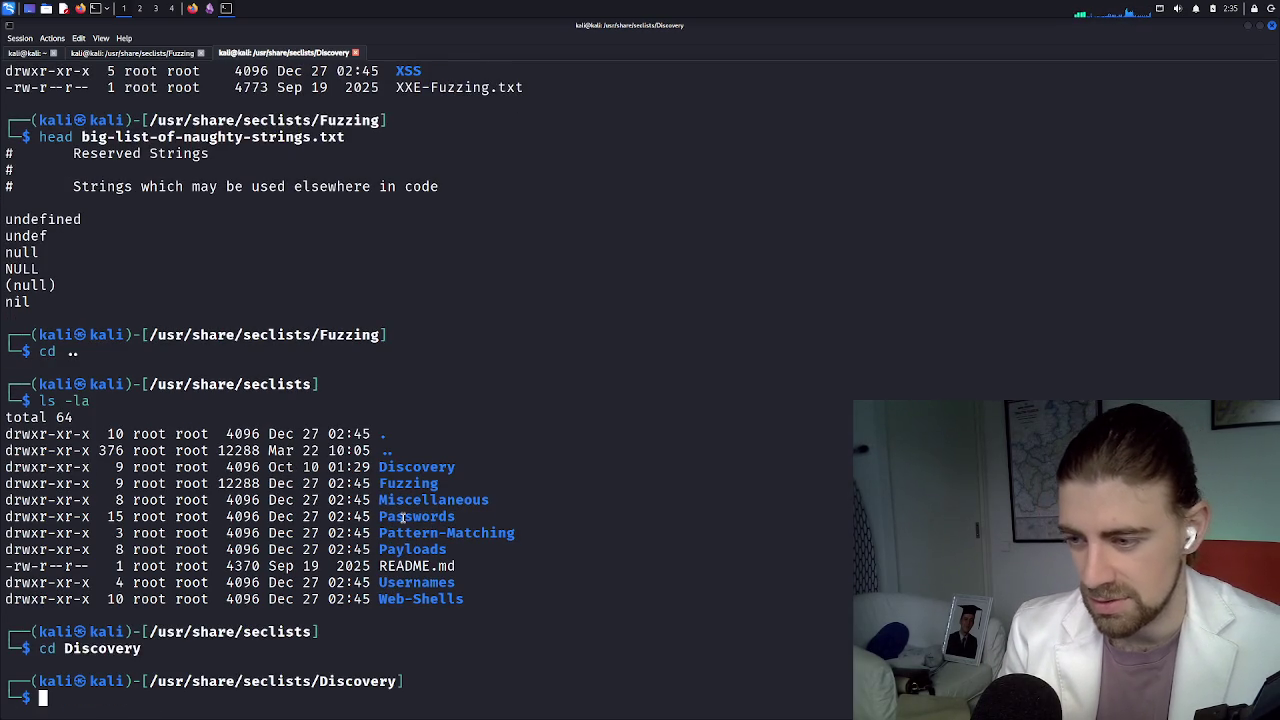
pyautogui.write('ls')
pyautogui.press('Return')
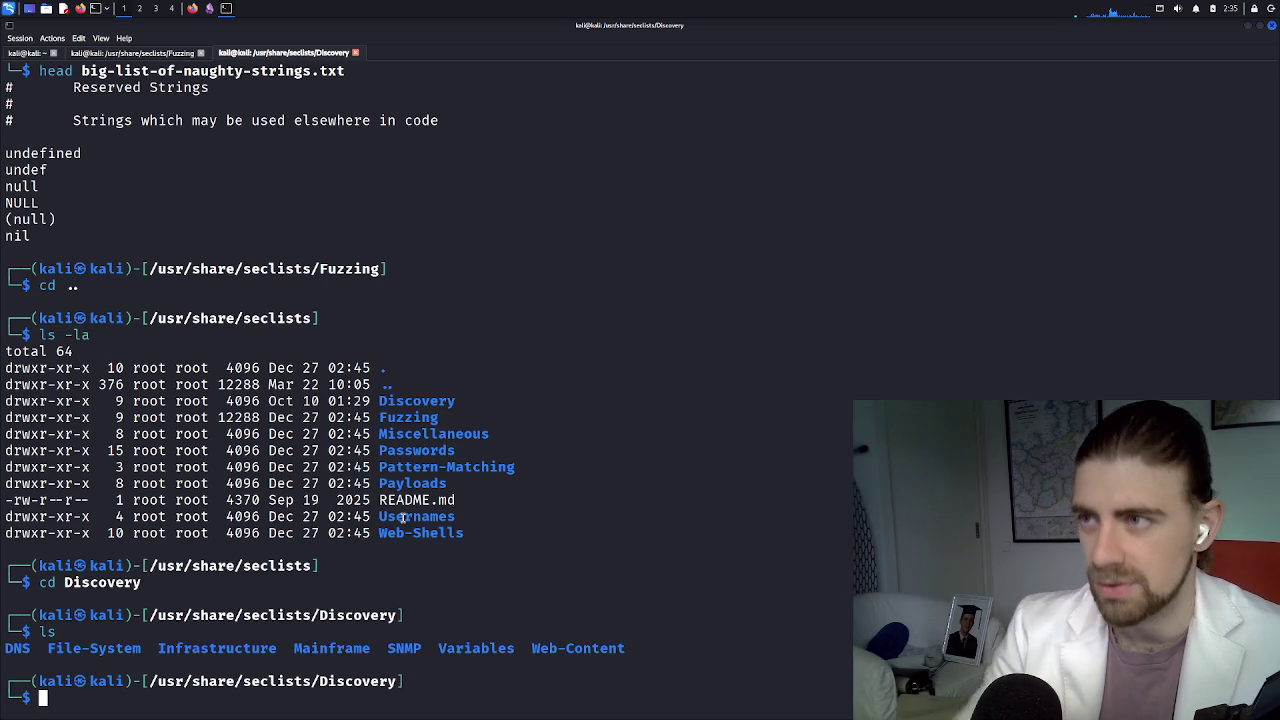
pyautogui.click(193, 9)
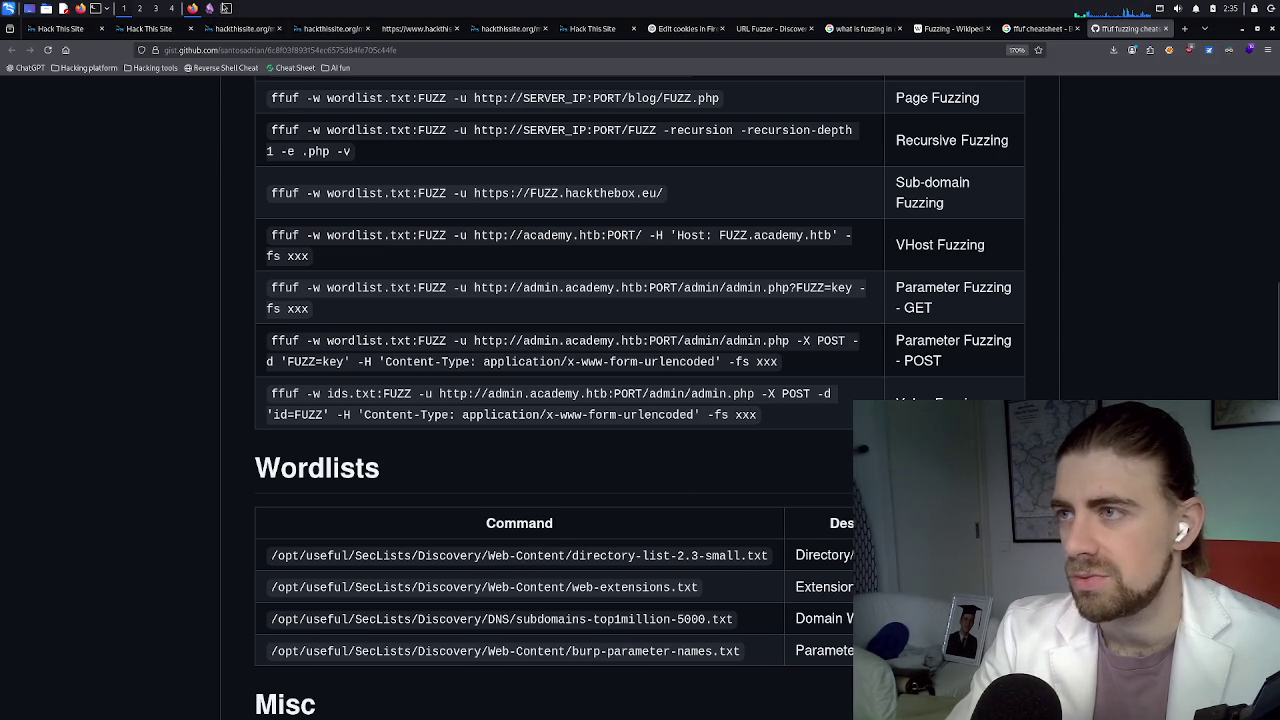
pyautogui.click(226, 9)
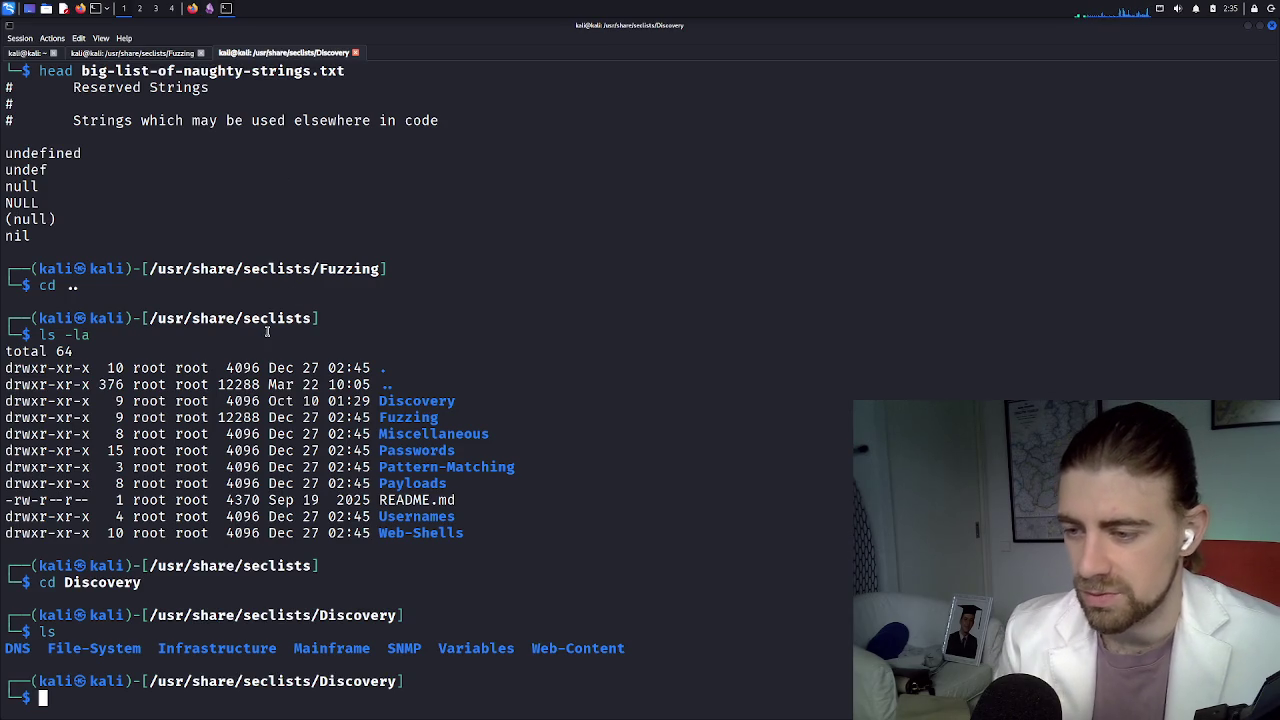
# Enter the Web-Content folder and list its wordlists
pyautogui.write('ls')
pyautogui.press('BackSpace')
pyautogui.press('BackSpace')
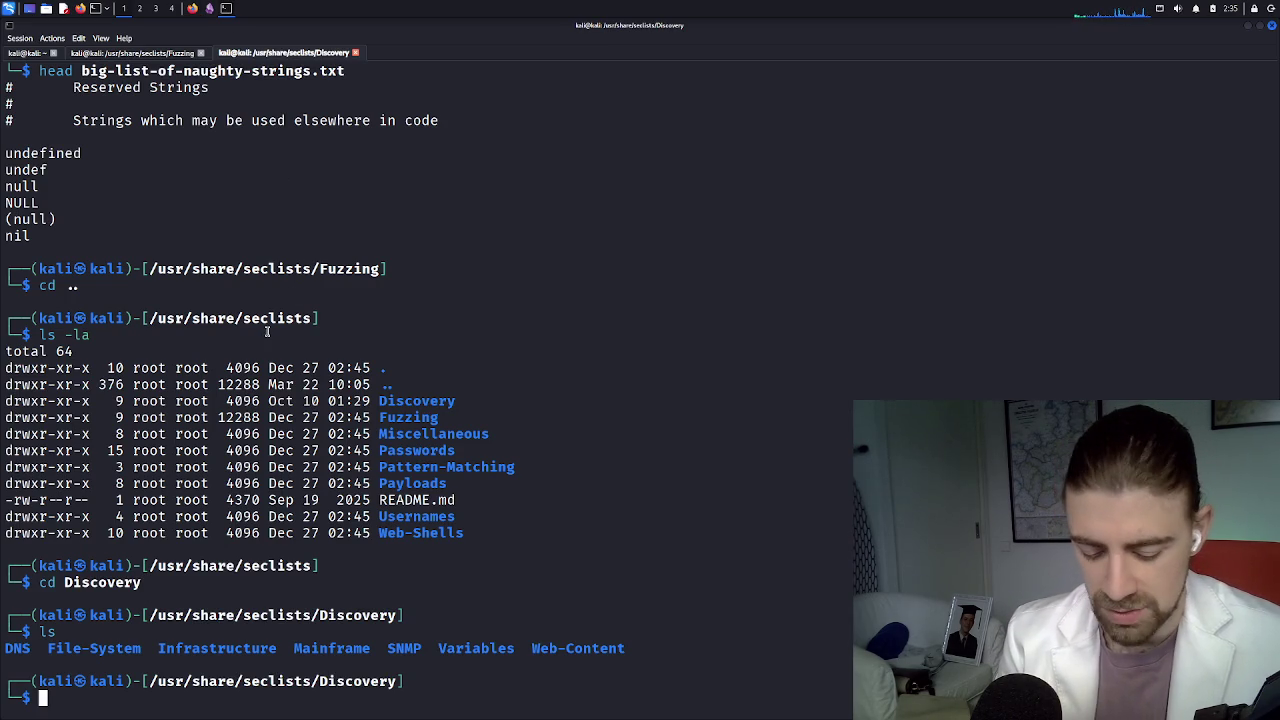
pyautogui.write('cd Web-Content')
pyautogui.press('Return')
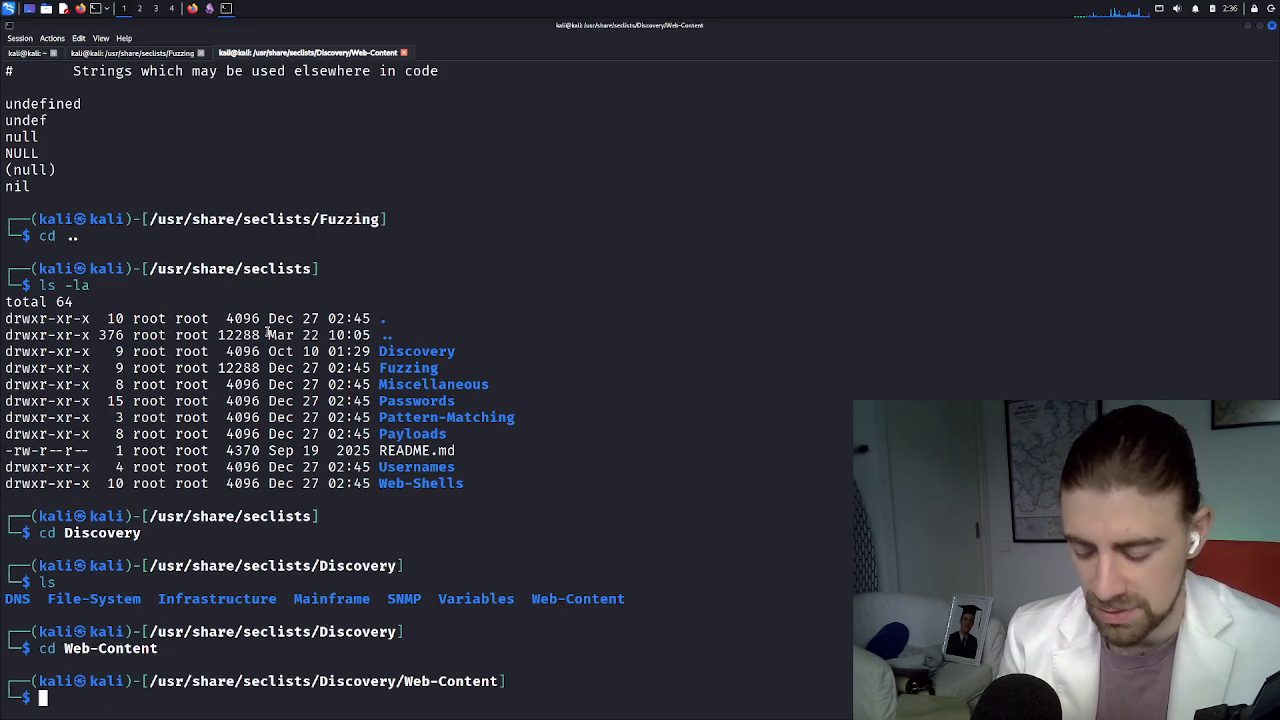
pyautogui.write('ls')
pyautogui.press('Return')
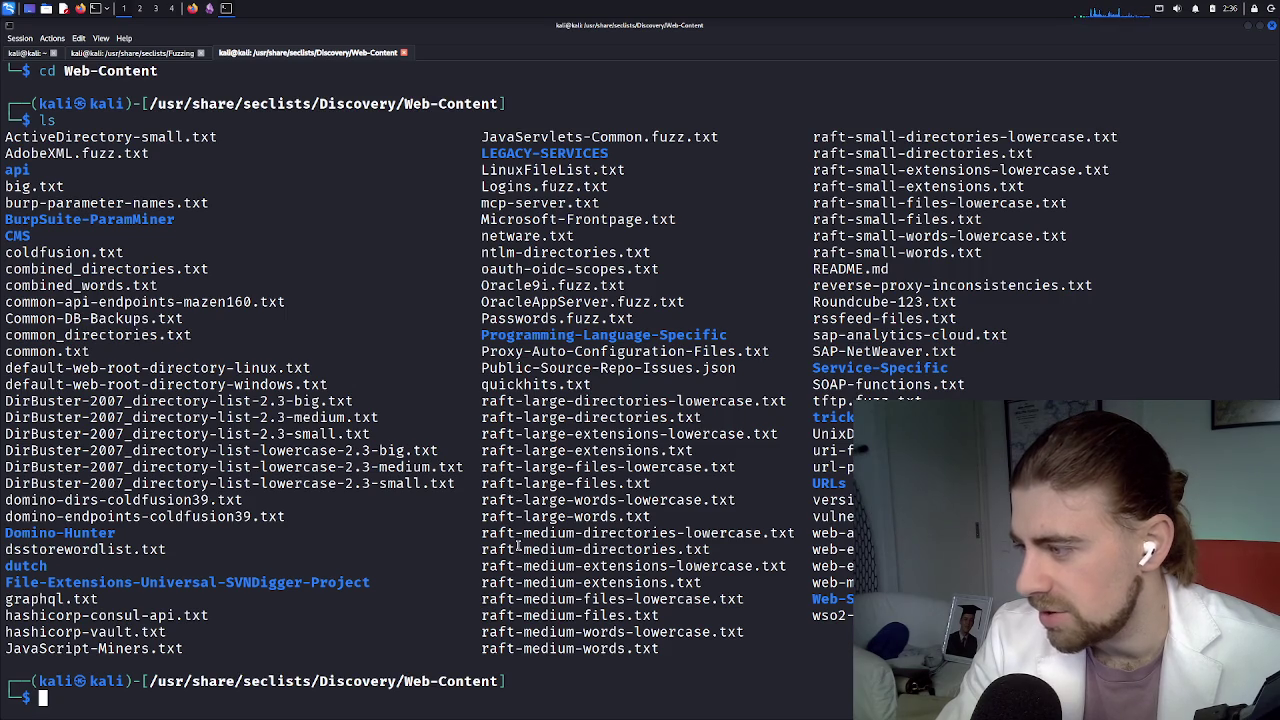
# Start an ffuf command after checking ffuf usage on the cheatsheet
pyautogui.moveTo(483, 550); pyautogui.dragTo(716, 557)
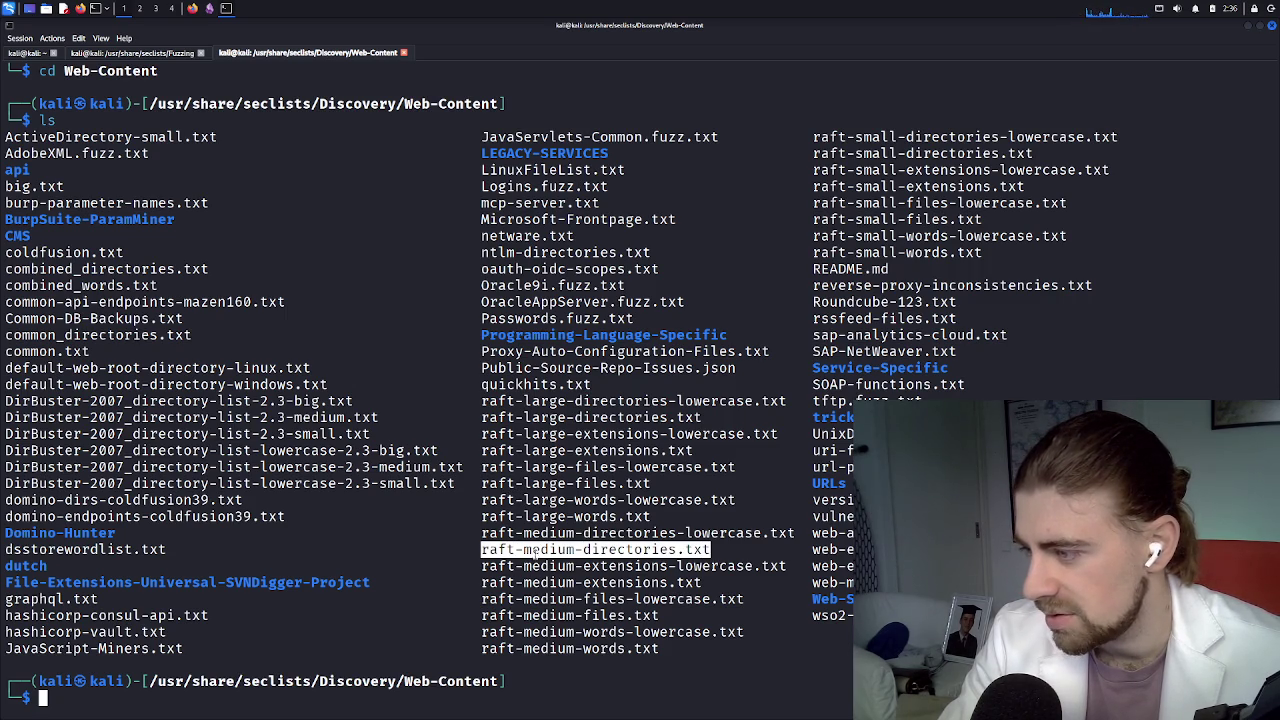
pyautogui.click(350, 697)
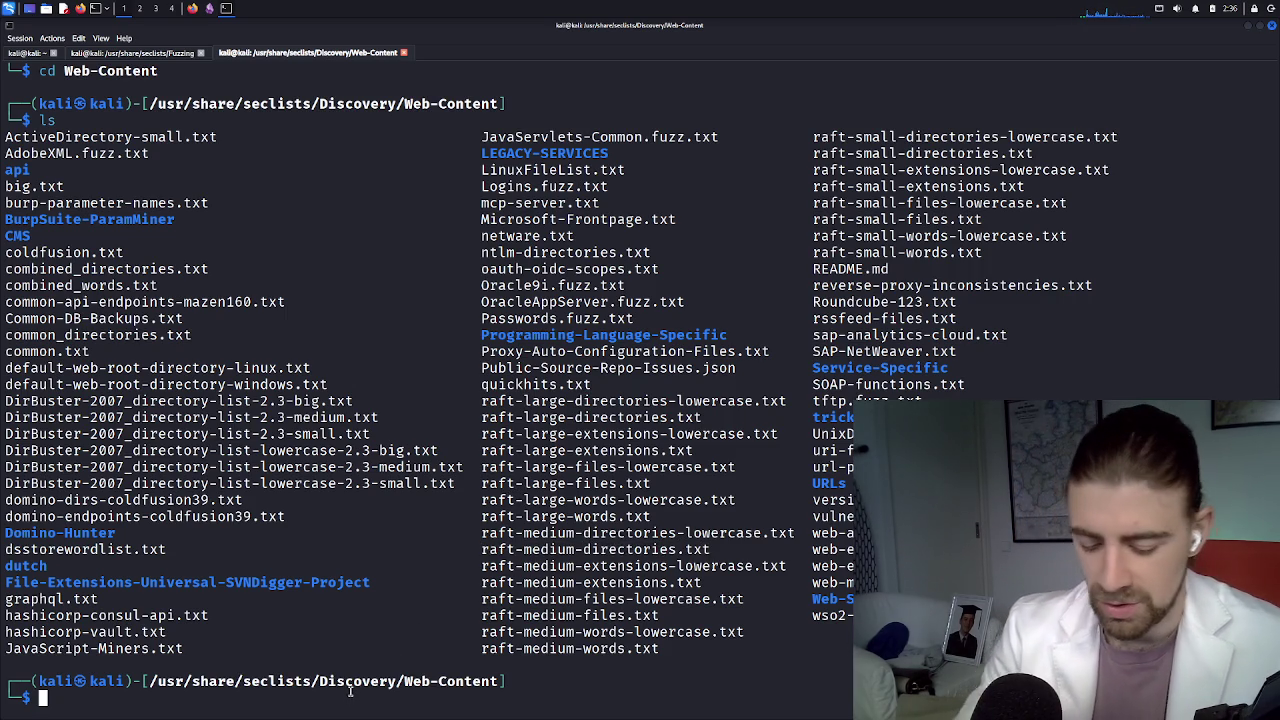
pyautogui.write('ffuf')
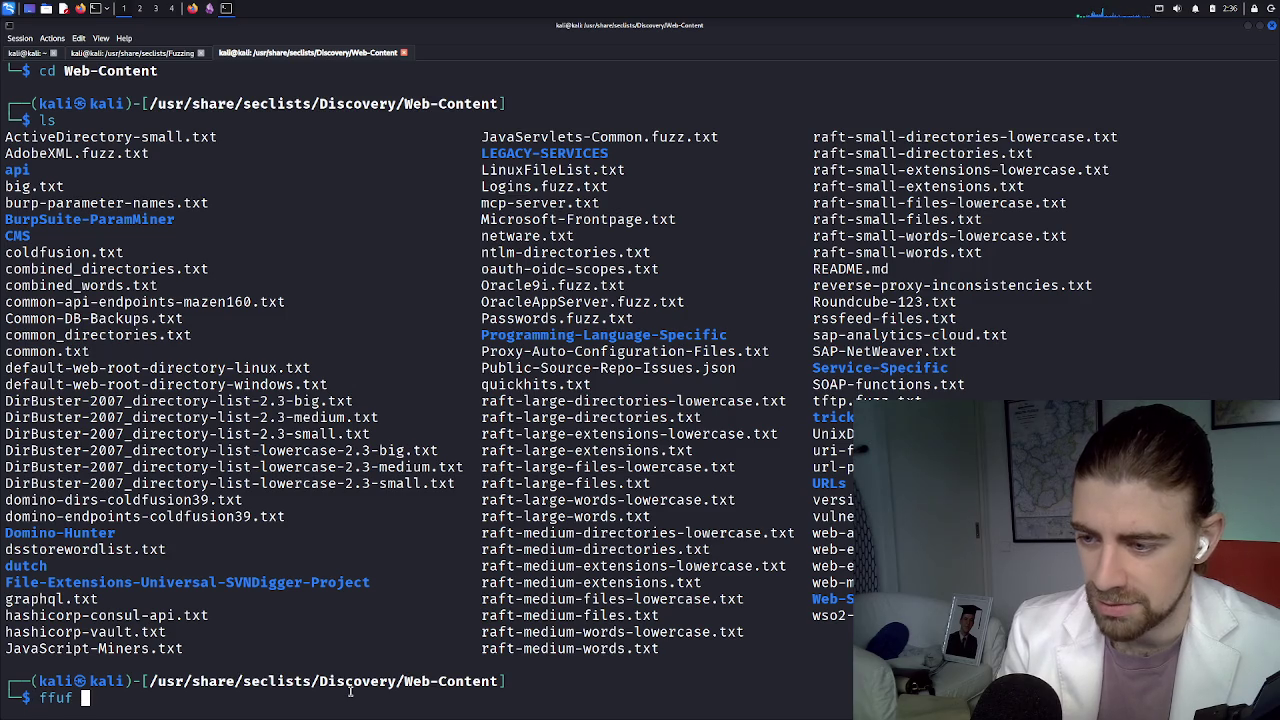
pyautogui.write(' -')
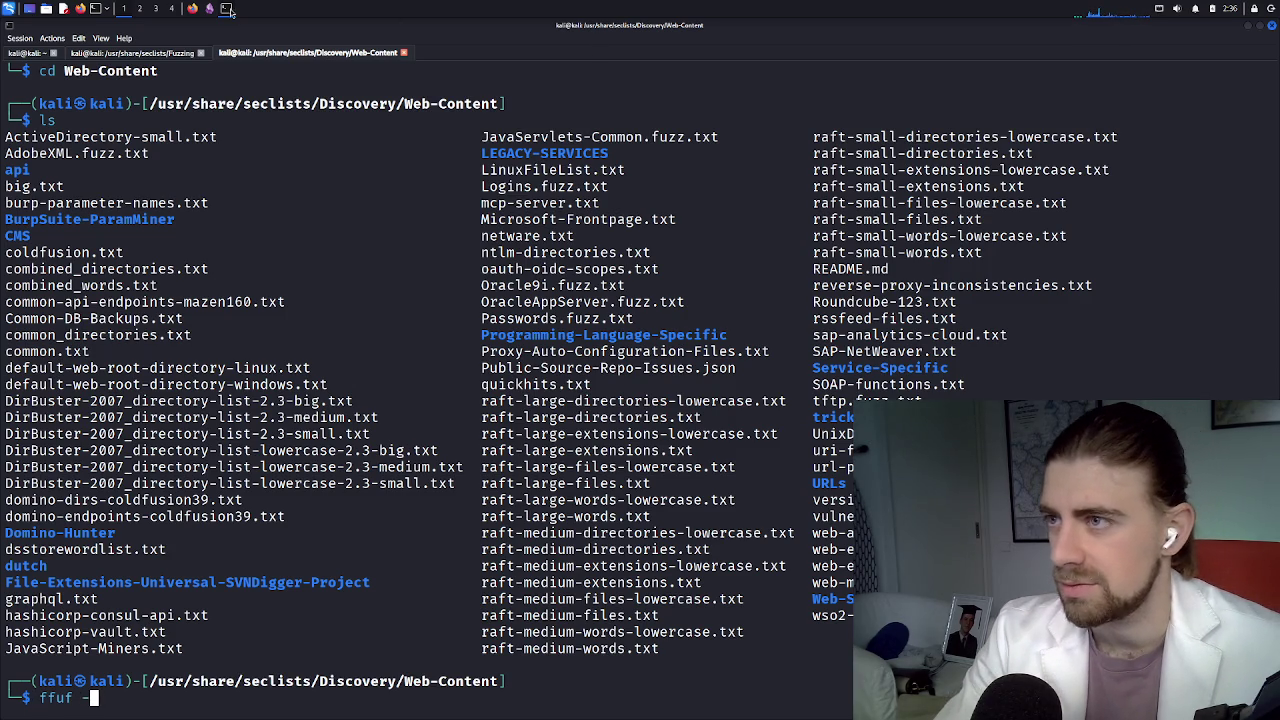
pyautogui.click(196, 12)
pyautogui.scroll(3, 438, 339)
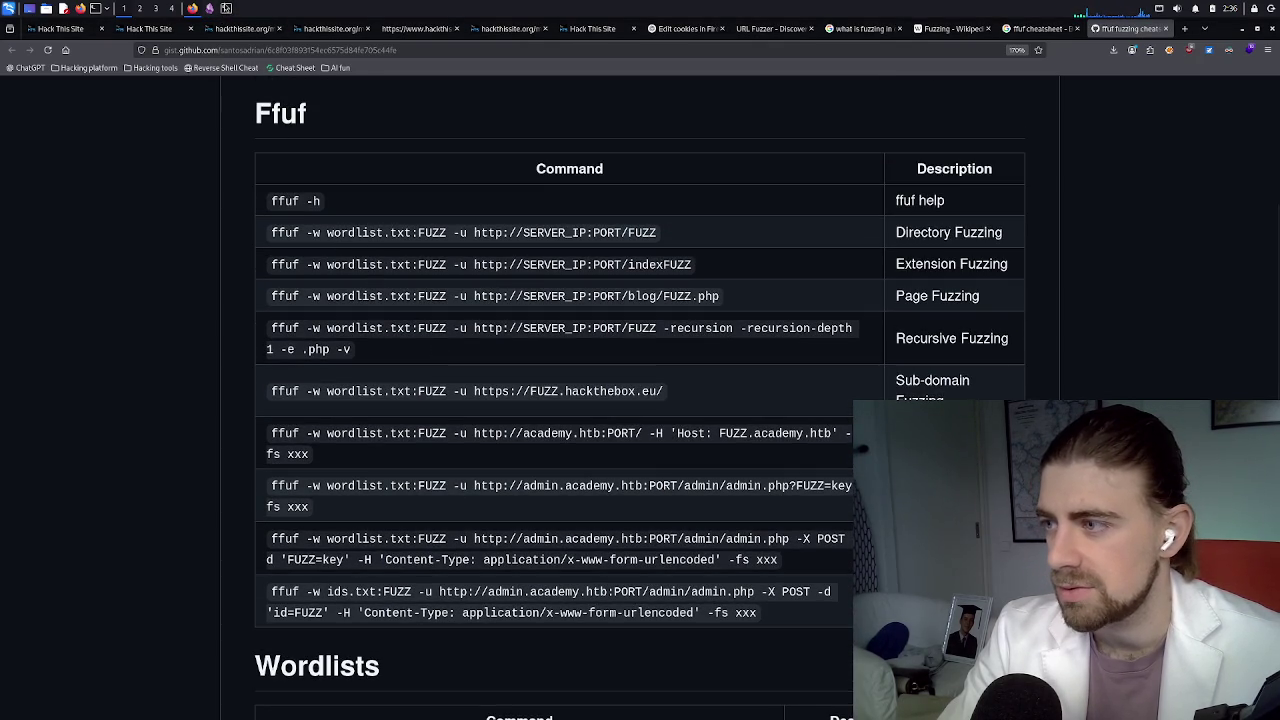
pyautogui.click(226, 8)
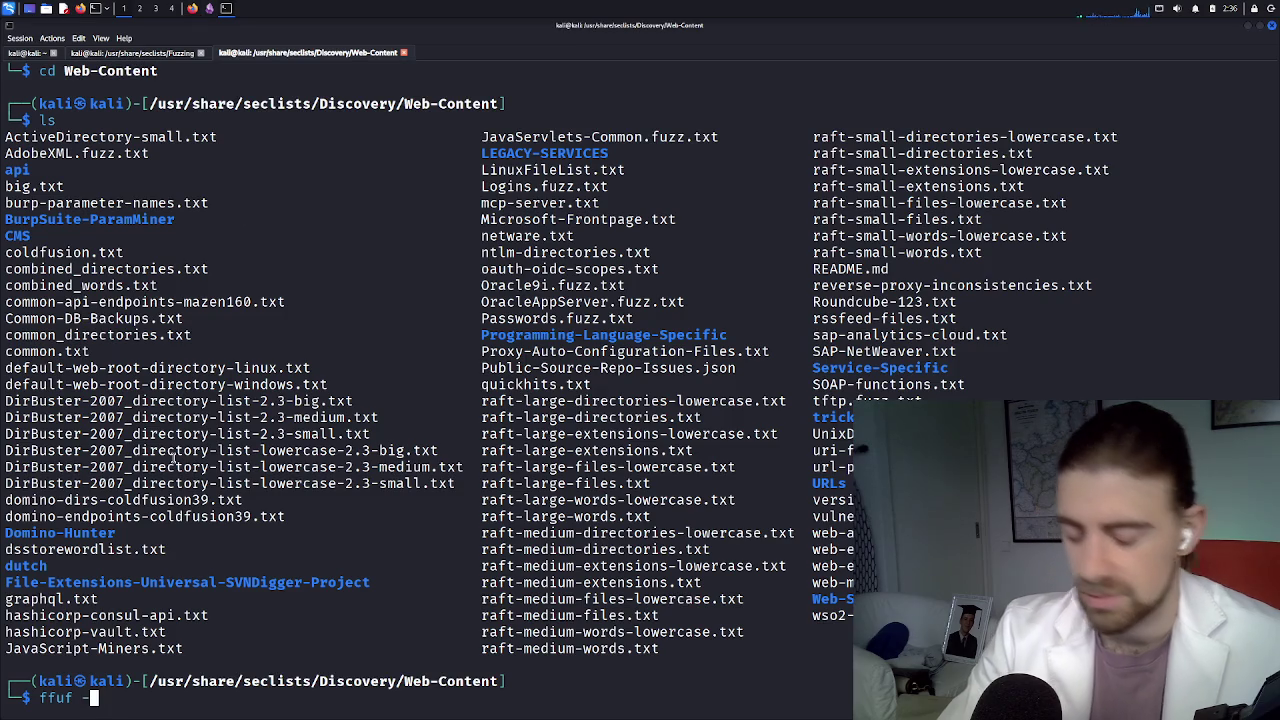
# Add -w raft-medium-directories.txt:FUZZ as the ffuf wordlist argument
pyautogui.write('w ')
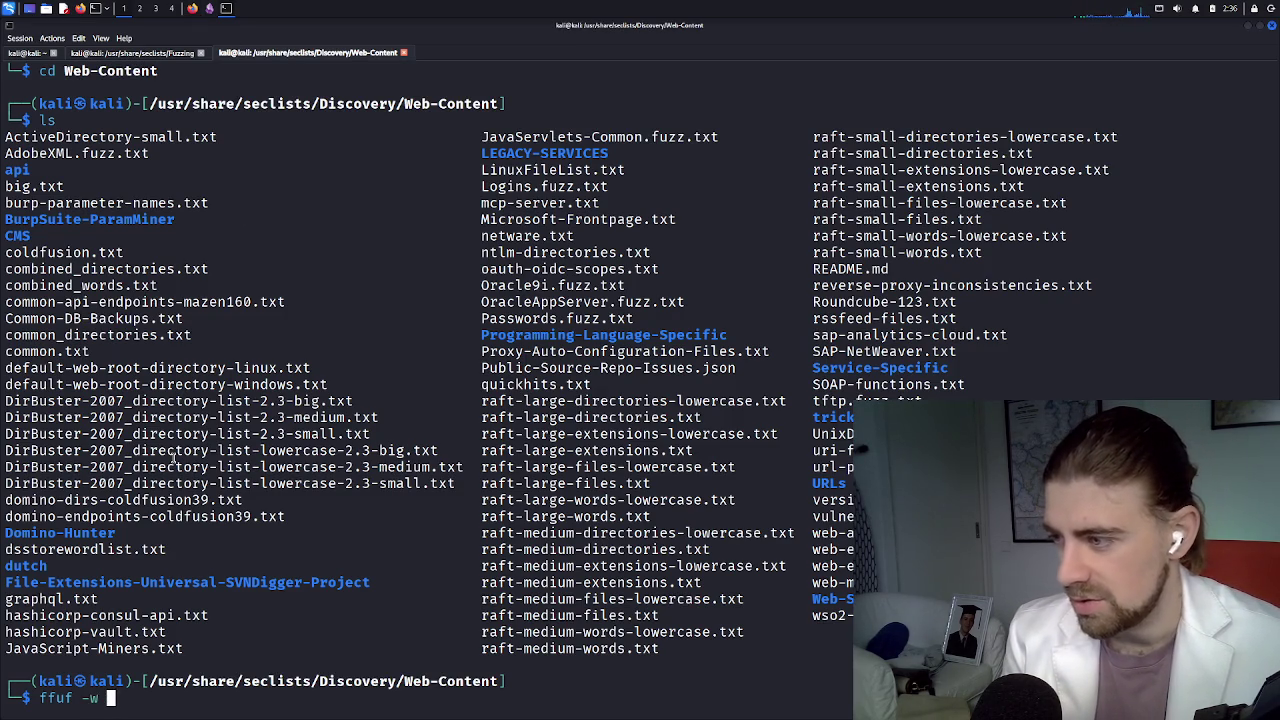
pyautogui.write('raf-m')
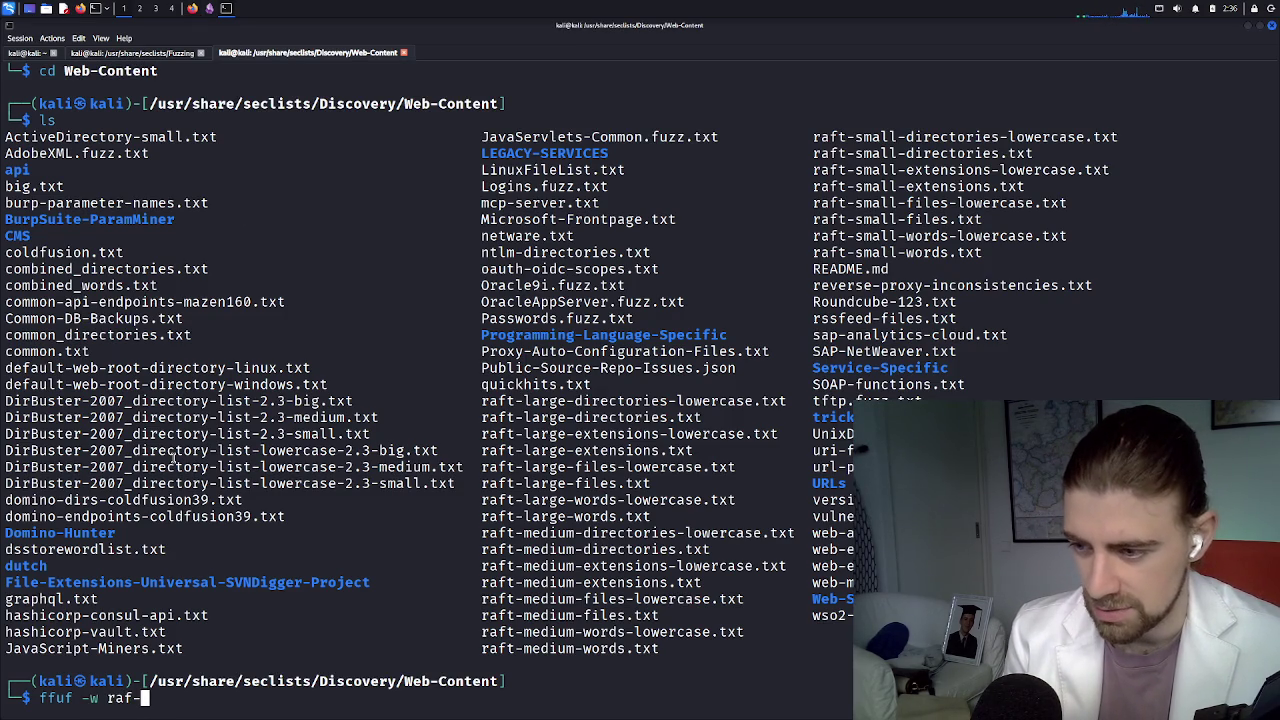
pyautogui.press('Tab')
pyautogui.press('BackSpace')
pyautogui.press('BackSpace')
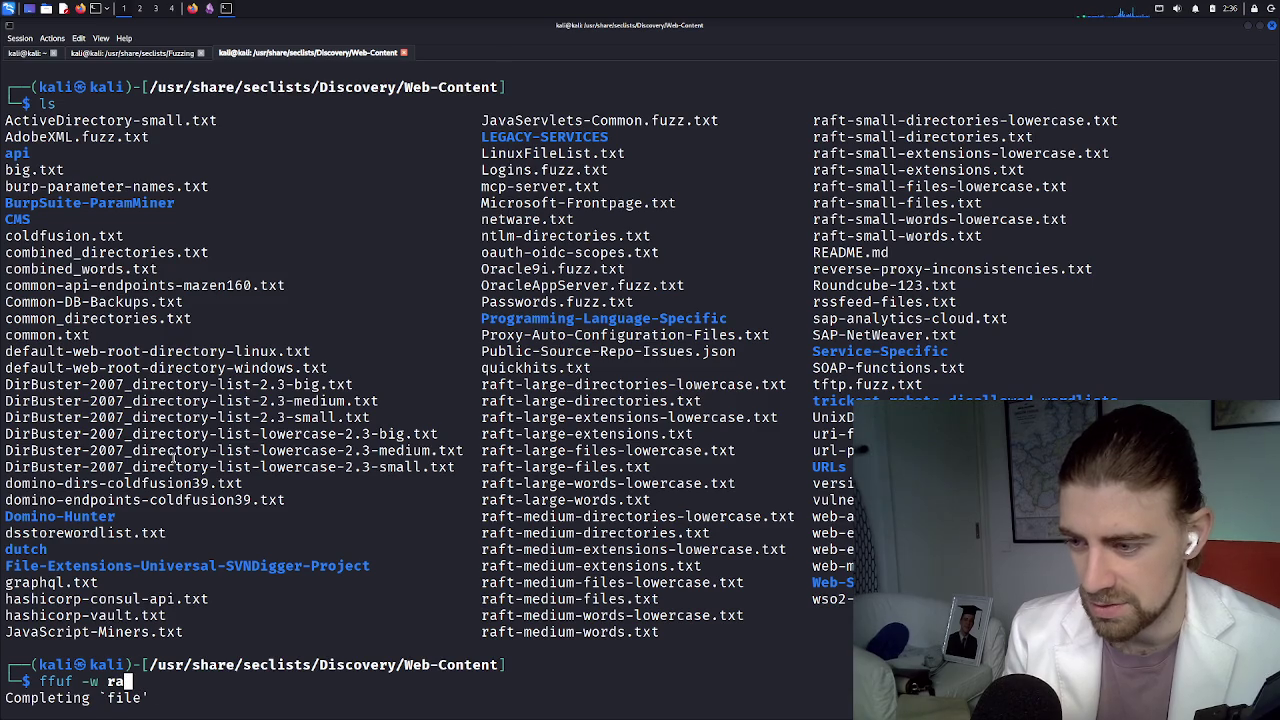
pyautogui.write('ft')
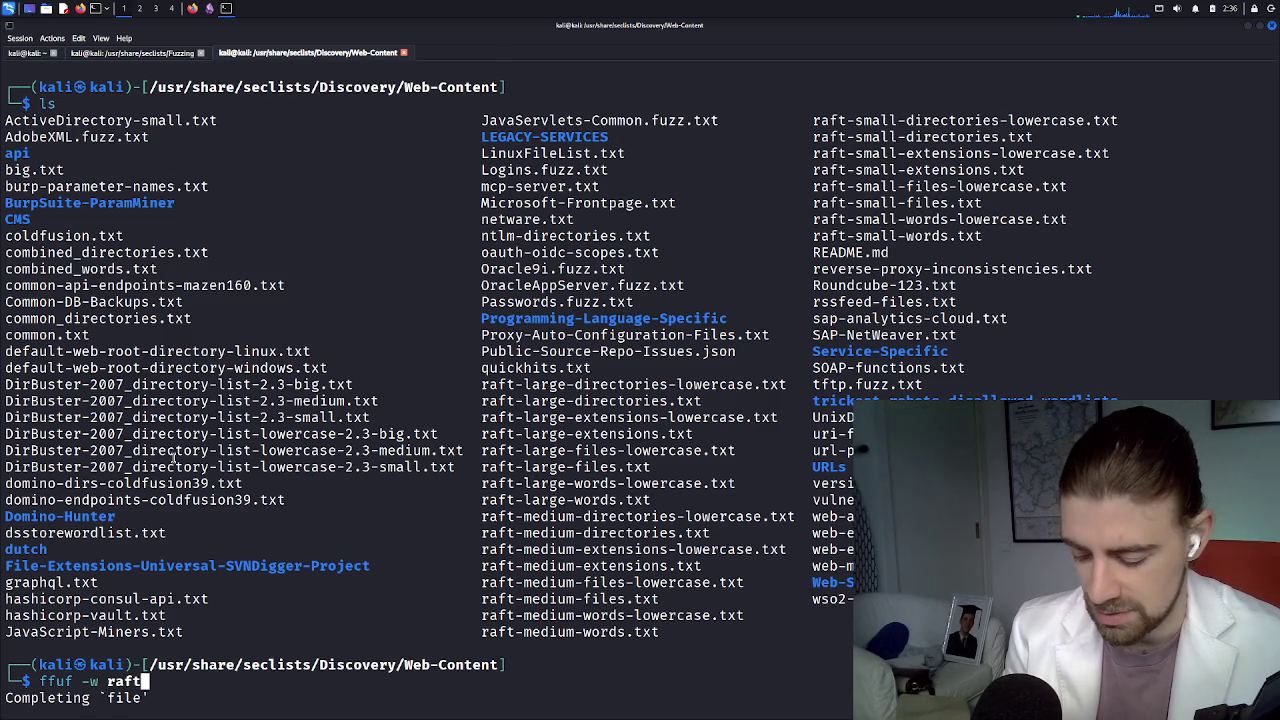
pyautogui.write('-me')
pyautogui.press('Tab')
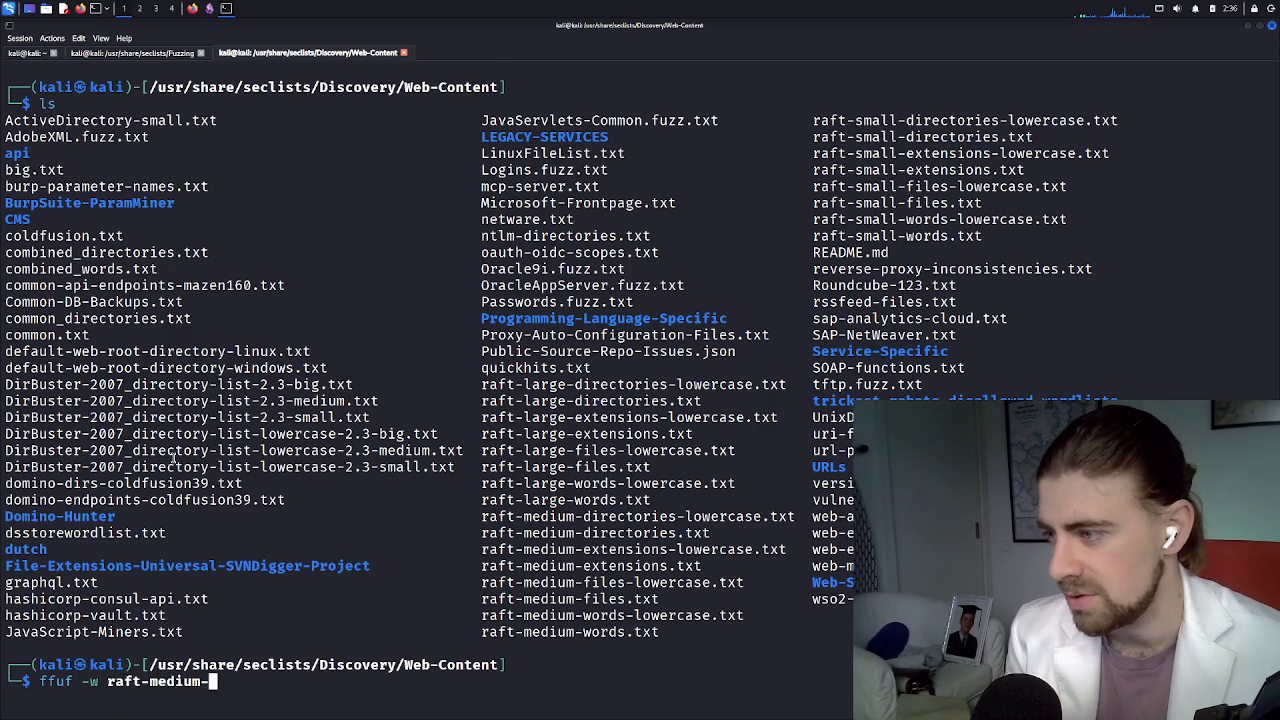
pyautogui.write('di')
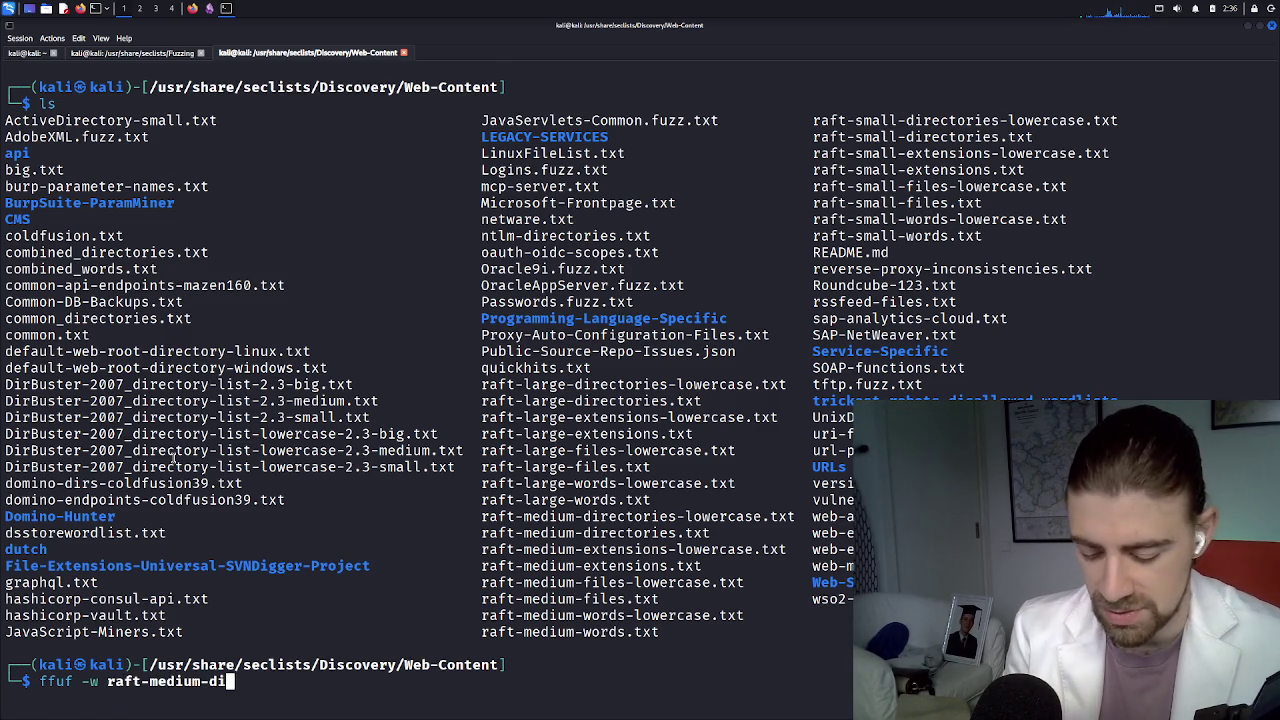
pyautogui.press('Tab')
pyautogui.write('.txt')
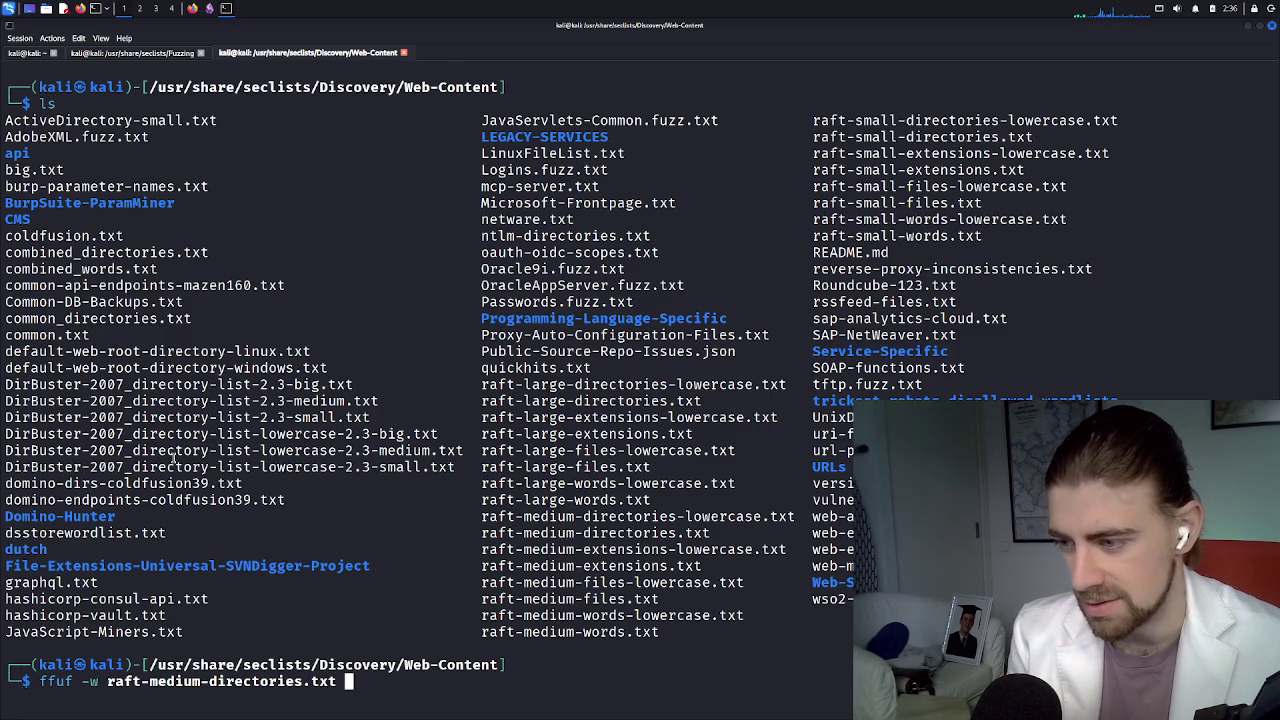
pyautogui.press('BackSpace')
pyautogui.write(':FUZZ')
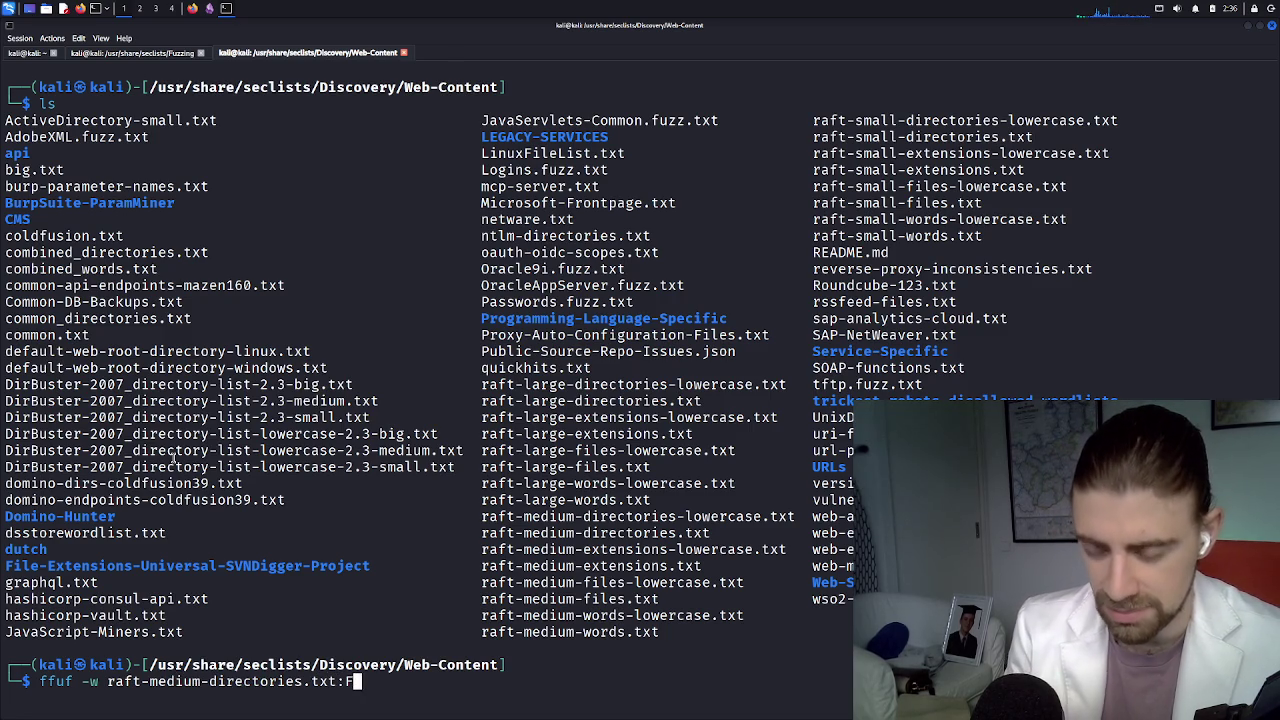
# Correct the FUZZ keyword spelling, comparing the command against the cheatsheet
pyautogui.click(193, 8)
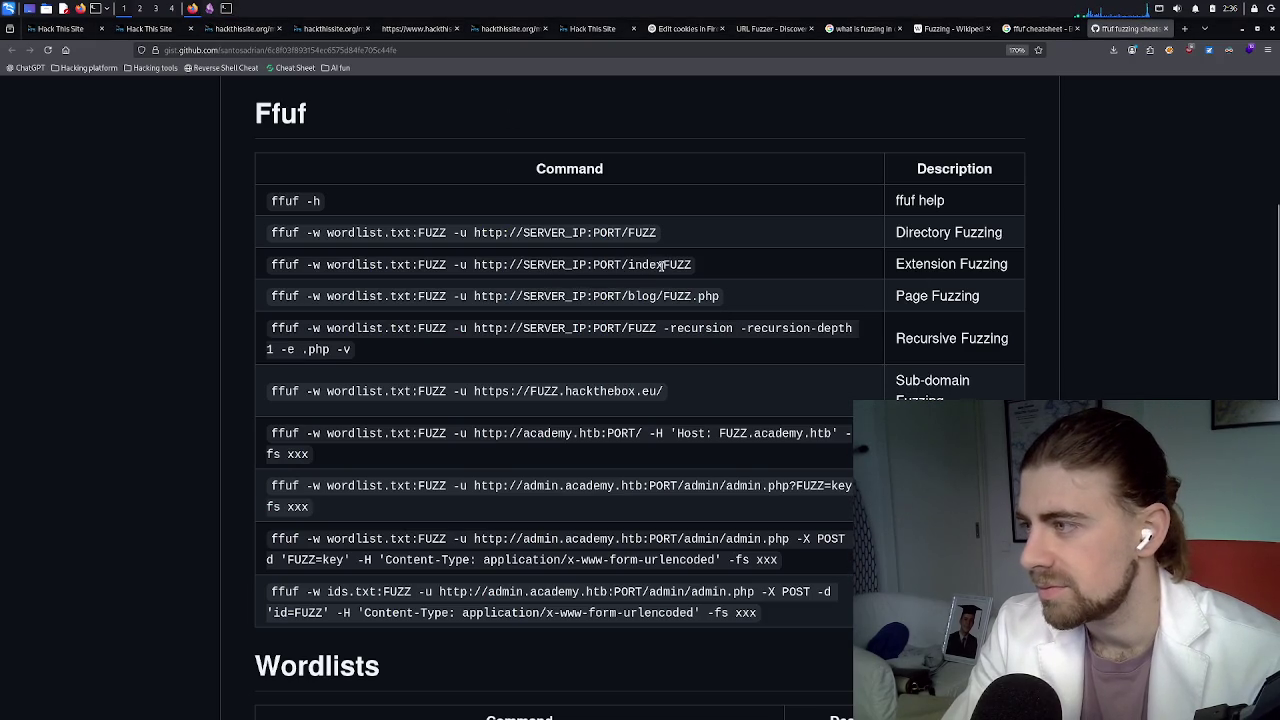
pyautogui.click(226, 8)
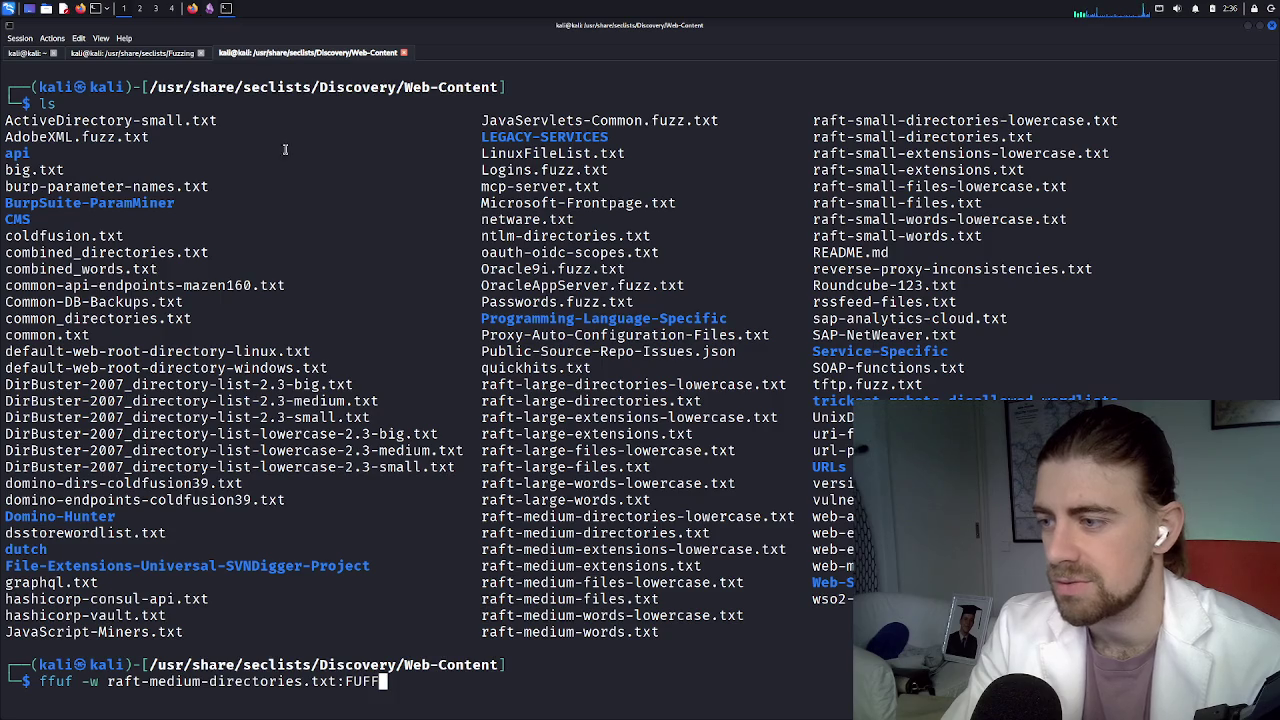
pyautogui.press('BackSpace')
pyautogui.press('BackSpace')
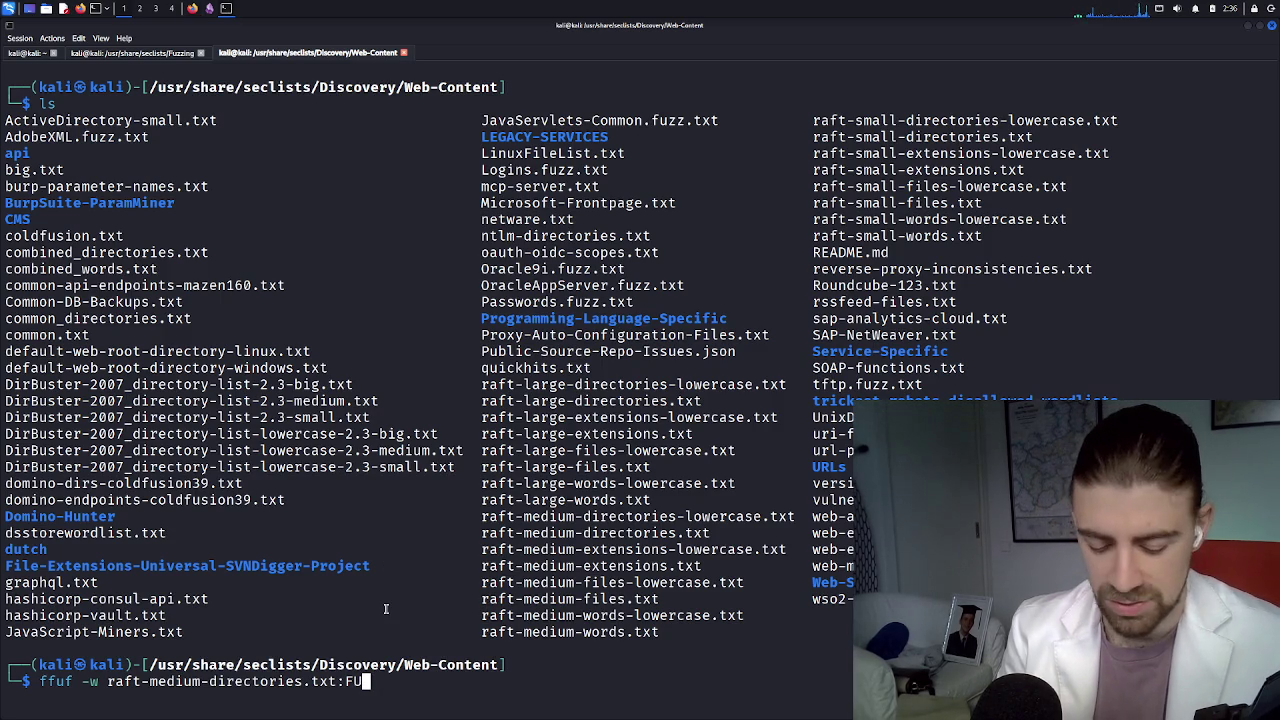
pyautogui.write('ZZ')
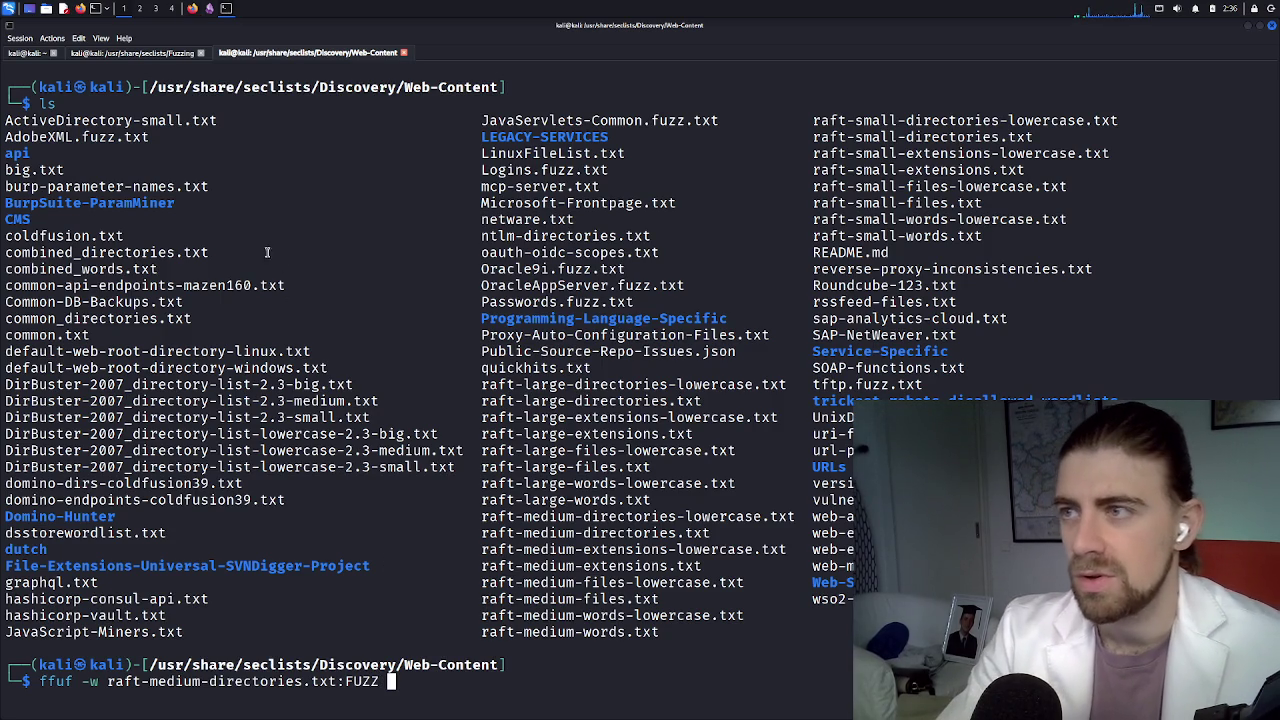
pyautogui.click(193, 9)
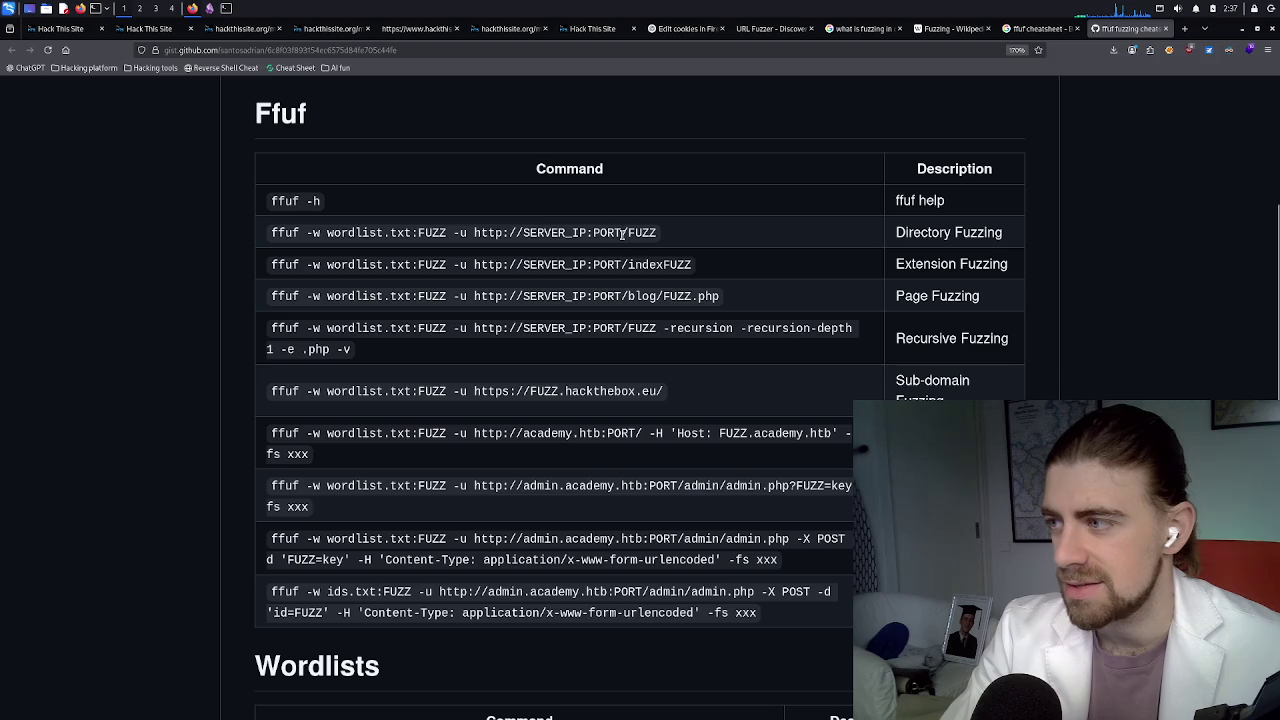
# Go back to the mission 11 page in Firefox and select its address
pyautogui.click(246, 35)
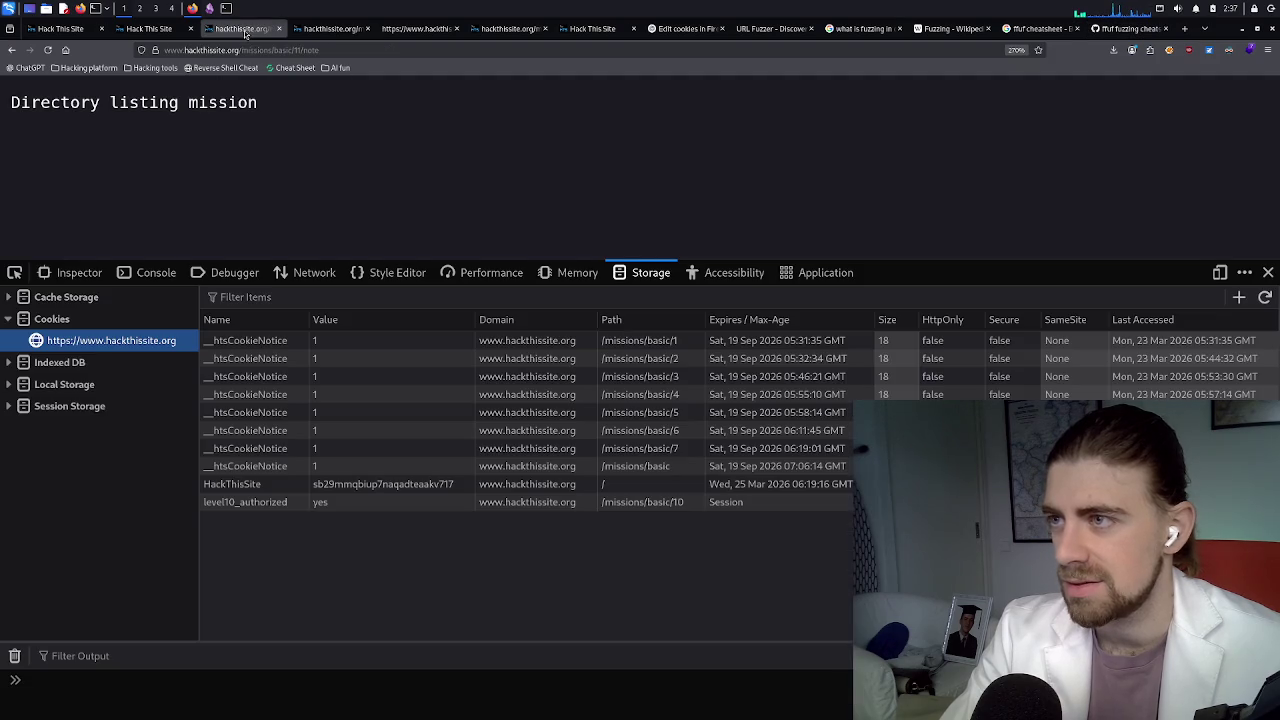
pyautogui.click(322, 32)
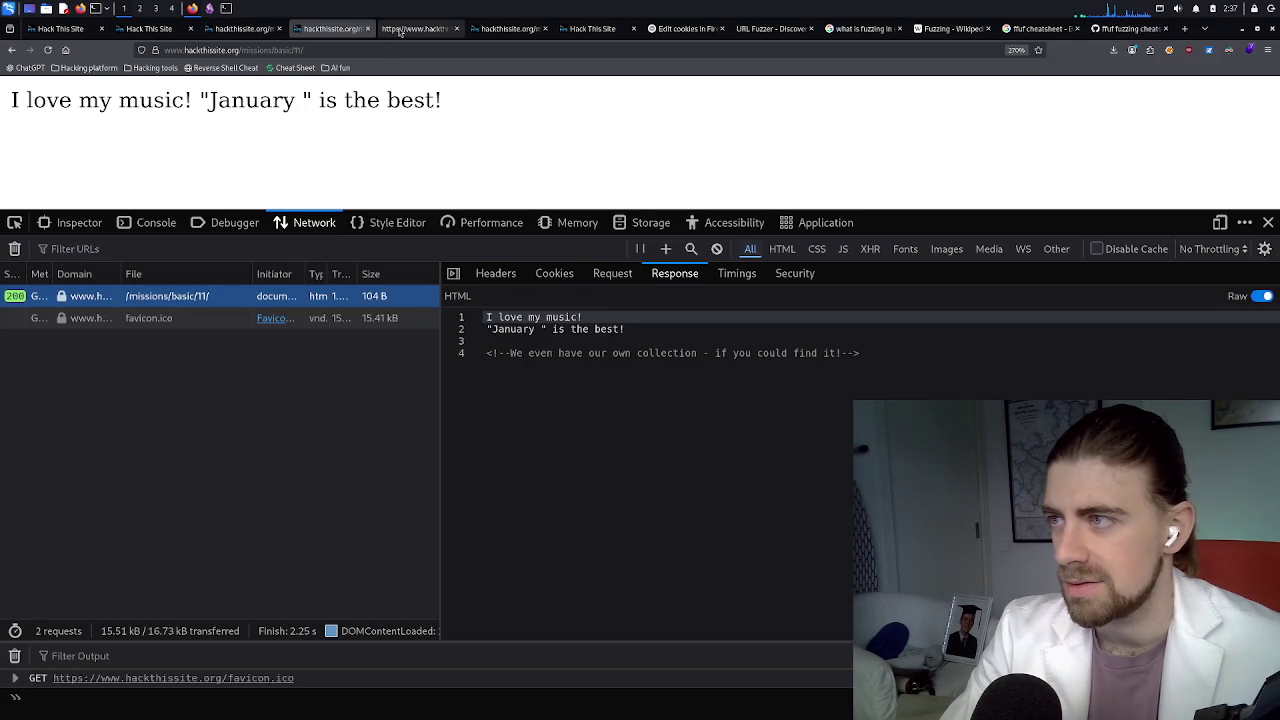
pyautogui.click(399, 32)
pyautogui.click(335, 30)
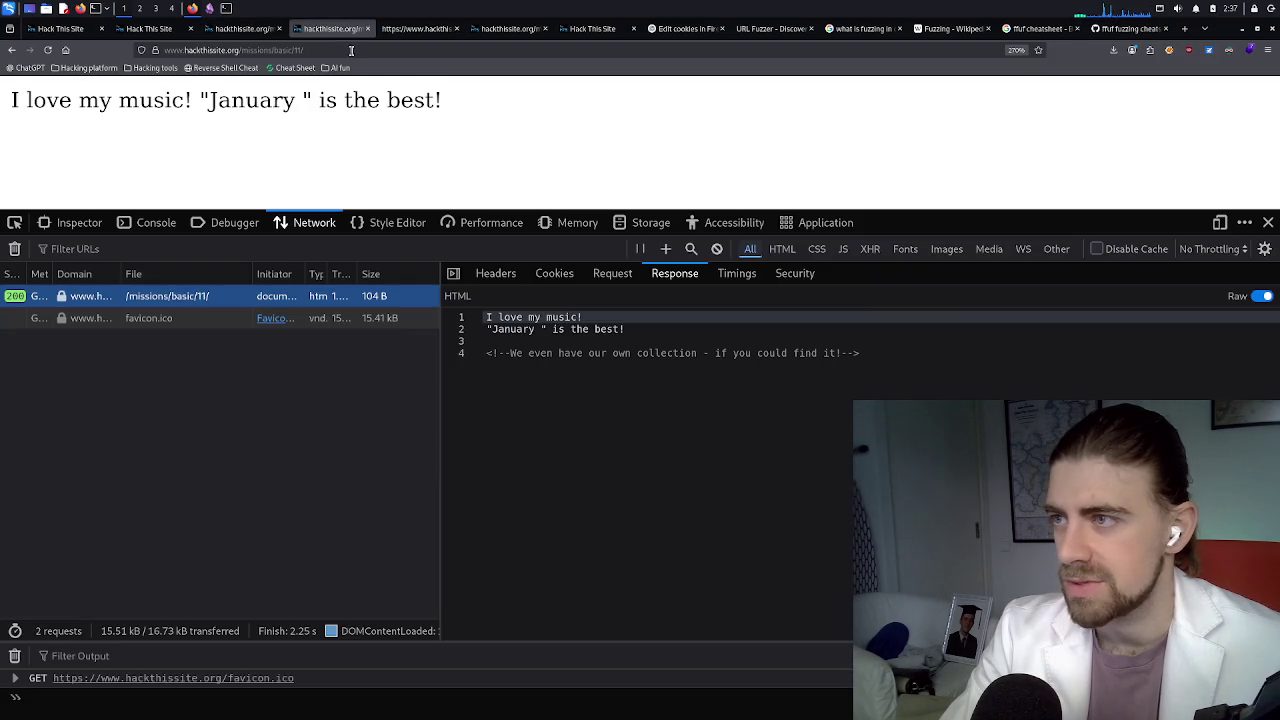
pyautogui.click(344, 51)
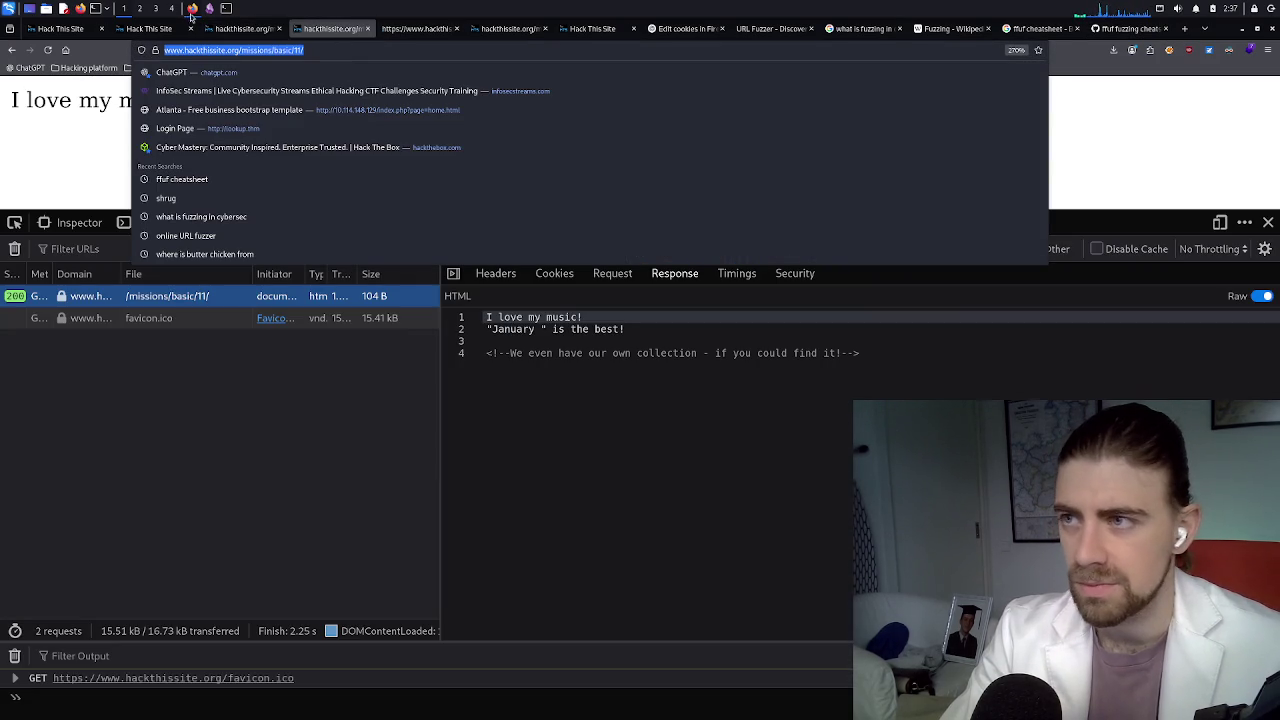
pyautogui.click(227, 9)
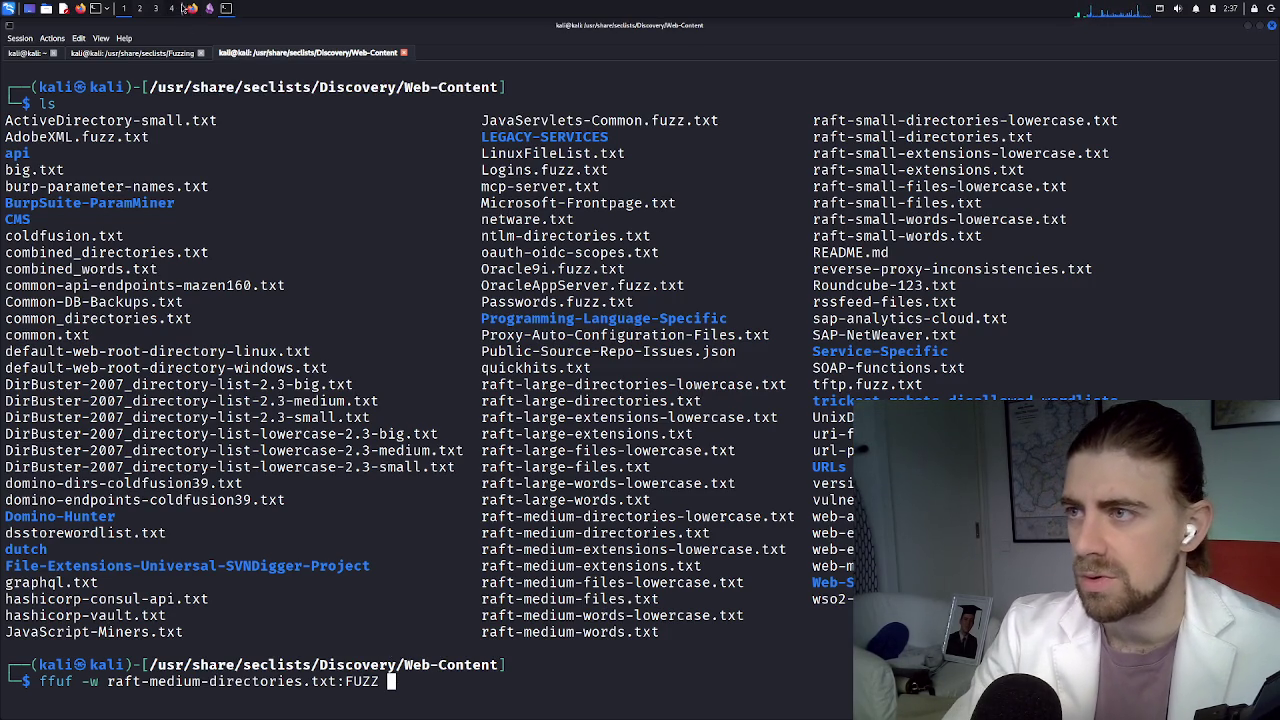
pyautogui.click(193, 8)
# Copy the mission 11 URL and paste it after FUZZ in the ffuf command
pyautogui.rightClick(254, 49)
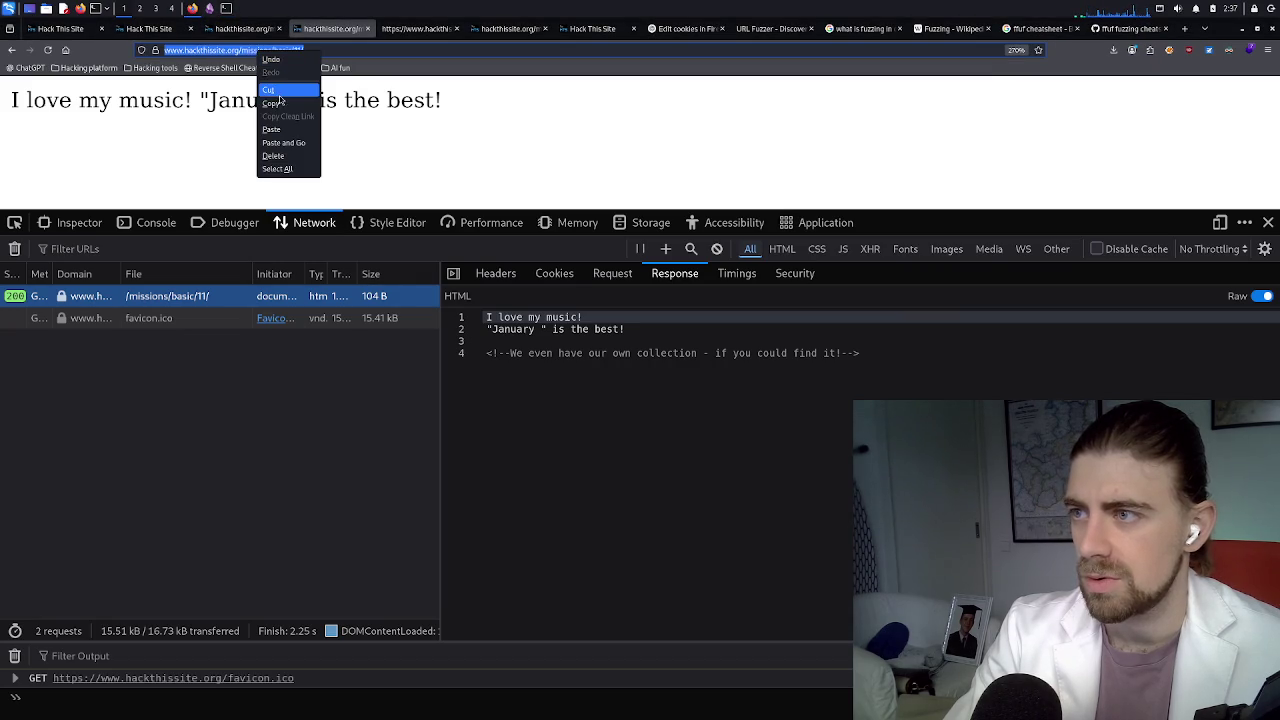
pyautogui.click(282, 89)
pyautogui.click(226, 8)
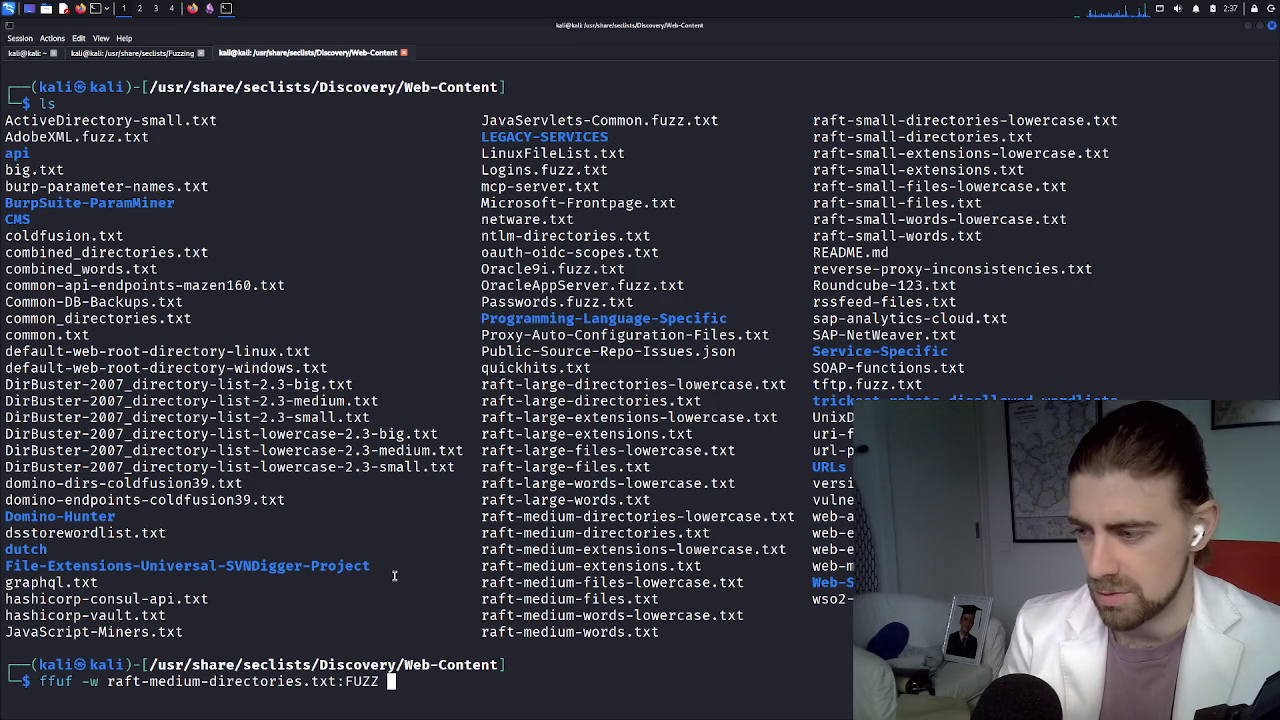
pyautogui.rightClick(390, 676)
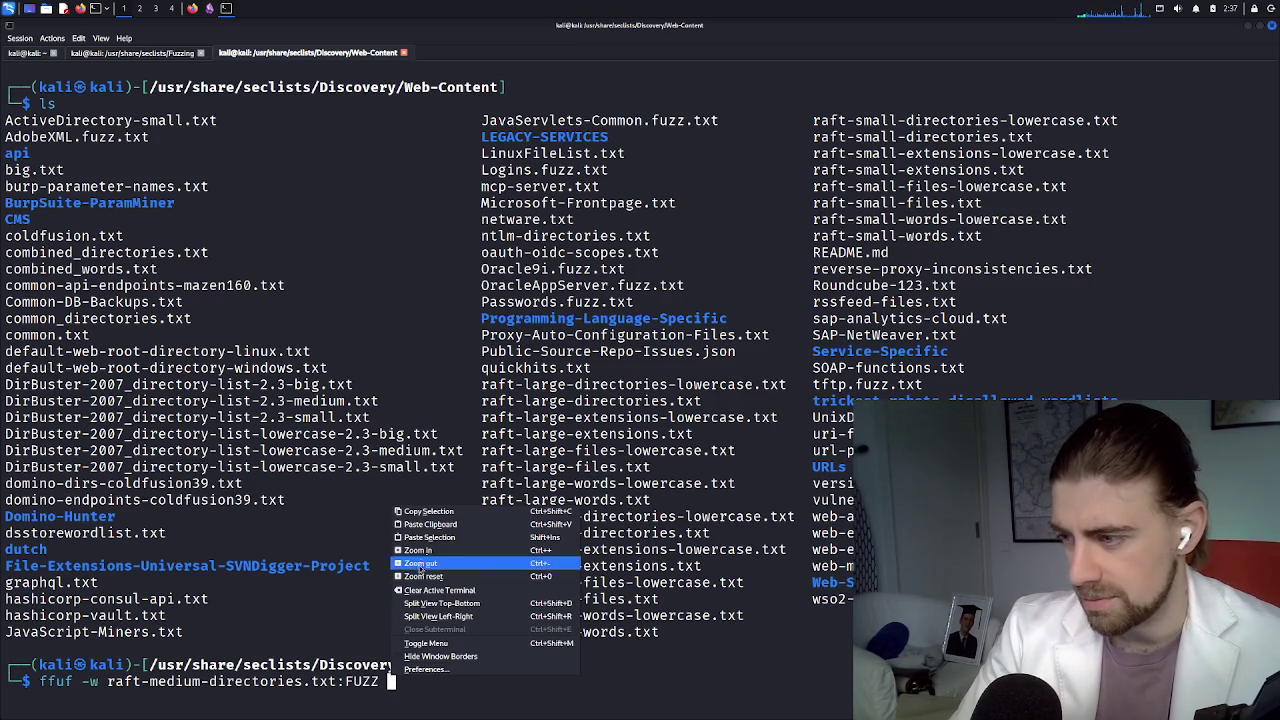
pyautogui.click(430, 525)
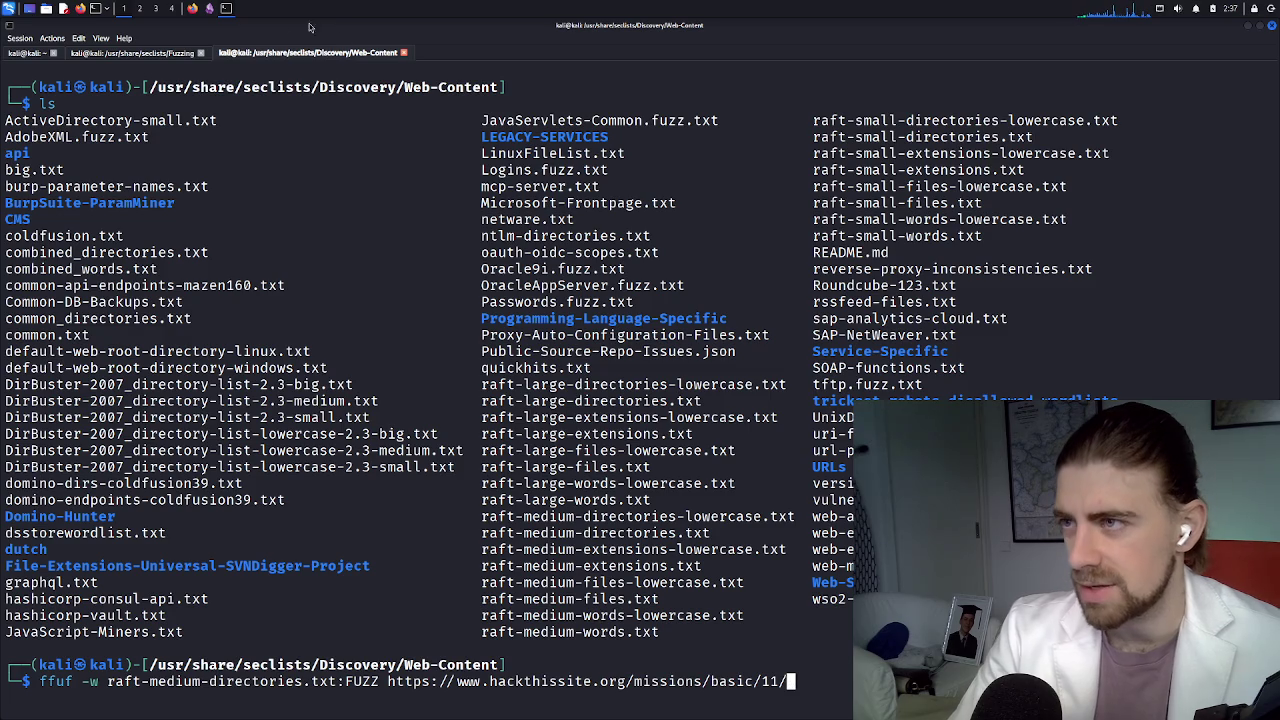
pyautogui.click(195, 13)
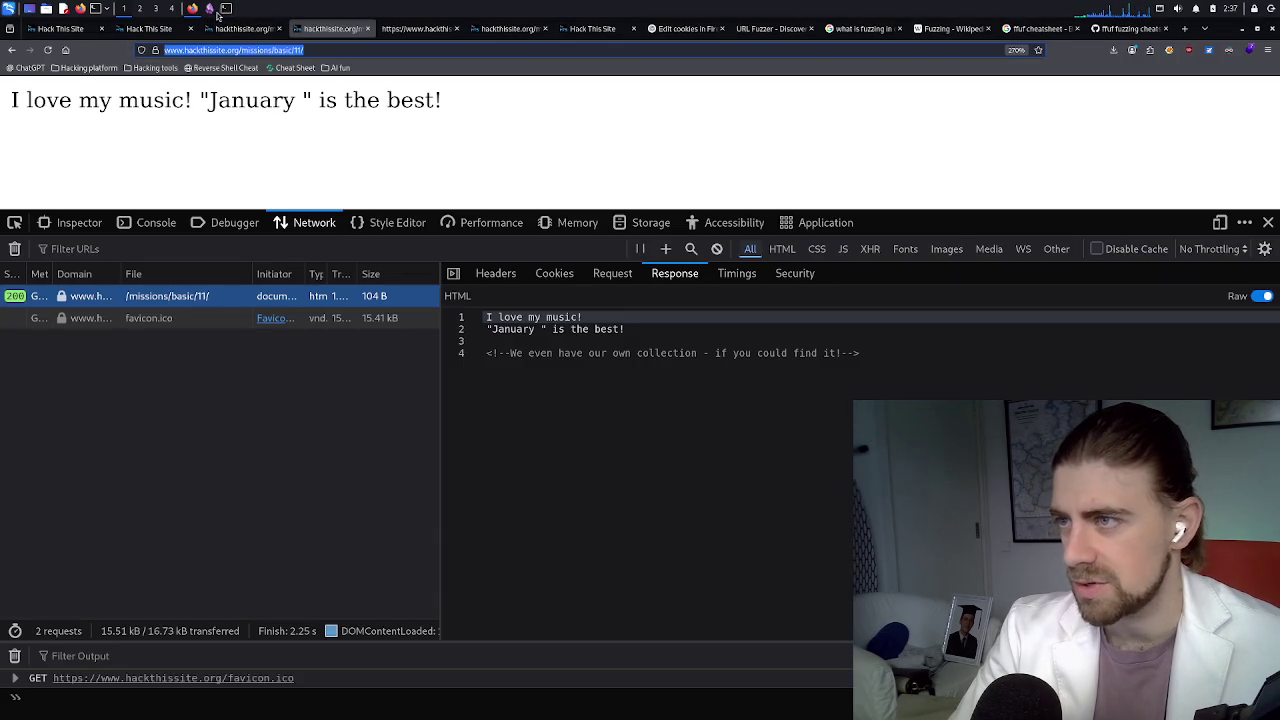
# Review the ffuf cheatsheet and the Hack This Site mission tabs
pyautogui.click(1130, 28)
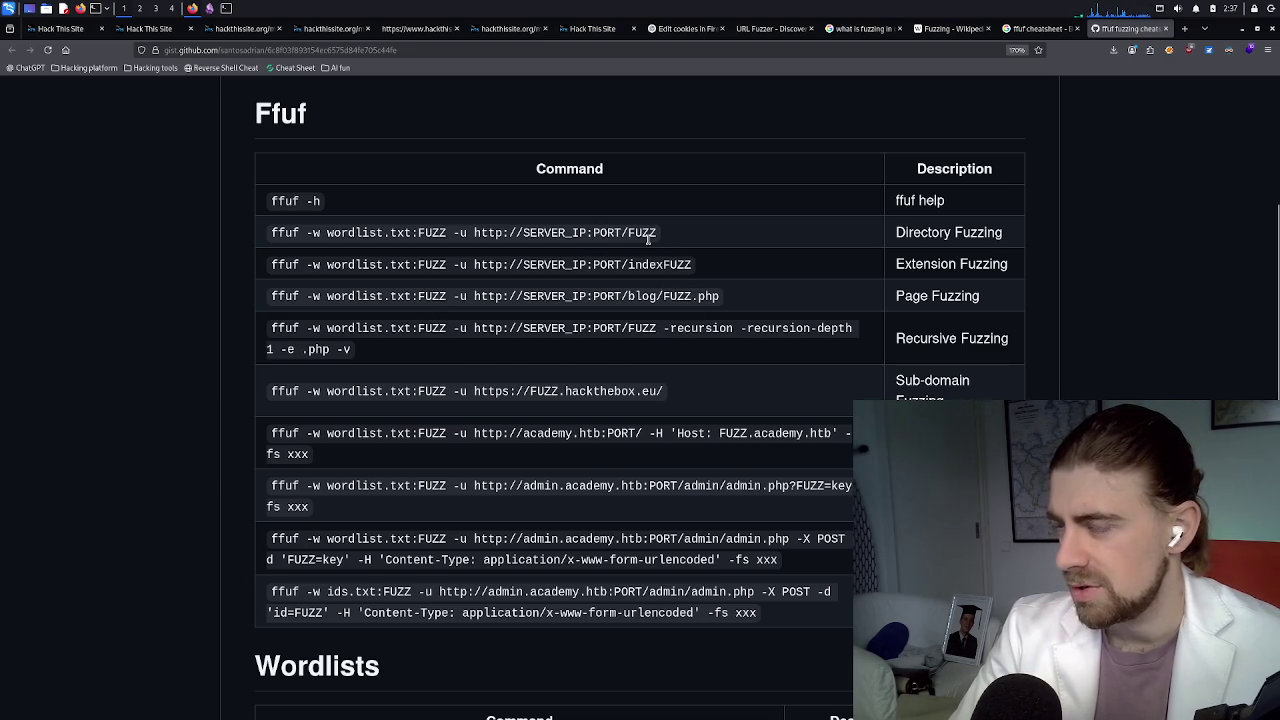
pyautogui.click(228, 9)
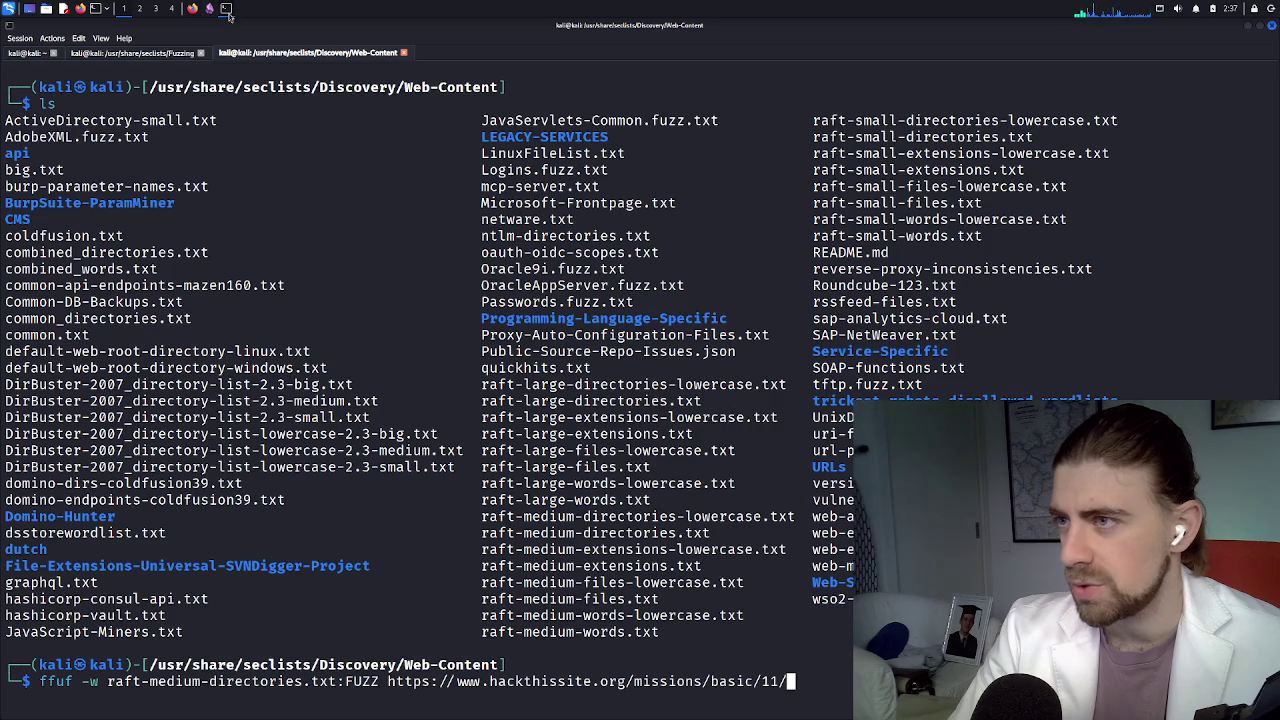
pyautogui.click(193, 9)
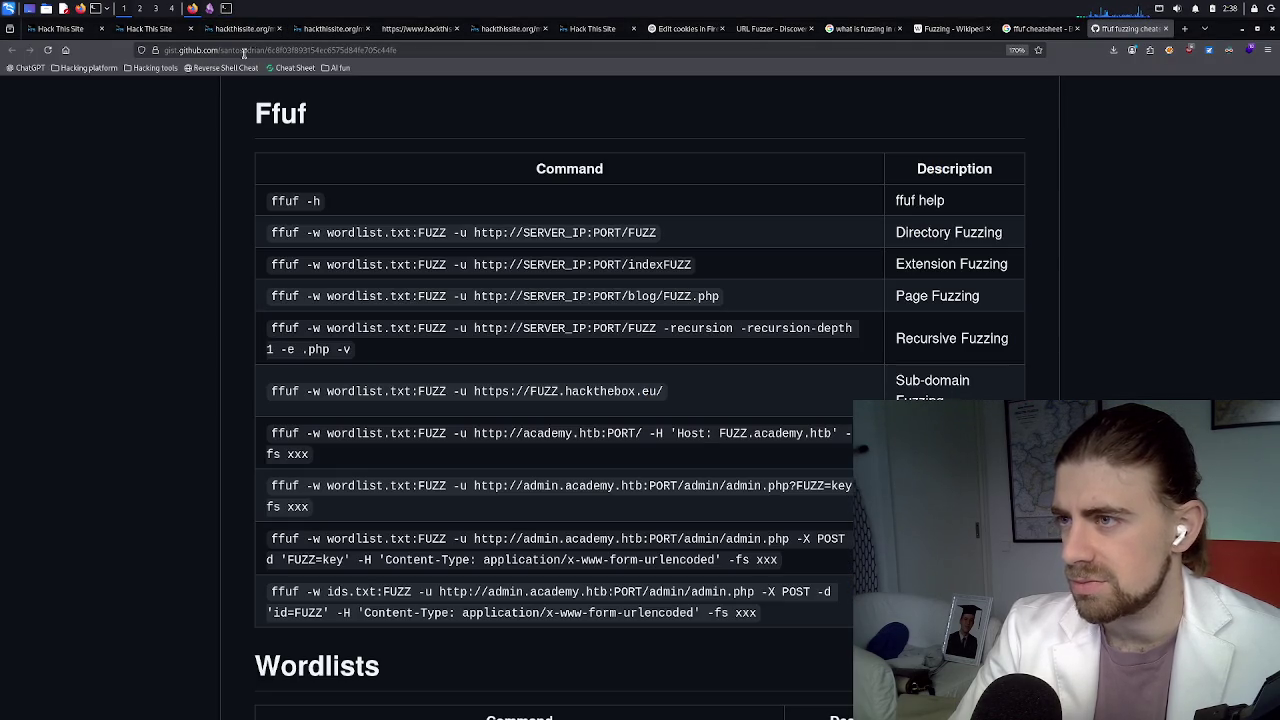
pyautogui.click(245, 32)
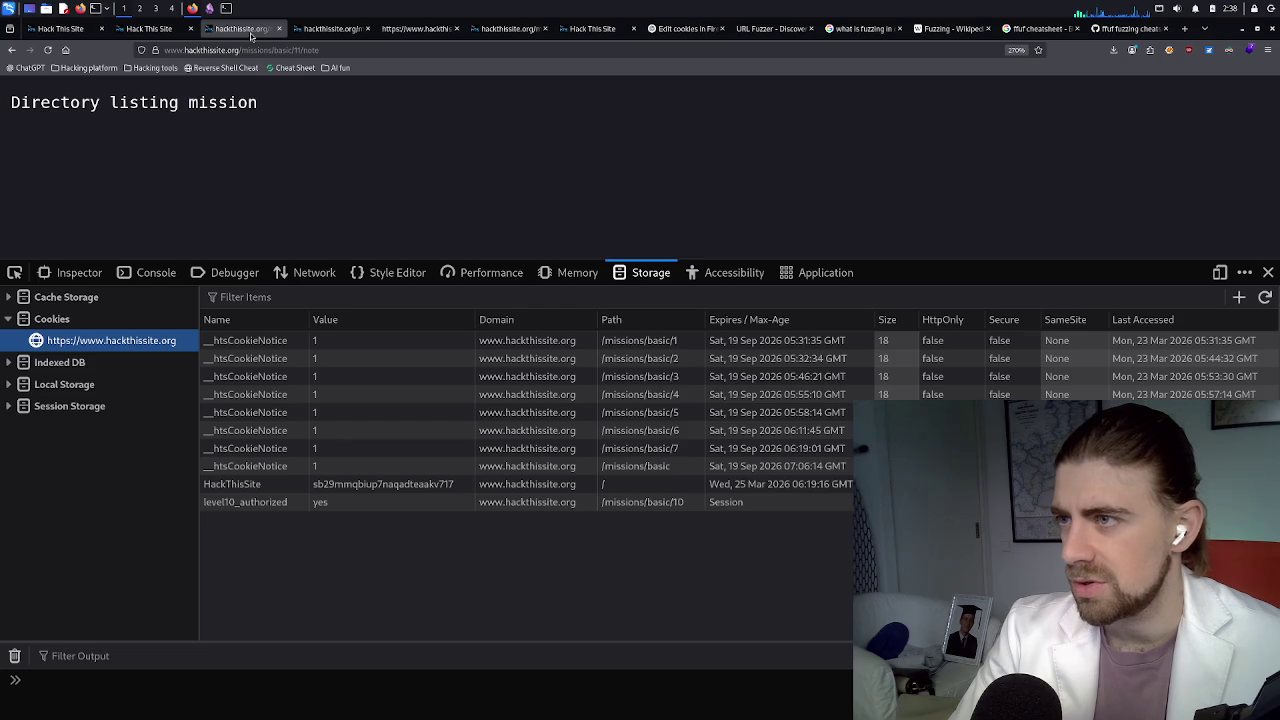
pyautogui.click(150, 30)
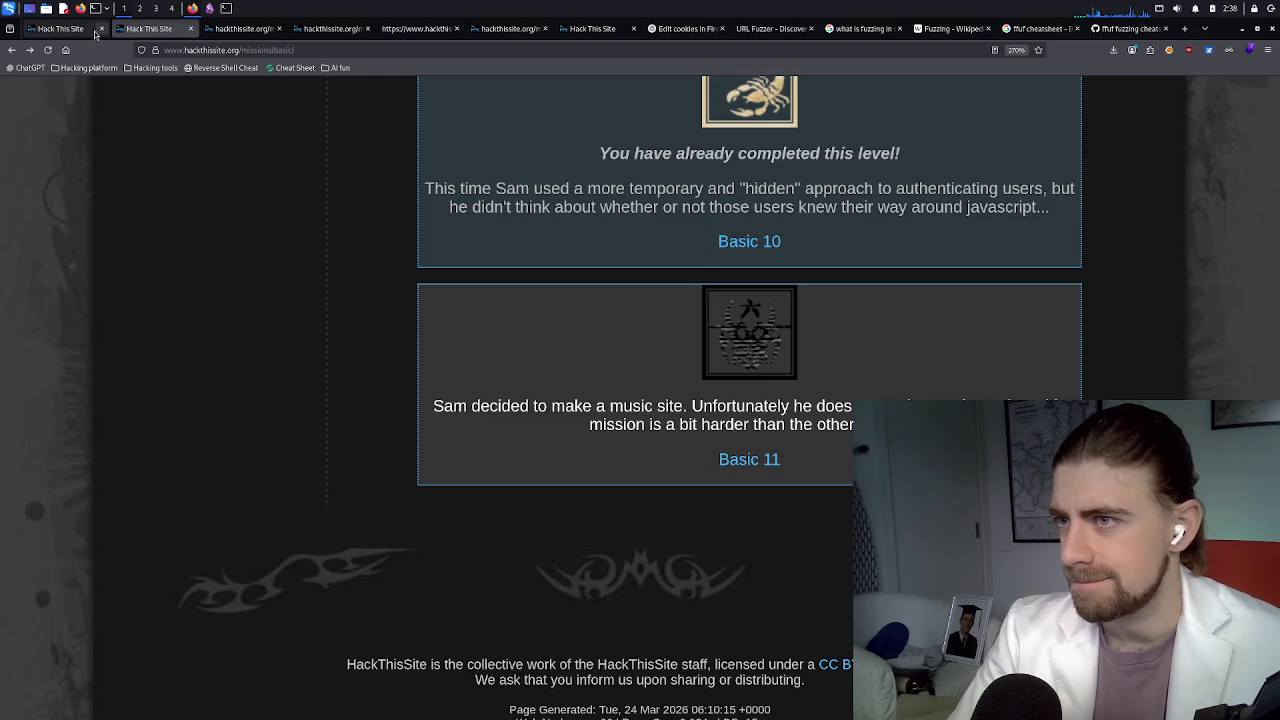
pyautogui.click(410, 30)
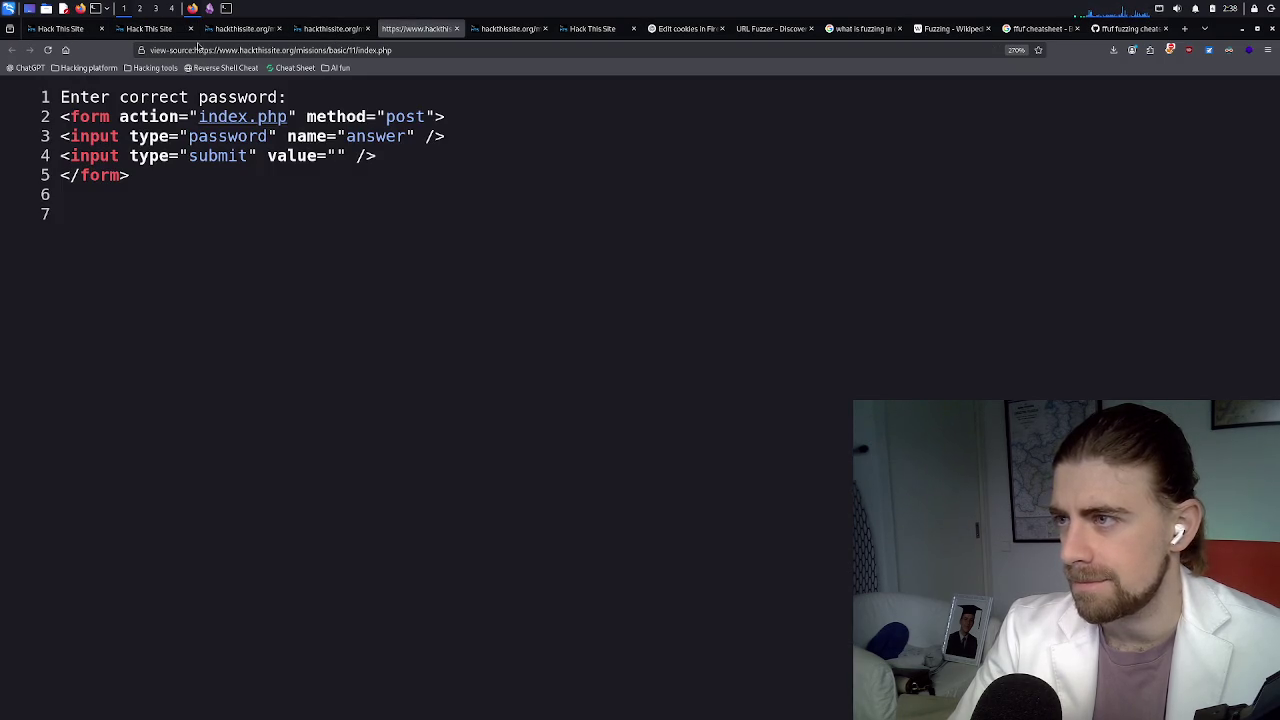
# Google "https port" in a new tab, then go back to the terminal
pyautogui.click(1183, 30)
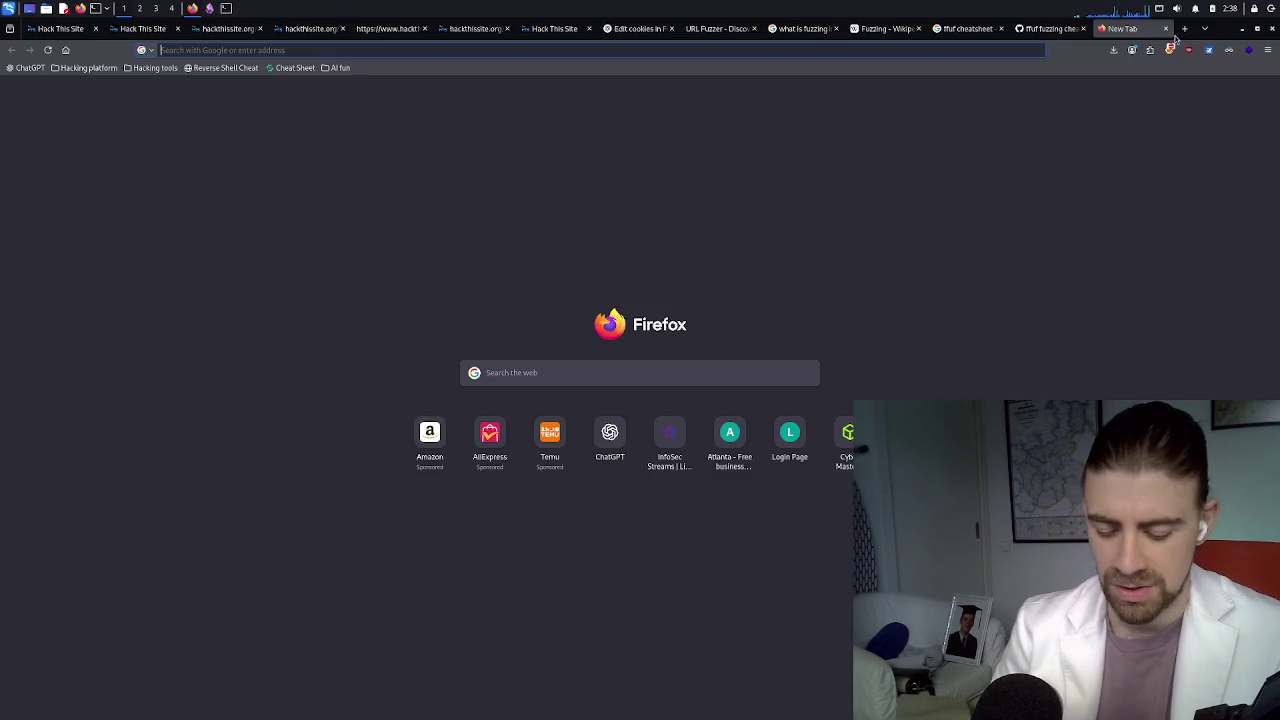
pyautogui.write('https port')
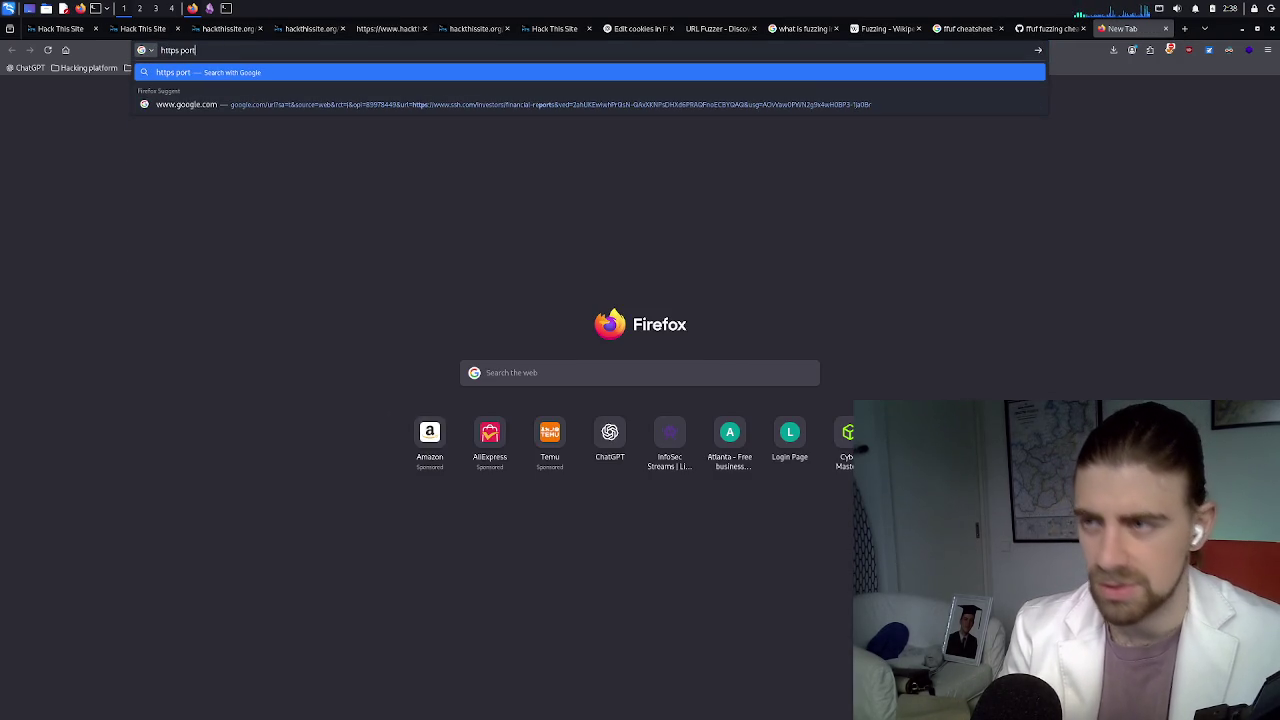
pyautogui.press('Return')
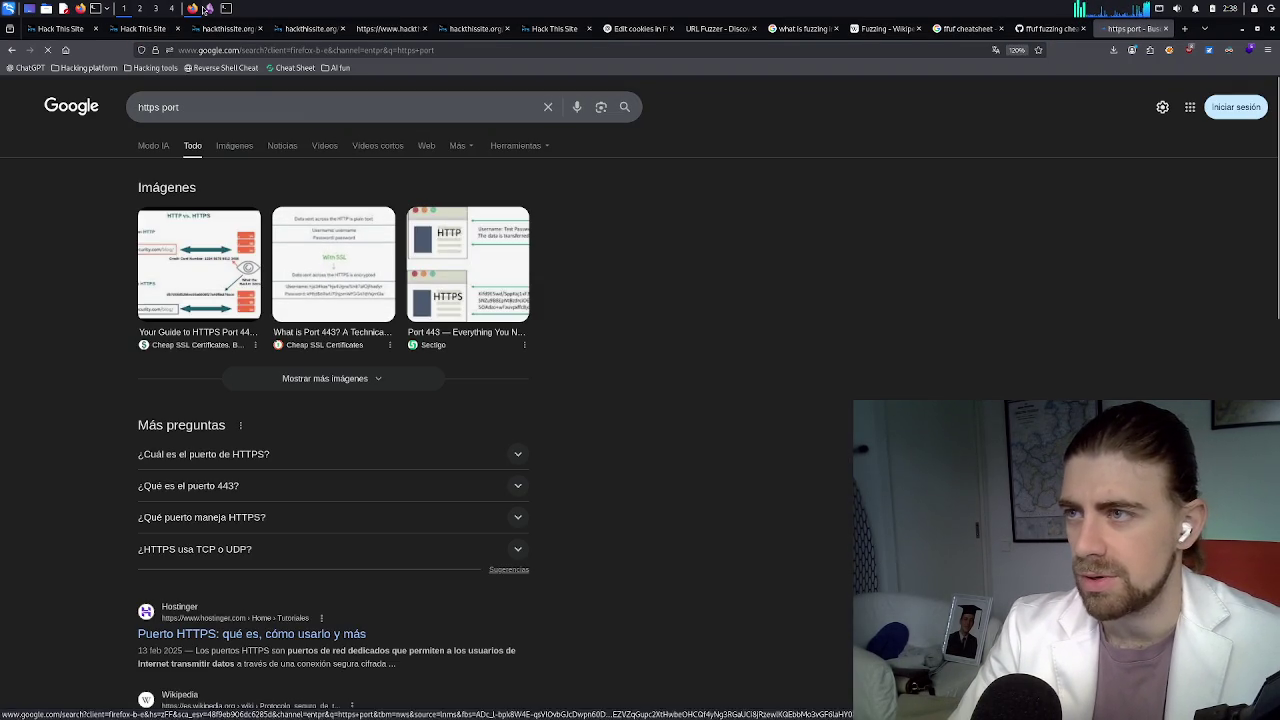
pyautogui.click(209, 9)
pyautogui.click(226, 9)
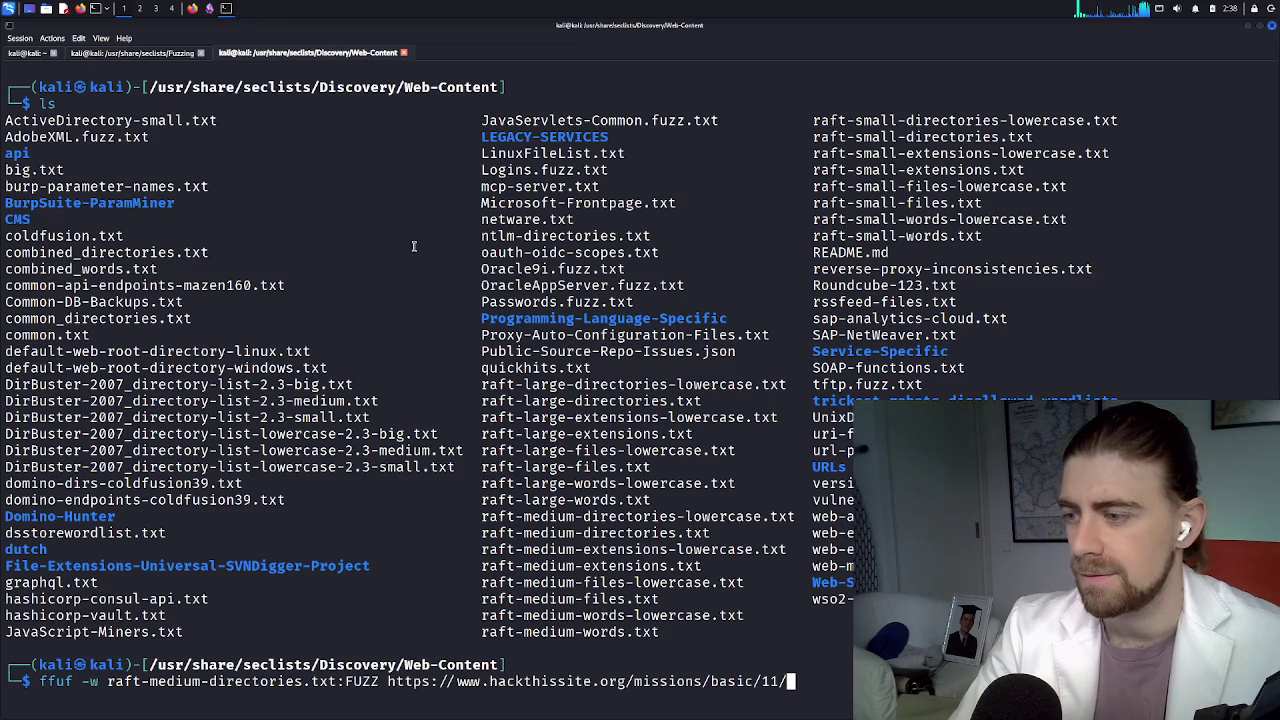
# Append :443/FUZZ to the mission 11 URL in the ffuf command
pyautogui.write(':')
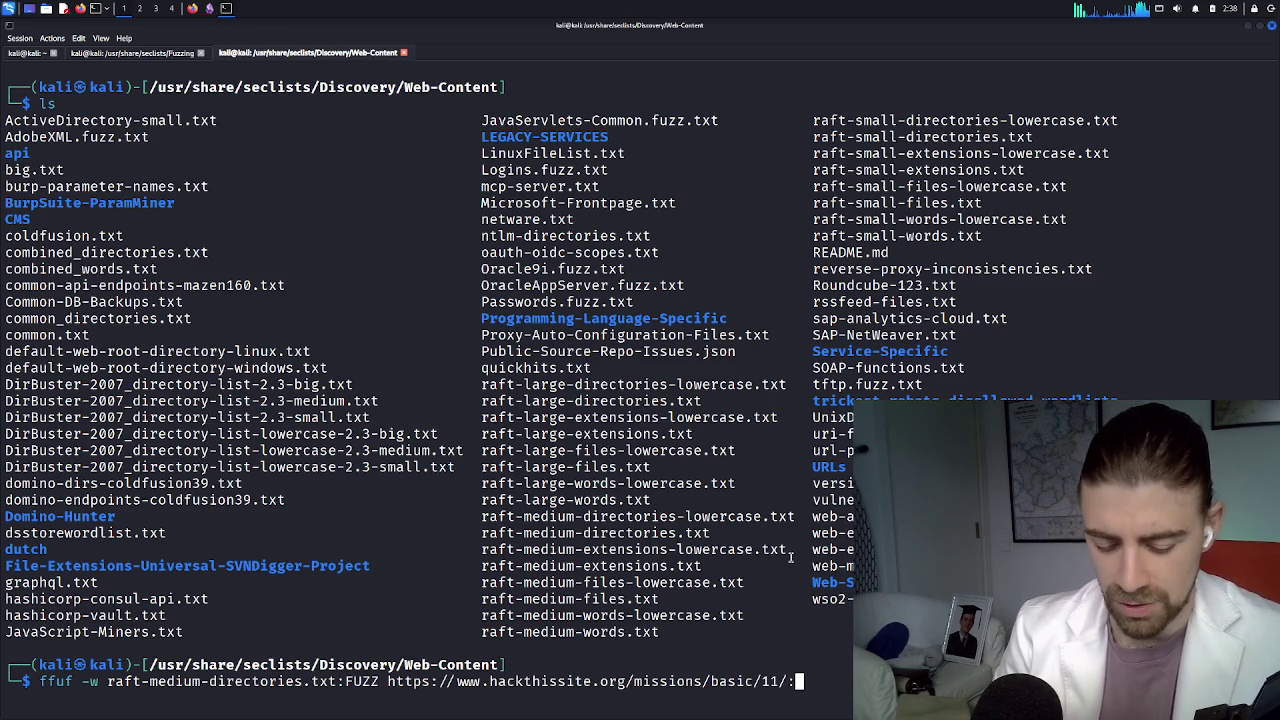
pyautogui.write('443')
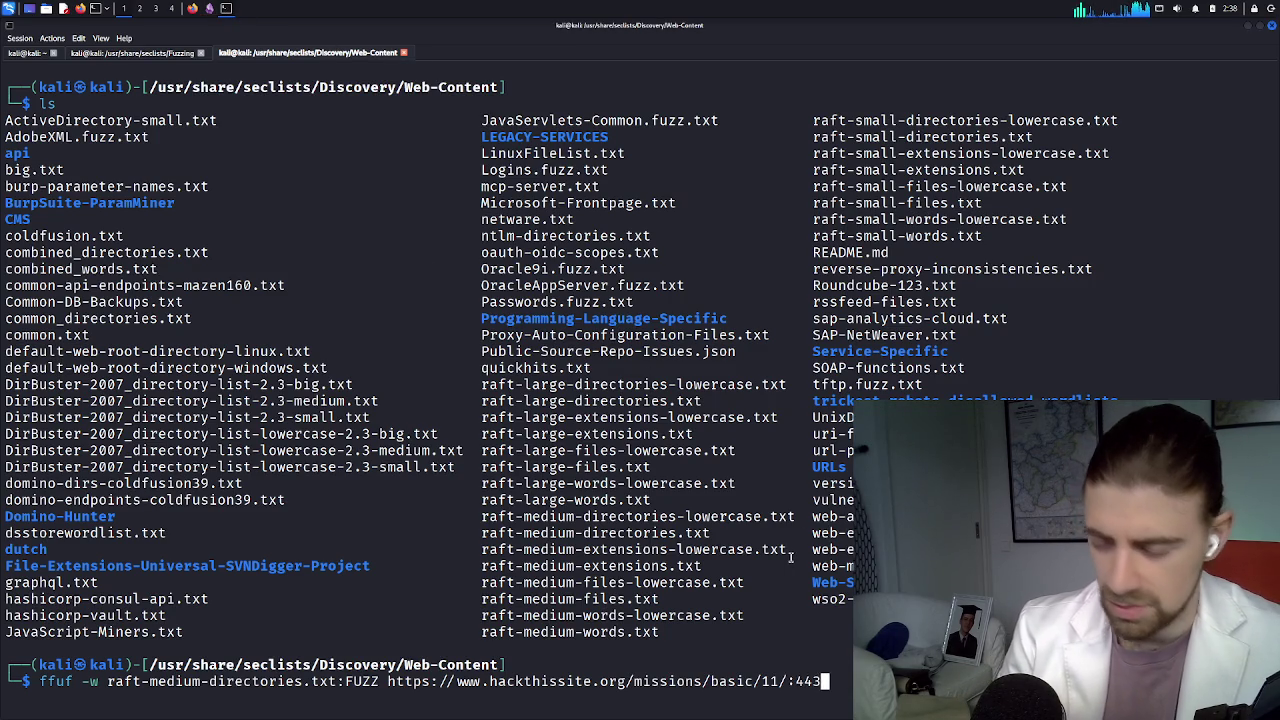
pyautogui.click(197, 8)
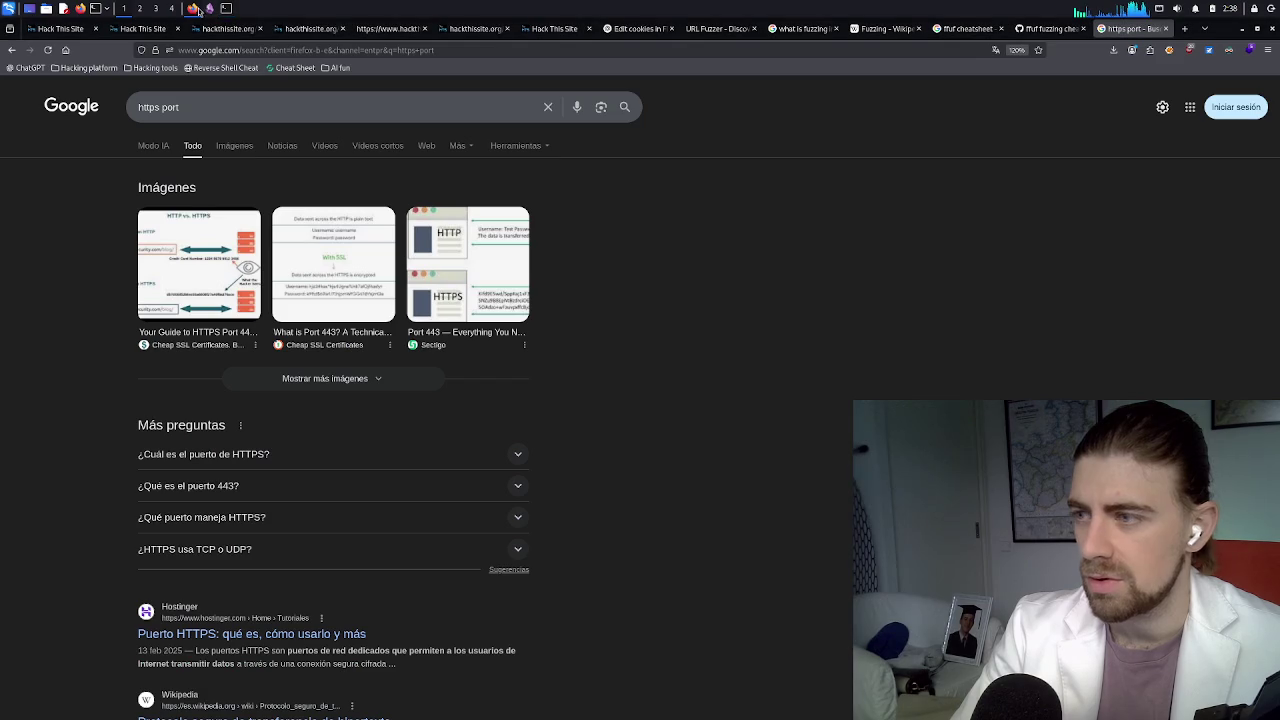
pyautogui.click(1050, 28)
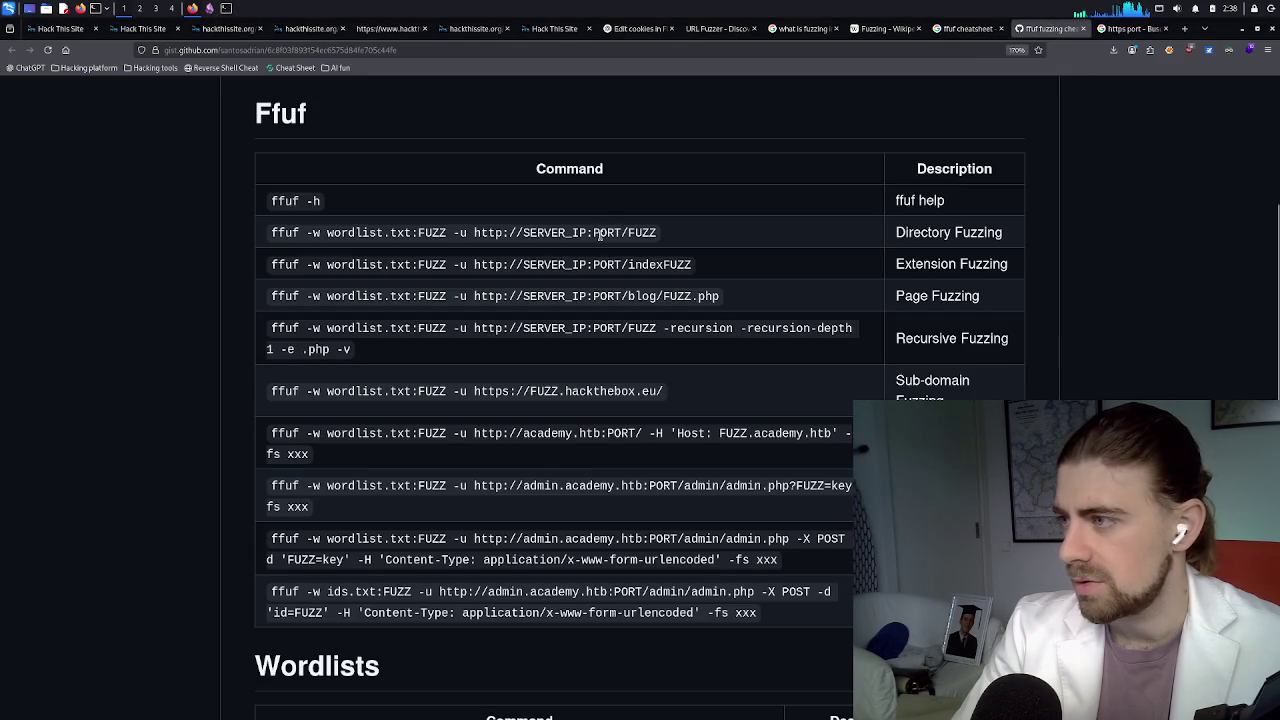
pyautogui.click(226, 8)
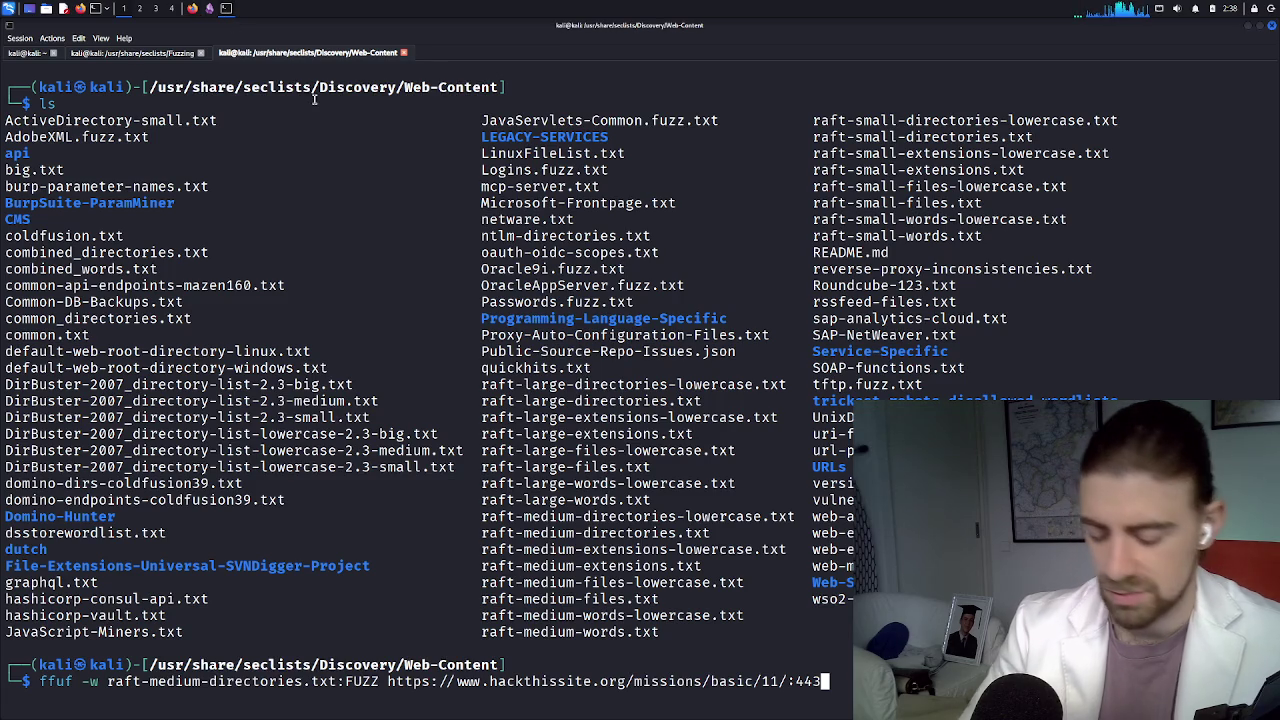
pyautogui.write('/FUZ')
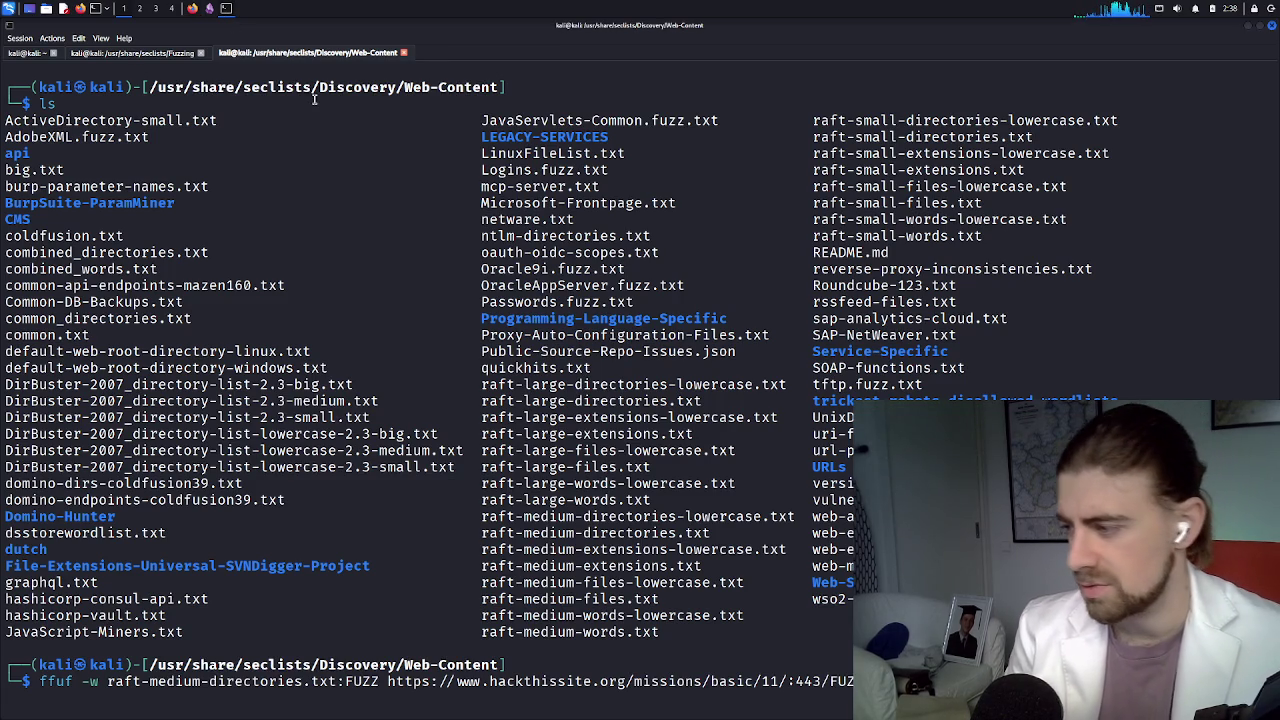
pyautogui.click(194, 8)
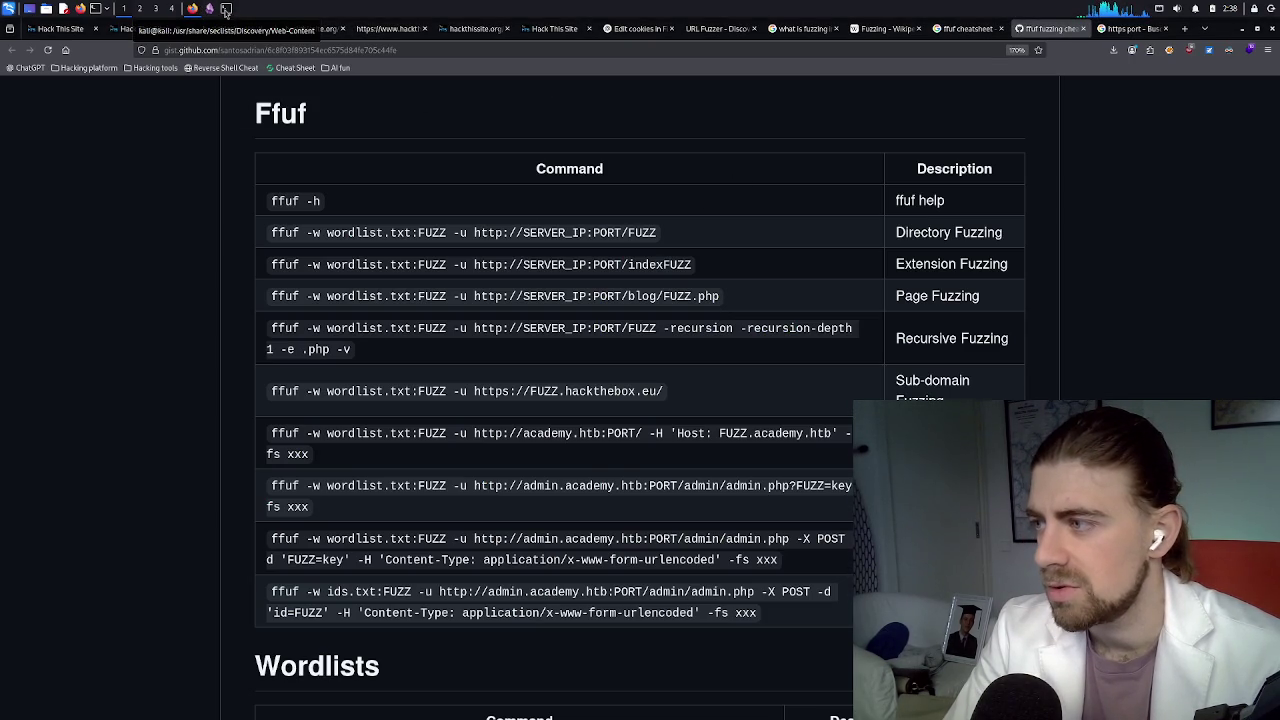
pyautogui.click(226, 8)
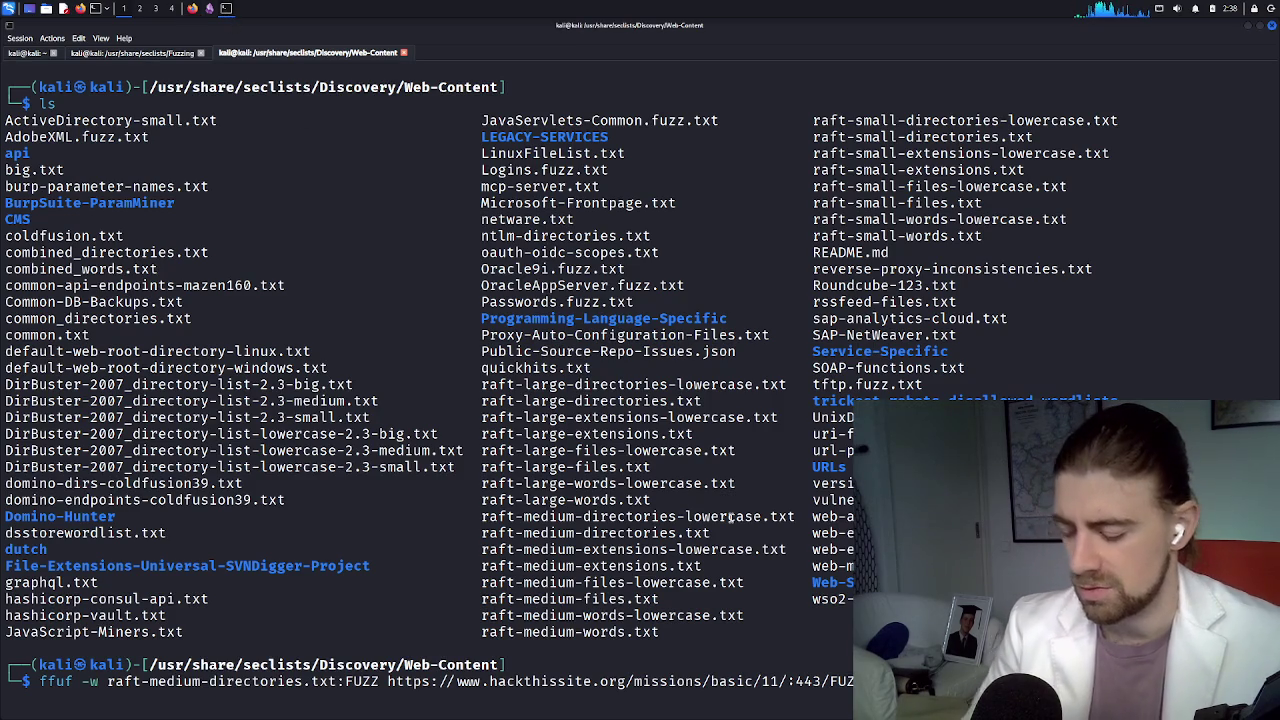
# Run the ffuf command and read the error that -u is required
pyautogui.press('Return')
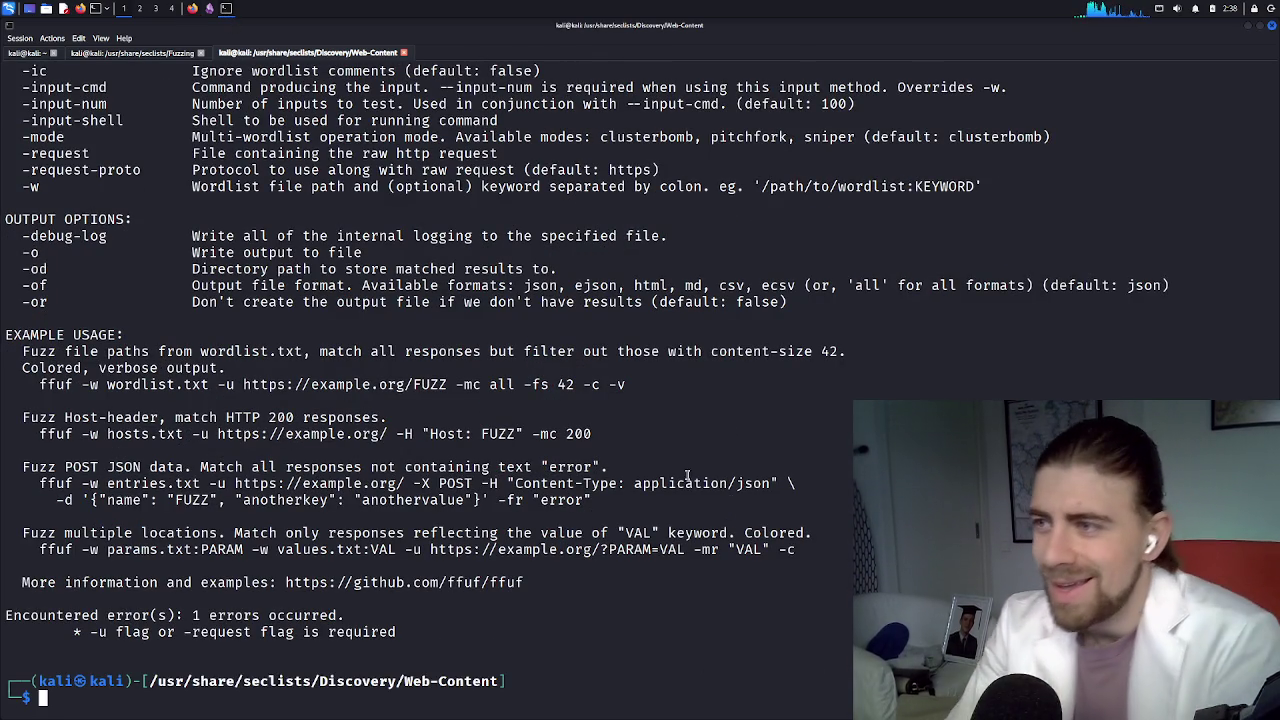
pyautogui.scroll(12, 731, 517)
pyautogui.scroll(16, 655, 484)
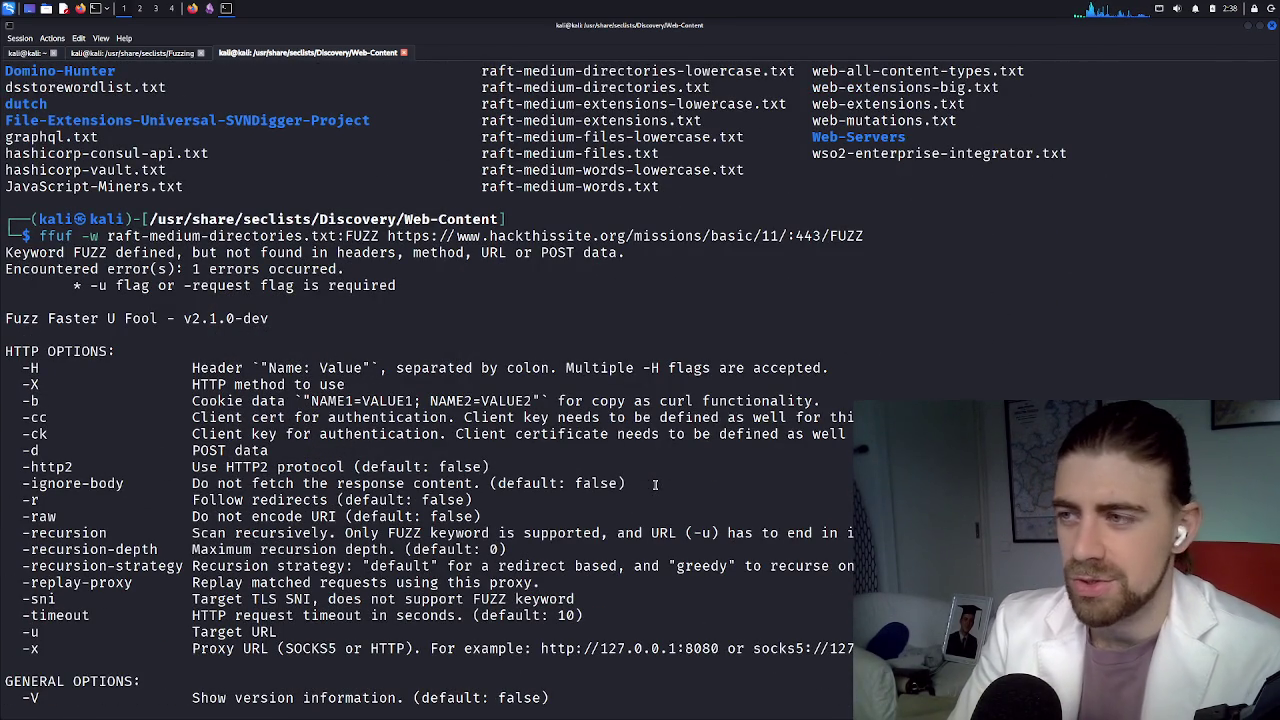
pyautogui.click(195, 8)
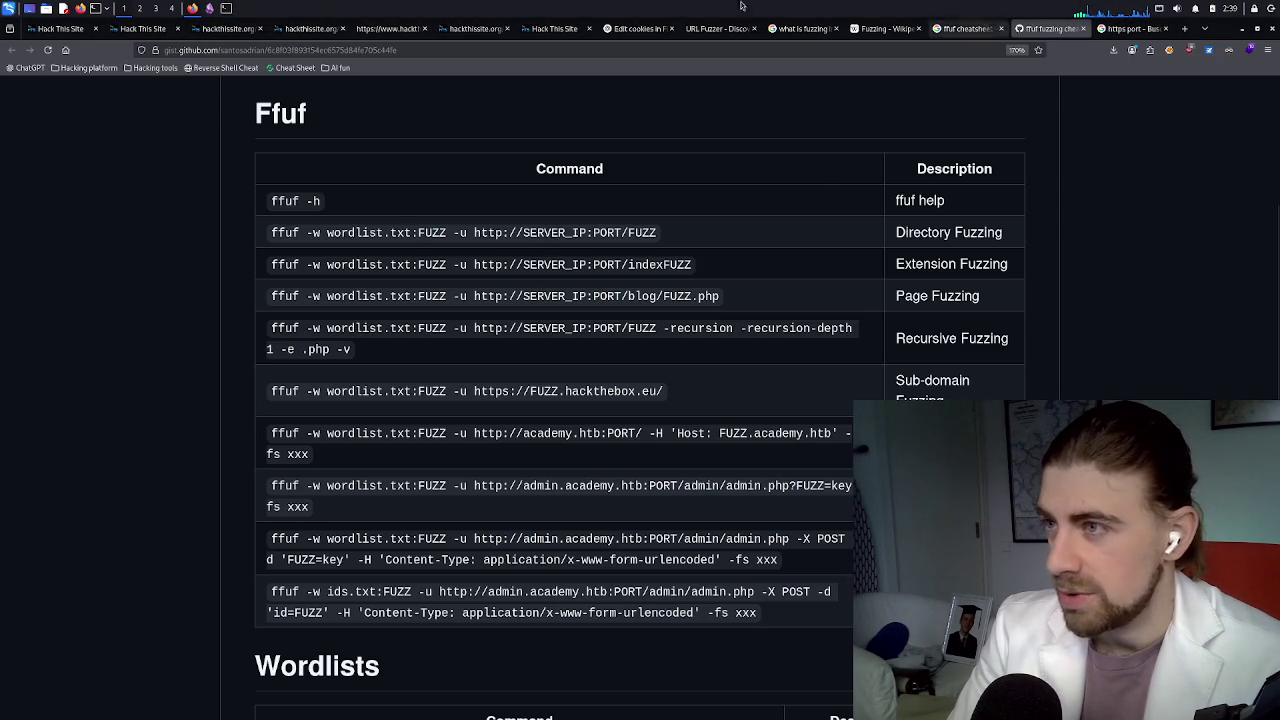
pyautogui.click(228, 9)
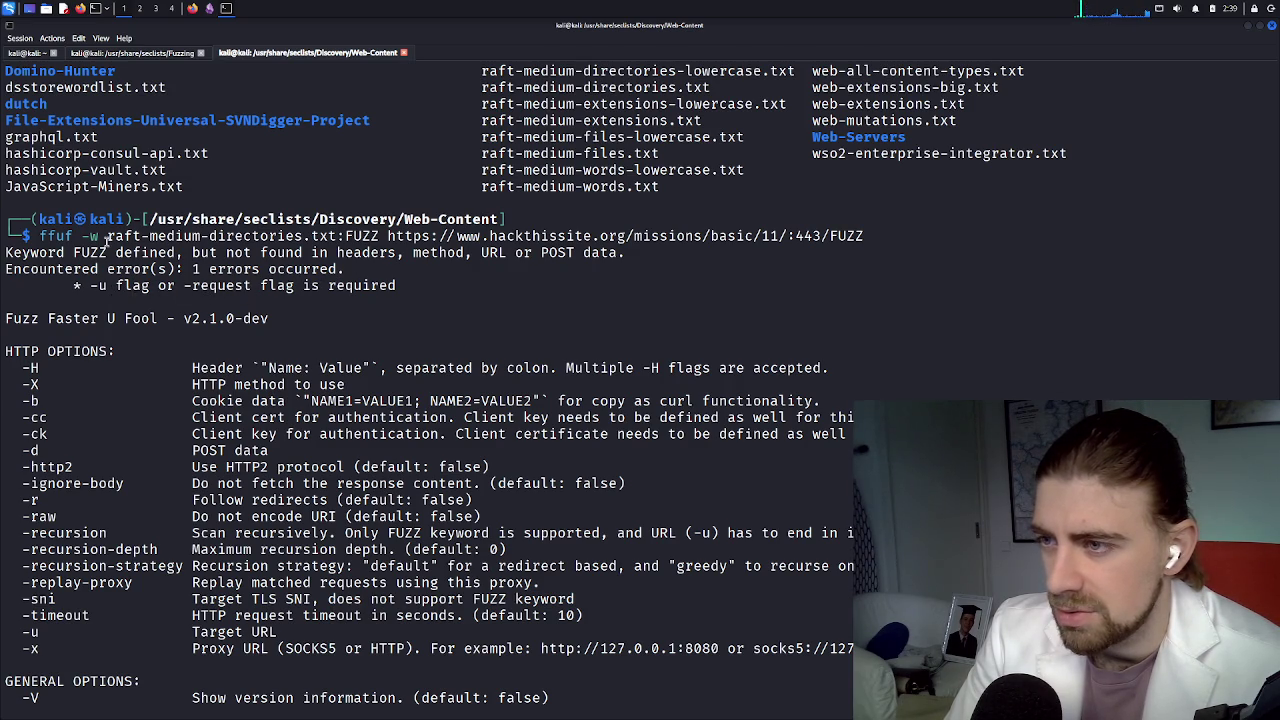
# Copy the ffuf command and its error, then bring up ChatGPT
pyautogui.moveTo(43, 237); pyautogui.dragTo(407, 287)
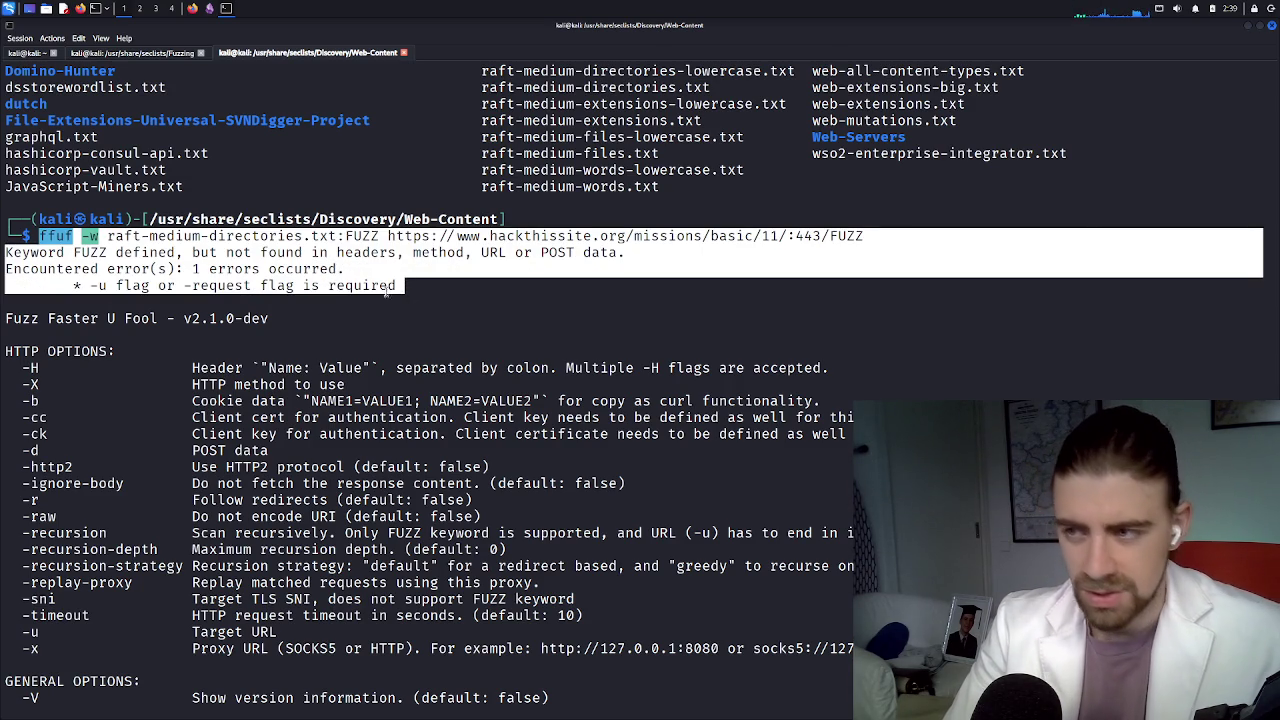
pyautogui.rightClick(345, 272)
pyautogui.click(372, 281)
pyautogui.click(192, 10)
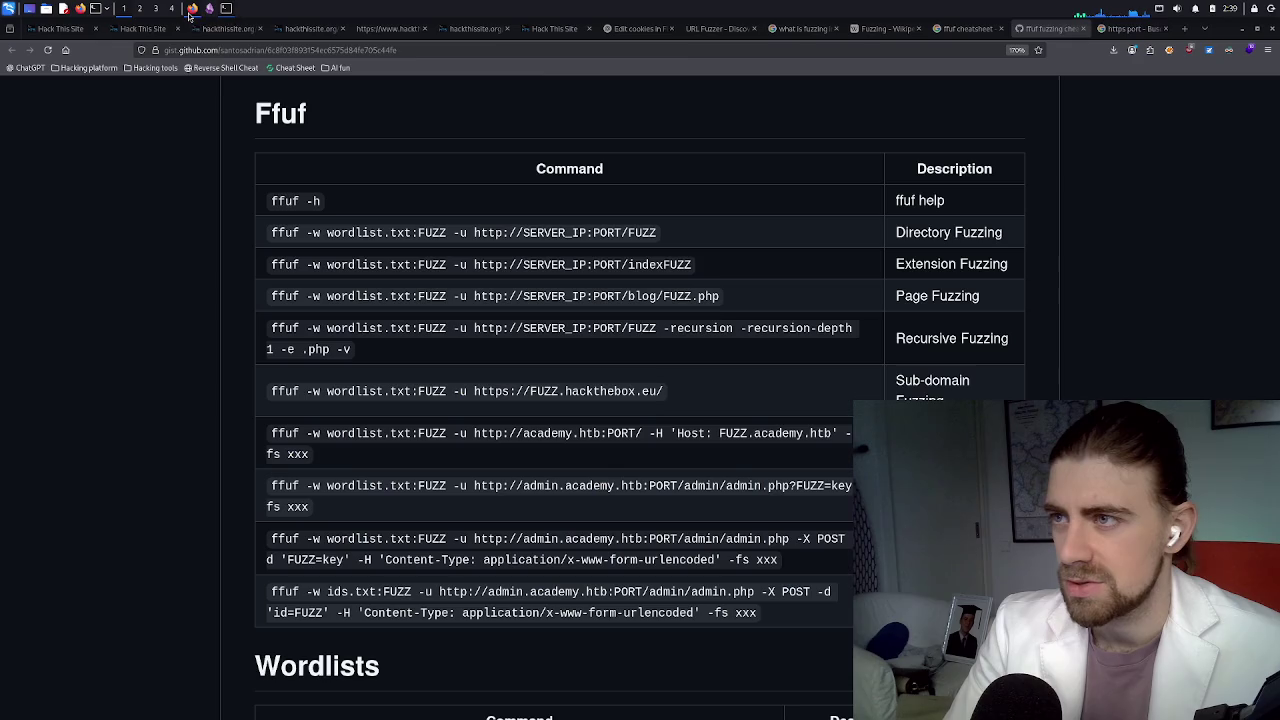
pyautogui.click(950, 29)
pyautogui.click(880, 29)
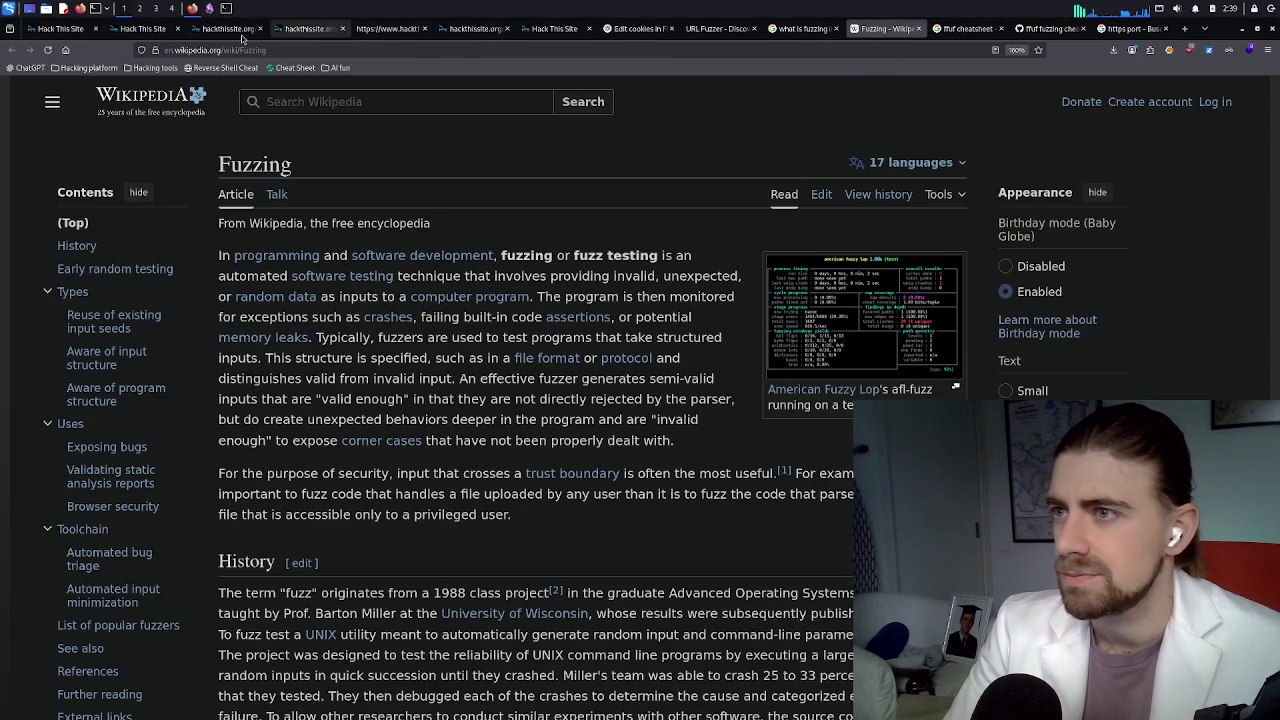
pyautogui.click(640, 29)
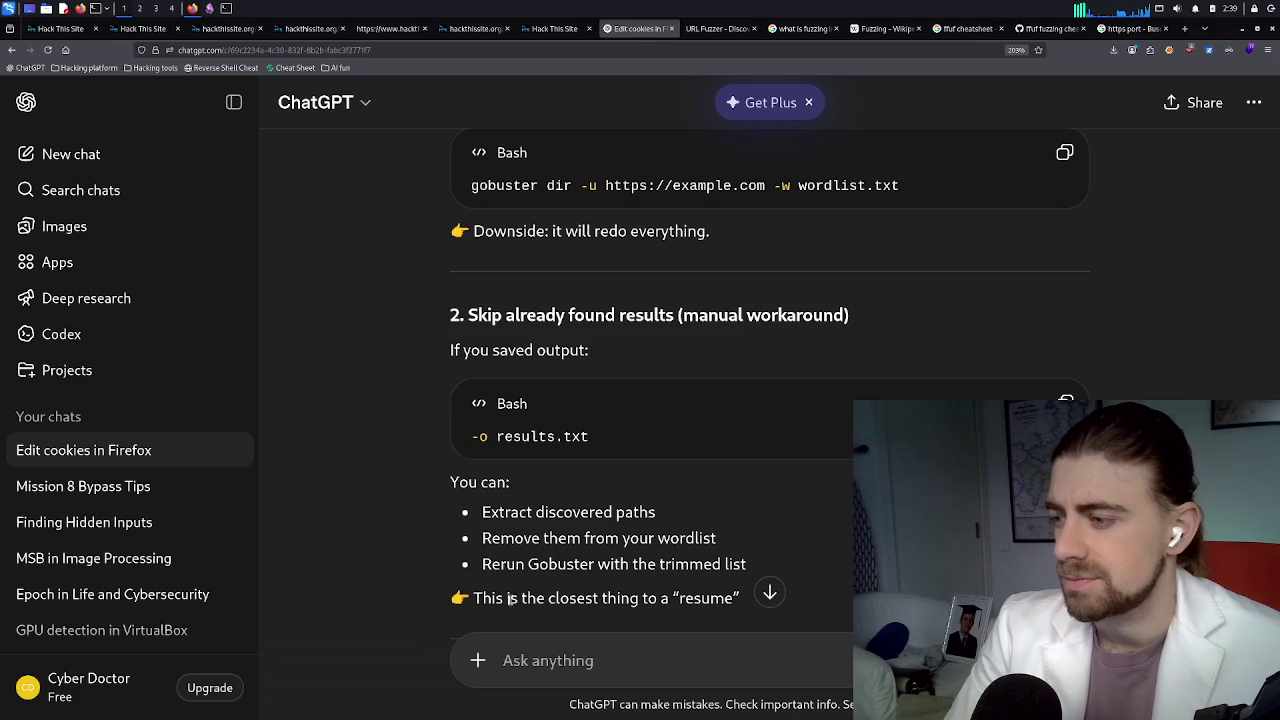
# Send ChatGPT 'How do i solve this issue?' with the pasted command and error
pyautogui.click(520, 641)
pyautogui.write('How ')
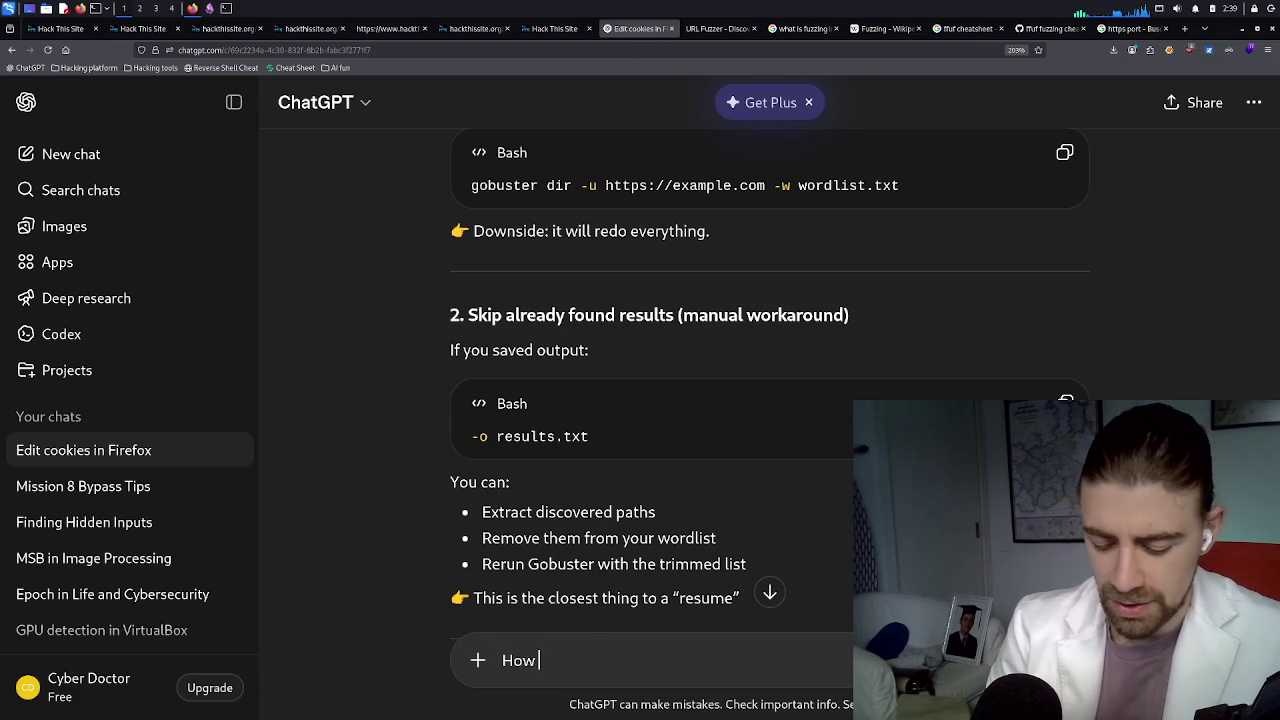
pyautogui.write('do i solve this issue=')
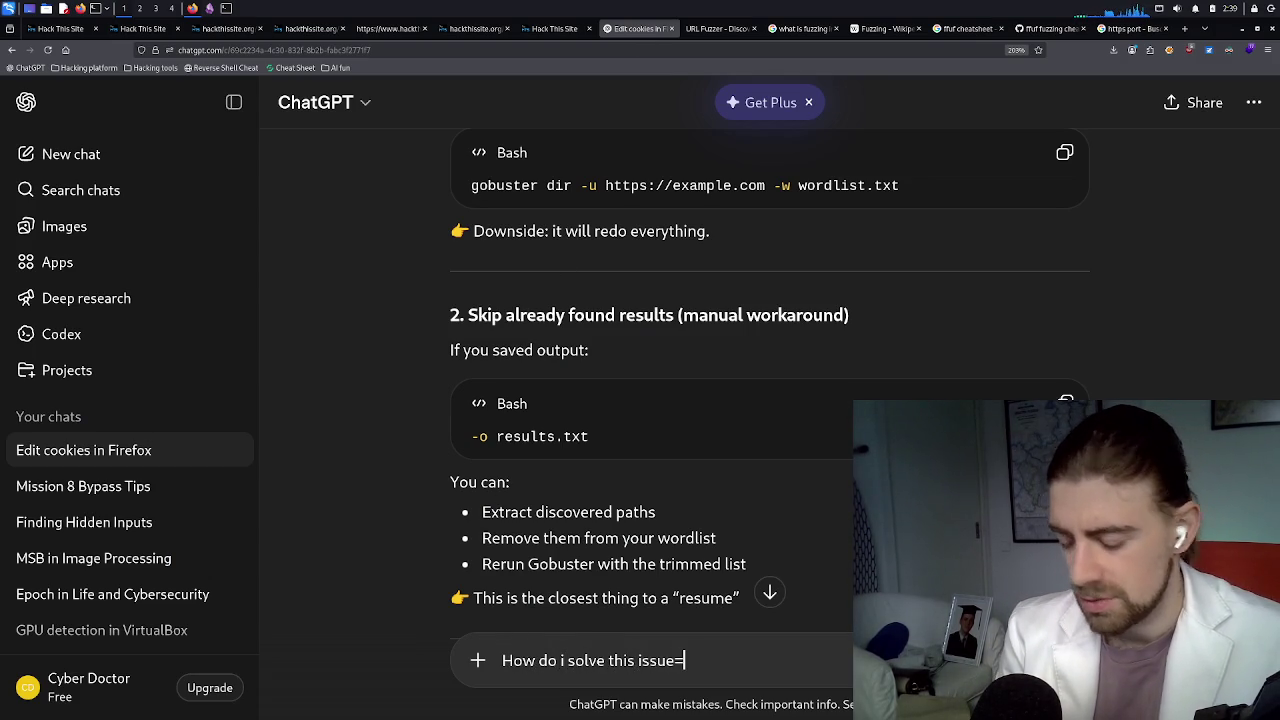
pyautogui.press('BackSpace')
pyautogui.write('?')
pyautogui.hotkey('shift', 'Return')
pyautogui.hotkey('shift', 'Return')
pyautogui.hotkey('ctrl', 'v')
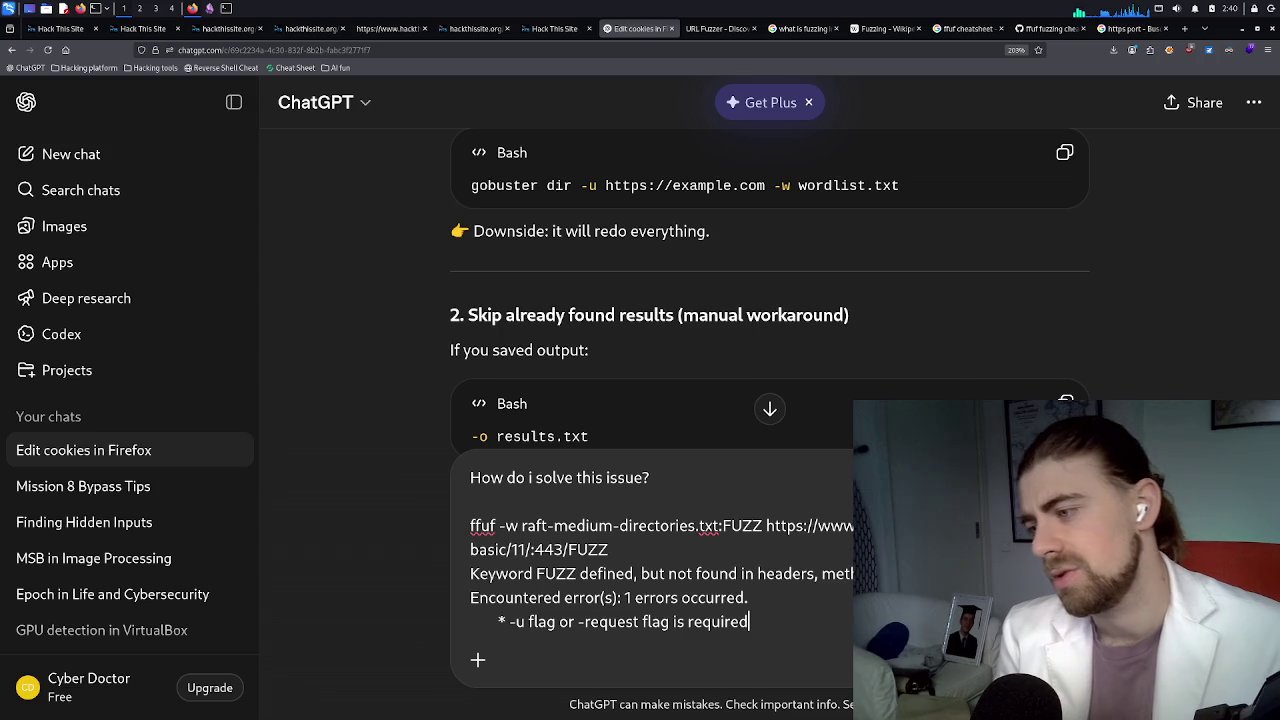
pyautogui.press('Return')
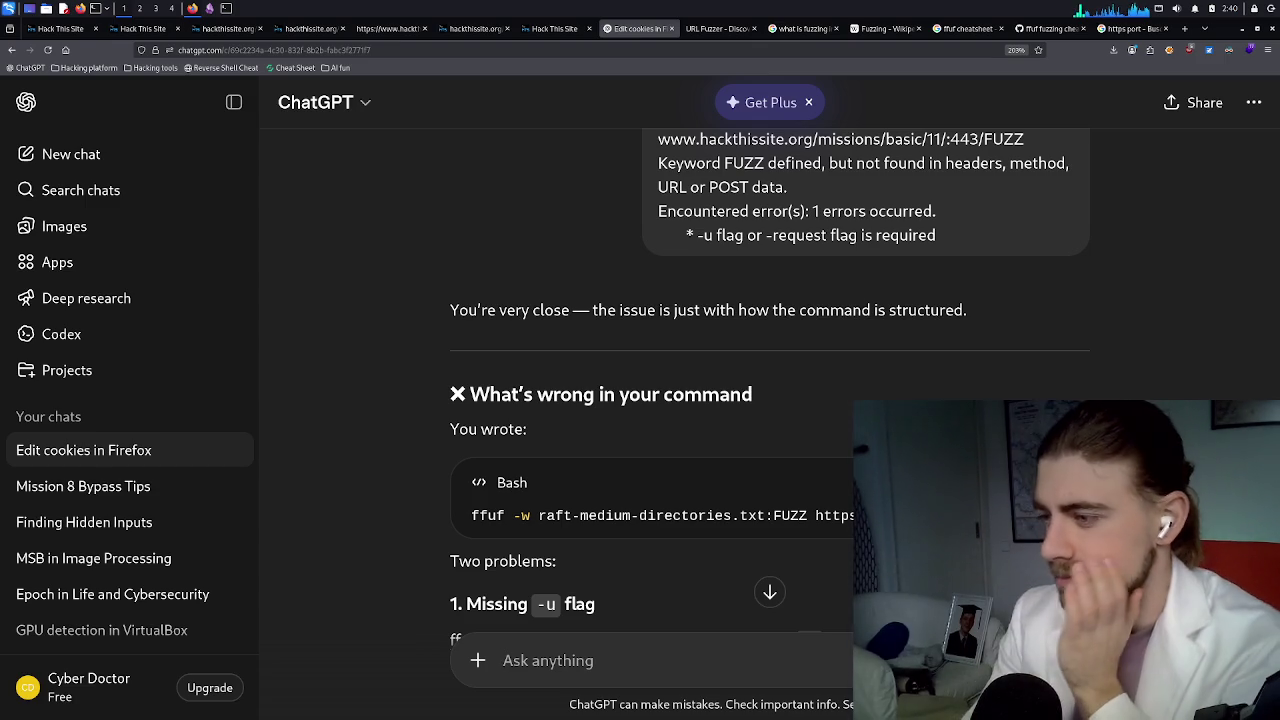
# Select ChatGPT's corrected ffuf command that uses the -u flag, then go back to Konsole
pyautogui.scroll(-2, 597, 609)
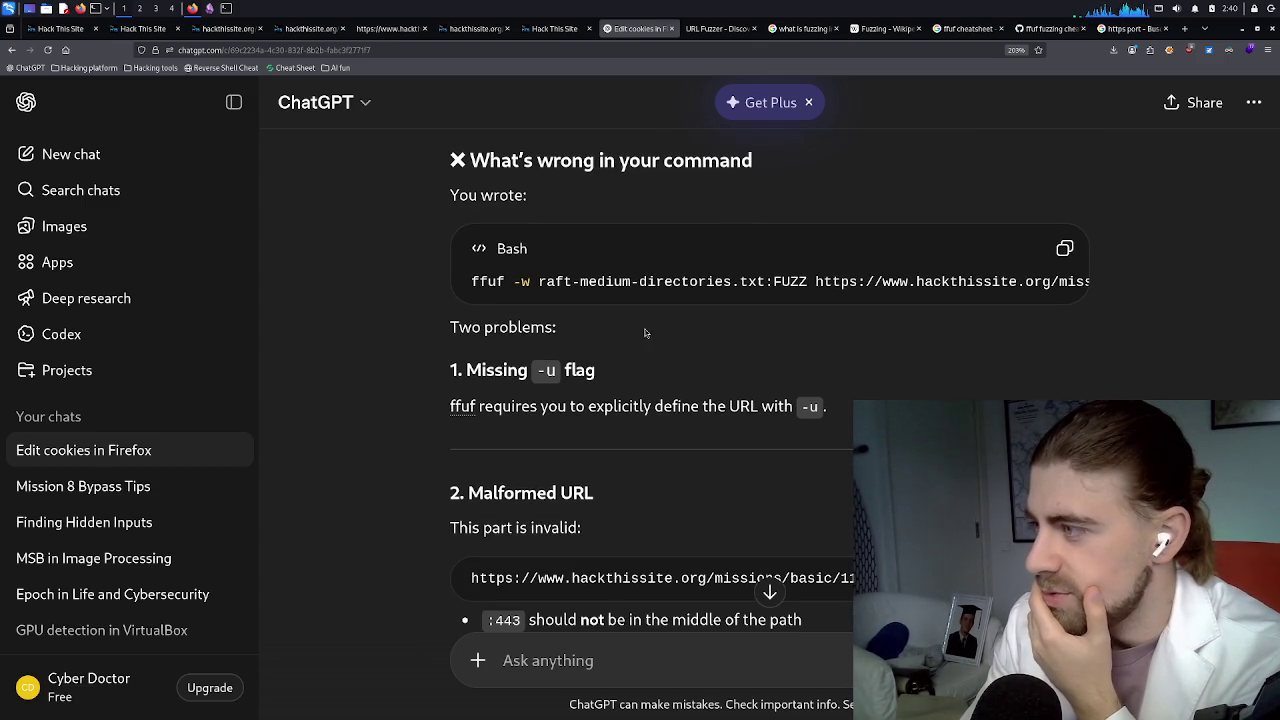
pyautogui.moveTo(637, 302)
pyautogui.mouseDown()
pyautogui.moveTo(845, 310)
pyautogui.moveTo(624, 304)
pyautogui.mouseUp()
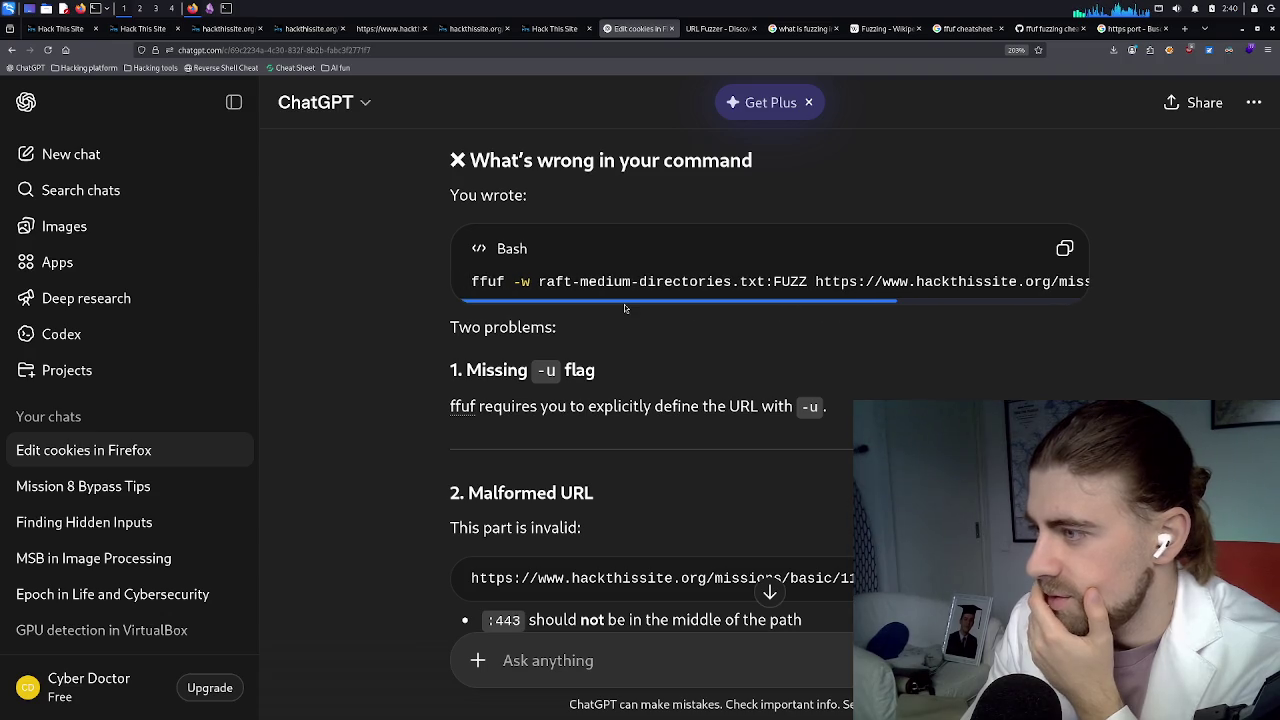
pyautogui.scroll(-2, 654, 313)
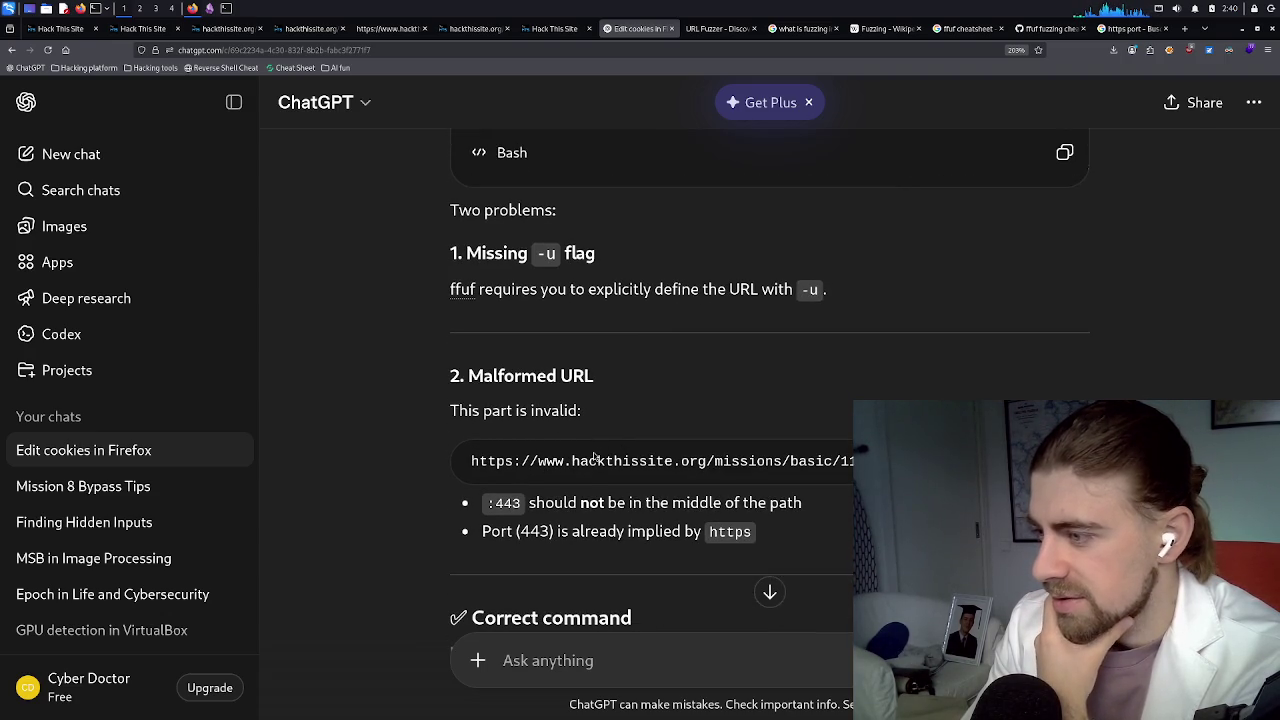
pyautogui.scroll(-2, 594, 456)
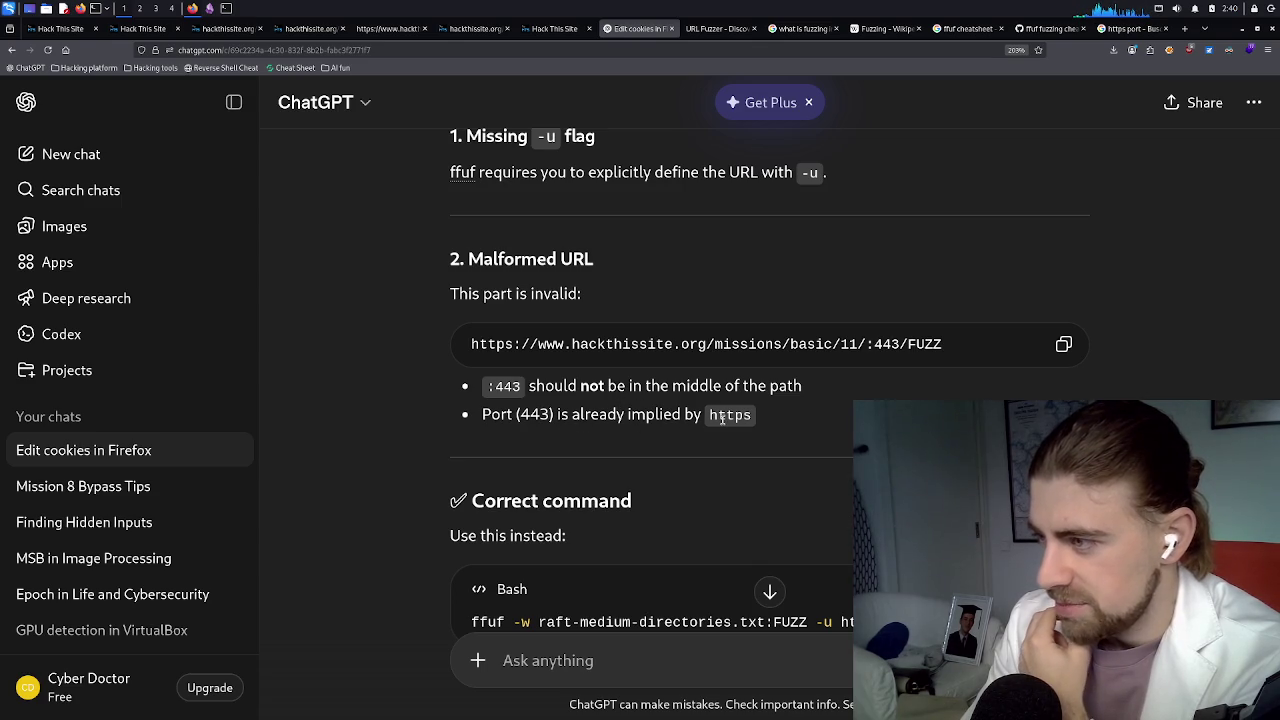
pyautogui.scroll(-2, 746, 418)
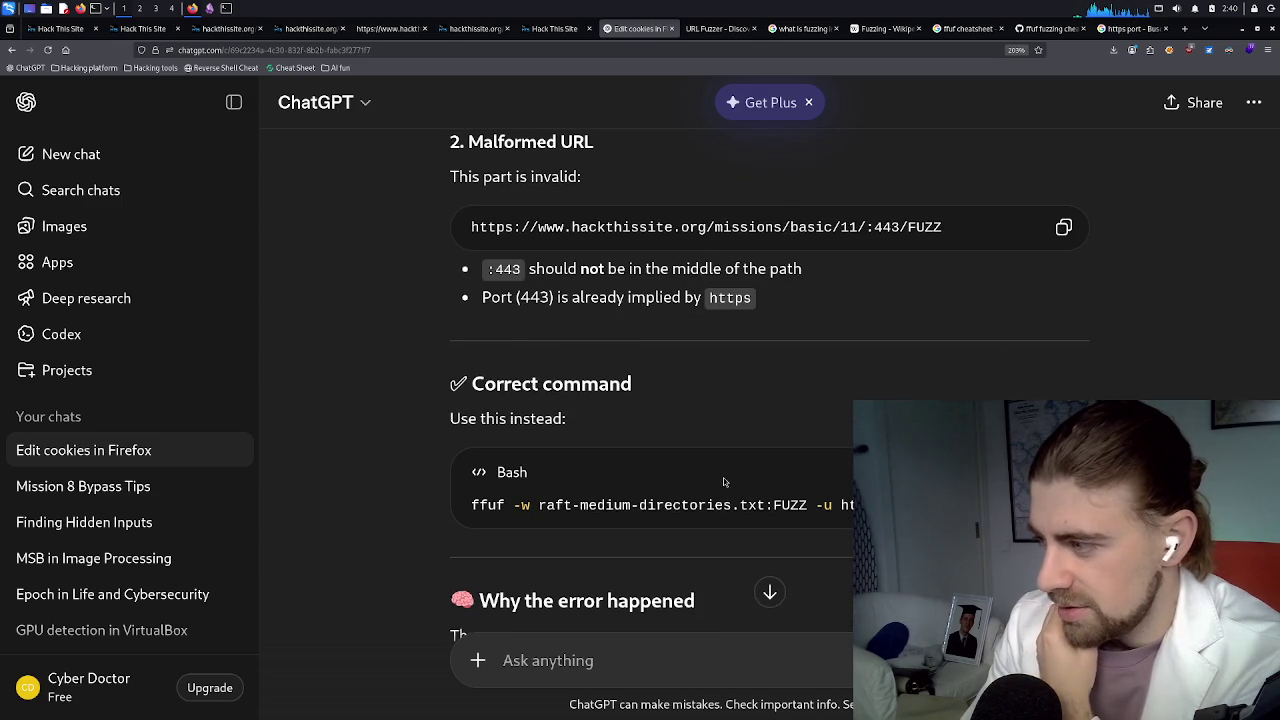
pyautogui.moveTo(722, 506); pyautogui.dragTo(809, 512)
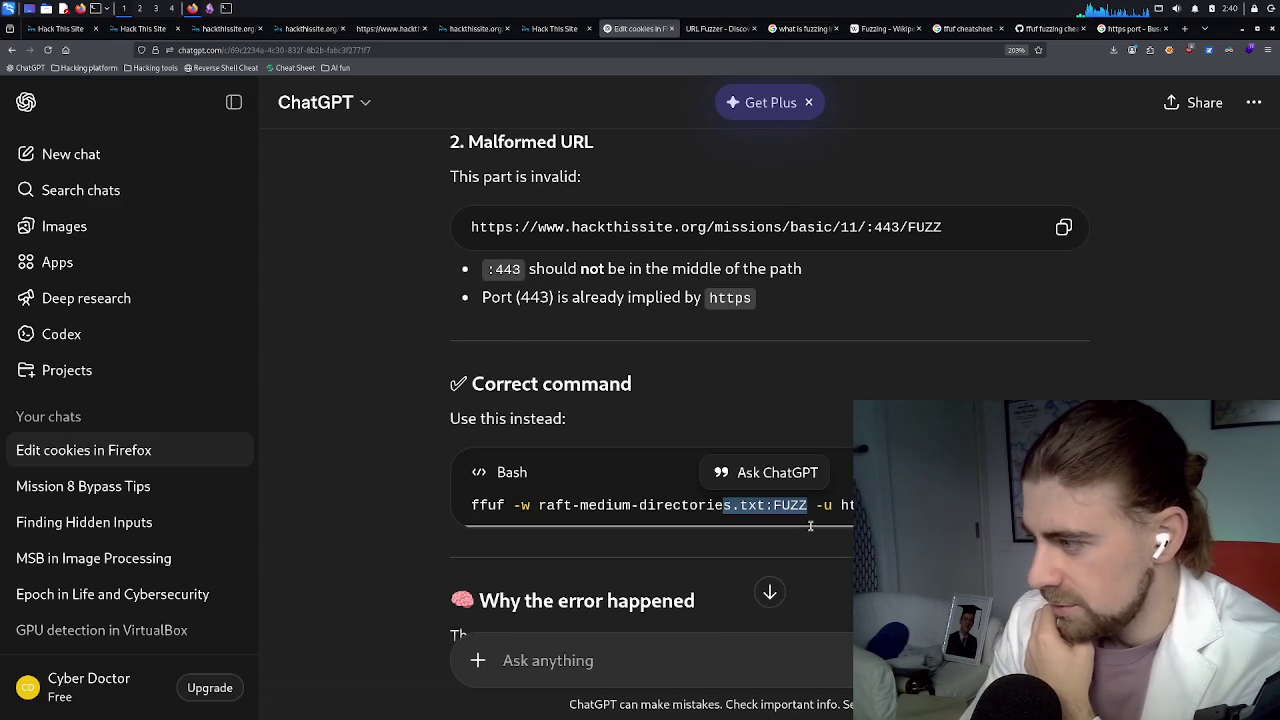
pyautogui.hscroll(4, 840, 510)
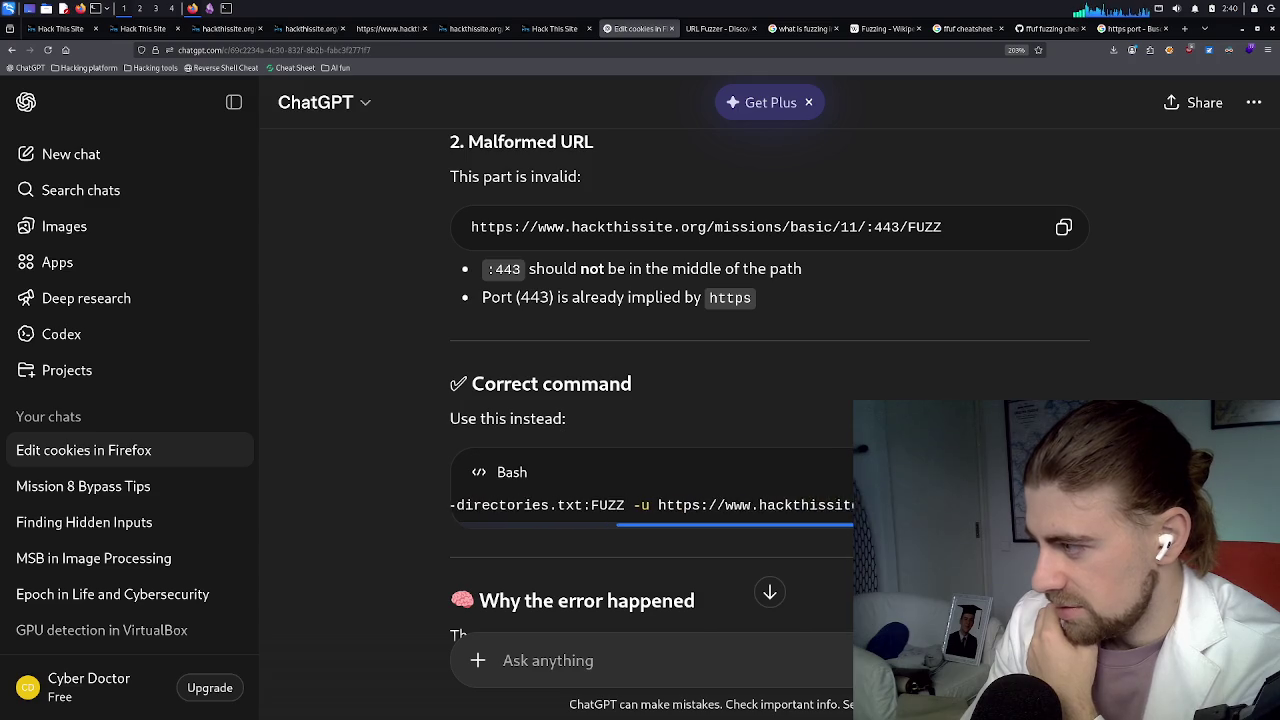
pyautogui.hscroll(1, 650, 505)
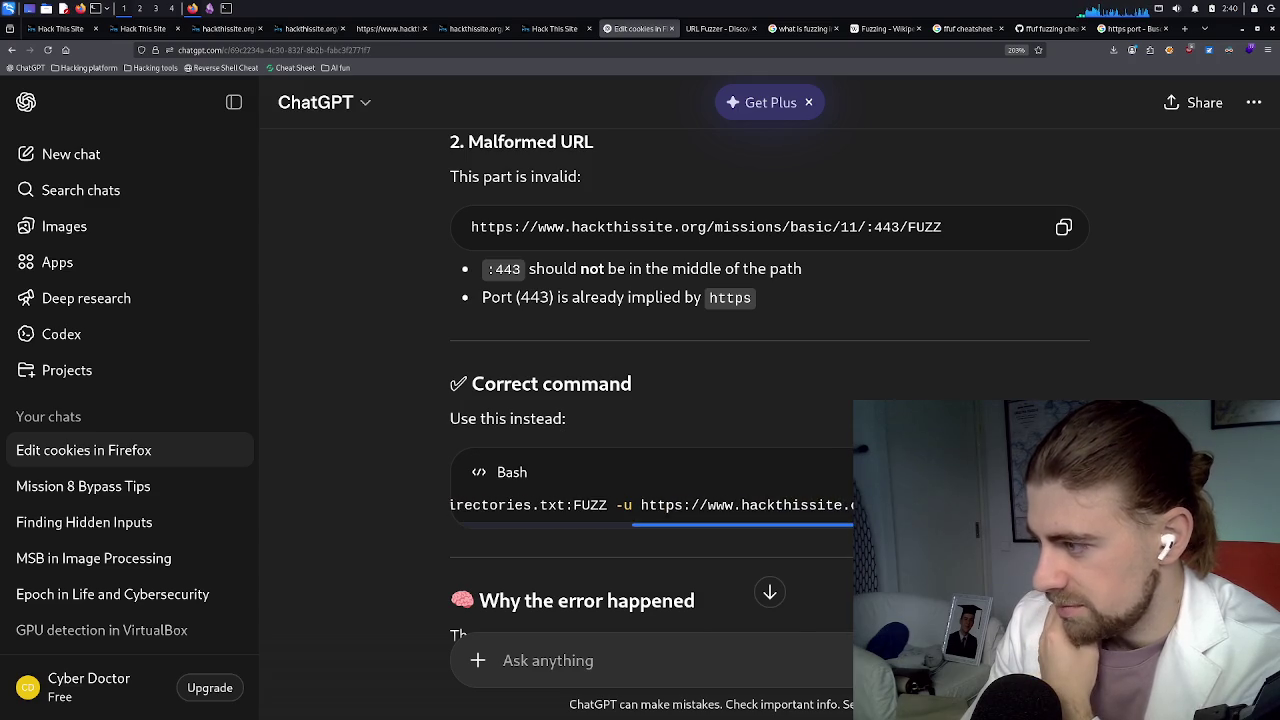
pyautogui.hscroll(-5, 773, 524)
pyautogui.tripleClick(785, 505)
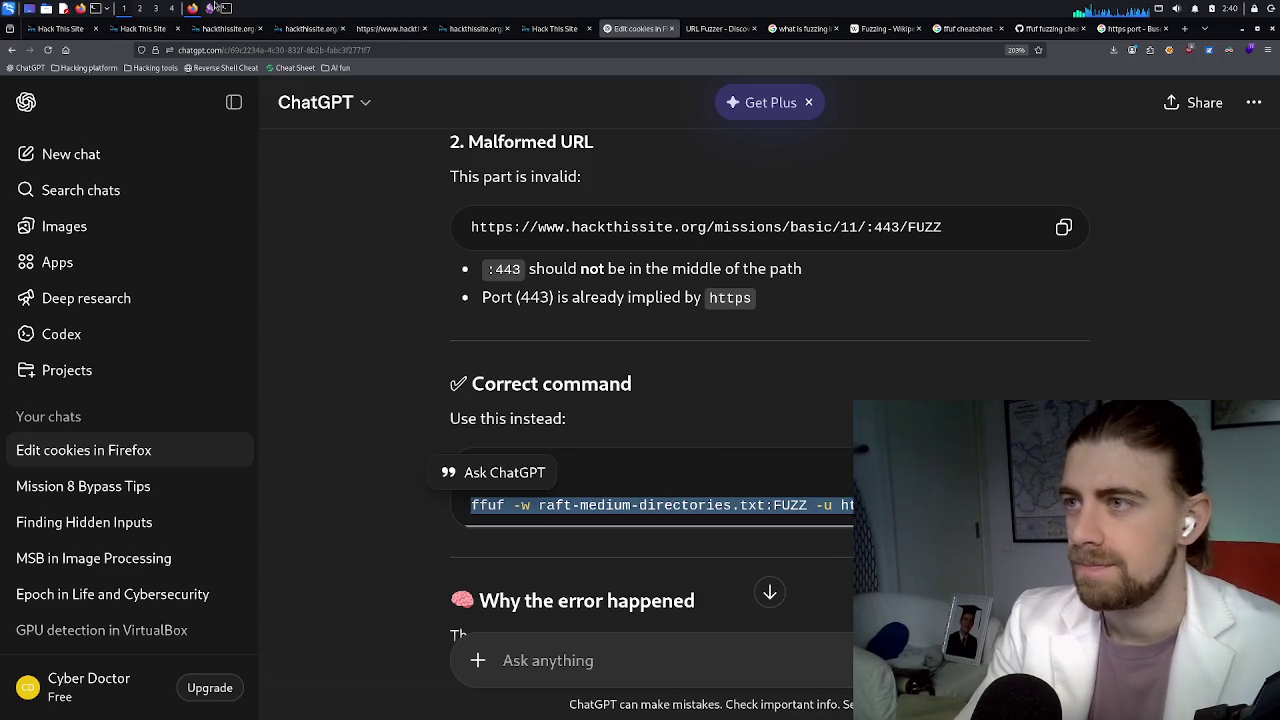
pyautogui.hotkey('alt', 'Tab')
# Paste and run the corrected ffuf -u command against basic/11/FUZZ, then view the Fuzzing tab
pyautogui.scroll(-20, 380, 468)
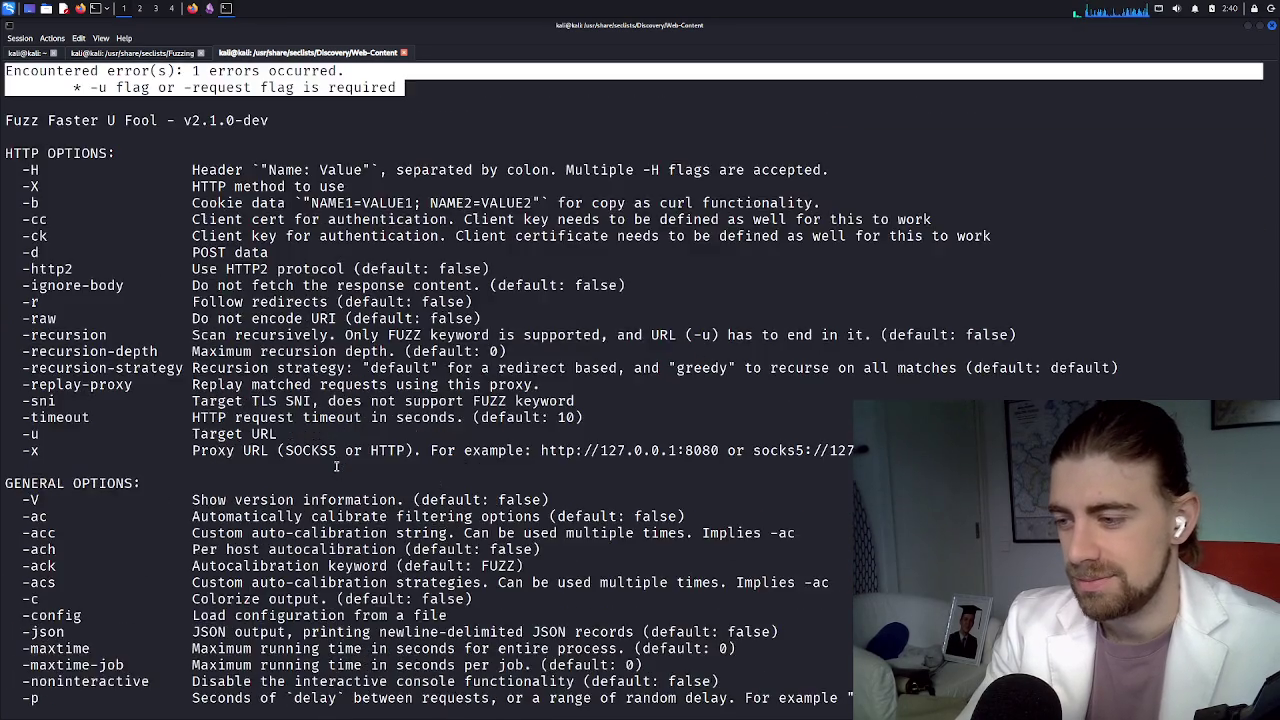
pyautogui.scroll(-3, 327, 459)
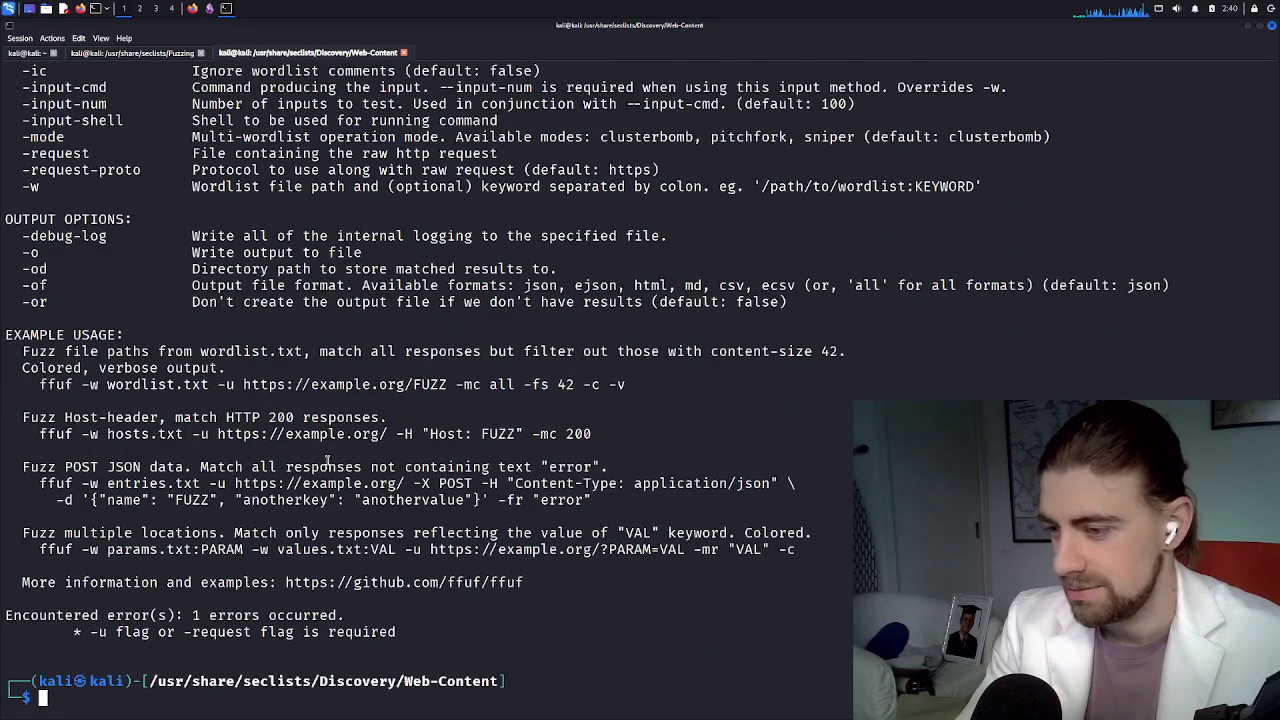
pyautogui.rightClick(173, 697)
pyautogui.click(210, 555)
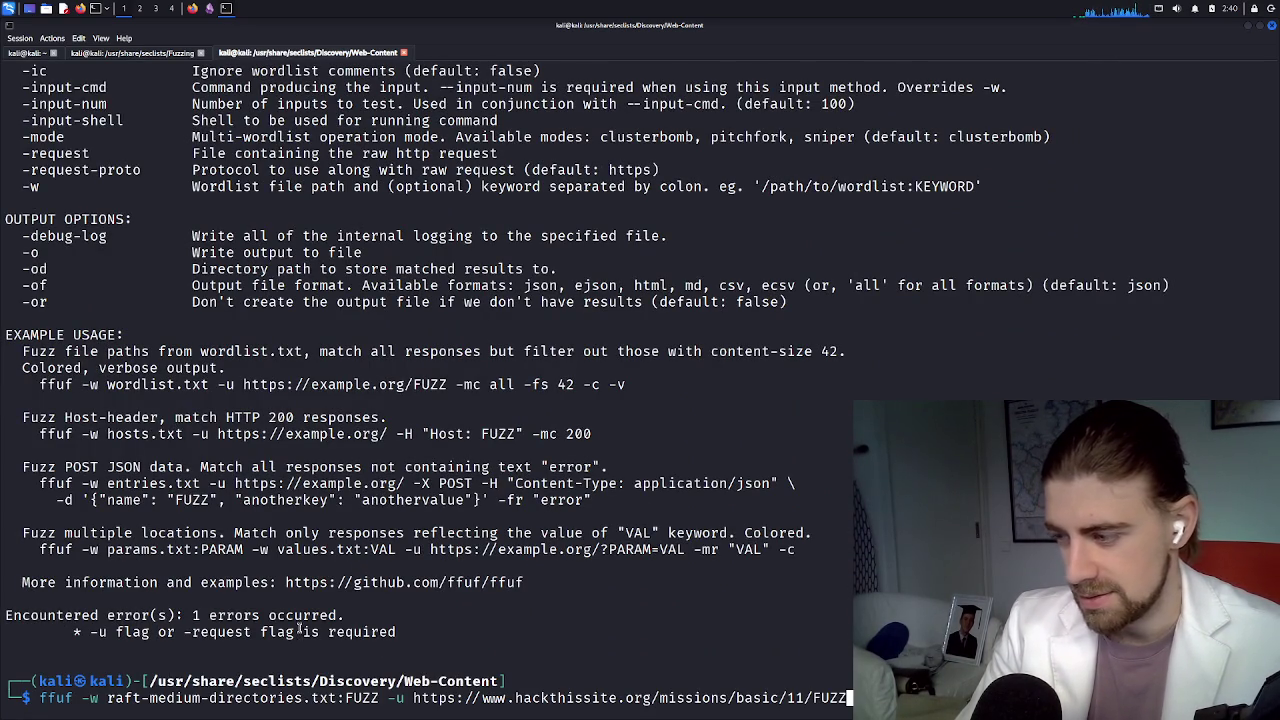
pyautogui.press('Return')
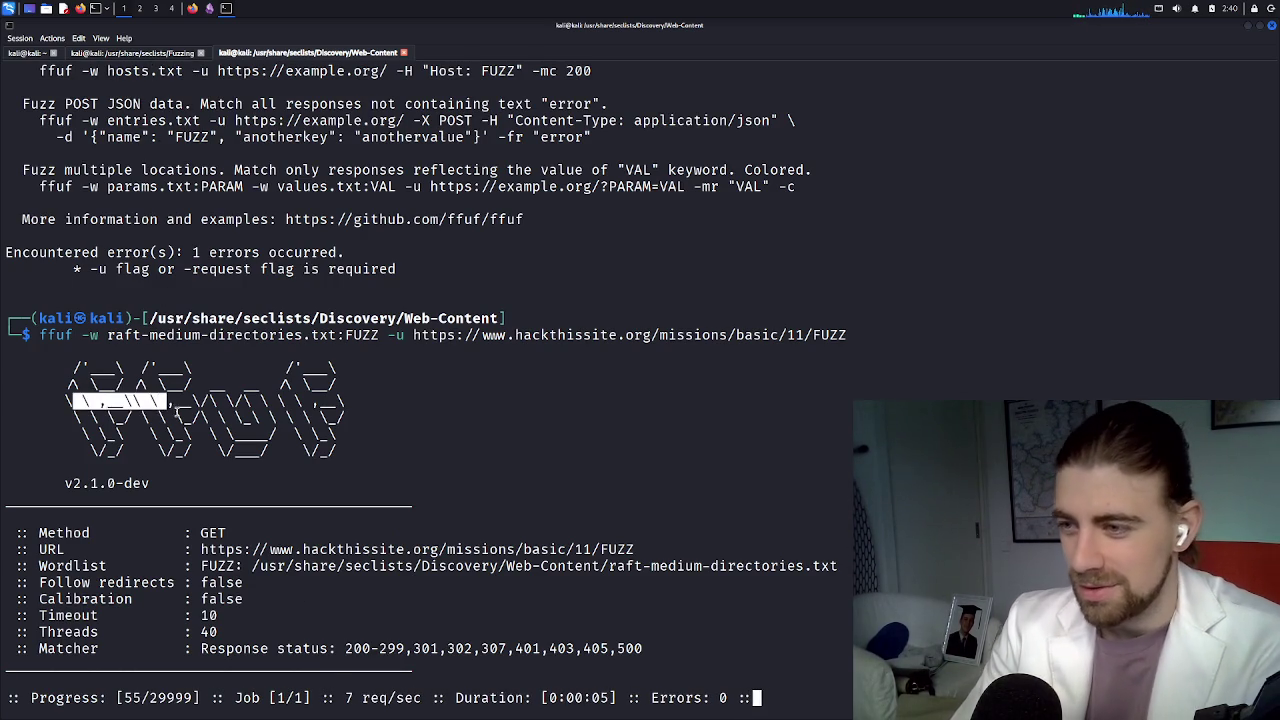
pyautogui.click(146, 54)
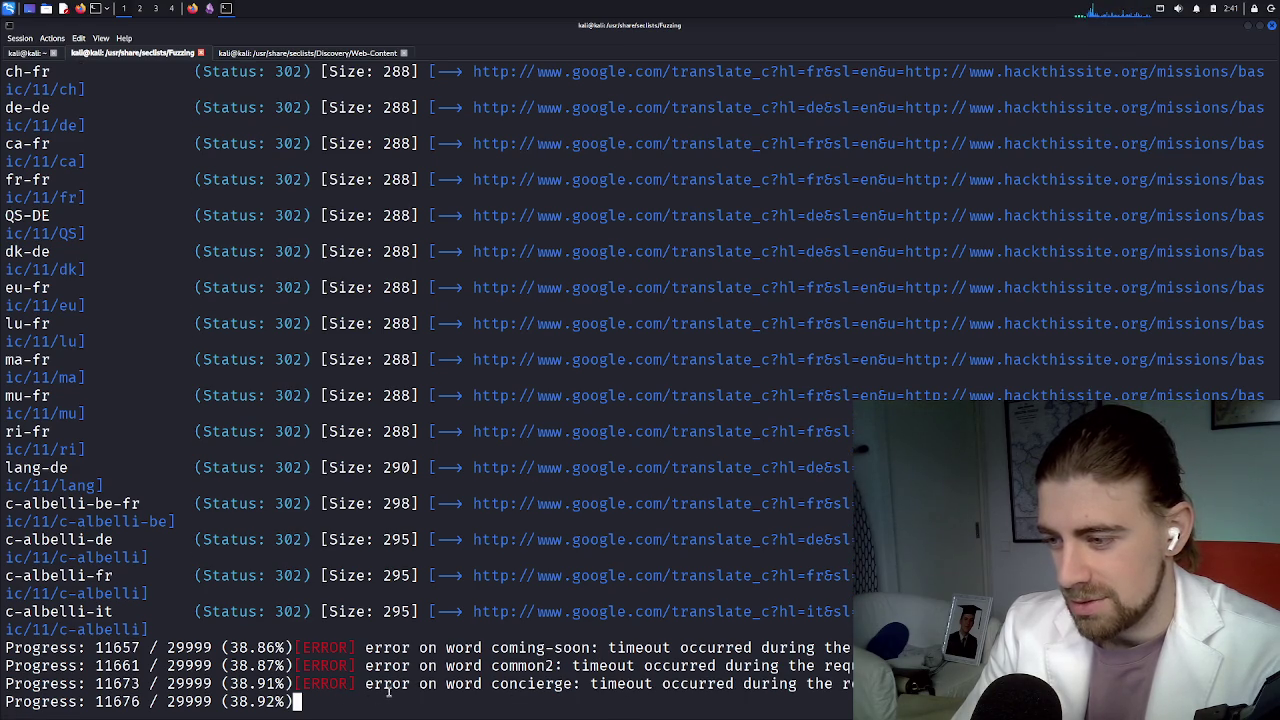
# Stop the running gobuster scan with Ctrl+C
pyautogui.scroll(7, 388, 706)
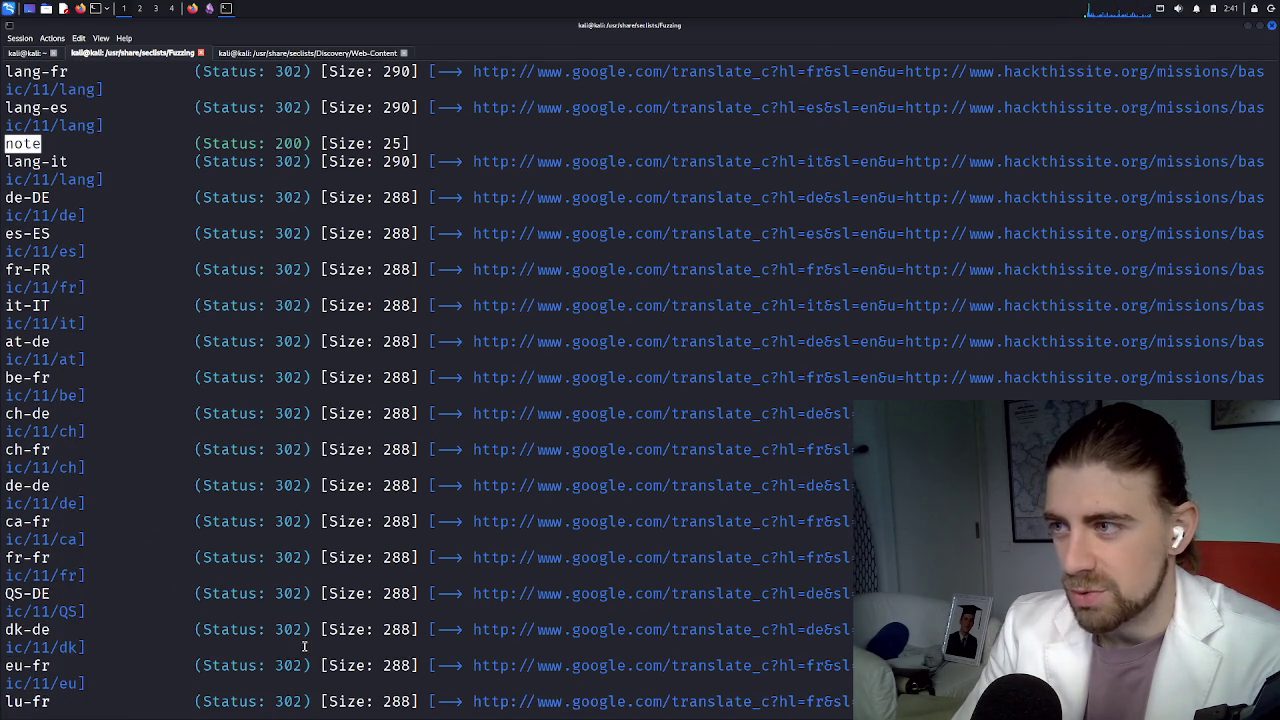
pyautogui.scroll(3, 304, 646)
pyautogui.scroll(-5, 304, 646)
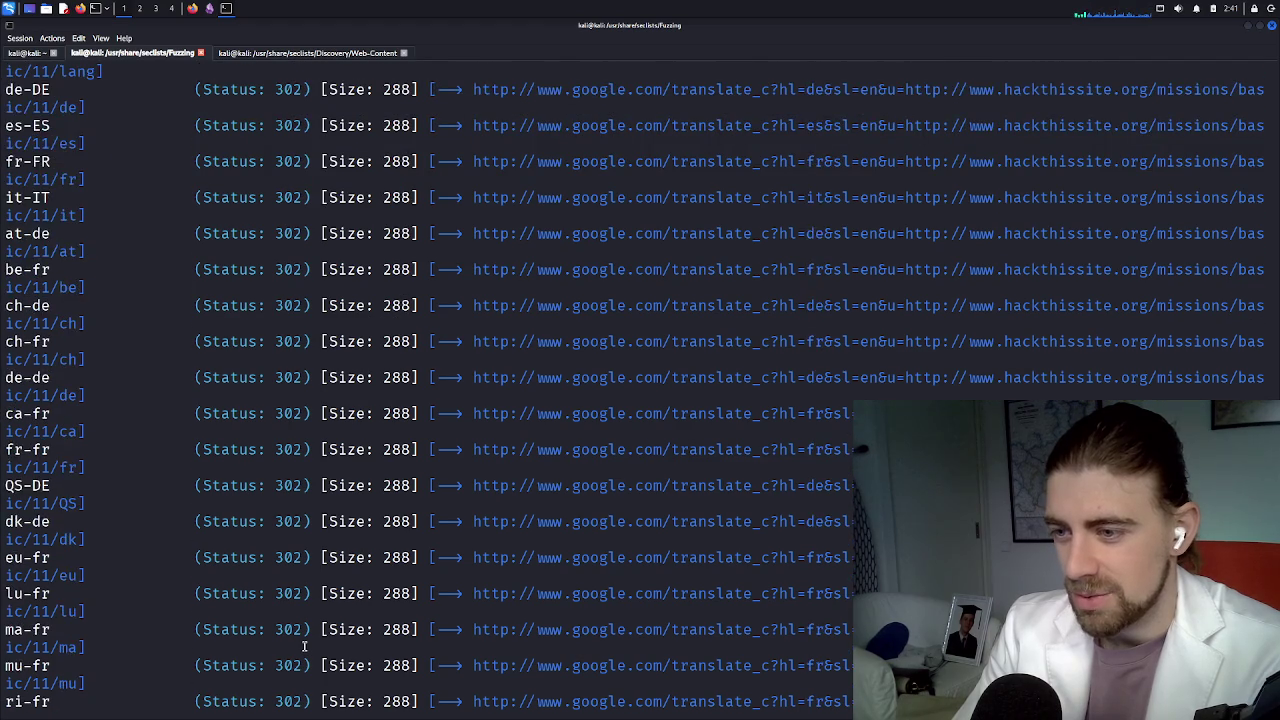
pyautogui.scroll(-5, 304, 646)
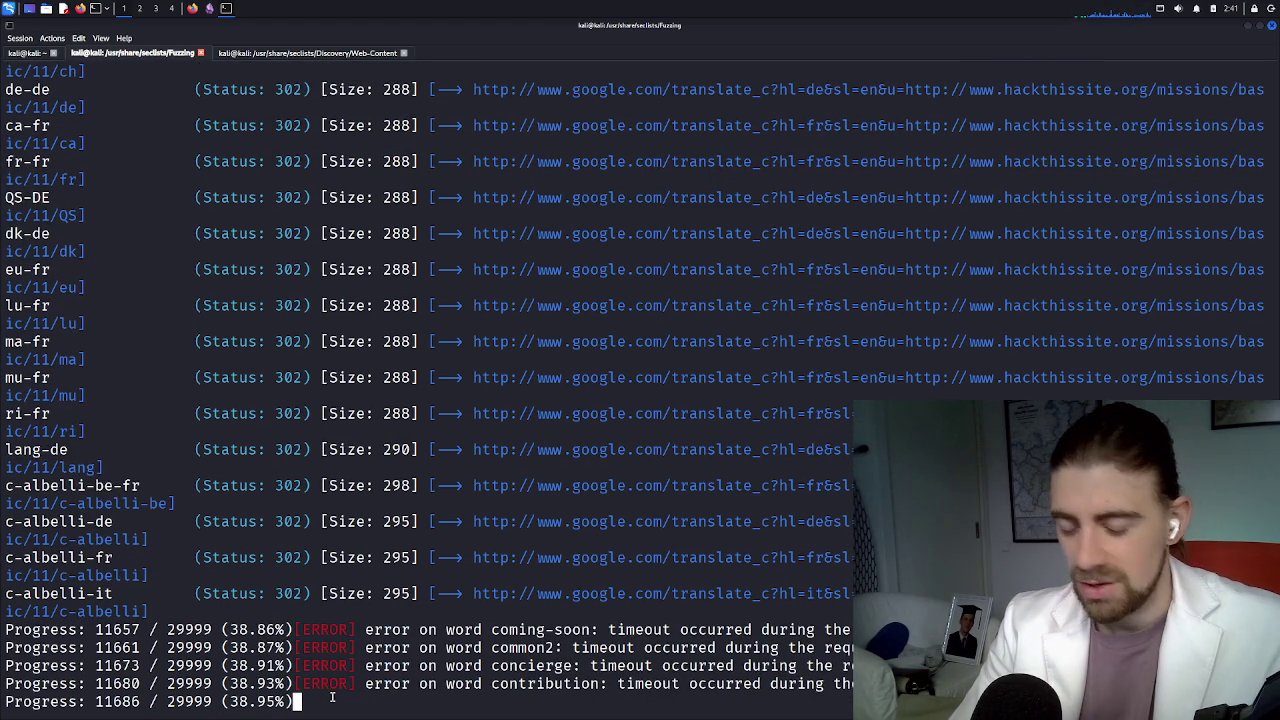
pyautogui.hotkey('ctrl', 'c')
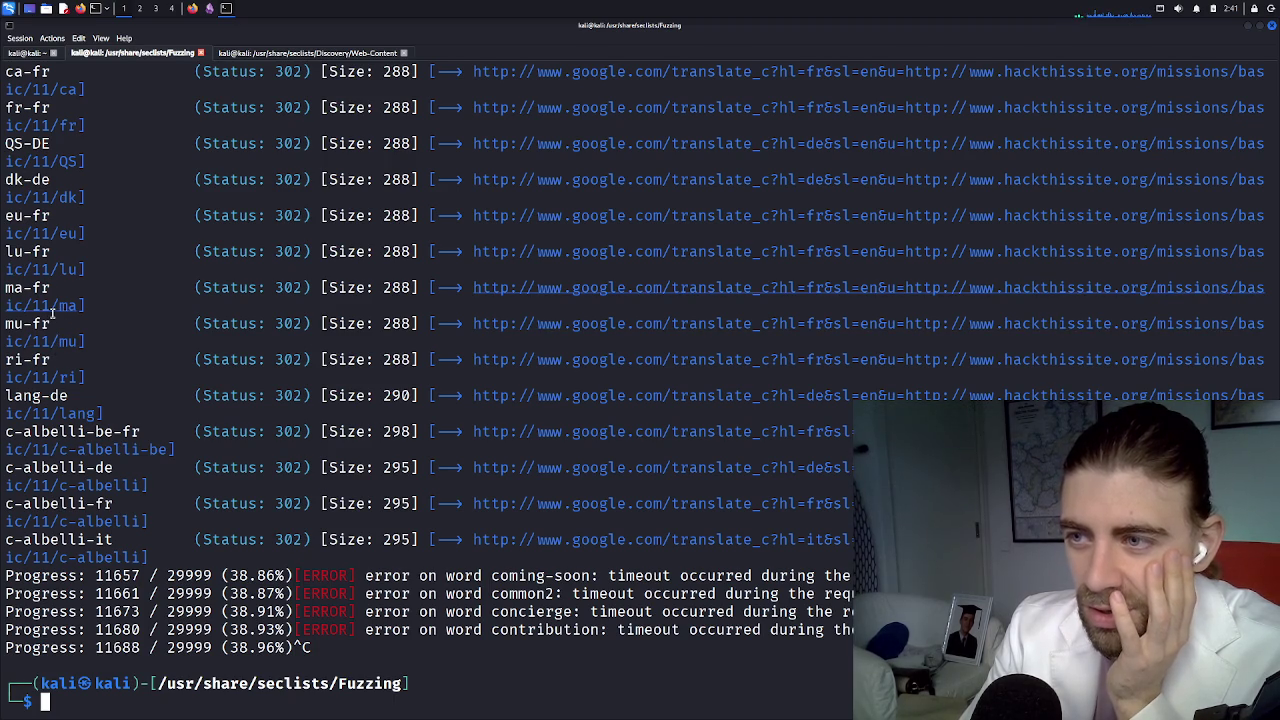
# Scroll up through gobuster's results, highlighting entries such as ma-fr, ri-fr and QS-DE
pyautogui.scroll(2, 51, 323)
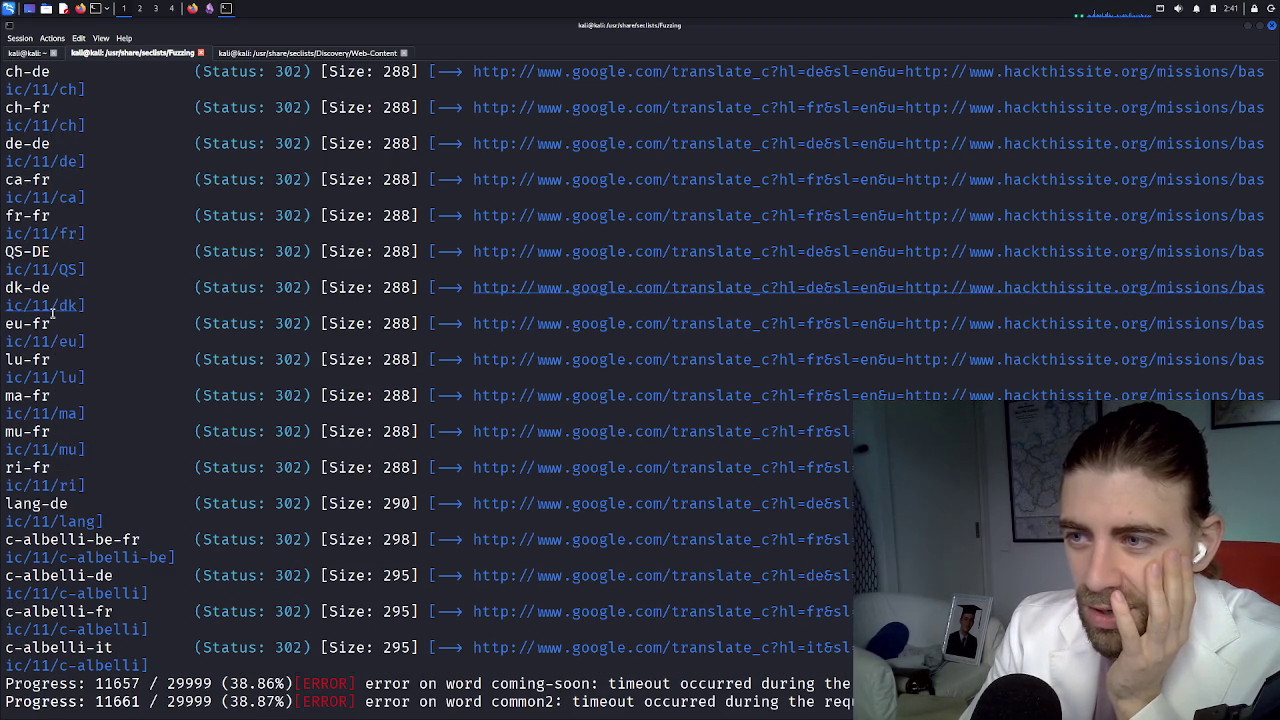
pyautogui.moveTo(42, 397)
pyautogui.mouseDown()
pyautogui.moveTo(6, 396)
pyautogui.moveTo(52, 432)
pyautogui.mouseUp()
pyautogui.click(49, 431)
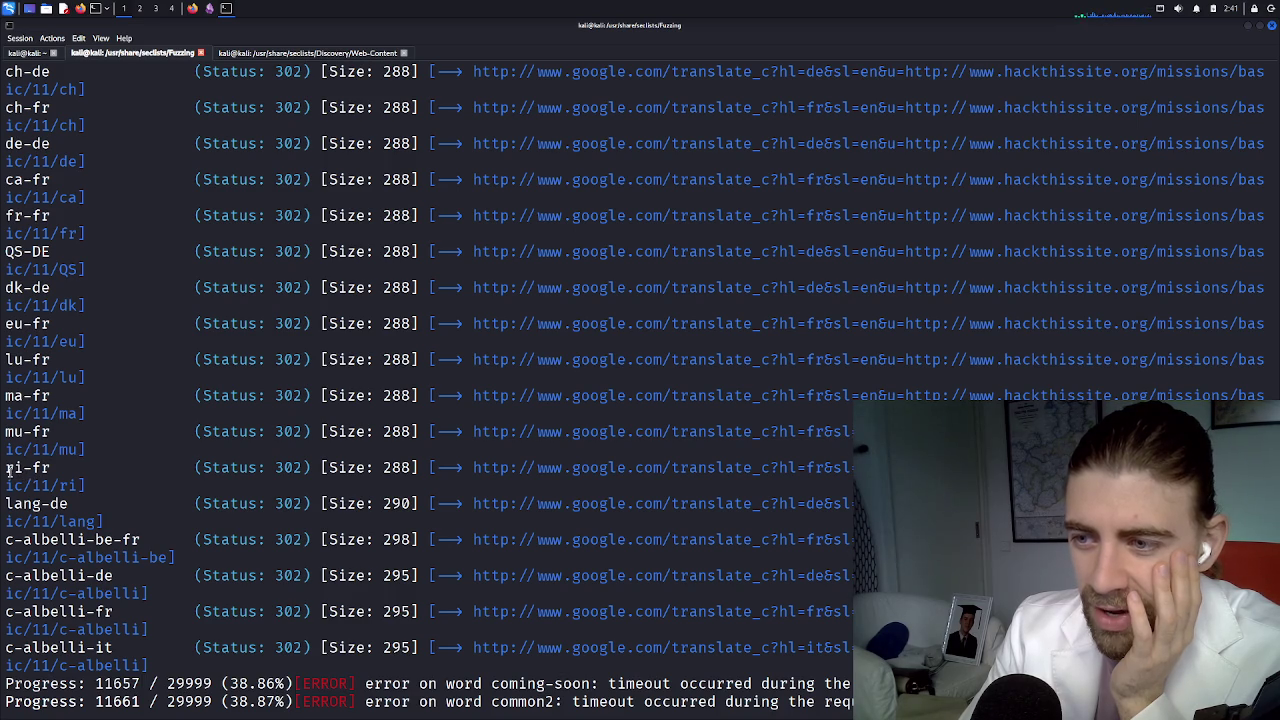
pyautogui.moveTo(8, 468); pyautogui.dragTo(51, 469)
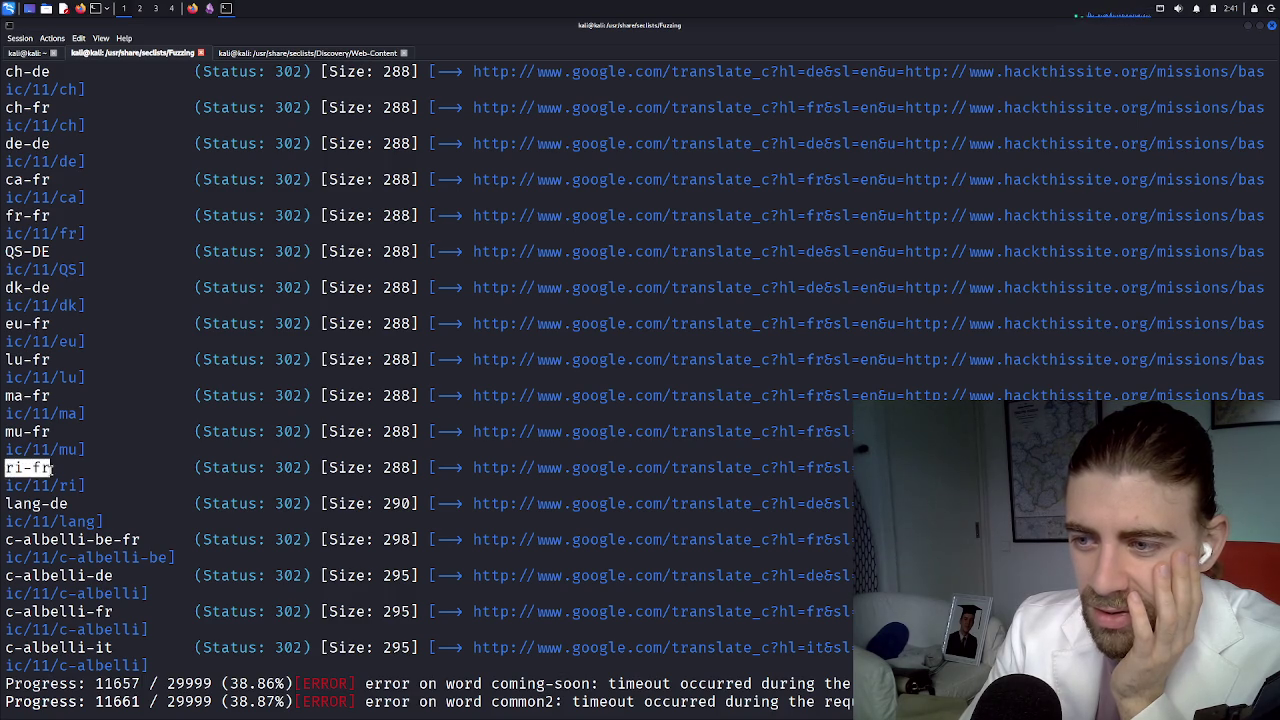
pyautogui.click(19, 467)
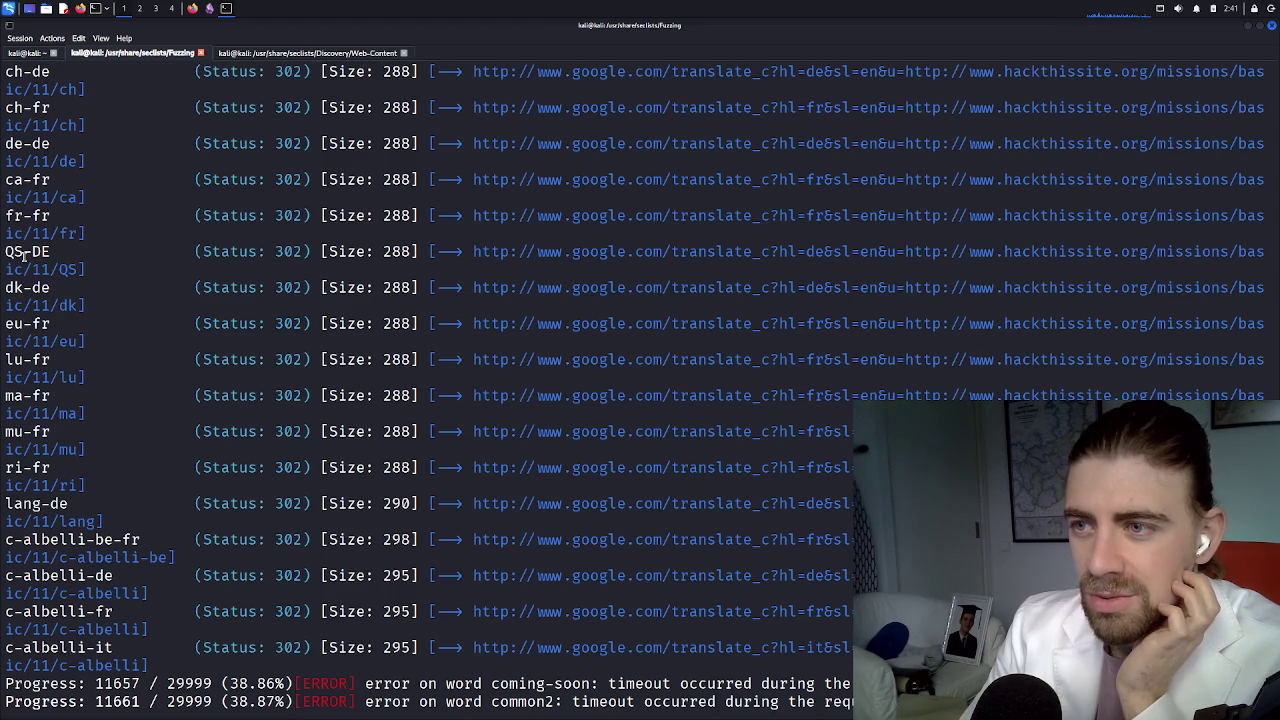
pyautogui.moveTo(22, 255); pyautogui.dragTo(5, 256)
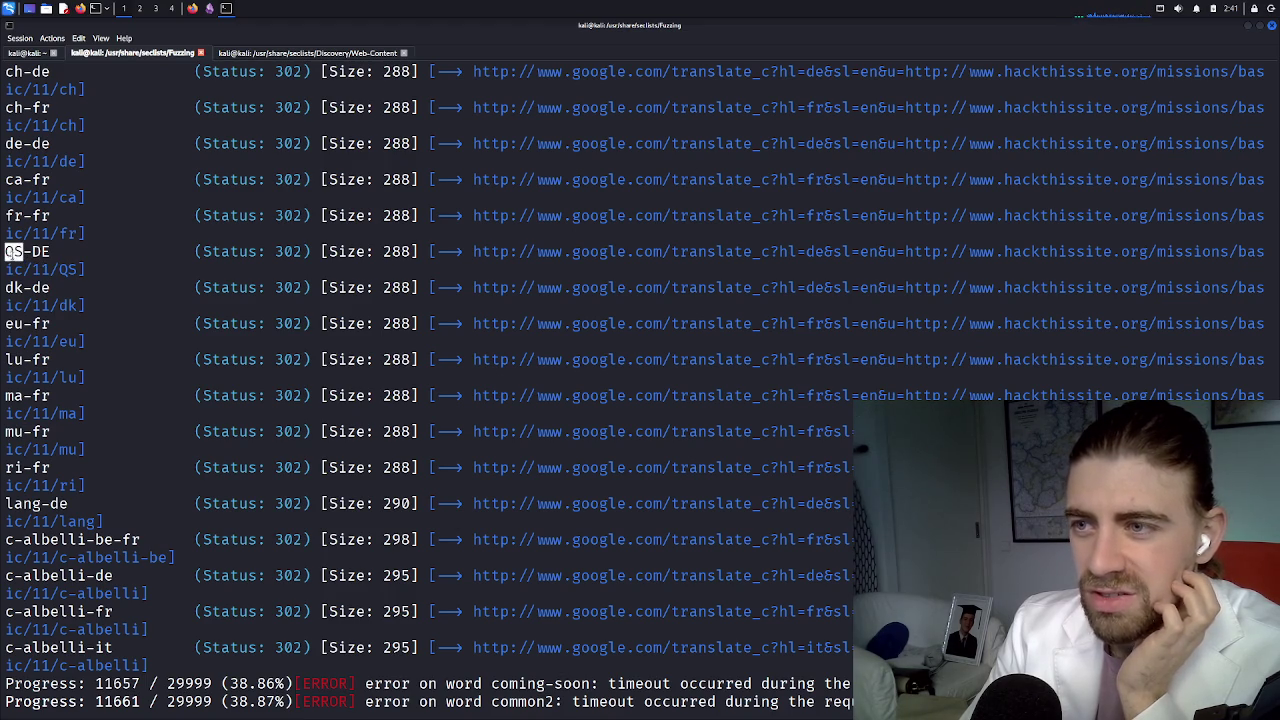
pyautogui.scroll(3, 19, 257)
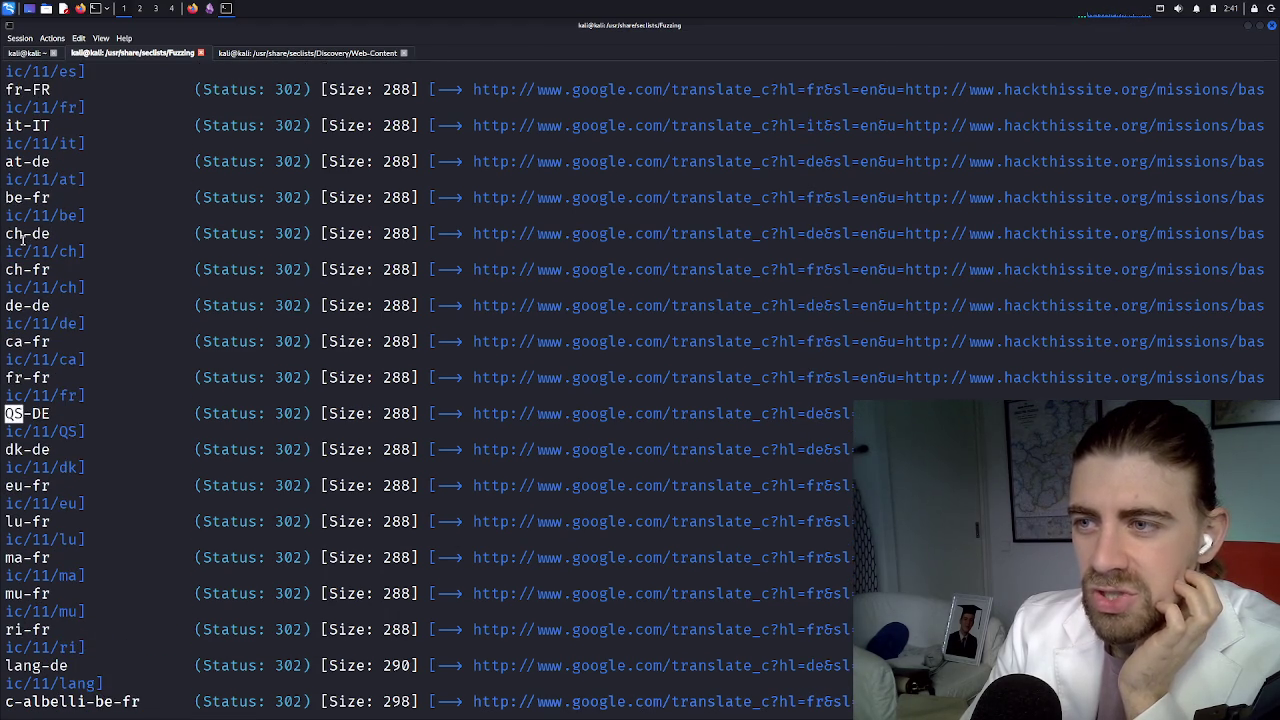
pyautogui.click(22, 237)
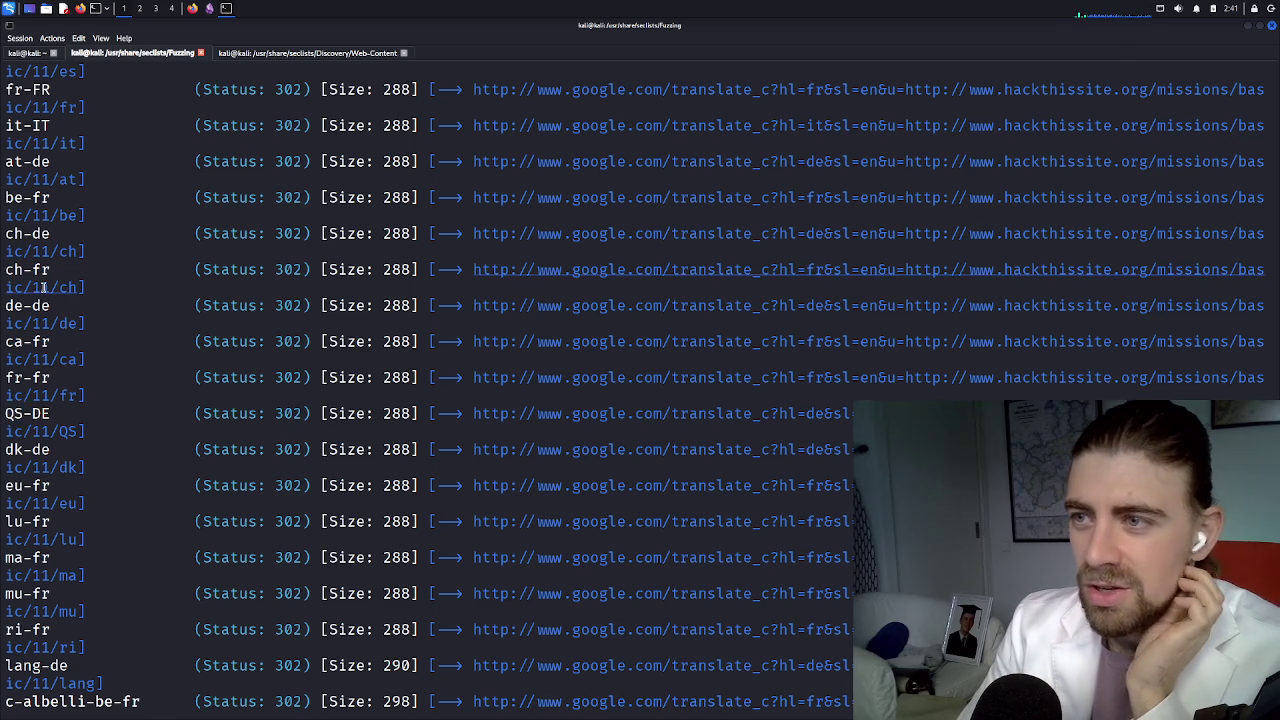
pyautogui.scroll(6, 45, 280)
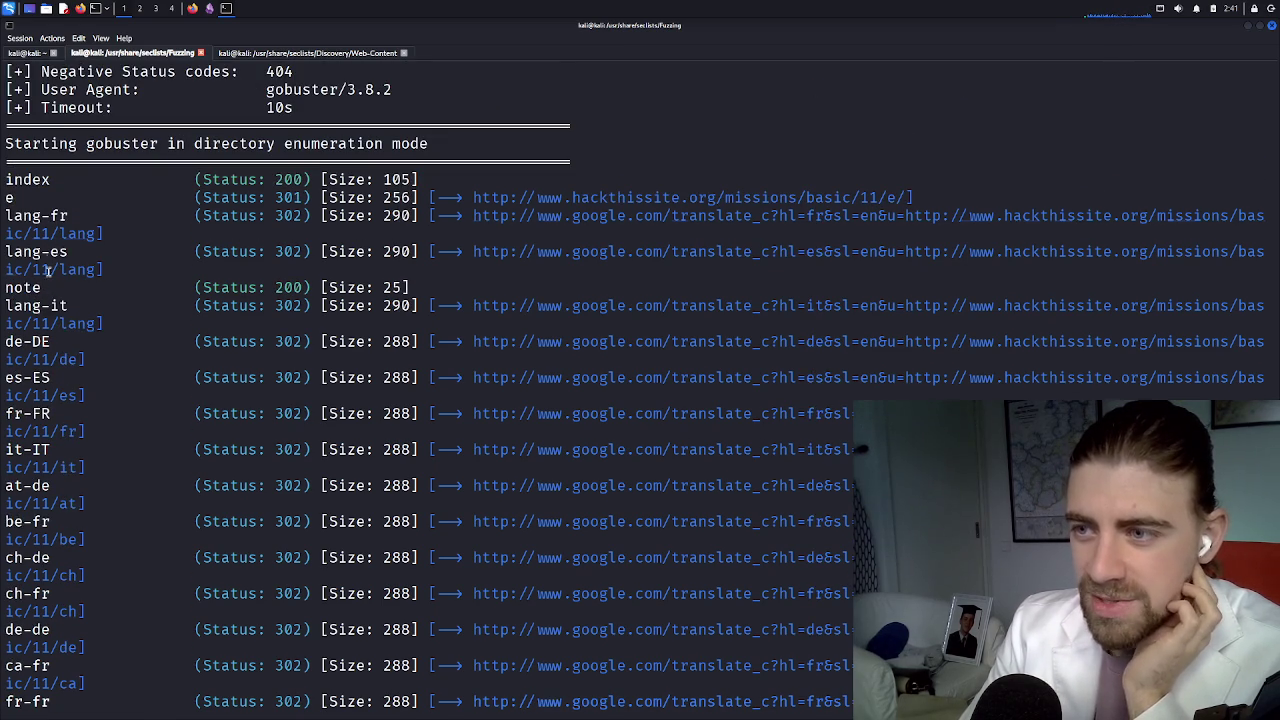